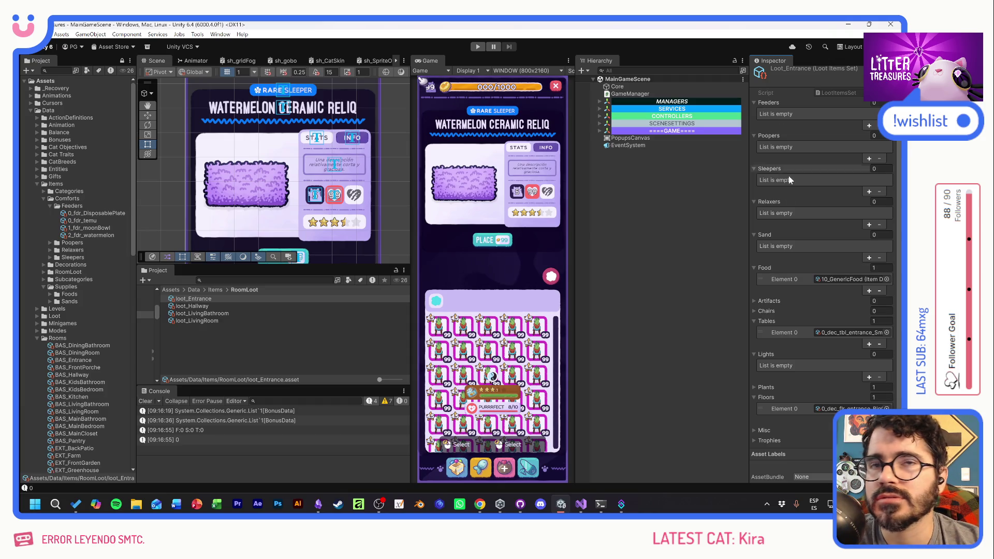
Inspect the 10_GenericFood item data: Generic Food, category Supply, subcategory Food
{"action": "double_click", "coordinate": [833, 280]}
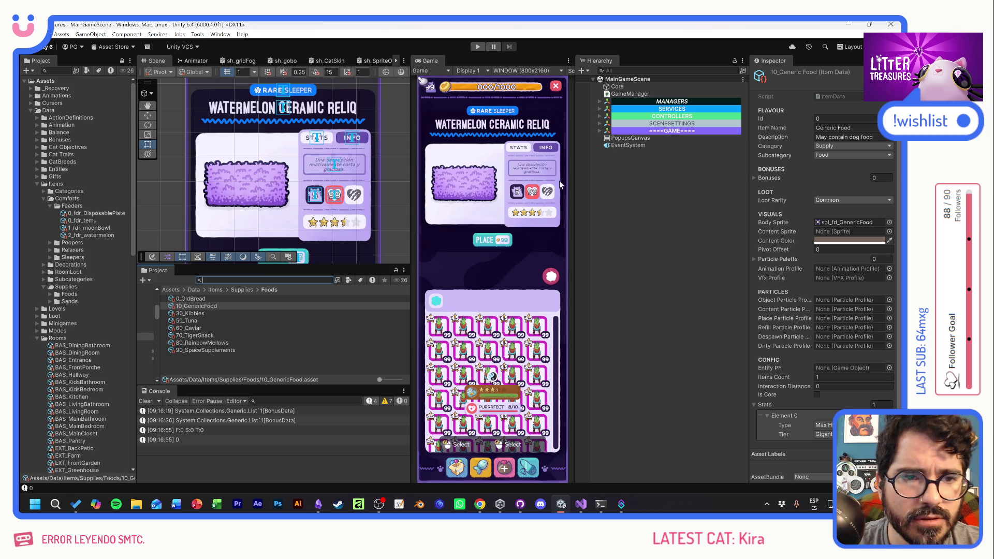
{"action": "left_click", "coordinate": [600, 101]}
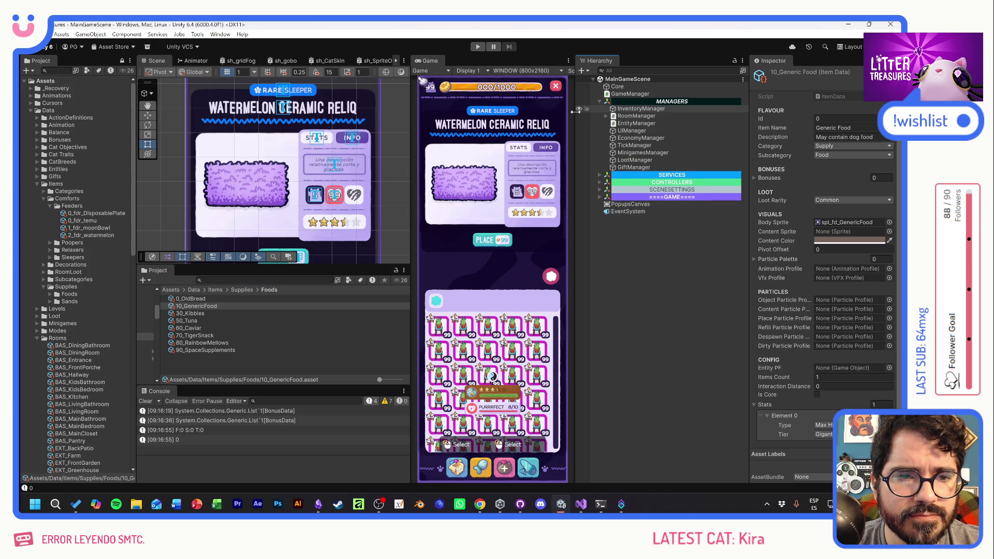
Widen the game view and Inspector, select InventoryManager under MANAGERS, and open its script
{"action": "left_click_drag", "start_coordinate": [573, 109], "coordinate": [585, 110]}
{"action": "left_click_drag", "start_coordinate": [750, 137], "coordinate": [730, 137]}
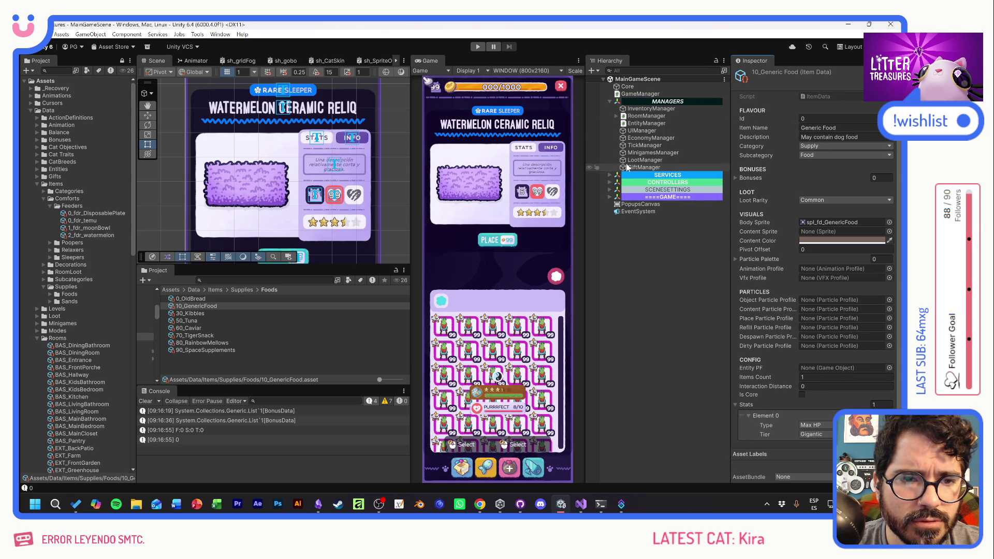
{"action": "left_click", "coordinate": [609, 175]}
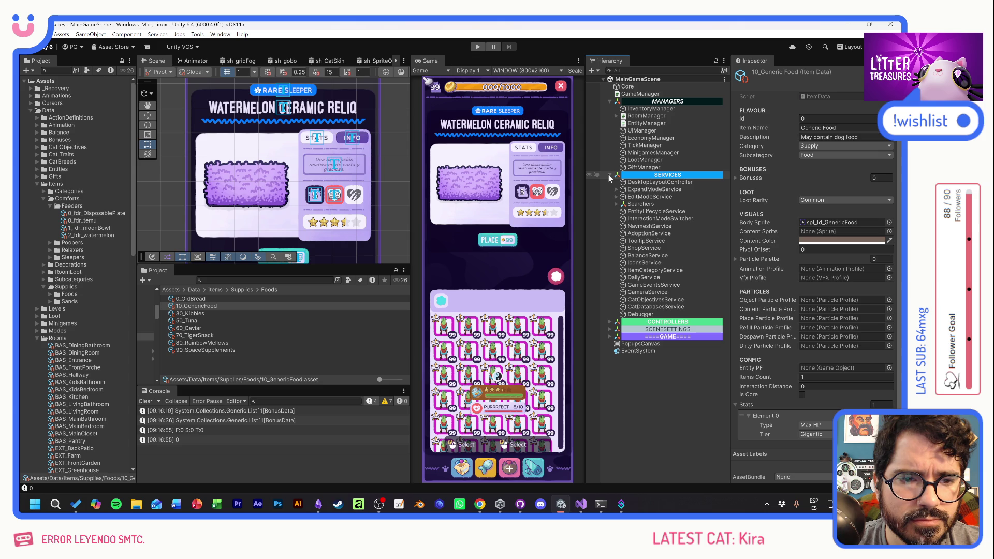
{"action": "left_click", "coordinate": [608, 176]}
{"action": "left_click", "coordinate": [647, 109]}
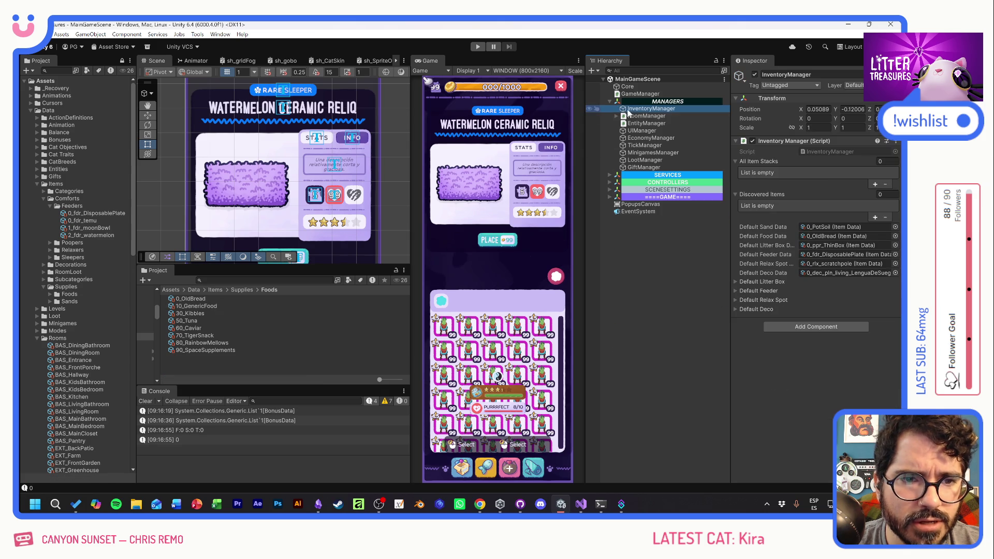
{"action": "double_click", "coordinate": [830, 151]}
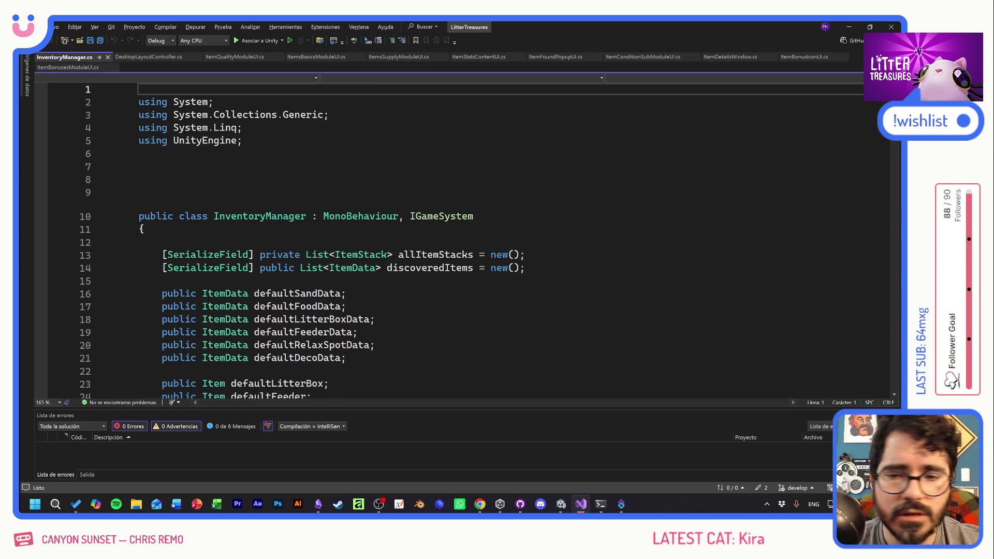
Read the inventory methods in InventoryManager.cs, marking the lines inside the foreach loop
{"action": "scroll", "coordinate": [466, 238], "scroll_direction": "down", "scroll_amount": 16}
{"action": "scroll", "coordinate": [466, 238], "scroll_direction": "down", "scroll_amount": 6}
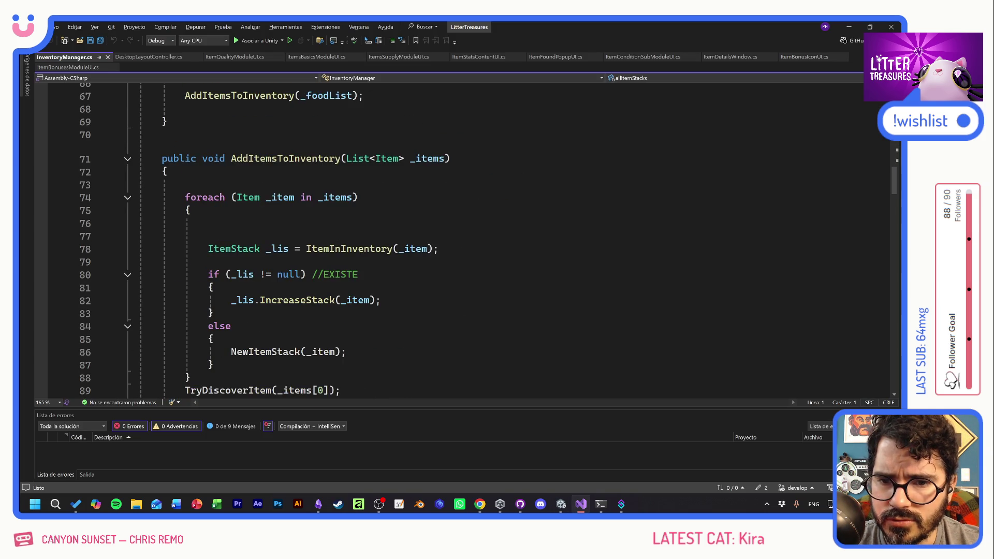
{"action": "scroll", "coordinate": [466, 238], "scroll_direction": "down", "scroll_amount": 5}
{"action": "scroll", "coordinate": [465, 238], "scroll_direction": "up", "scroll_amount": 4}
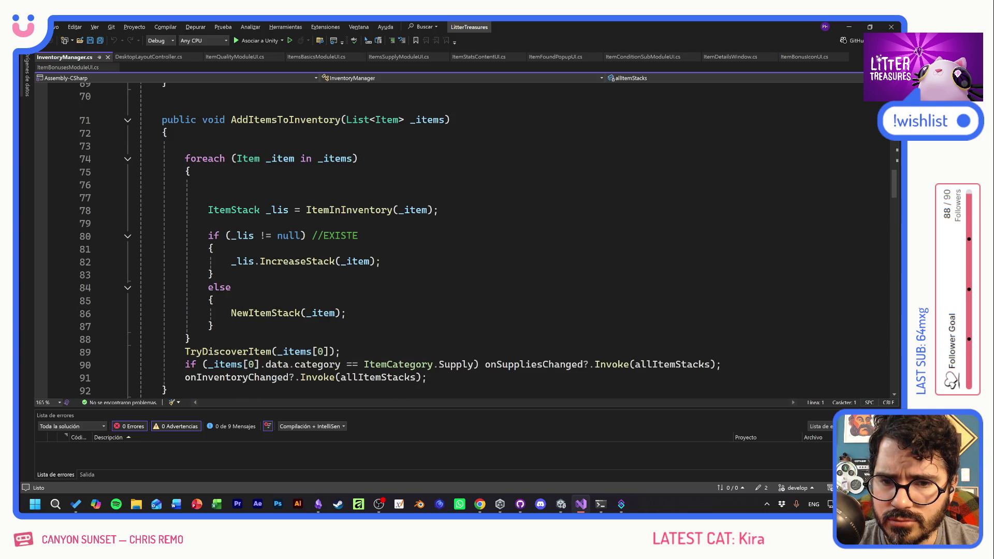
{"action": "left_click_drag", "start_coordinate": [156, 146], "coordinate": [440, 210]}
{"action": "left_click", "coordinate": [208, 223]}
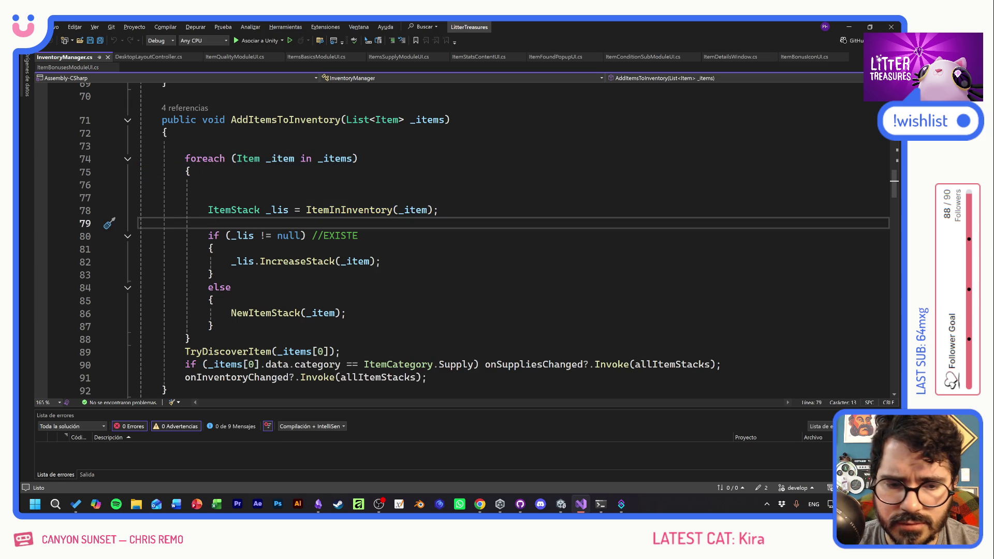
Read down through the rest of InventoryManager.cs and back up to the default item fields
{"action": "scroll", "coordinate": [466, 238], "scroll_direction": "down", "scroll_amount": 5}
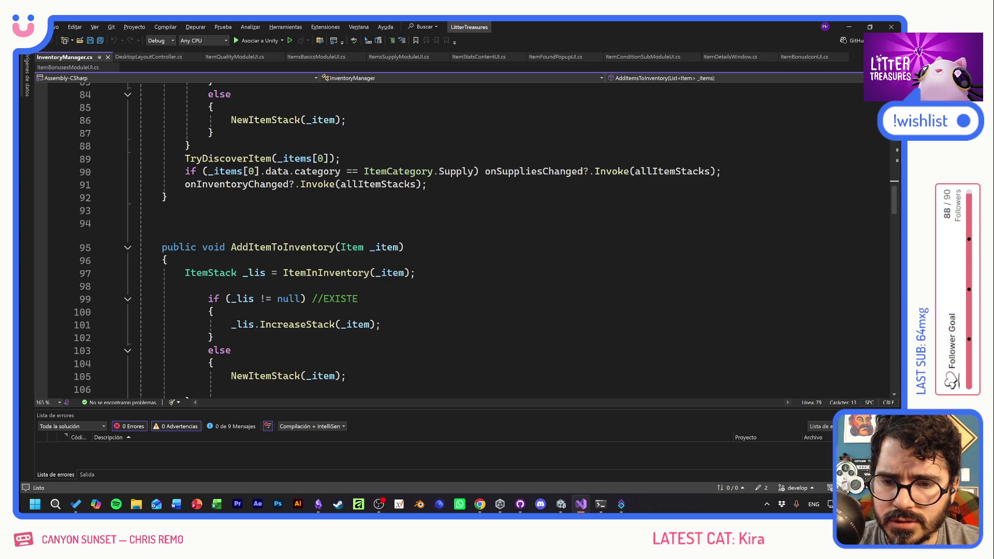
{"action": "scroll", "coordinate": [465, 238], "scroll_direction": "down", "scroll_amount": 7}
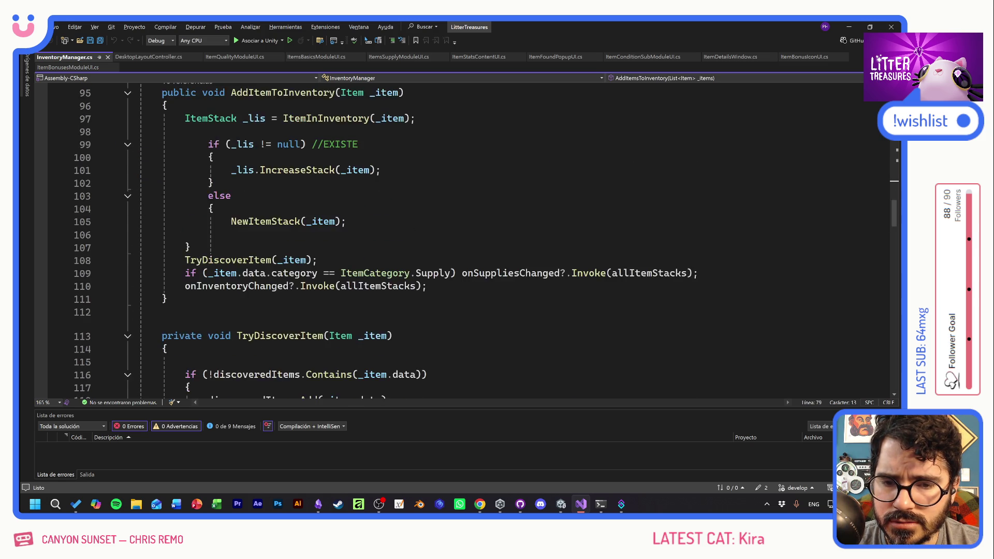
{"action": "scroll", "coordinate": [466, 238], "scroll_direction": "down", "scroll_amount": 11}
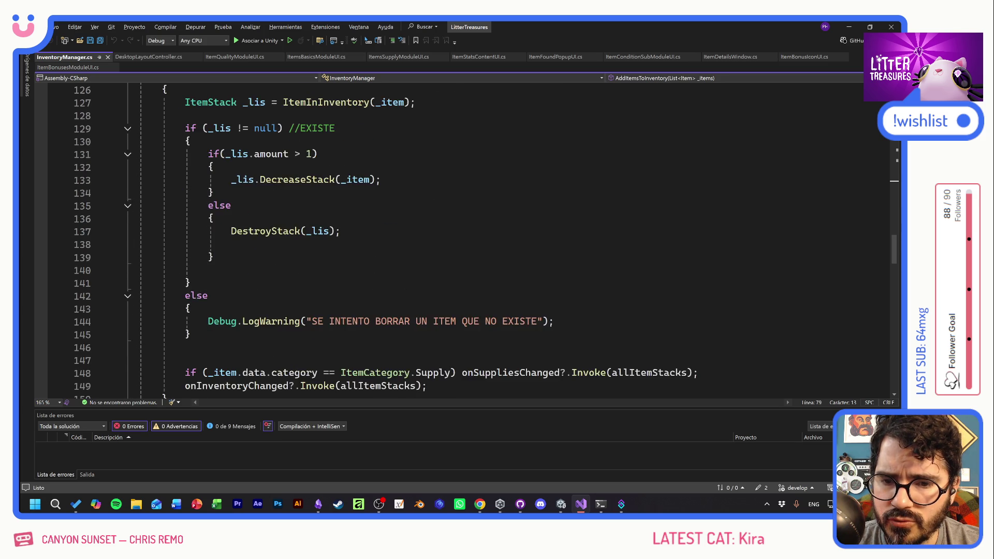
{"action": "scroll", "coordinate": [466, 238], "scroll_direction": "down", "scroll_amount": 10}
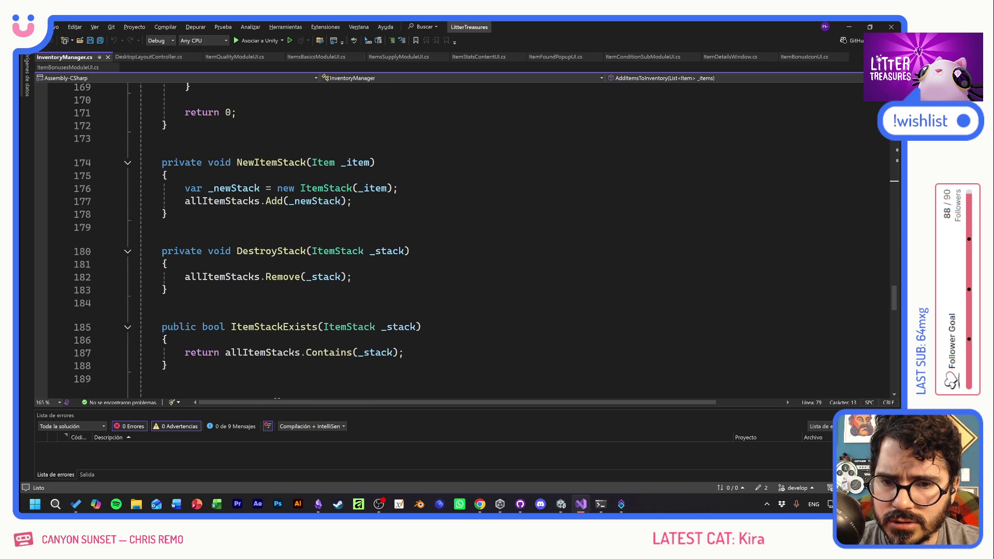
{"action": "scroll", "coordinate": [465, 239], "scroll_direction": "down", "scroll_amount": 7}
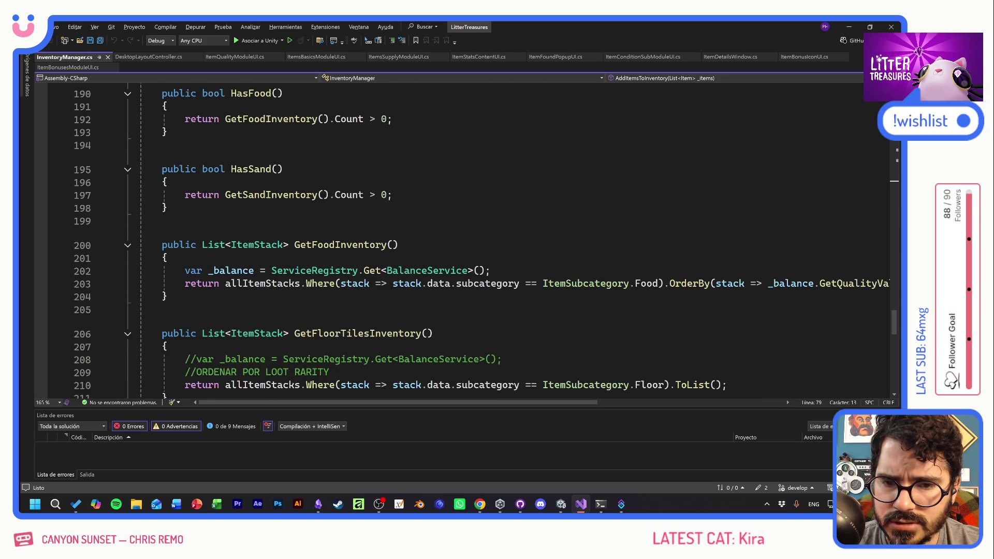
{"action": "scroll", "coordinate": [465, 238], "scroll_direction": "down", "scroll_amount": 4}
{"action": "scroll", "coordinate": [466, 238], "scroll_direction": "down", "scroll_amount": 3}
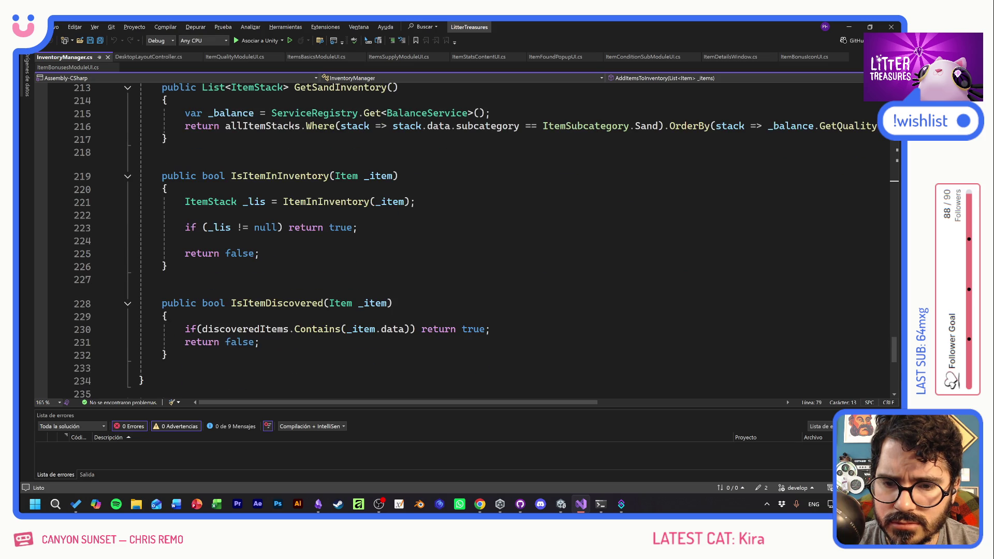
{"action": "scroll", "coordinate": [465, 238], "scroll_direction": "down", "scroll_amount": 3}
{"action": "scroll", "coordinate": [466, 238], "scroll_direction": "up", "scroll_amount": 10}
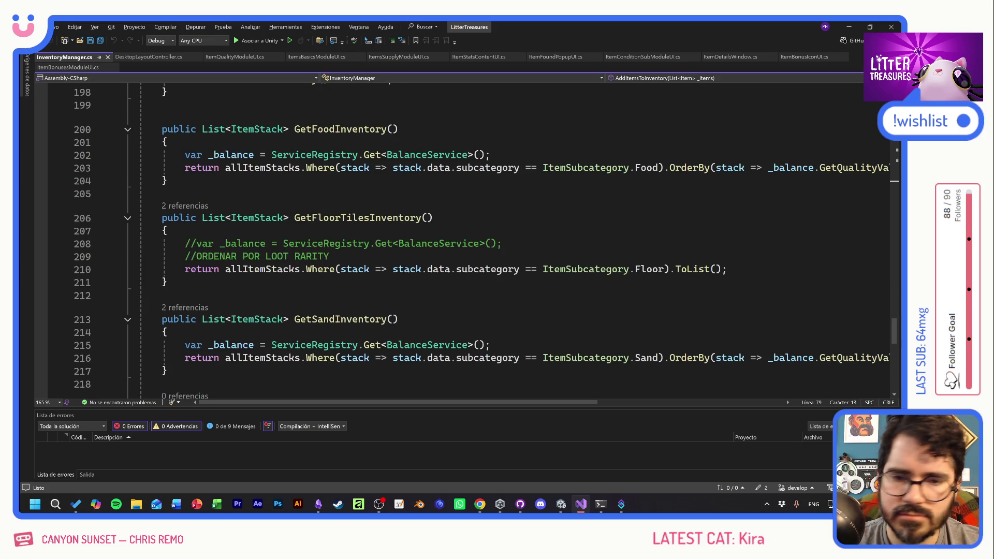
{"action": "scroll", "coordinate": [466, 238], "scroll_direction": "up", "scroll_amount": 20}
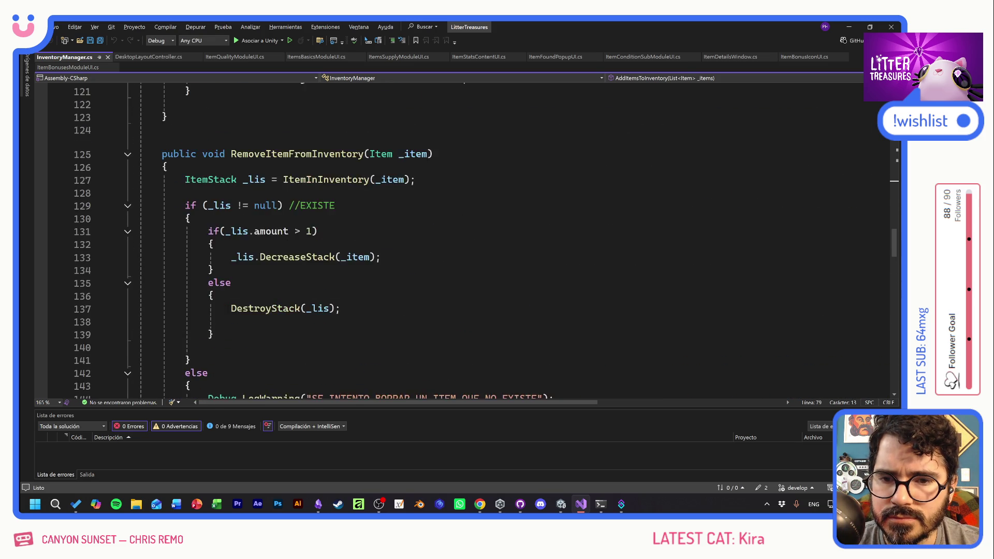
{"action": "scroll", "coordinate": [466, 238], "scroll_direction": "up", "scroll_amount": 13}
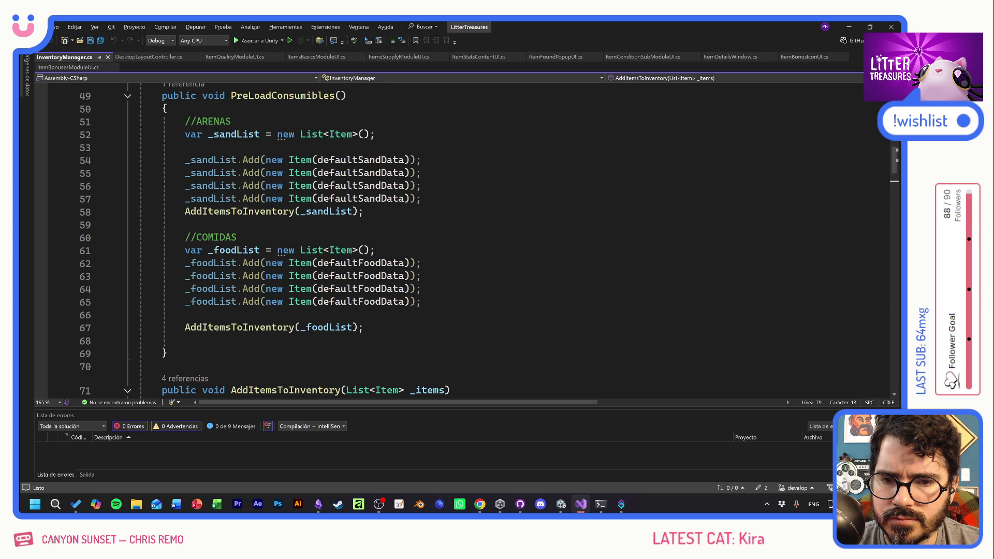
{"action": "scroll", "coordinate": [465, 238], "scroll_direction": "up", "scroll_amount": 11}
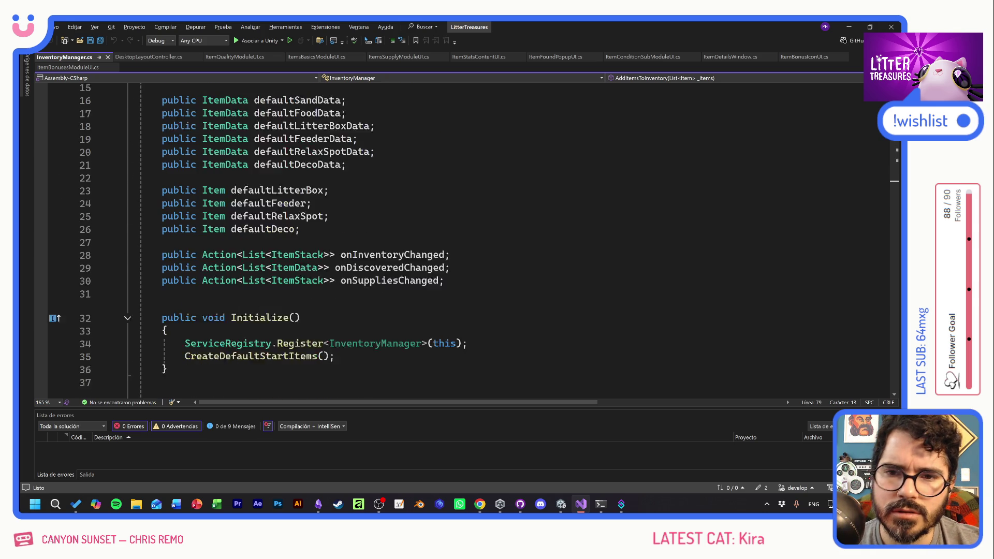
{"action": "scroll", "coordinate": [466, 238], "scroll_direction": "up", "scroll_amount": 2}
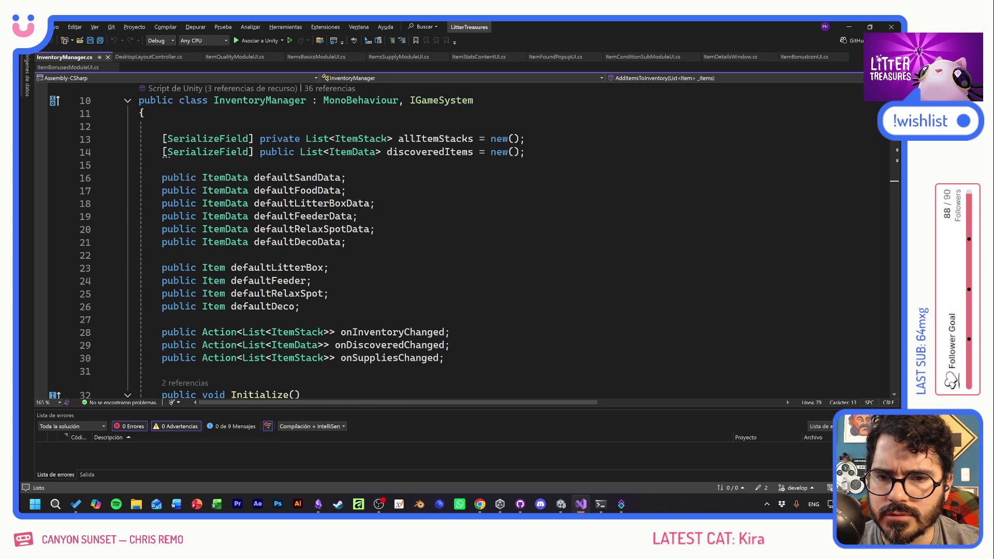
Highlight every use of defaultSandData and go to the Item class definition
{"action": "left_click", "coordinate": [249, 177]}
{"action": "scroll", "coordinate": [249, 178], "scroll_direction": "down", "scroll_amount": 7}
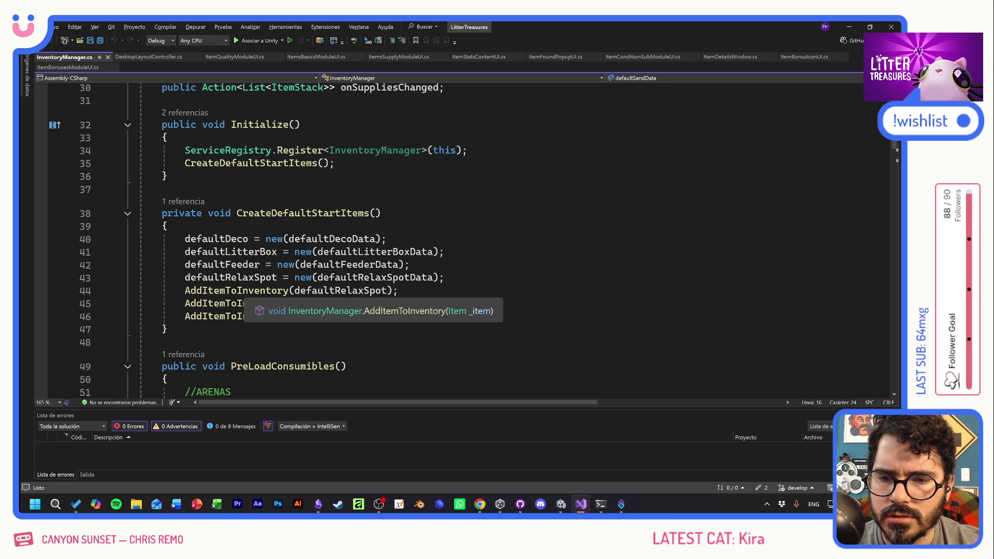
{"action": "scroll", "coordinate": [249, 303], "scroll_direction": "up", "scroll_amount": 9}
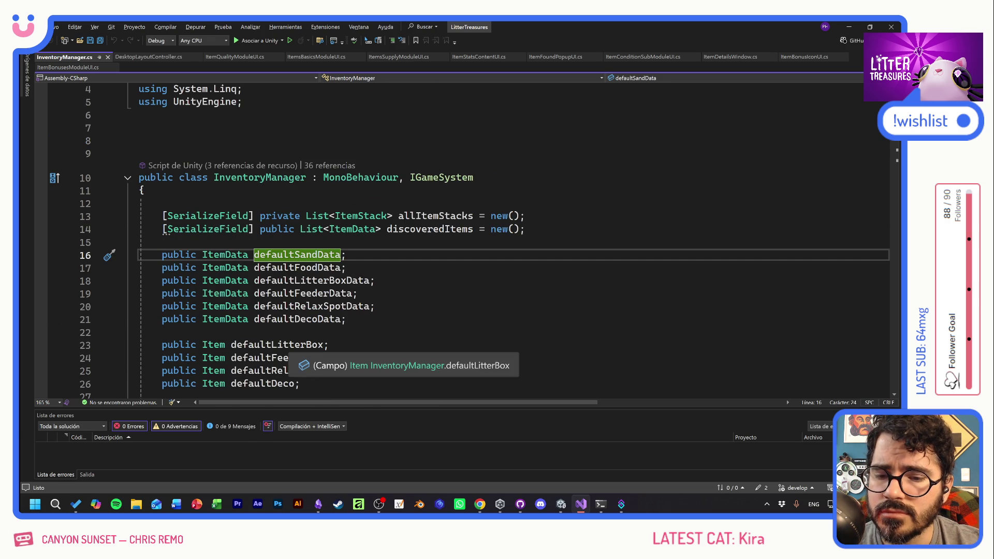
{"action": "scroll", "coordinate": [248, 363], "scroll_direction": "down", "scroll_amount": 5}
{"action": "scroll", "coordinate": [362, 341], "scroll_direction": "down", "scroll_amount": 3}
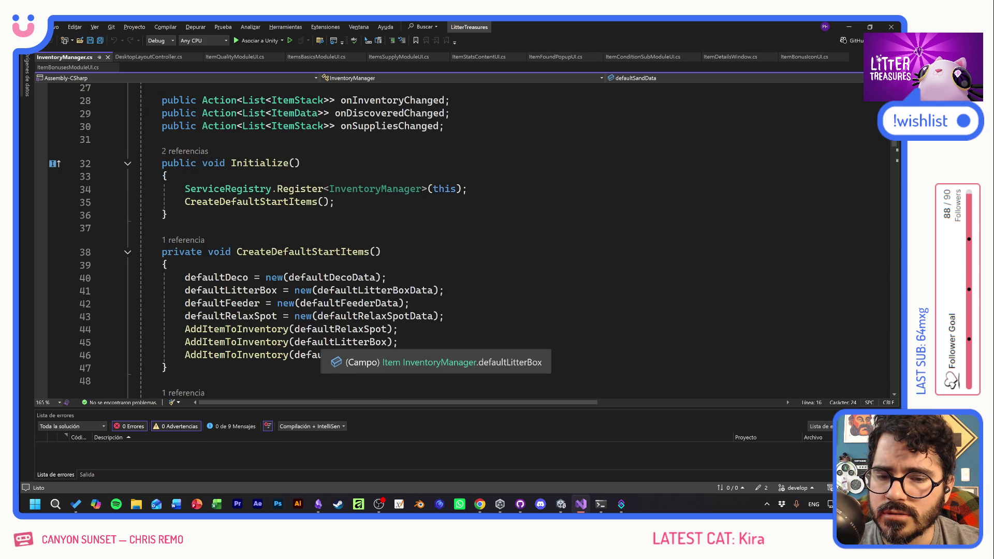
{"action": "scroll", "coordinate": [363, 336], "scroll_direction": "up", "scroll_amount": 3}
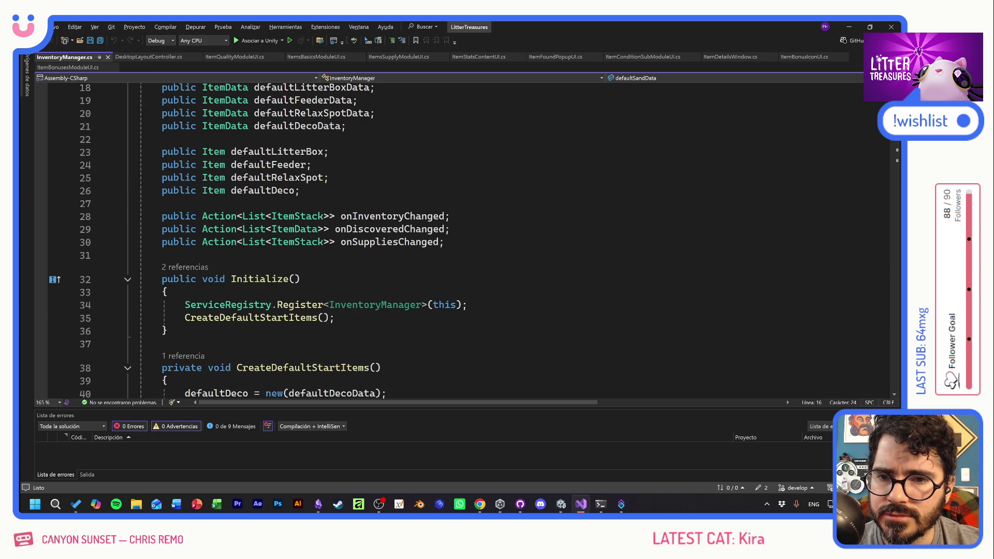
{"action": "left_click", "coordinate": [213, 190], "text": "ctrl"}
{"action": "scroll", "coordinate": [362, 238], "scroll_direction": "down", "scroll_amount": 3}
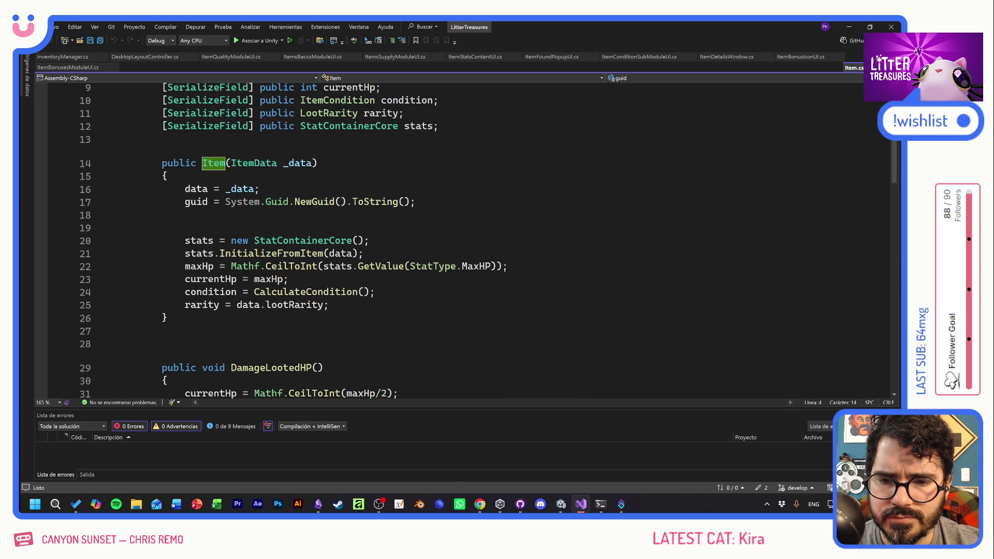
{"action": "left_click_drag", "start_coordinate": [162, 163], "coordinate": [168, 318]}
{"action": "left_click", "coordinate": [168, 318]}
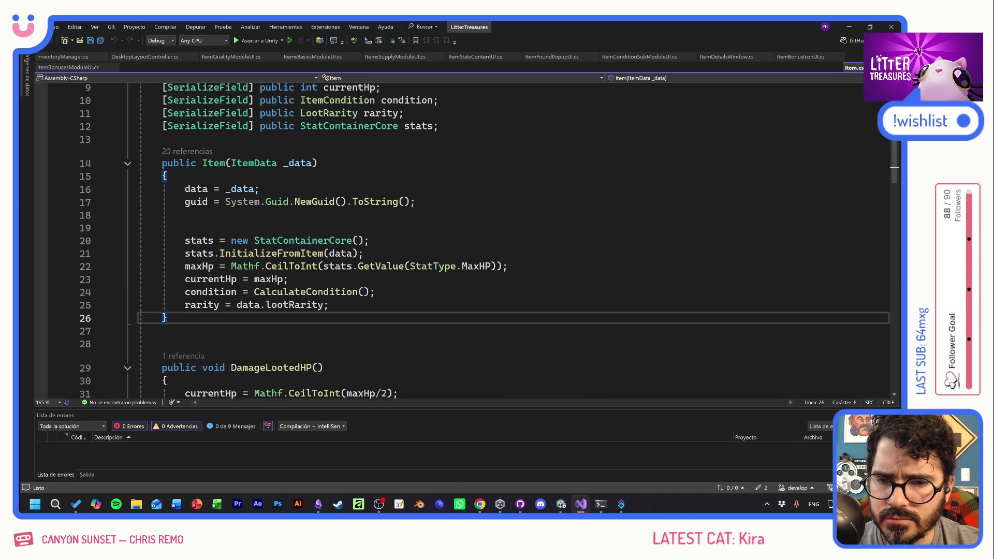
{"action": "left_click", "coordinate": [318, 163]}
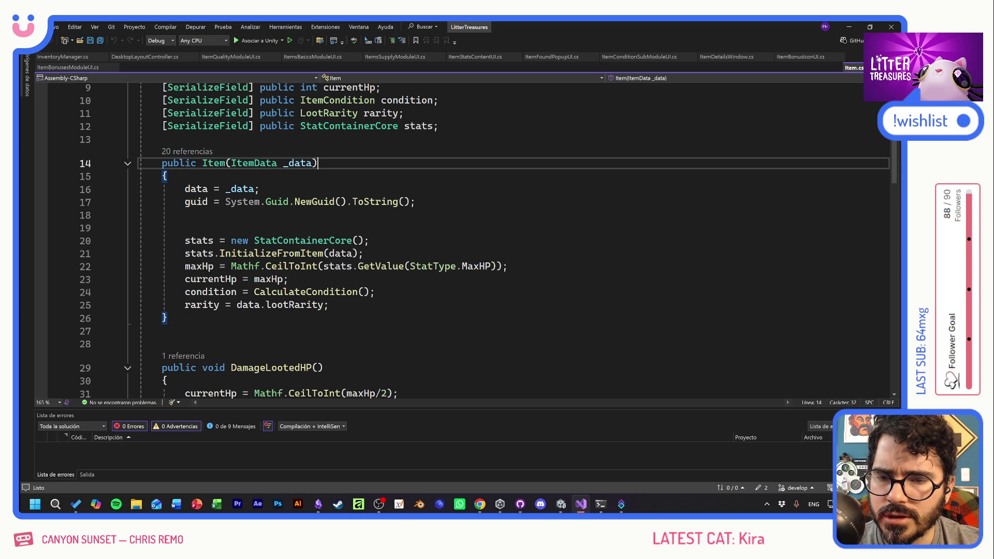
{"action": "mouse_move", "coordinate": [318, 163]}
{"action": "left_mouse_down"}
{"action": "mouse_move", "coordinate": [362, 253]}
{"action": "mouse_move", "coordinate": [168, 317]}
{"action": "left_mouse_up"}
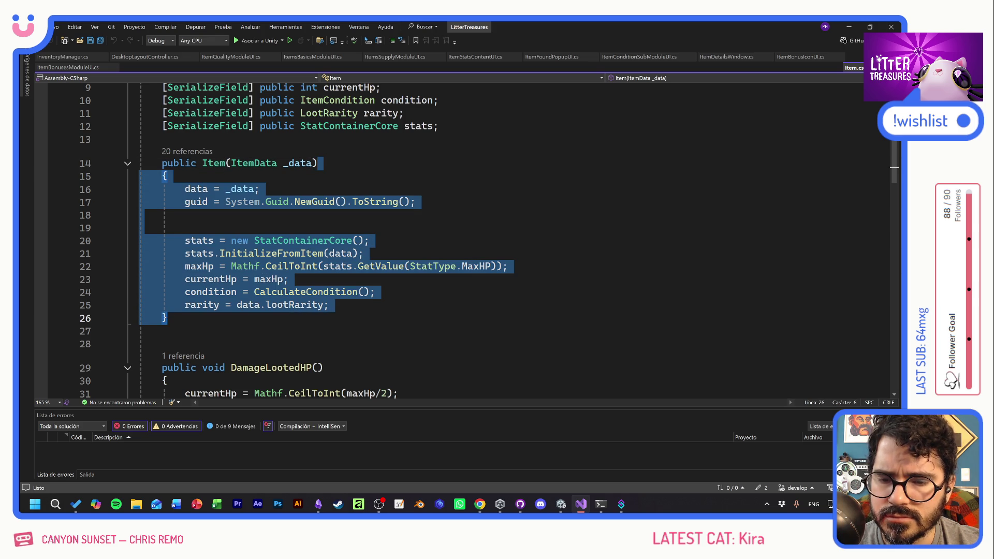
{"action": "left_click", "coordinate": [168, 318]}
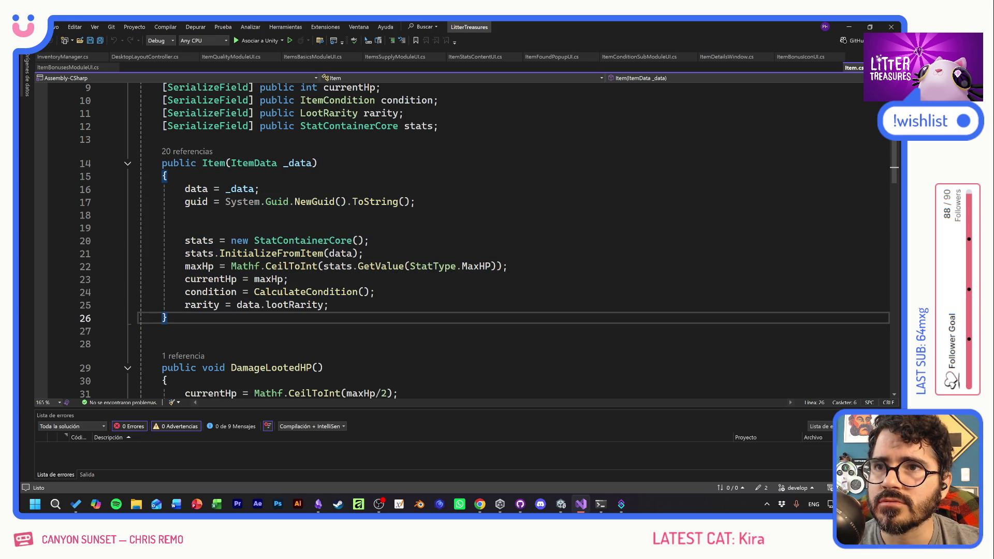
{"action": "scroll", "coordinate": [460, 241], "scroll_direction": "up", "scroll_amount": 2}
{"action": "scroll", "coordinate": [460, 240], "scroll_direction": "up", "scroll_amount": 1}
{"action": "left_click", "coordinate": [461, 242]}
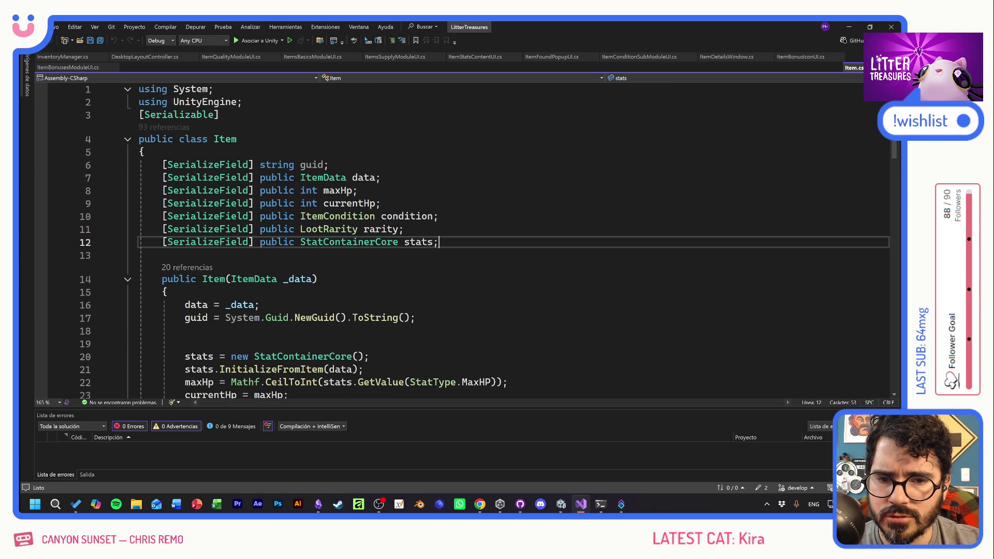
{"action": "key", "text": "Up"}
{"action": "key", "text": "Up"}
{"action": "key", "text": "Up"}
{"action": "key", "text": "Down"}
{"action": "key", "text": "Down"}
{"action": "key", "text": "Down"}
{"action": "key", "text": "Down"}
{"action": "key", "text": "Down"}
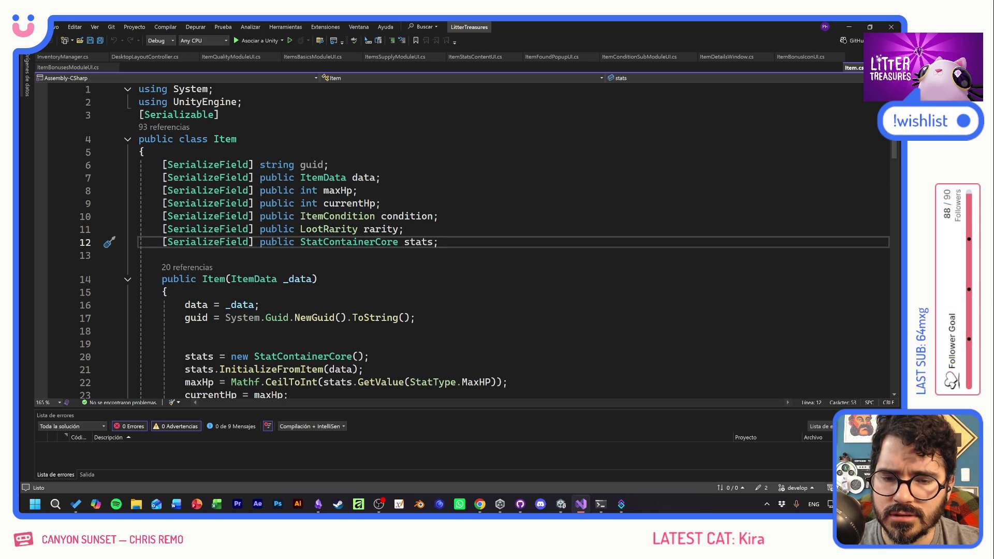
{"action": "key", "text": "shift+Up"}
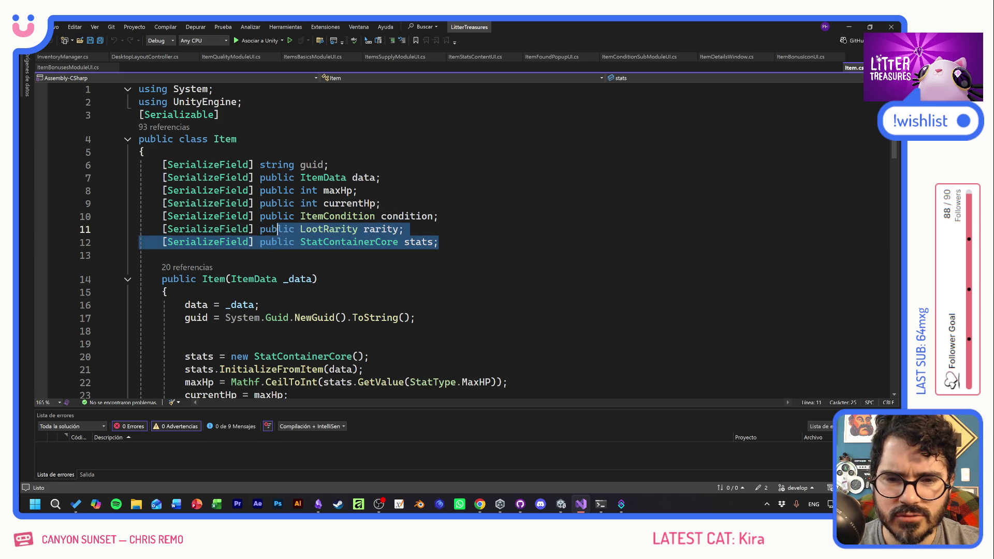
{"action": "key", "text": "End"}
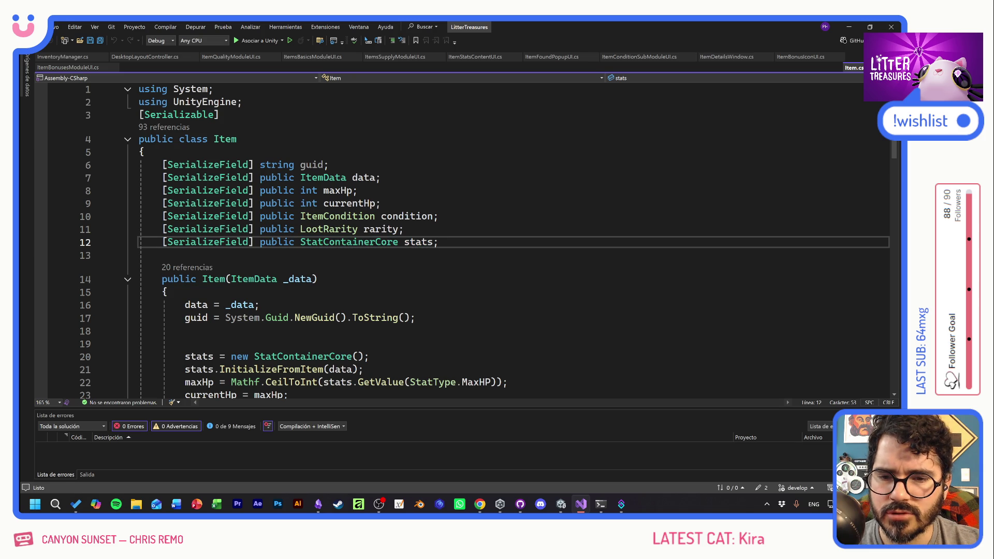
{"action": "key", "text": "Tab"}
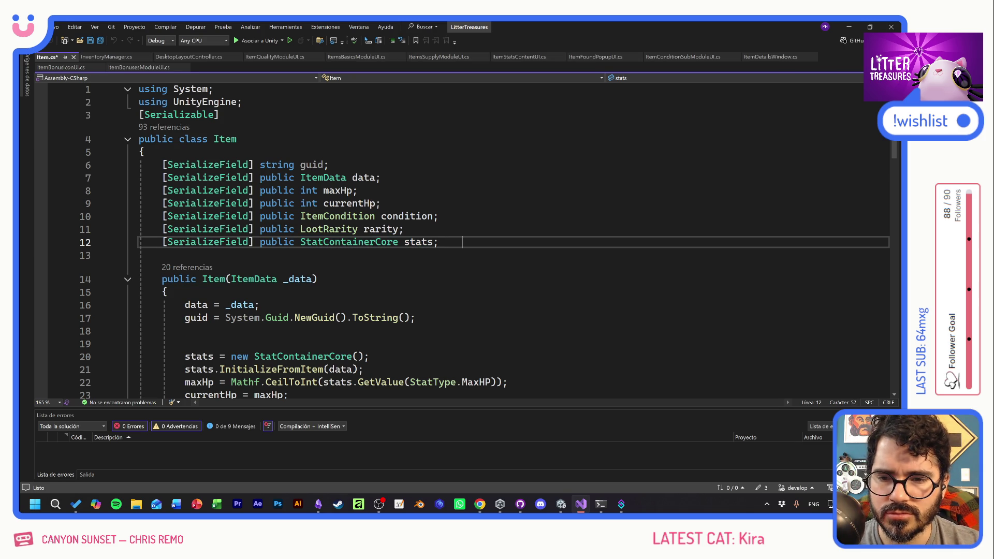
Add a serialized Room foundAt field below stats in the Item class
{"action": "key", "text": "Return"}
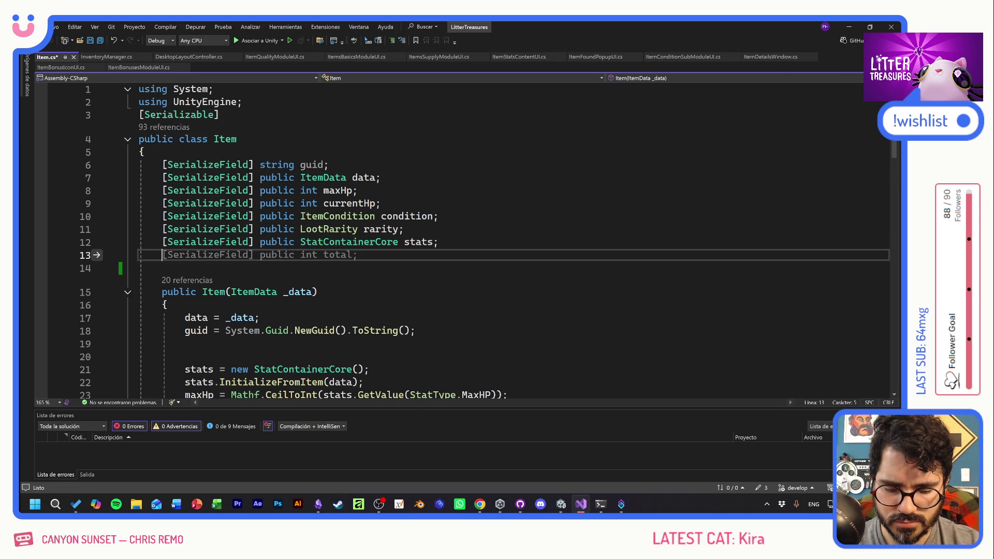
{"action": "type", "text": "["}
{"action": "key", "text": "Tab"}
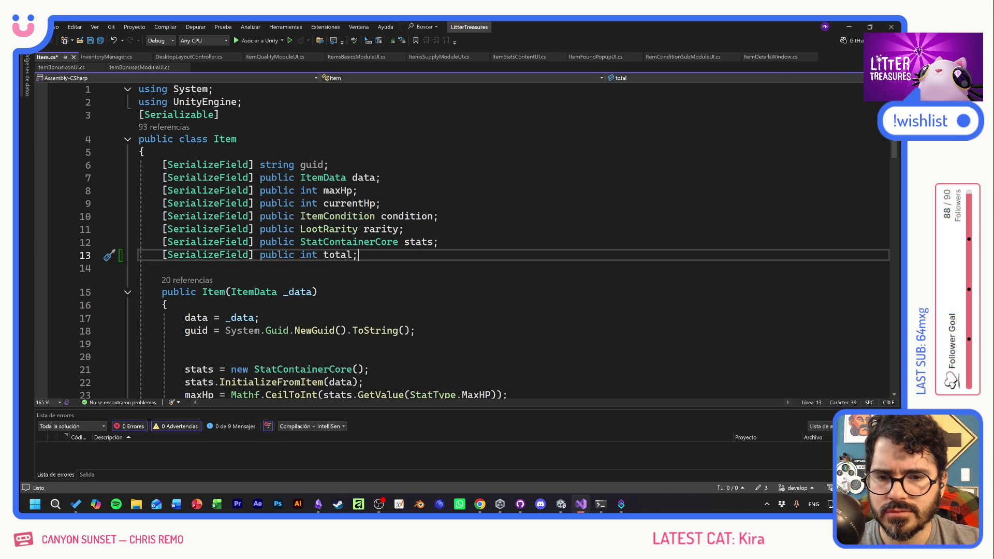
{"action": "double_click", "coordinate": [308, 254]}
{"action": "type", "text": "Room"}
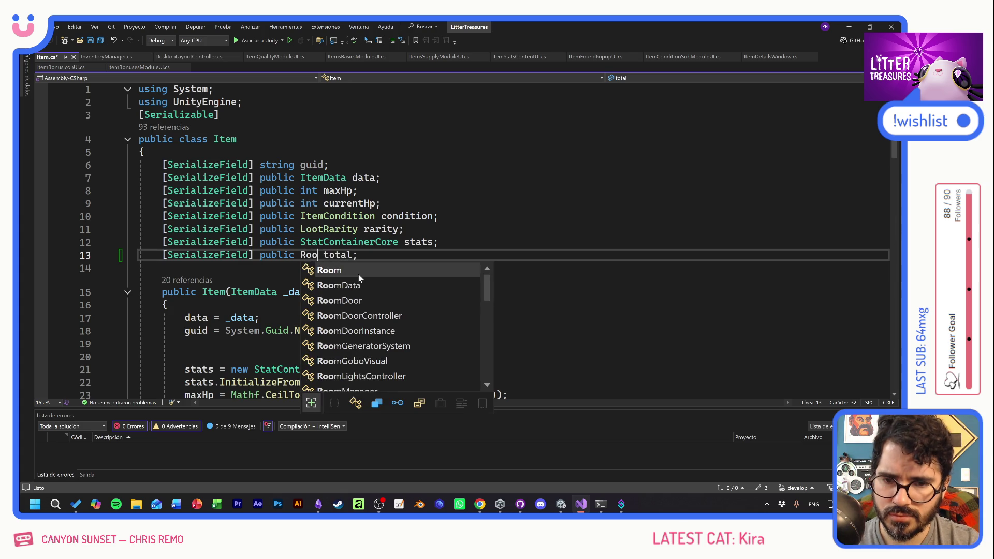
{"action": "double_click", "coordinate": [341, 254]}
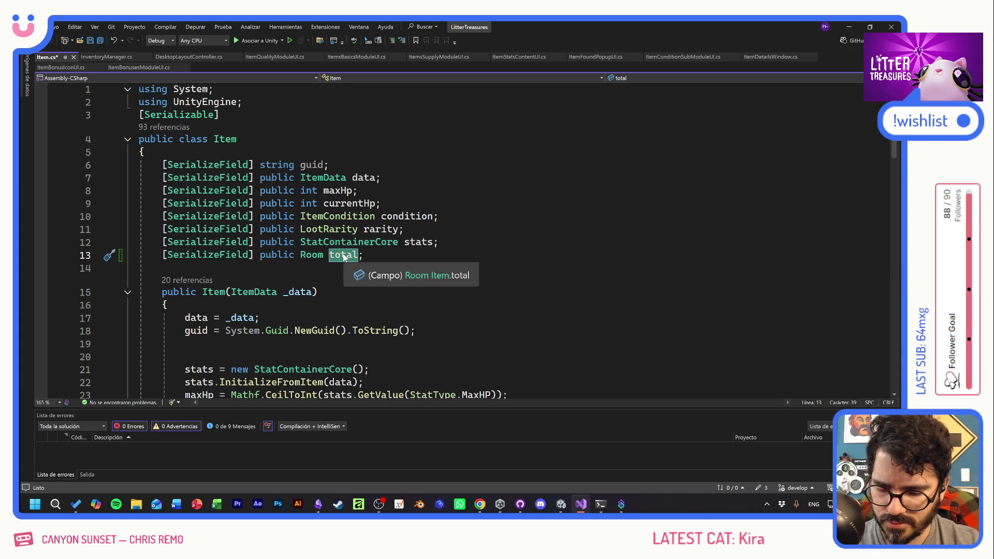
{"action": "type", "text": "foundAt"}
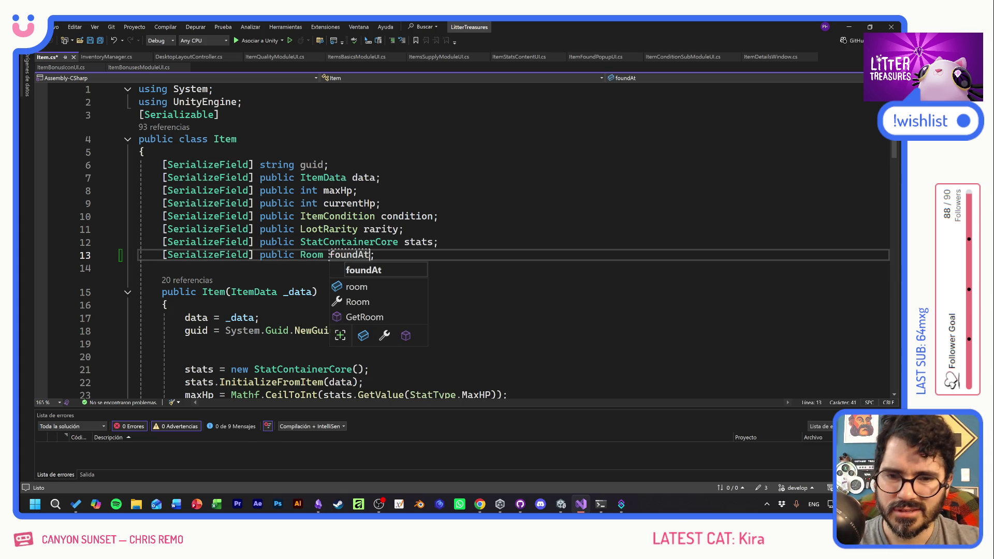
Dismiss the info popup and call up the quick action to add foundAt to the constructor
{"action": "mouse_move", "coordinate": [356, 258]}
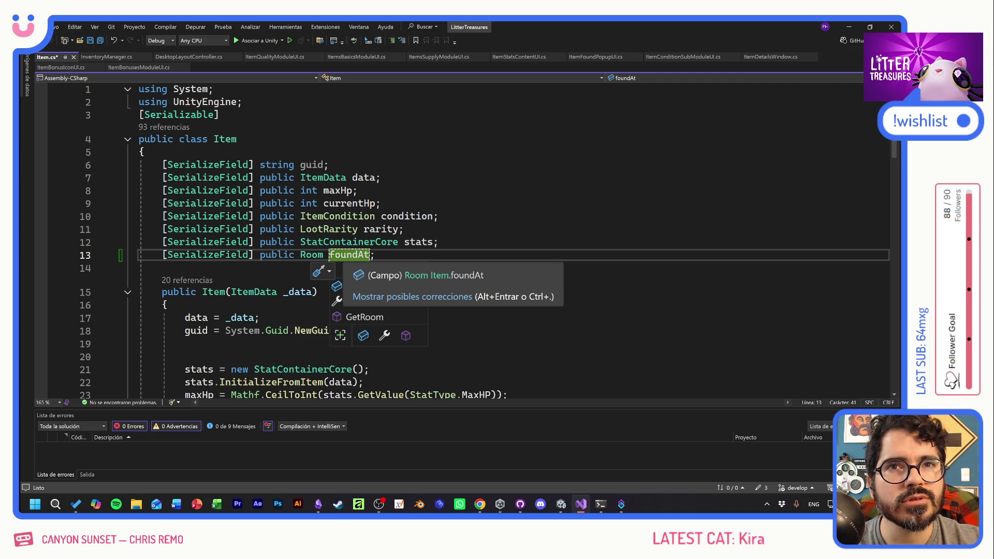
{"action": "left_click", "coordinate": [404, 229]}
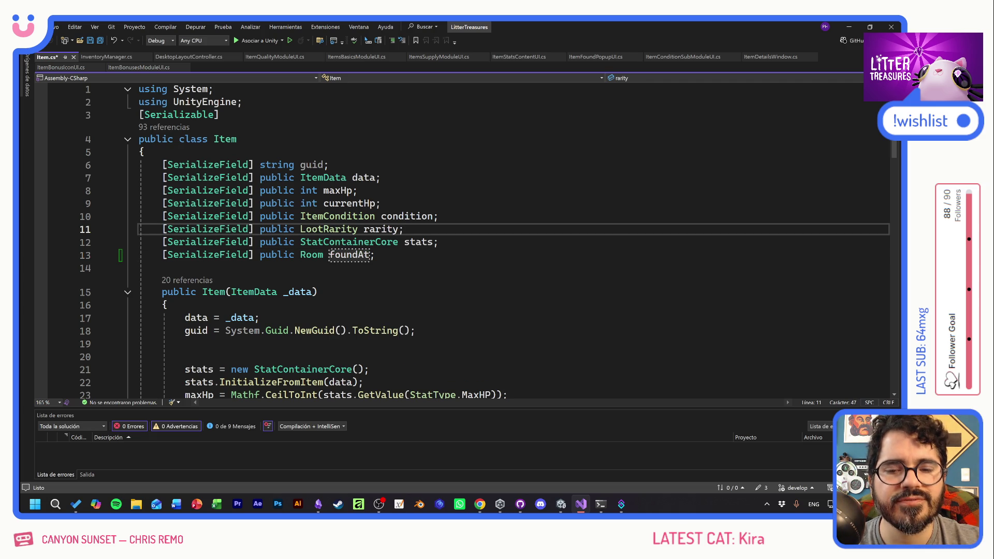
{"action": "left_click", "coordinate": [347, 255]}
{"action": "scroll", "coordinate": [347, 255], "scroll_direction": "down", "scroll_amount": 3}
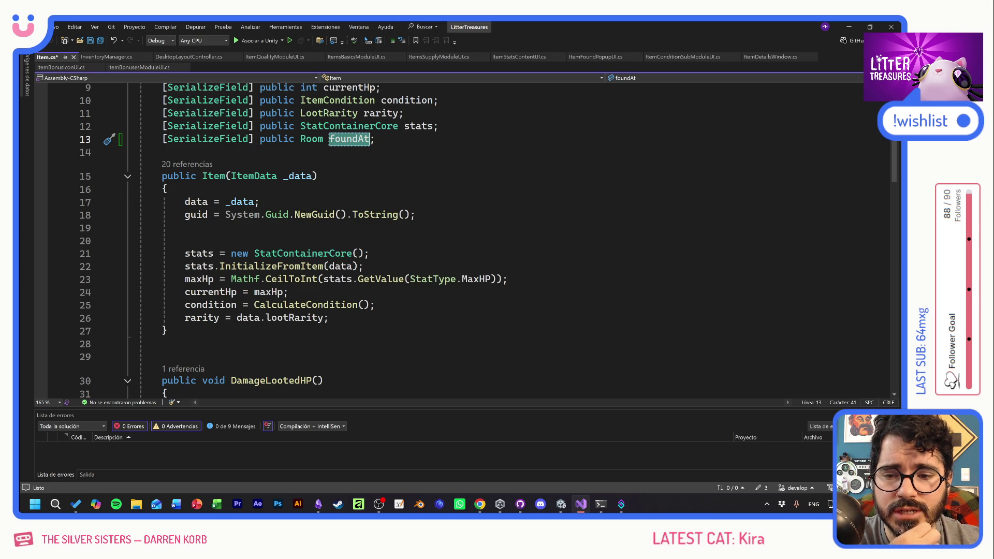
{"action": "key", "text": "ctrl+period"}
Add a Room _foundAt constructor parameter, assign foundAt = _foundAt without 'this.', and save Item.cs
{"action": "key", "text": "Return"}
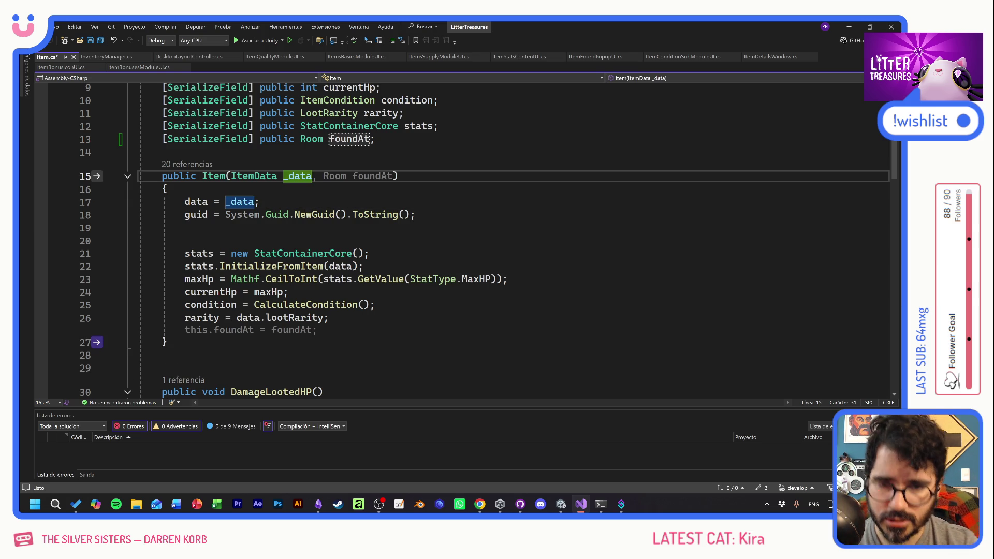
{"action": "left_click", "coordinate": [352, 176]}
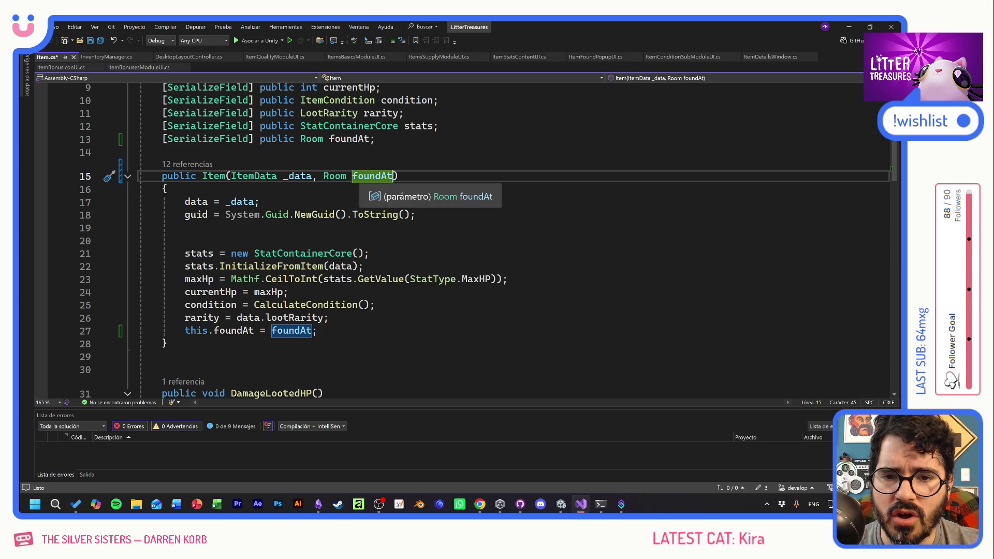
{"action": "type", "text": "_"}
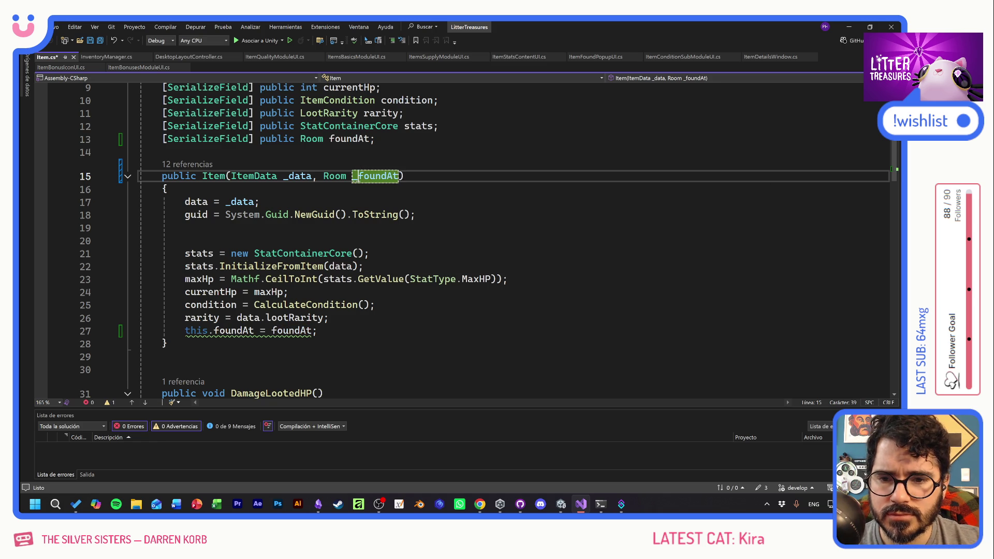
{"action": "left_click", "coordinate": [318, 331]}
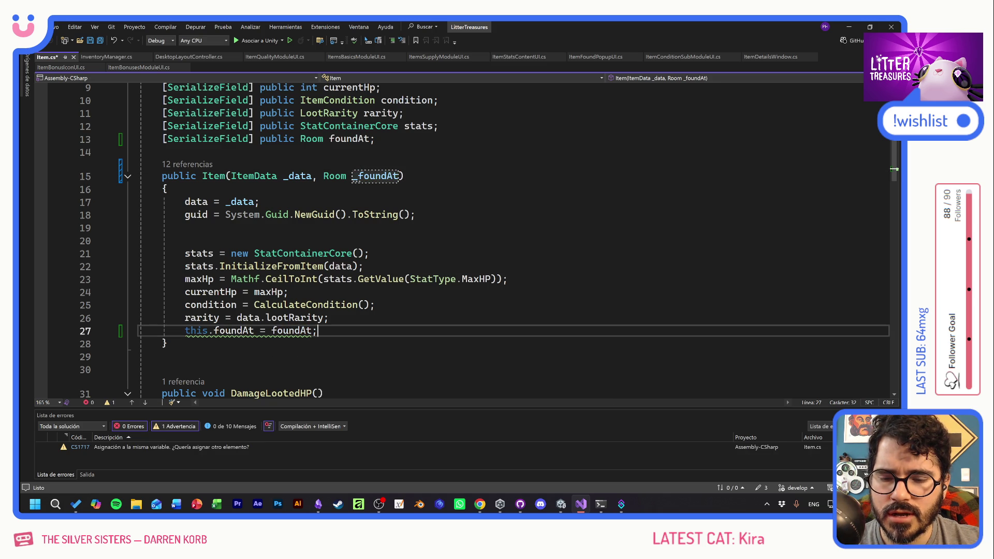
{"action": "left_click_drag", "start_coordinate": [214, 331], "coordinate": [185, 331]}
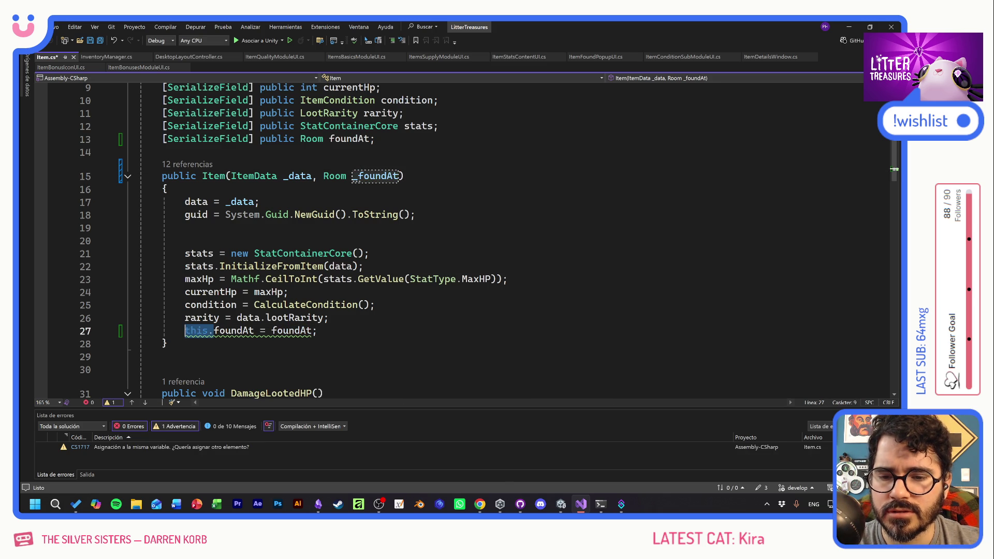
{"action": "key", "text": "BackSpace"}
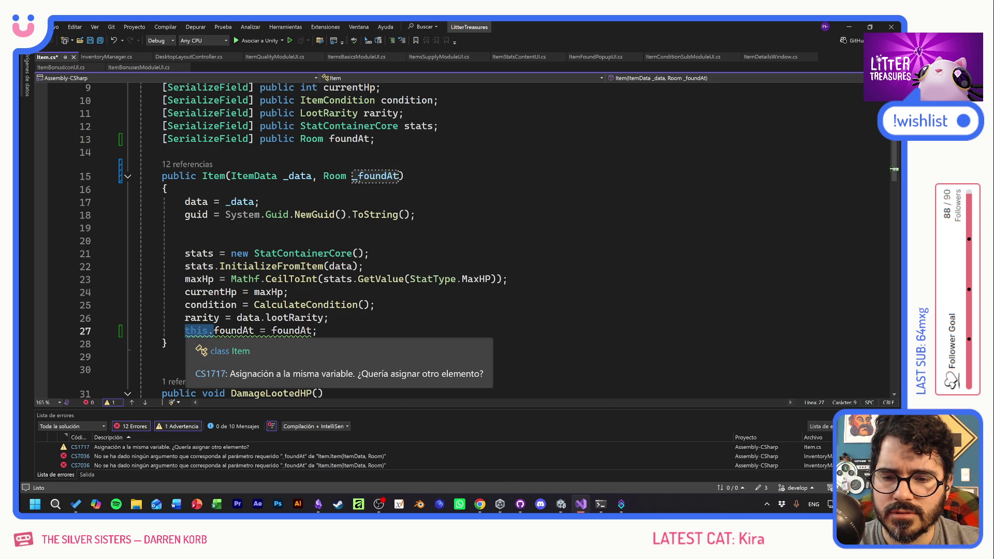
{"action": "left_click", "coordinate": [242, 331]}
{"action": "type", "text": "_"}
{"action": "key", "text": "ctrl+s"}
{"action": "left_click", "coordinate": [318, 214]}
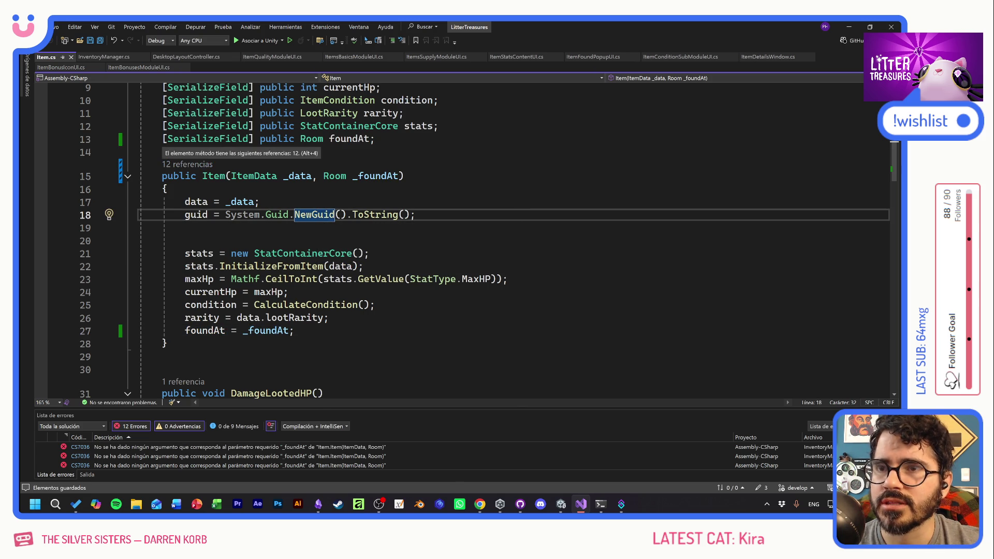
Pass ServiceRegistry.Get<RoomManager>().startRoom to the defaultDecoData item on line 40 and save
{"action": "double_click", "coordinate": [261, 449]}
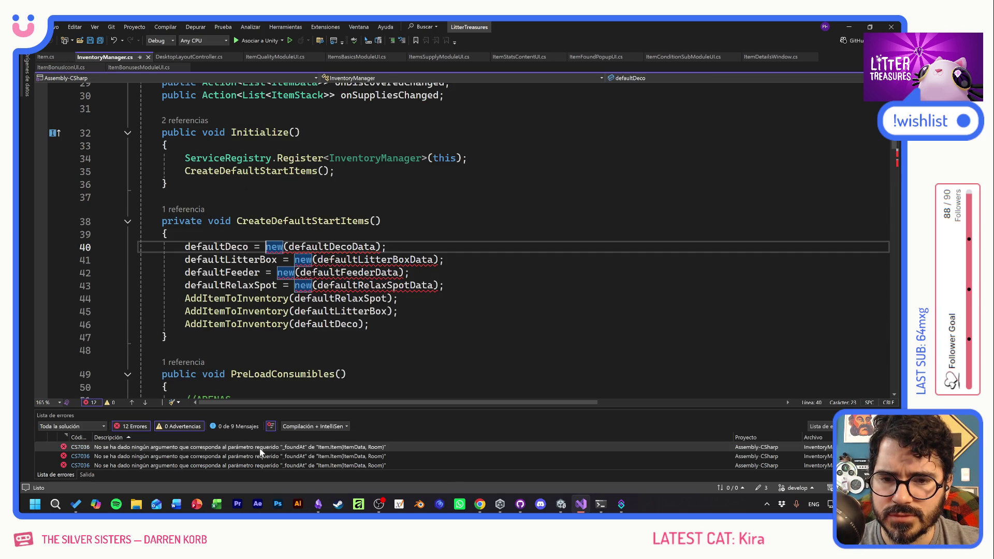
{"action": "mouse_move", "coordinate": [155, 155]}
{"action": "left_mouse_down"}
{"action": "mouse_move", "coordinate": [334, 173]}
{"action": "mouse_move", "coordinate": [167, 337]}
{"action": "left_mouse_up"}
{"action": "left_click", "coordinate": [166, 337]}
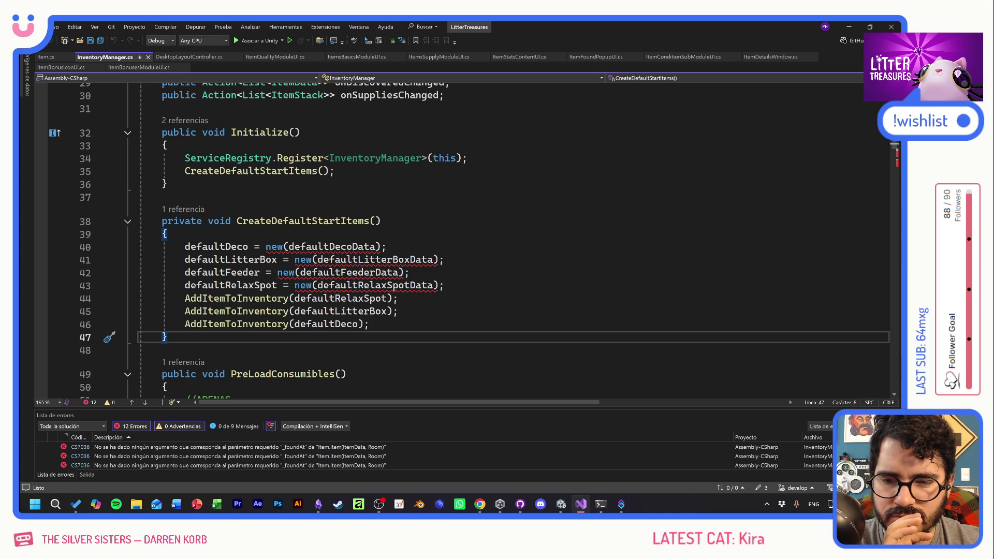
{"action": "left_click", "coordinate": [375, 247]}
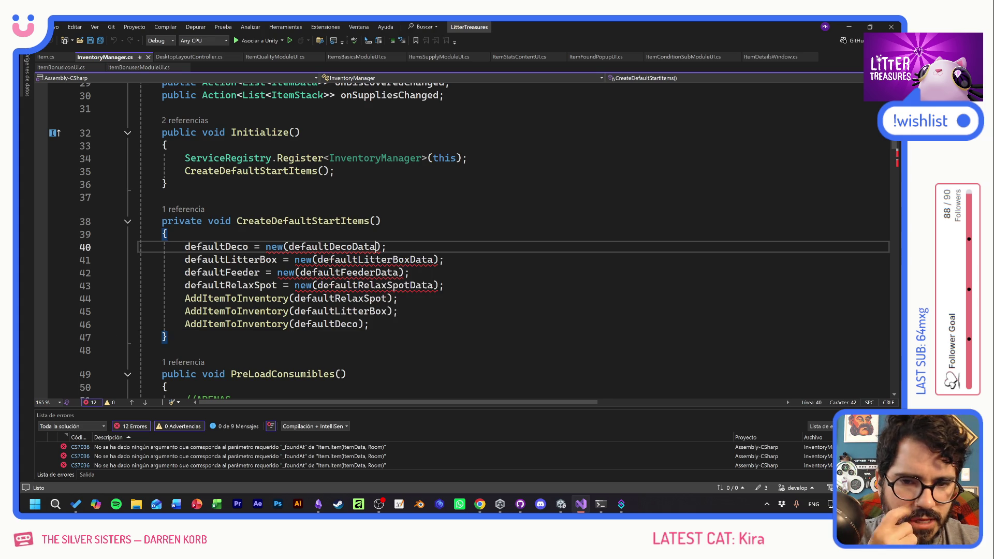
{"action": "type", "text": ", Get"}
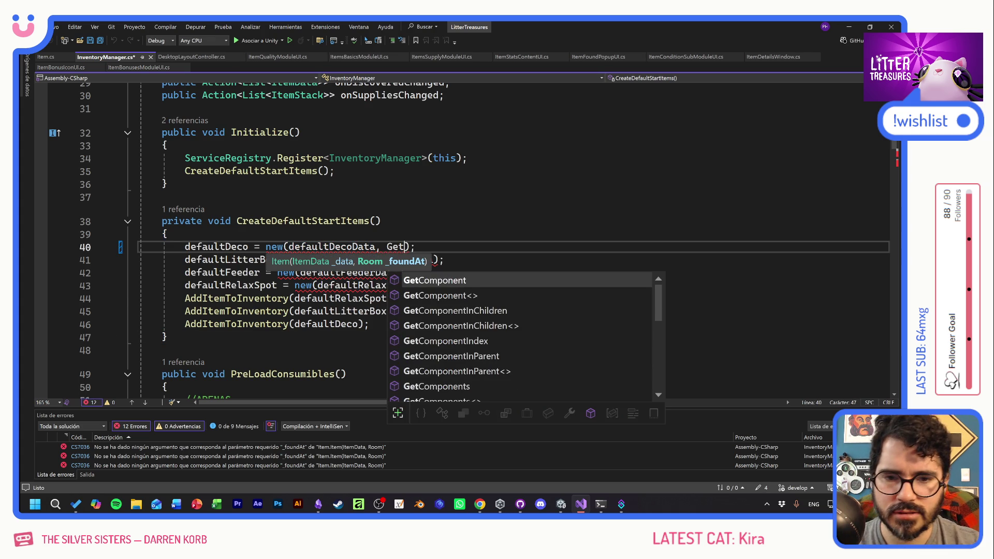
{"action": "key", "text": "BackSpace"}
{"action": "key", "text": "BackSpace"}
{"action": "type", "text": "ServiceRe"}
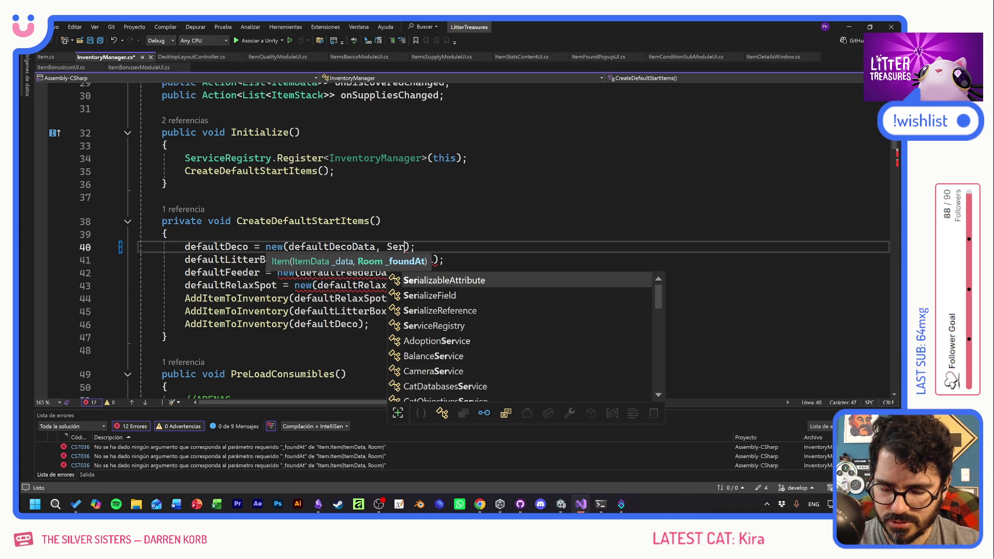
{"action": "type", "text": "gistry."}
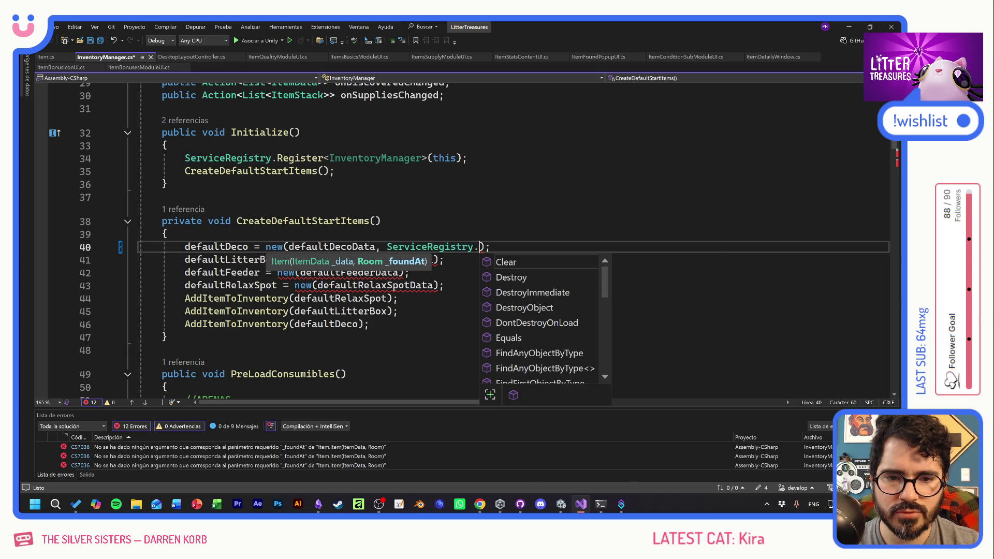
{"action": "type", "text": "Get<>"}
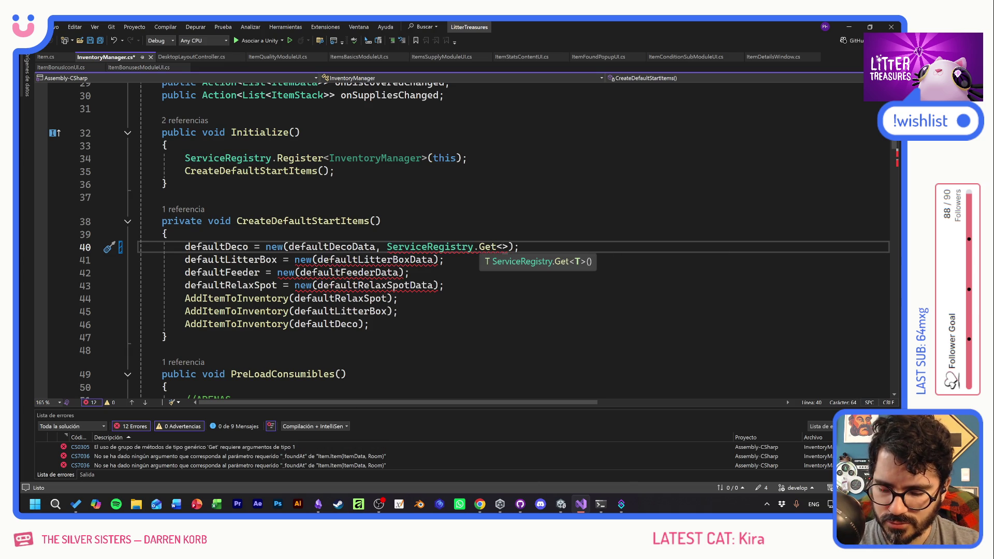
{"action": "type", "text": "RoomMana"}
{"action": "type", "text": "ger>()"}
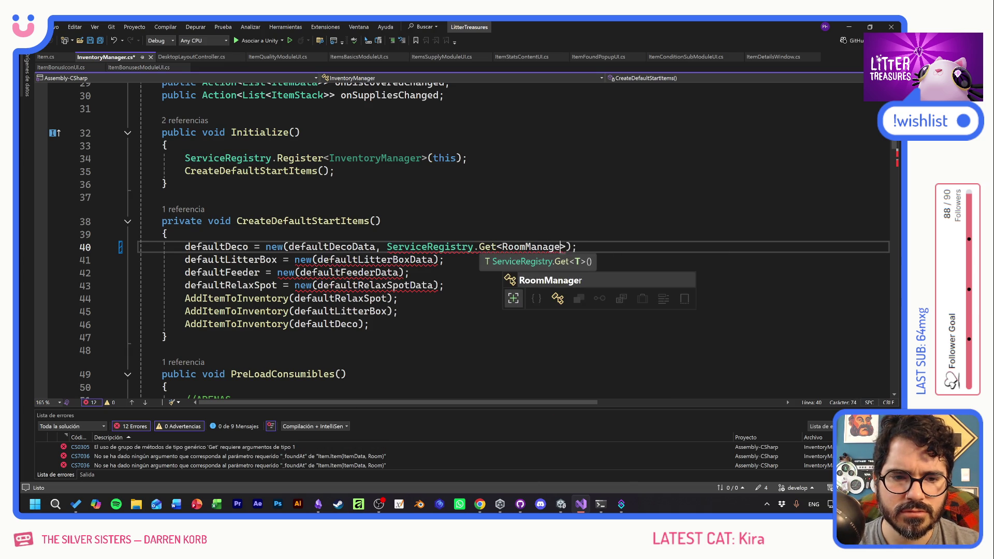
{"action": "type", "text": "."}
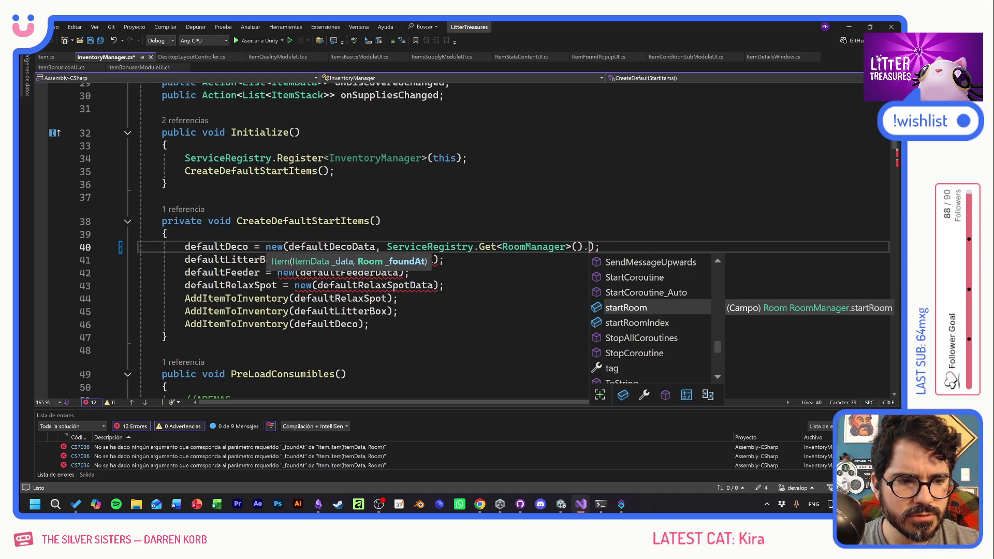
{"action": "key", "text": "Tab"}
{"action": "key", "text": "ctrl+s"}
Copy the startRoom argument to the defaultLitterBoxData, defaultFeederData and defaultRelaxSpotData items
{"action": "left_click", "coordinate": [445, 260]}
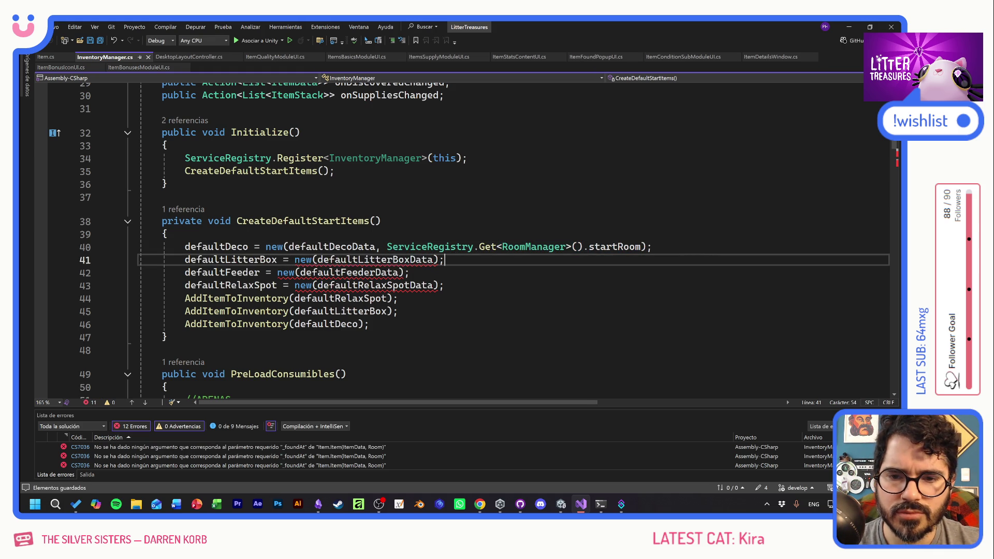
{"action": "left_click_drag", "start_coordinate": [641, 246], "coordinate": [376, 247]}
{"action": "key", "text": "ctrl+c"}
{"action": "left_click", "coordinate": [414, 298]}
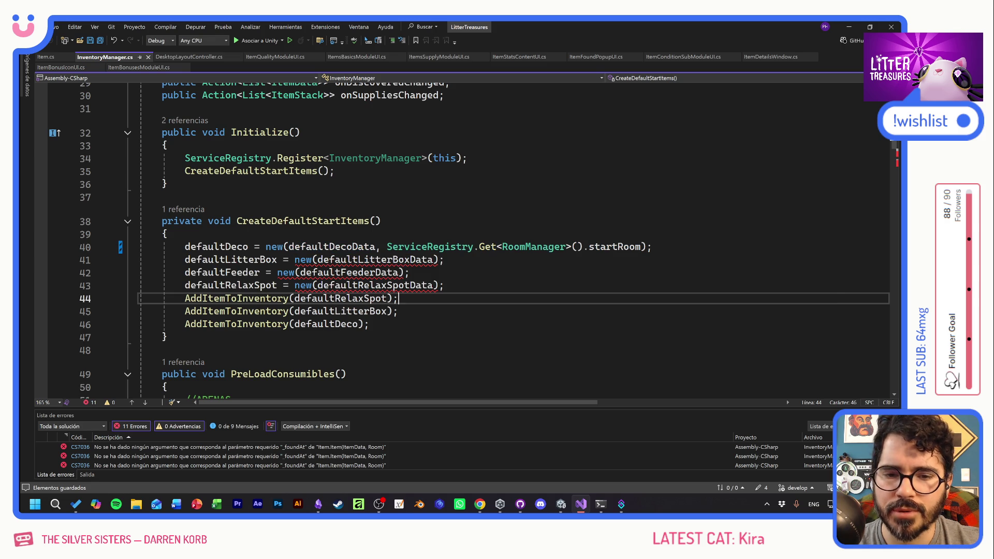
{"action": "left_click", "coordinate": [432, 259]}
{"action": "key", "text": "ctrl+v"}
{"action": "left_click", "coordinate": [398, 273]}
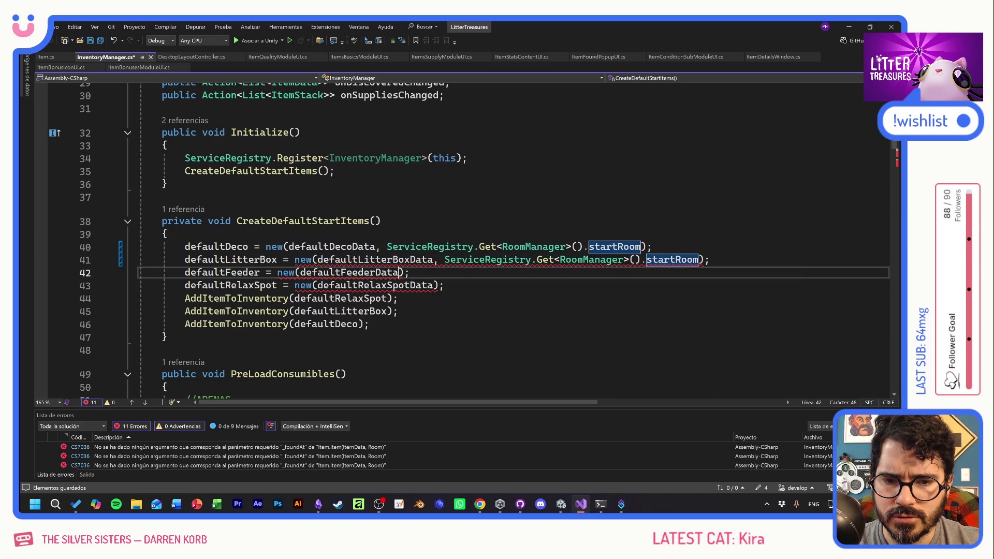
{"action": "key", "text": "ctrl+v"}
{"action": "left_click", "coordinate": [432, 286]}
{"action": "key", "text": "ctrl+v"}
{"action": "left_click", "coordinate": [397, 311]}
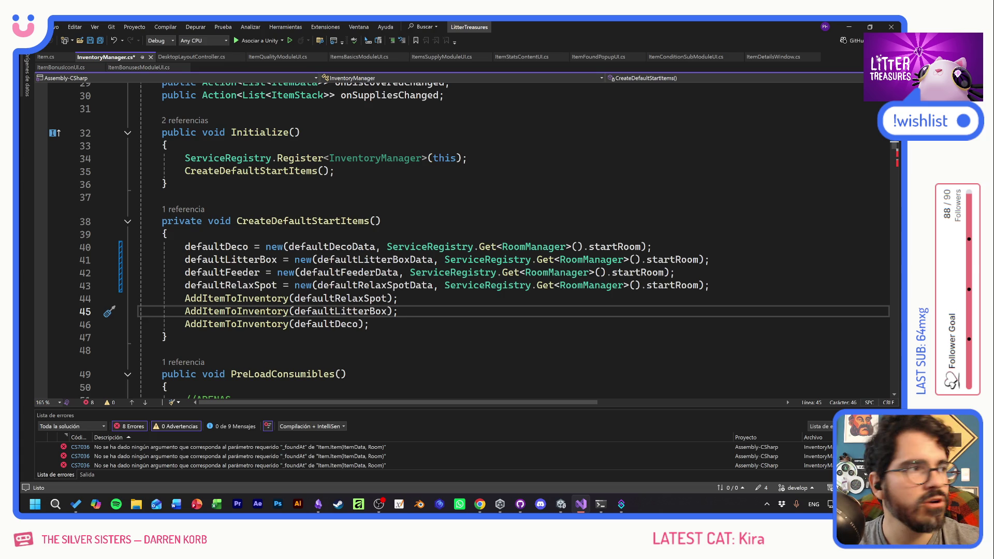
{"action": "key", "text": "ctrl+z"}
{"action": "key", "text": "ctrl+z"}
{"action": "key", "text": "ctrl+z"}
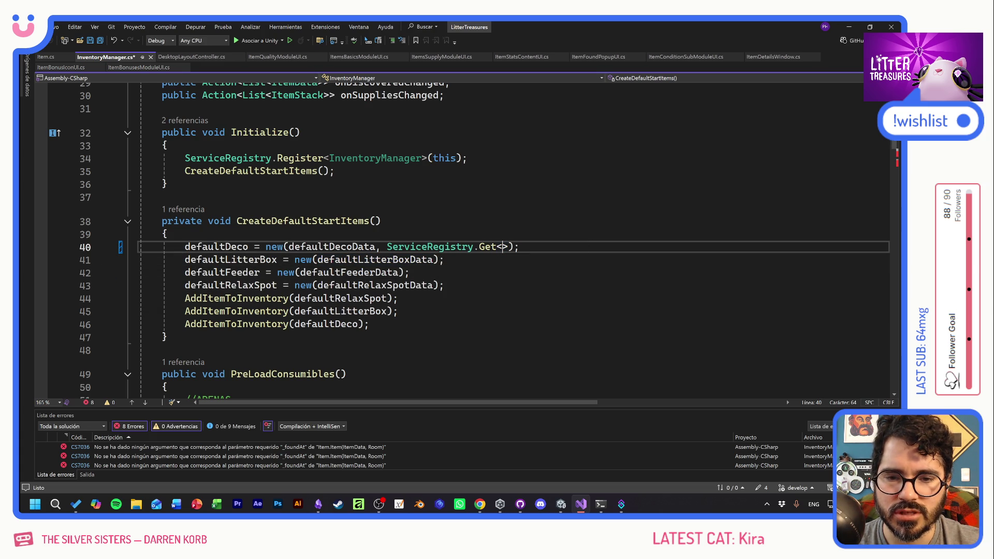
Remove the extra startRoom argument from line 40 and save InventoryManager.cs
{"action": "key", "text": "ctrl+BackSpace"}
{"action": "key", "text": "ctrl+BackSpace"}
{"action": "key", "text": "ctrl+BackSpace"}
{"action": "type", "text": "Get"}
{"action": "key", "text": "ctrl+BackSpace"}
{"action": "key", "text": "ctrl+BackSpace"}
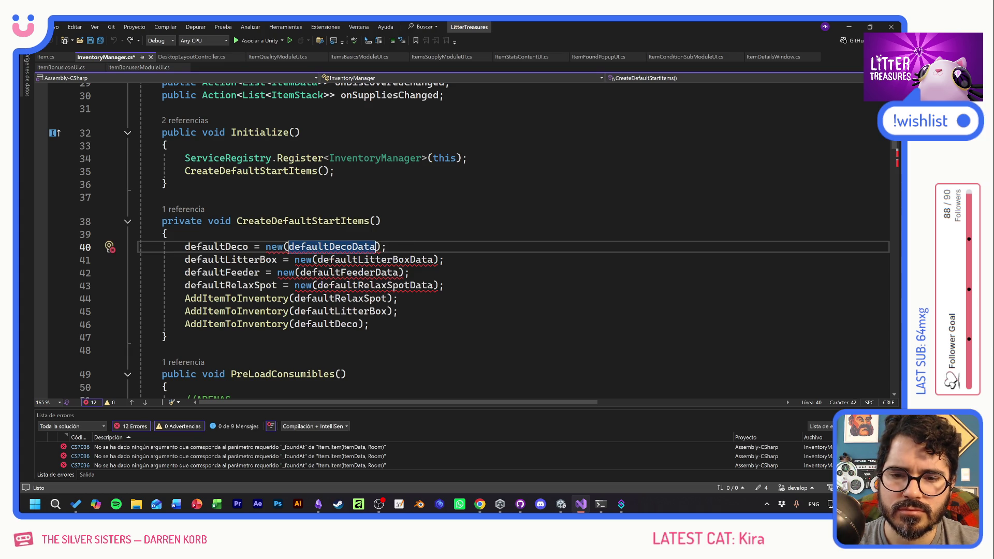
{"action": "key", "text": "ctrl+s"}
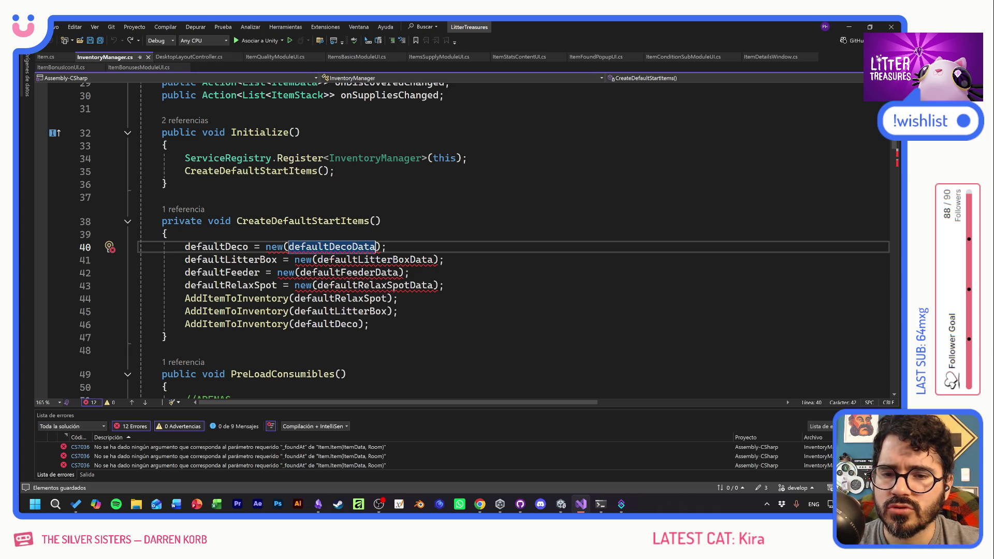
Delete the Room _foundAt parameter, foundAt field and its assignment from Item, then save
{"action": "key", "text": "F12"}
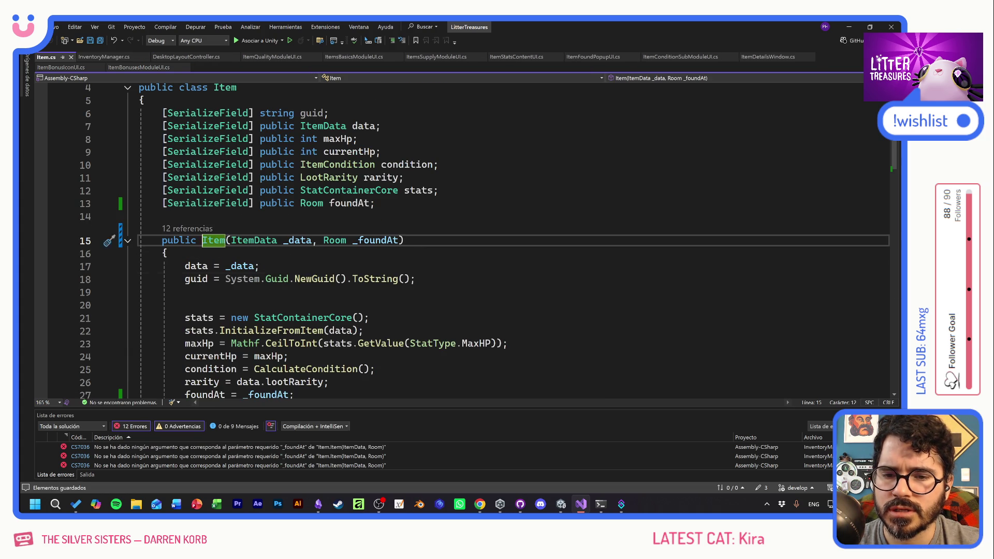
{"action": "left_click_drag", "start_coordinate": [403, 239], "coordinate": [313, 239]}
{"action": "key", "text": "BackSpace"}
{"action": "left_click_drag", "start_coordinate": [376, 203], "coordinate": [138, 203]}
{"action": "key", "text": "BackSpace"}
{"action": "scroll", "coordinate": [466, 241], "scroll_direction": "down", "scroll_amount": 3}
{"action": "left_click", "coordinate": [165, 292]}
{"action": "key", "text": "shift+Up"}
{"action": "key", "text": "BackSpace"}
{"action": "left_click", "coordinate": [331, 266]}
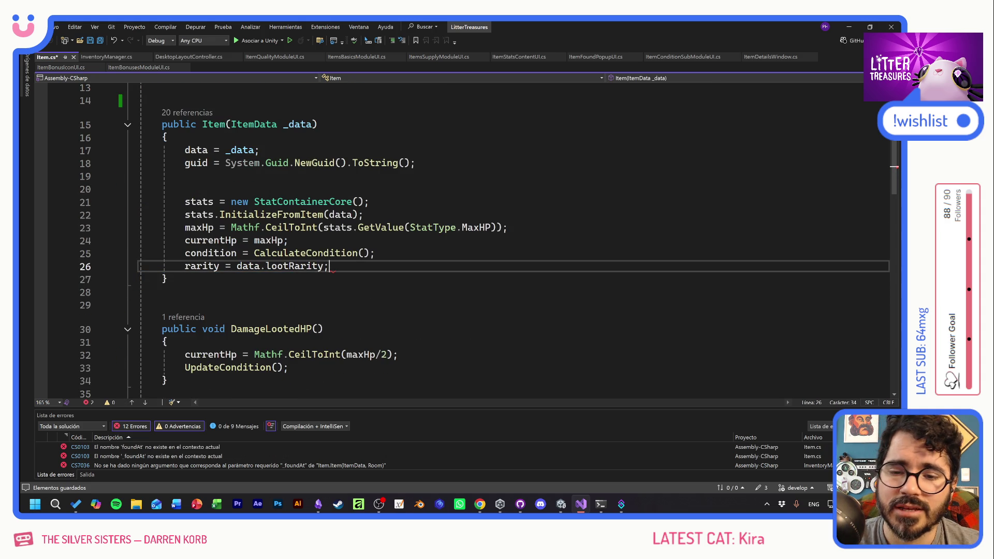
{"action": "key", "text": "ctrl+s"}
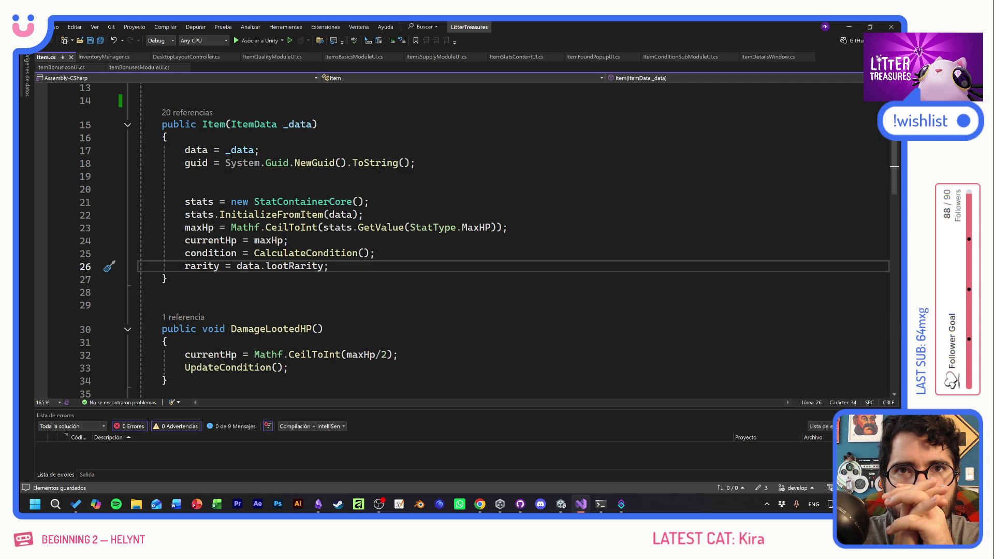
With the error list at zero, launch Microsoft Copilot from the taskbar
{"action": "left_click", "coordinate": [96, 505]}
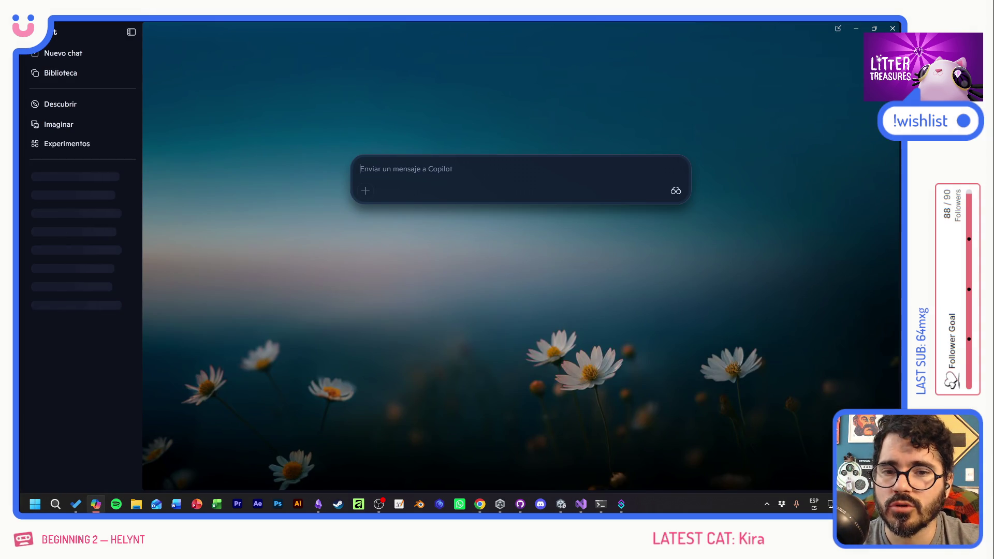
Draft a Spanish prompt explaining scriptable item data, loot boxes in rooms, and recording each item's room
{"action": "type", "text": "copi"}
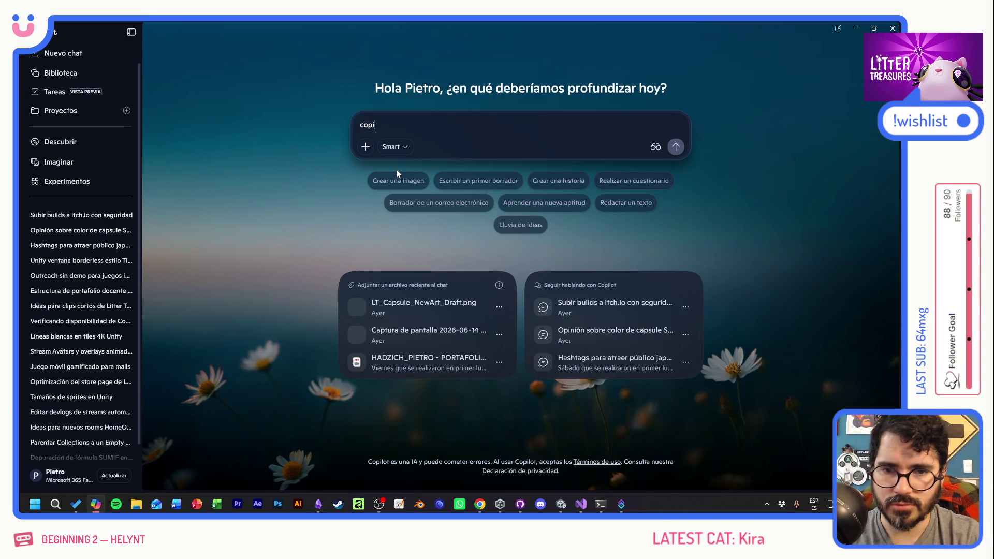
{"action": "type", "text": "to, en unity"}
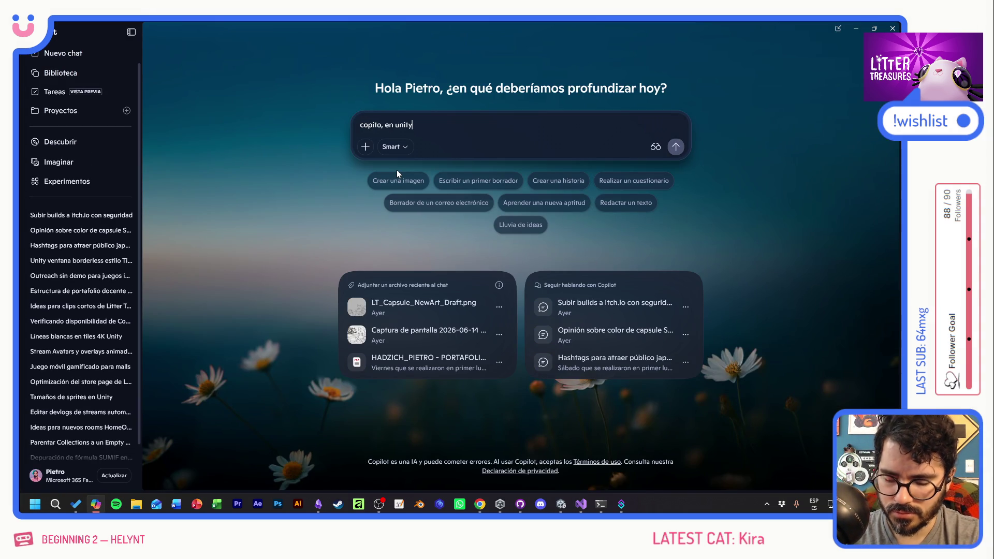
{"action": "type", "text": " tengo la "}
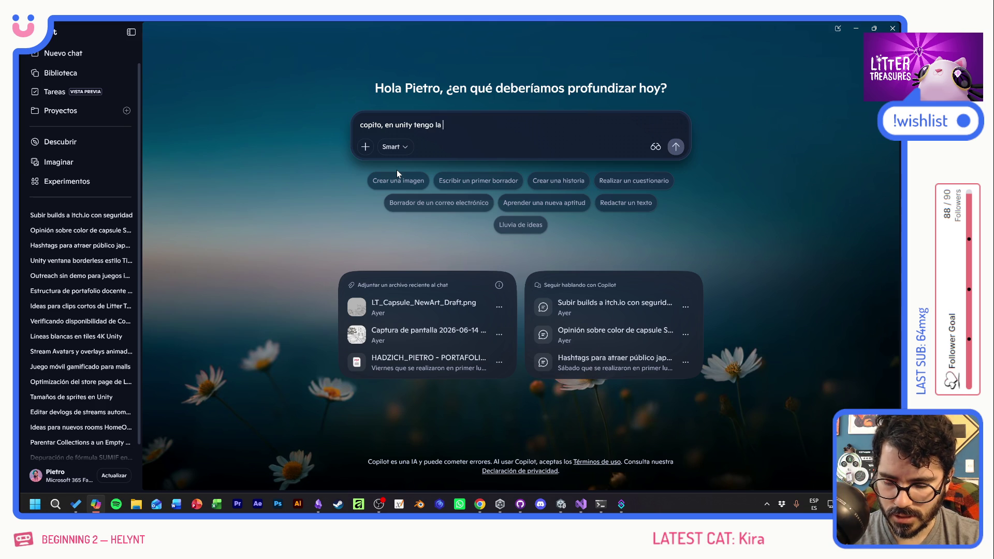
{"action": "type", "text": "data de mis items"}
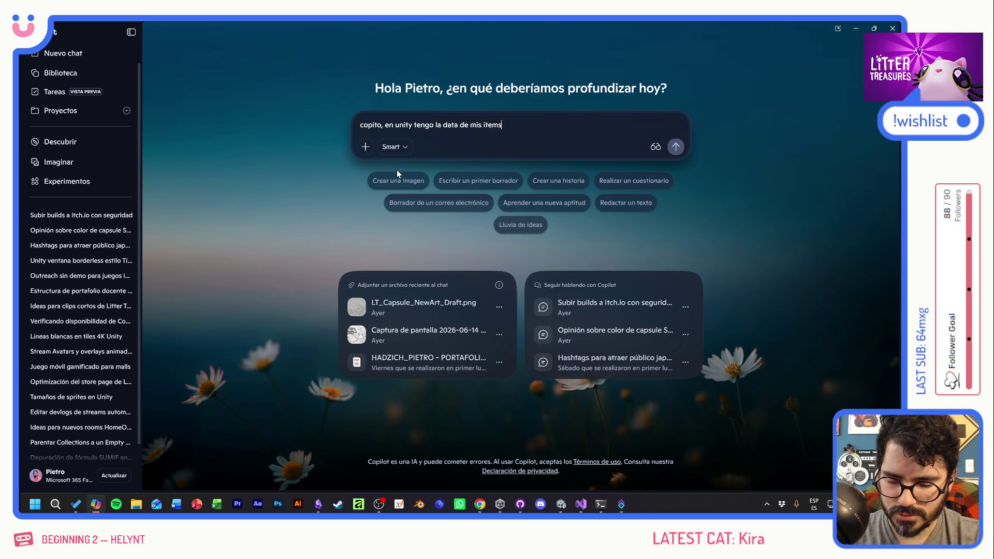
{"action": "type", "text": " en scriptabl"}
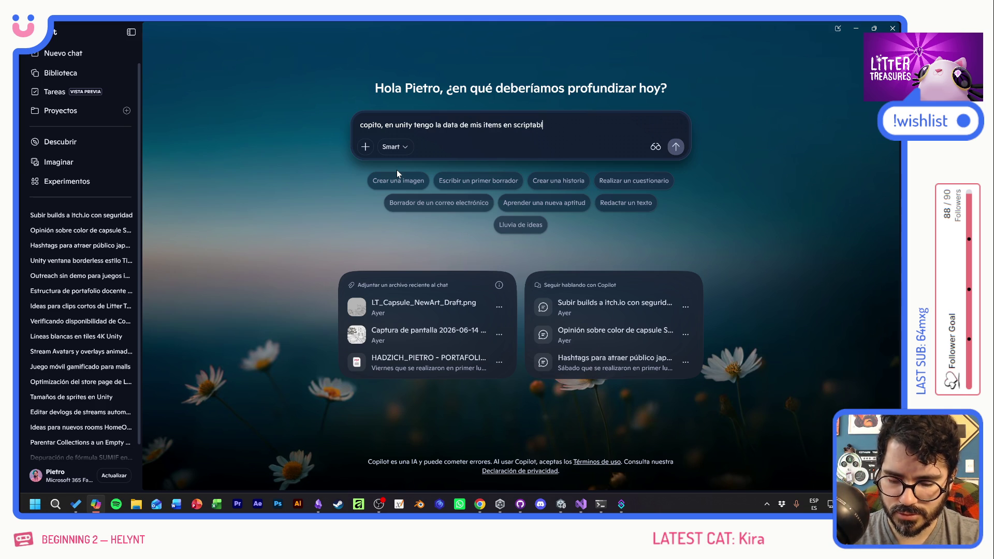
{"action": "type", "text": "es. Al"}
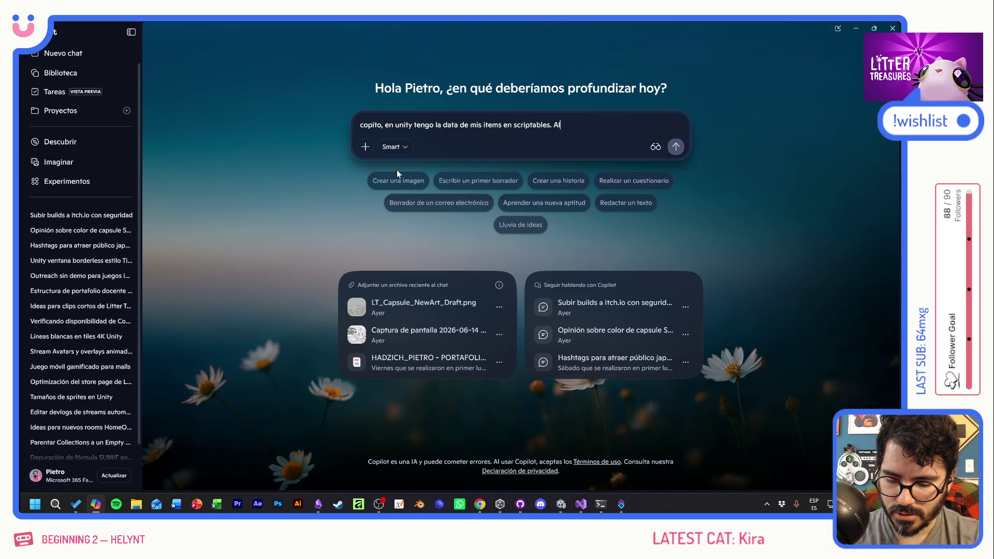
{"action": "type", "text": " agregarse "}
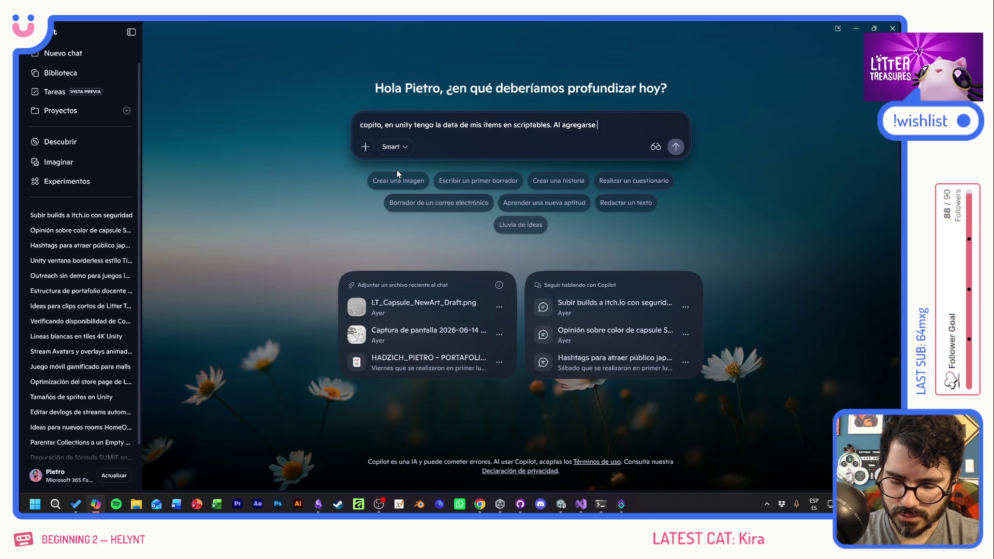
{"action": "type", "text": "al inventory,"}
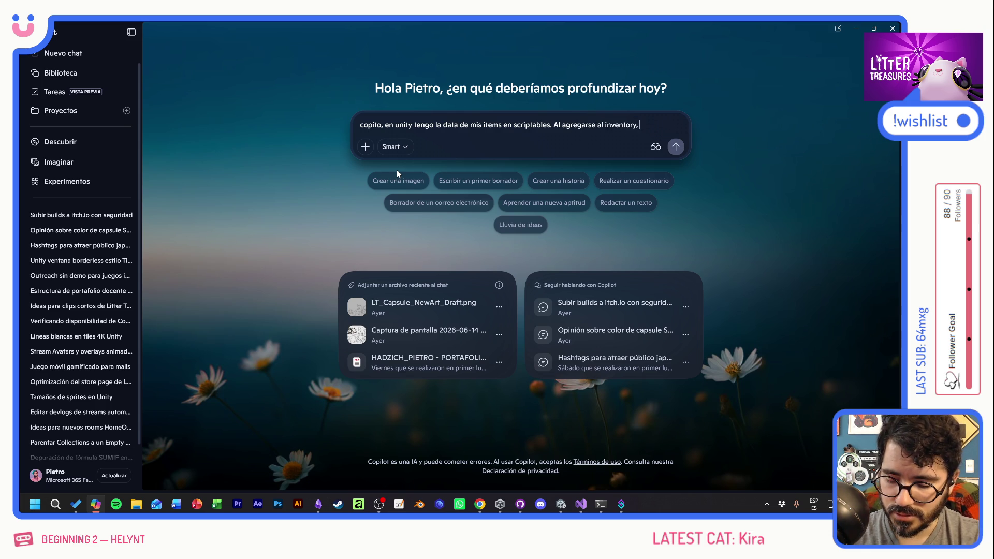
{"action": "type", "text": " se crean cla"}
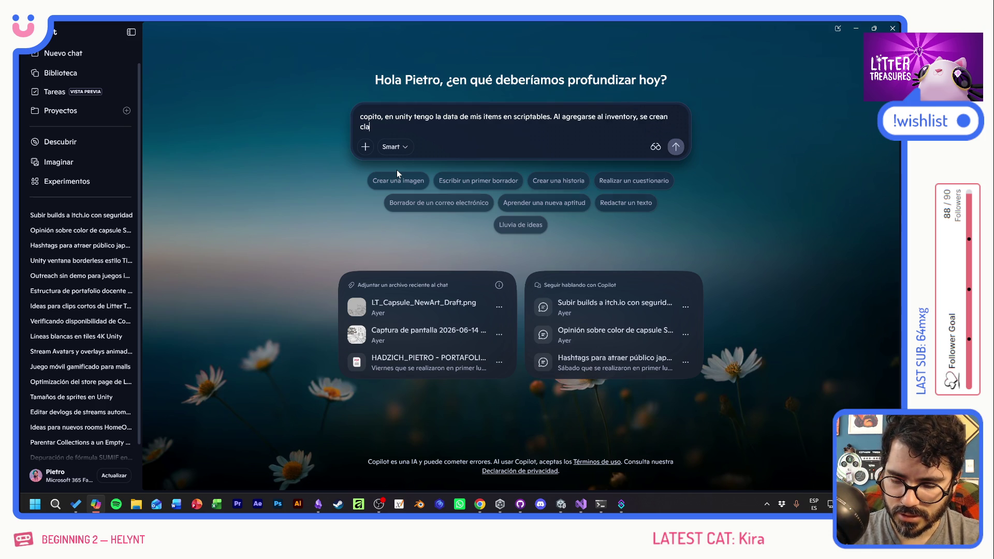
{"action": "type", "text": "ses Items que leen esa"}
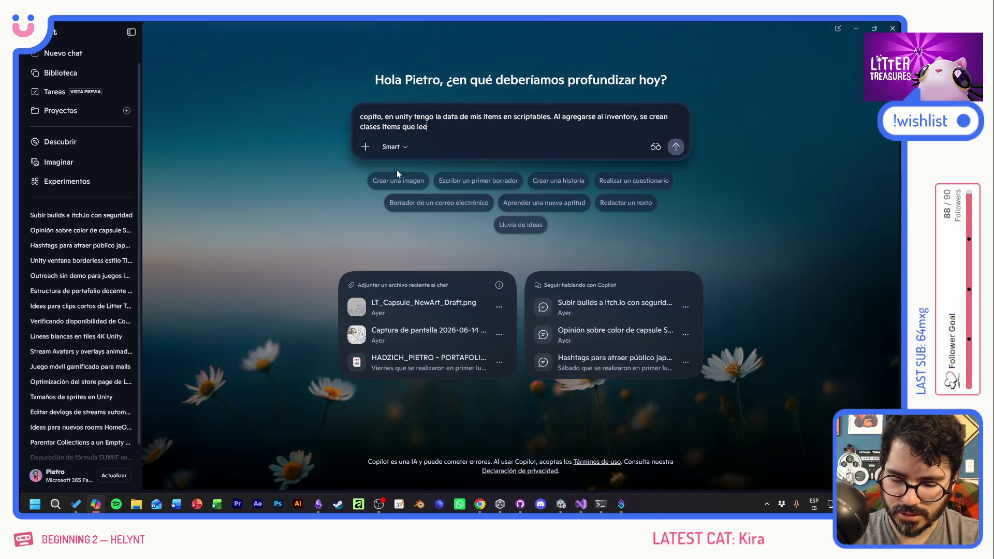
{"action": "type", "text": " data. "}
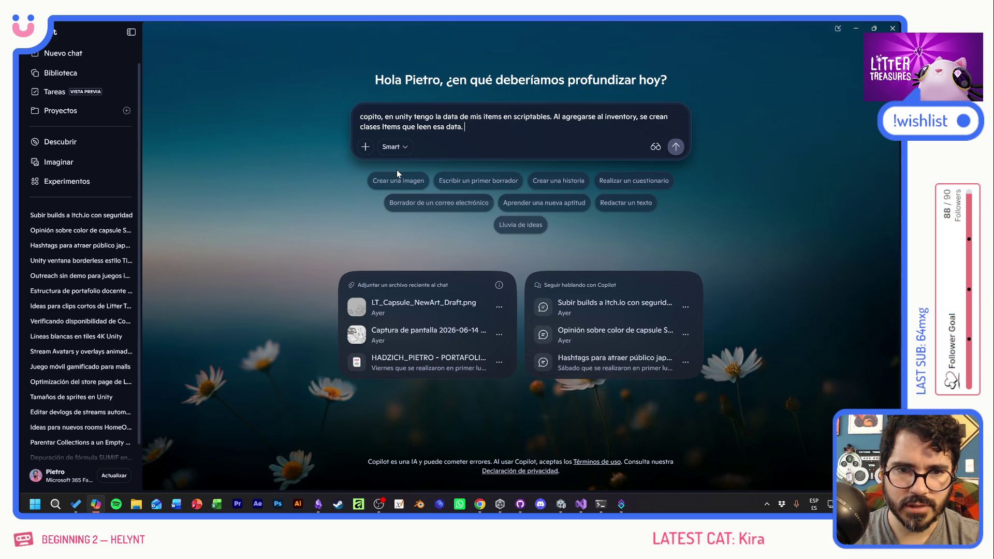
{"action": "type", "text": "Los item"}
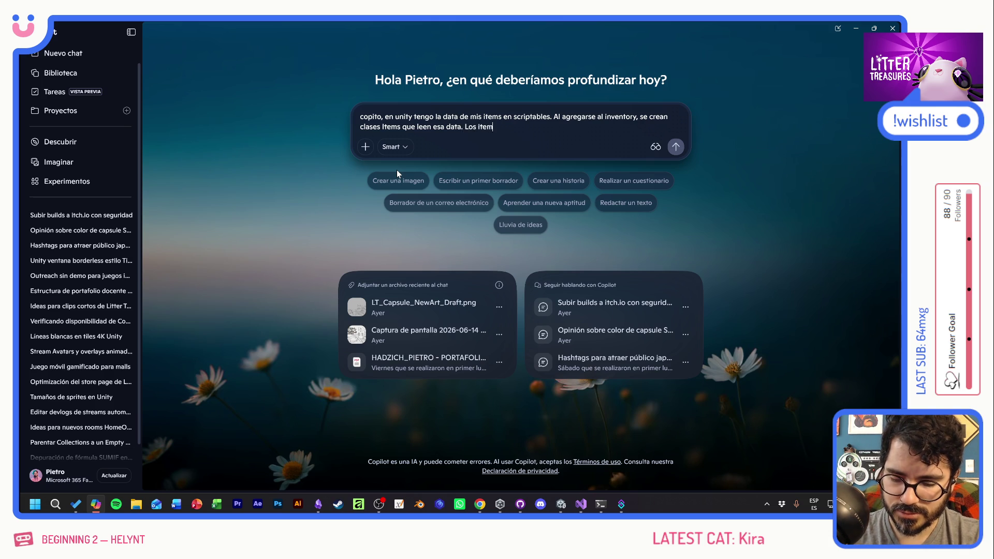
{"action": "type", "text": "s son loote"}
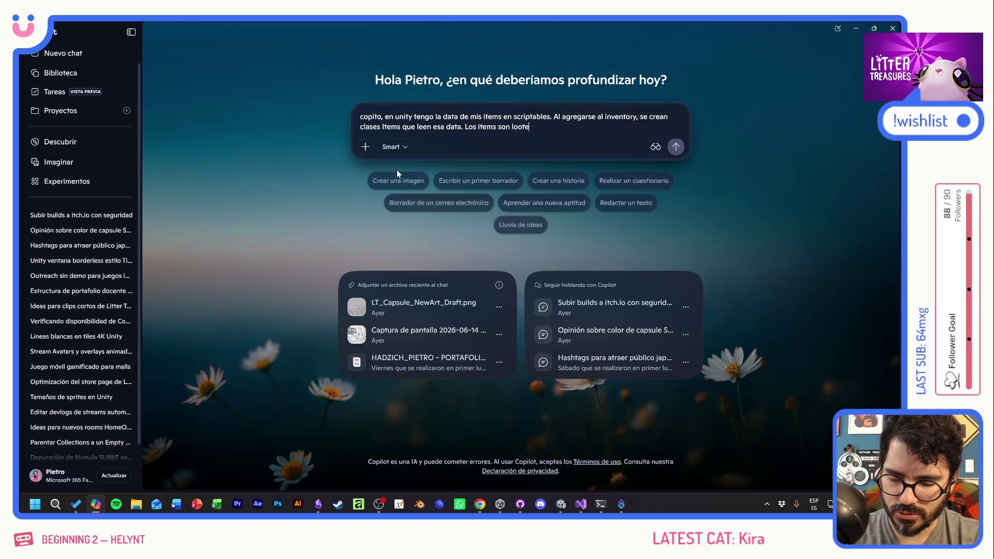
{"action": "type", "text": "ados de cajas de aren"}
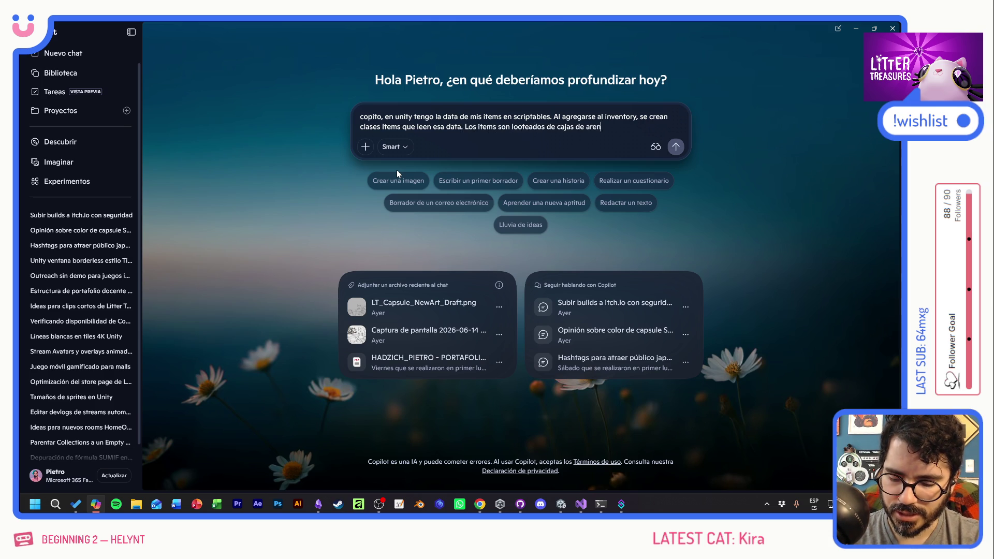
{"action": "type", "text": "a que estan en "}
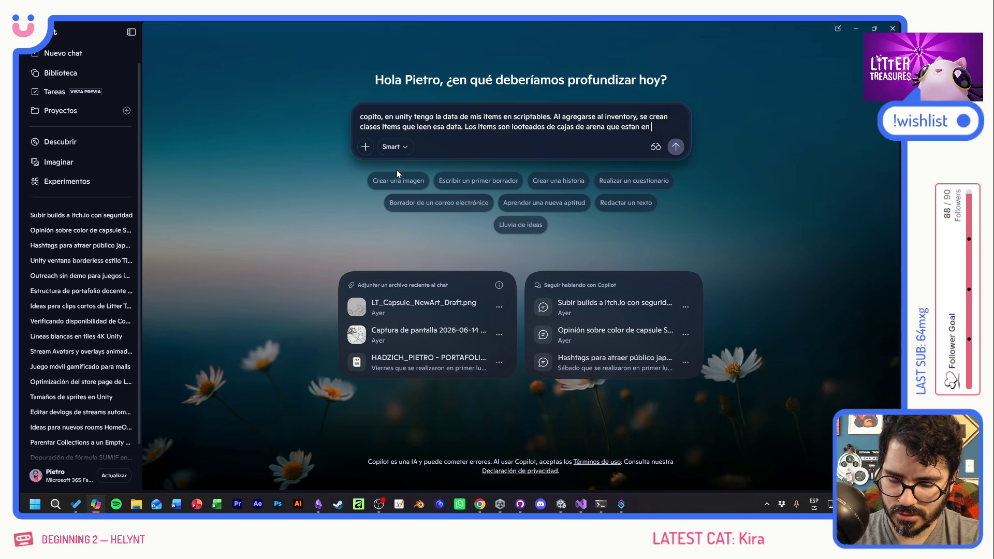
{"action": "type", "text": "ciertos ROOM"}
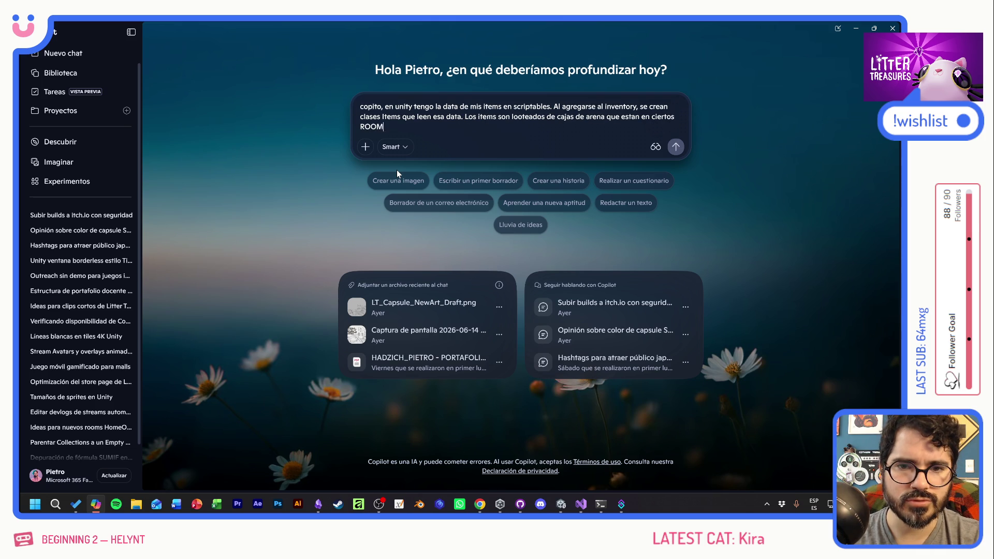
{"action": "type", "text": "S. entonces"}
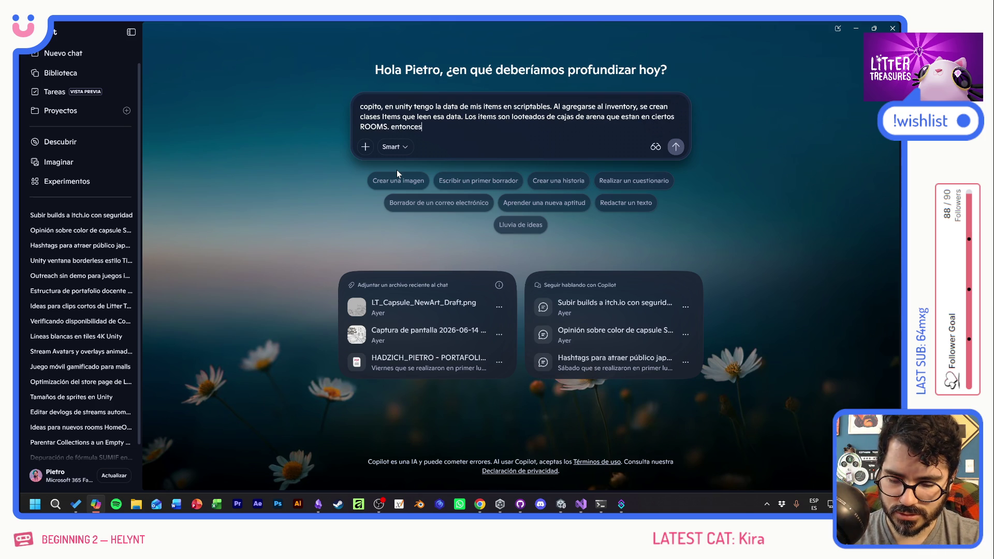
{"action": "type", "text": " cada room, tamb"}
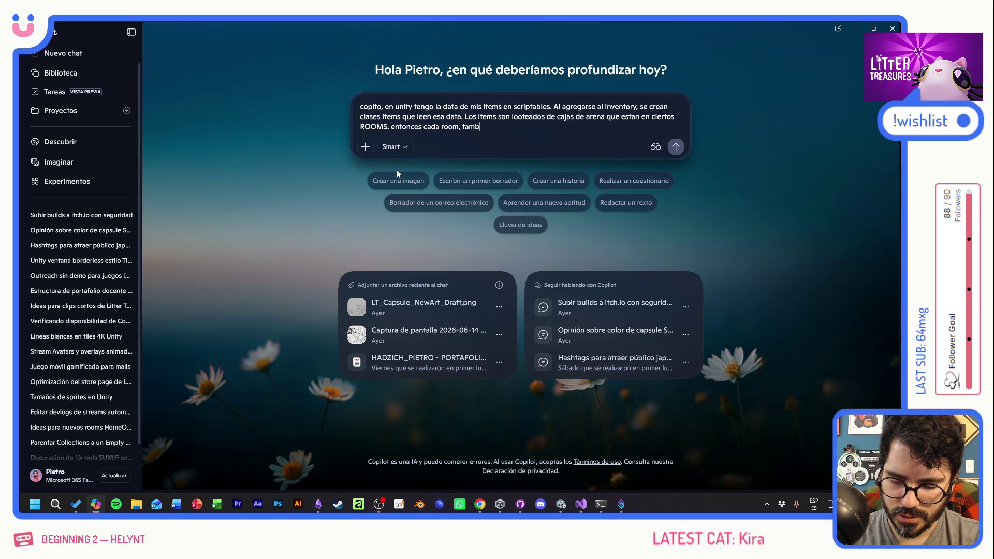
{"action": "type", "text": "ien tiene un scrip"}
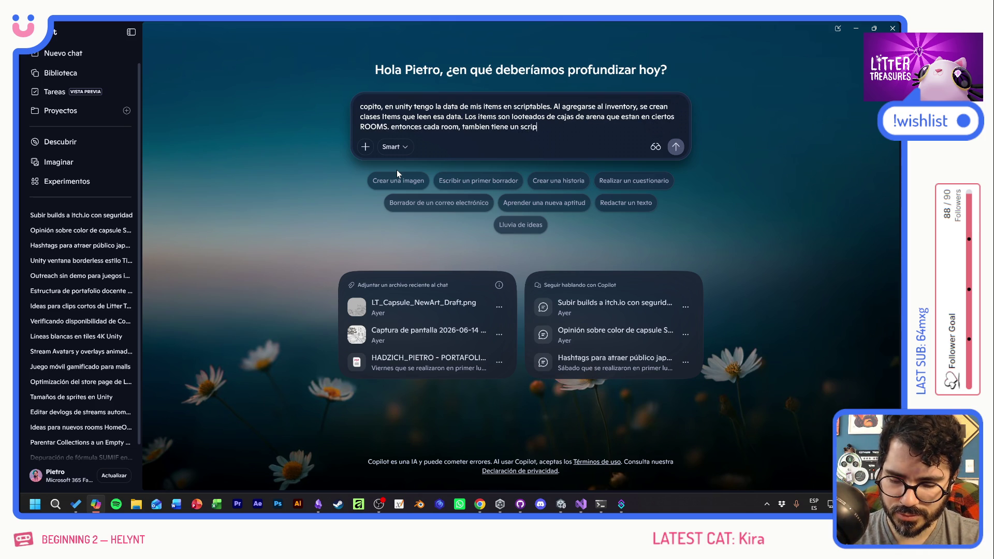
{"action": "type", "text": "table object f"}
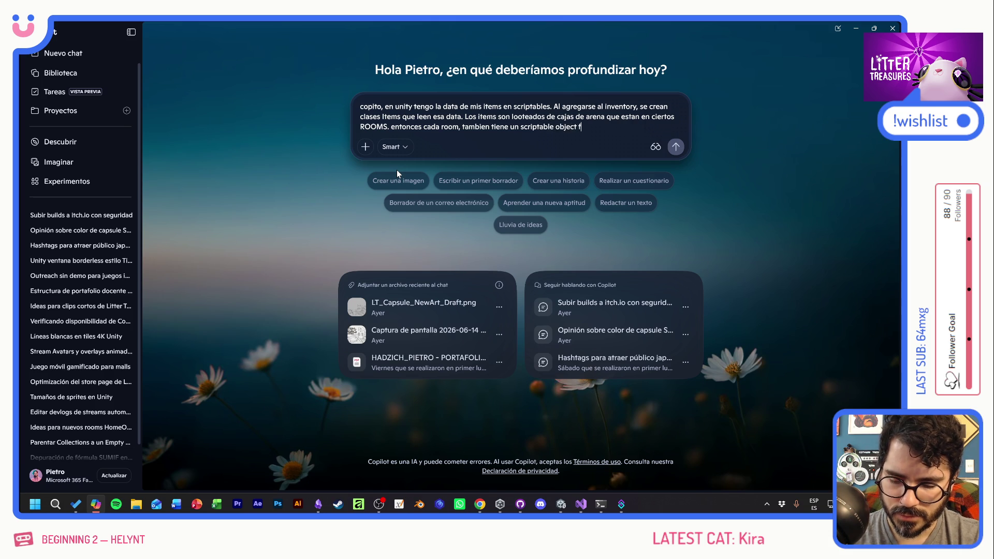
{"action": "key", "text": "BackSpace"}
{"action": "type", "text": "donde "}
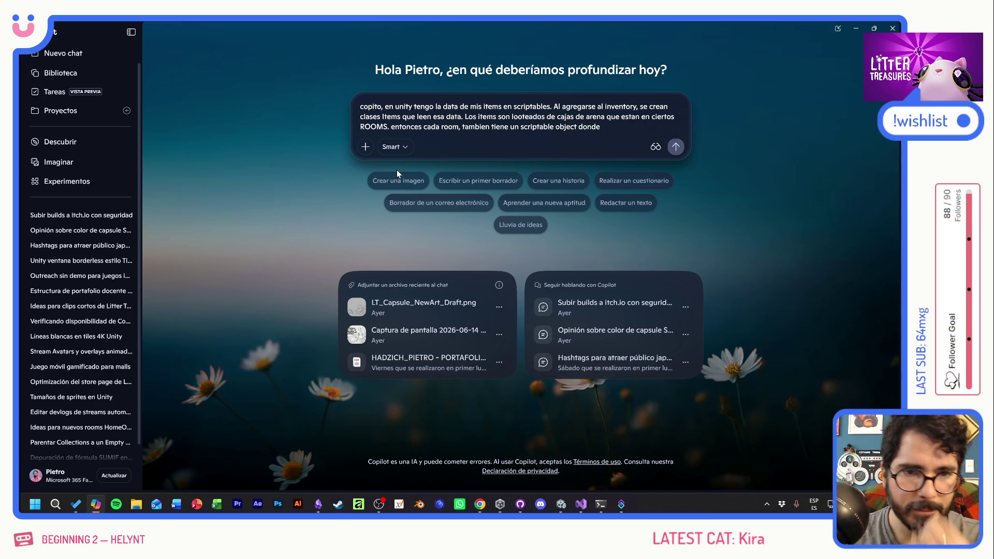
{"action": "type", "text": "poi"}
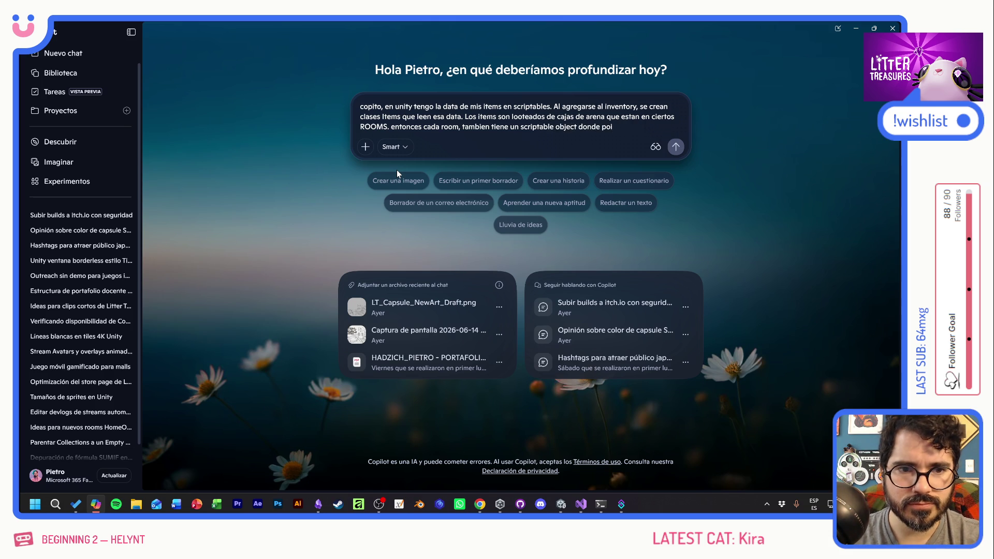
{"action": "type", "text": "emosque"}
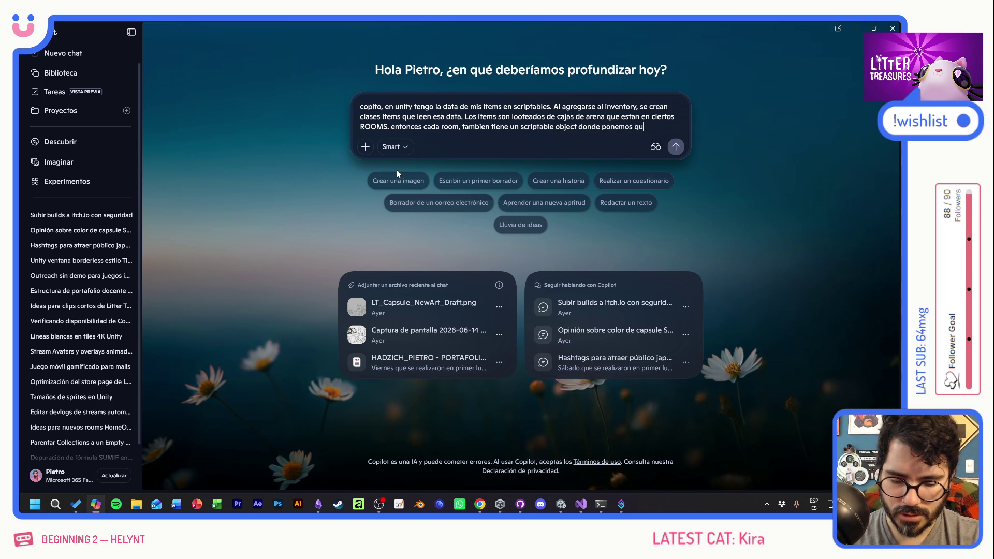
{"action": "type", "text": "tems"}
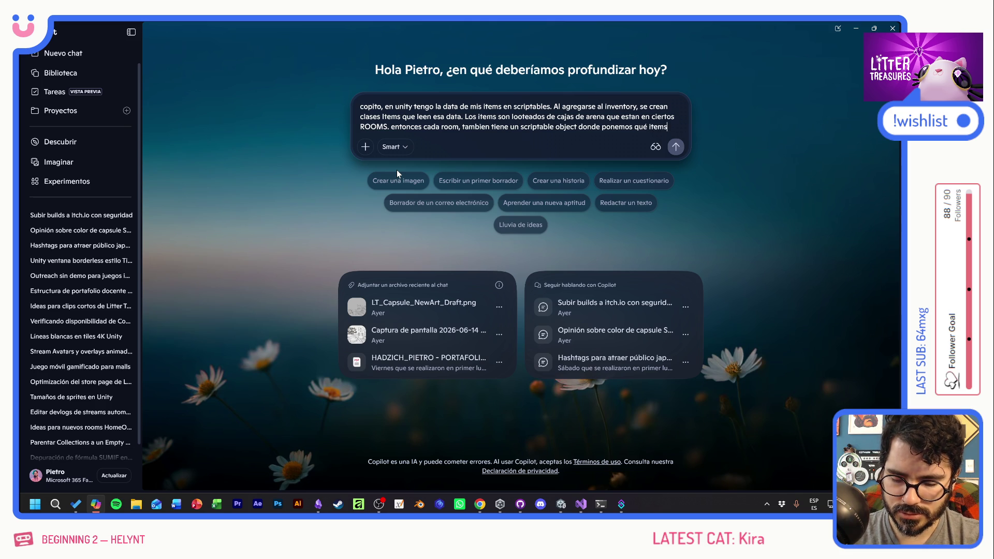
{"action": "type", "text": " se van a ecnotn"}
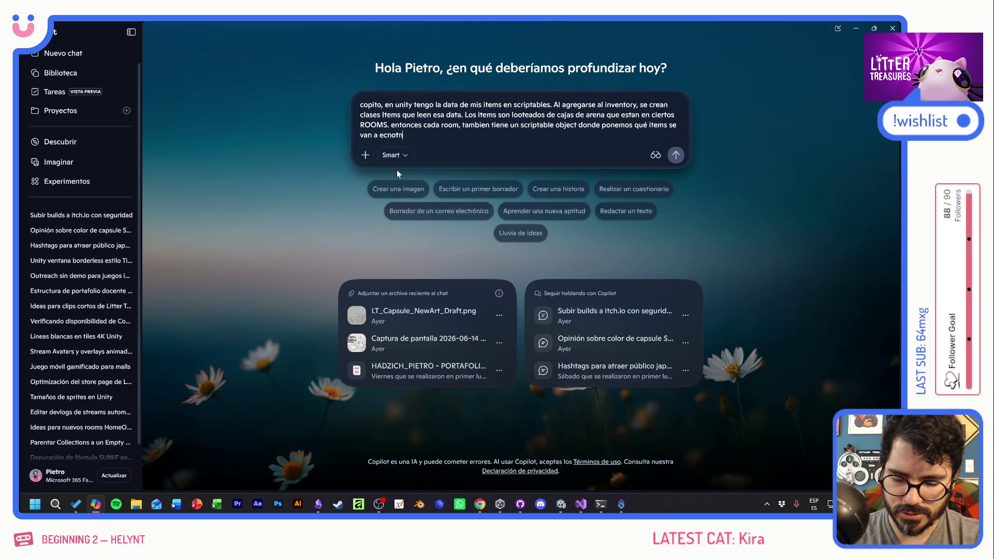
{"action": "type", "text": "rar en este"}
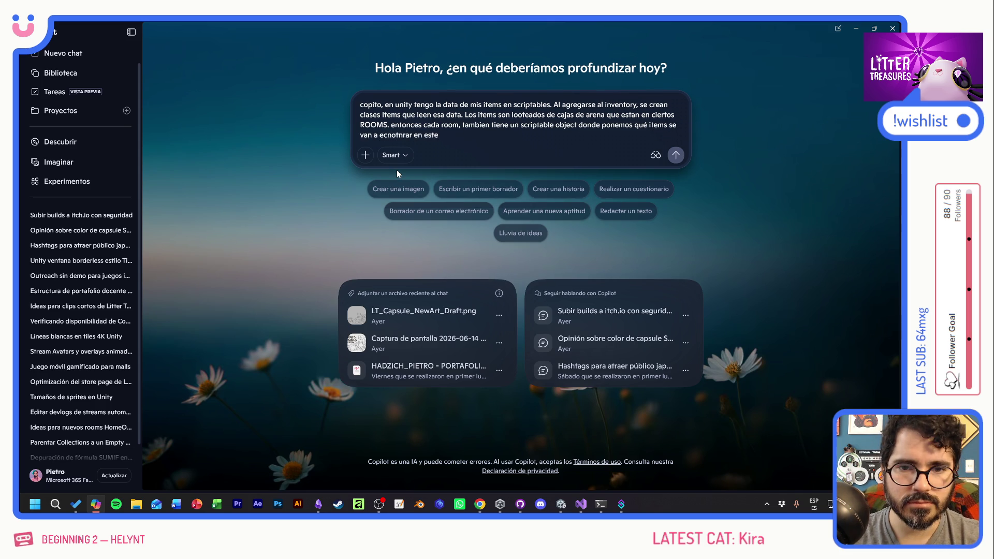
{"action": "type", "text": " room."}
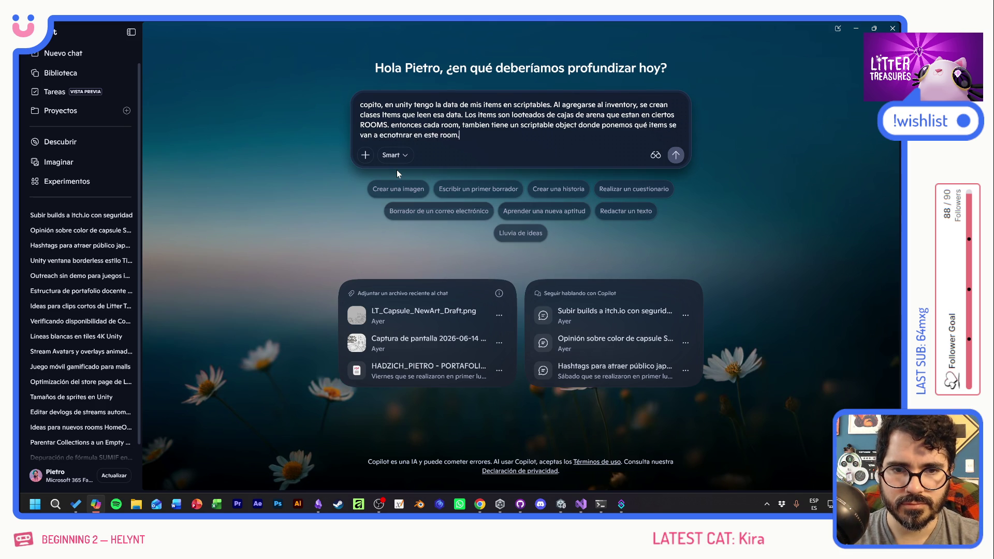
{"action": "type", "text": " A"}
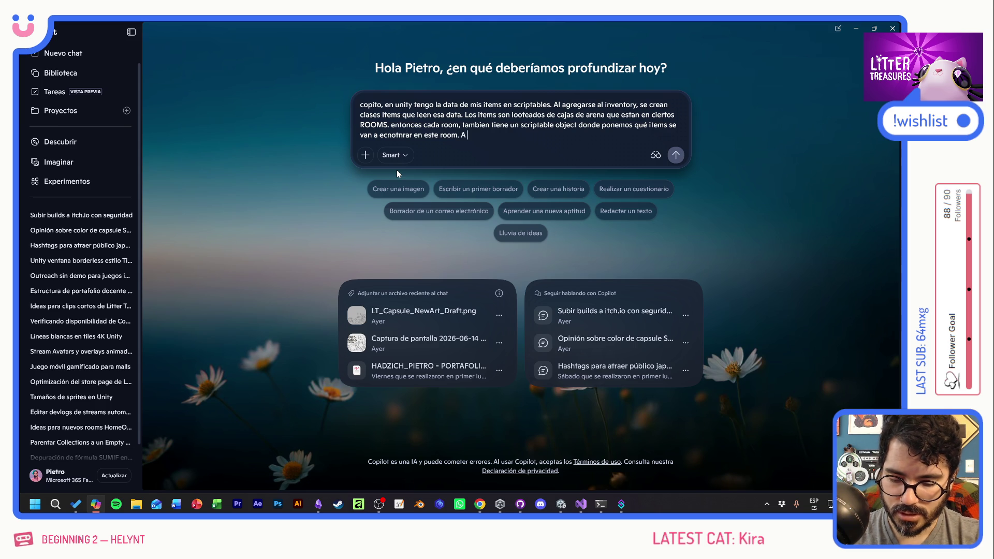
{"action": "type", "text": " ni vel de experienci"}
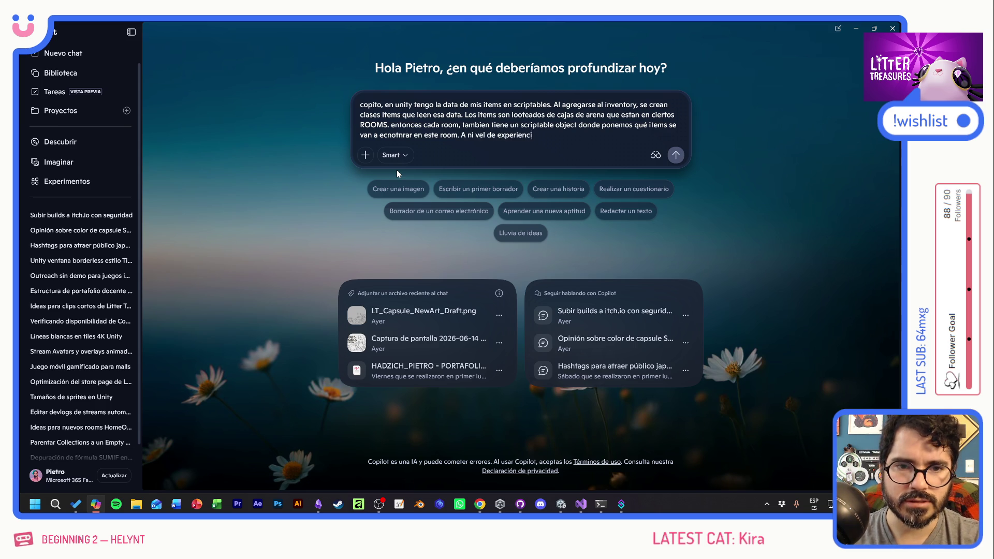
{"action": "type", "text": "a, yo qu"}
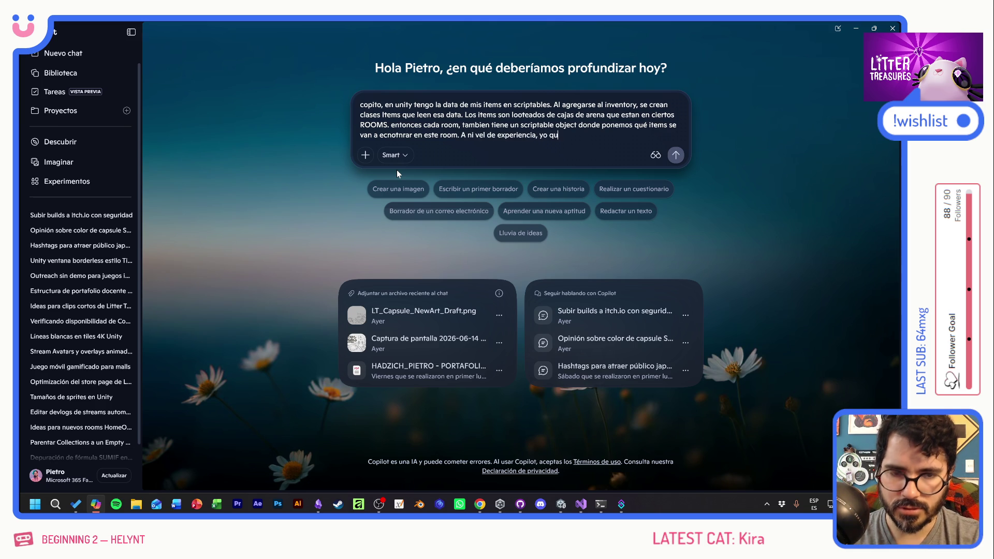
{"action": "type", "text": "ieoro que el"}
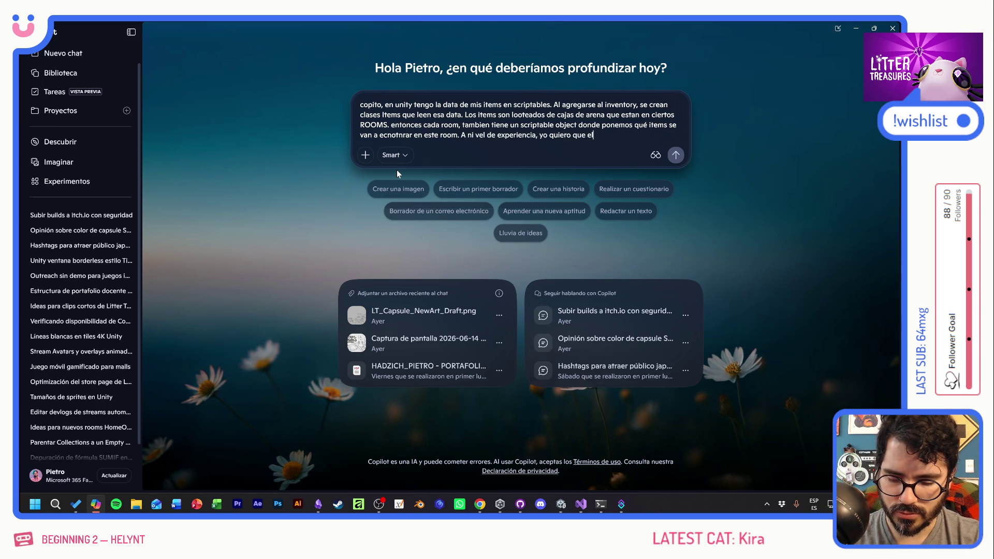
{"action": "type", "text": " jugador "}
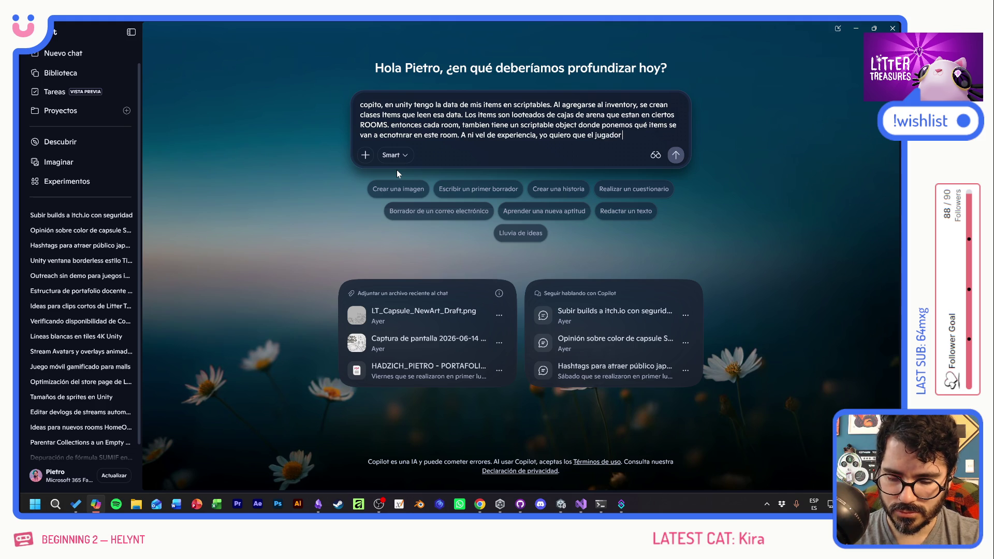
{"action": "type", "text": "pueda saber qu"}
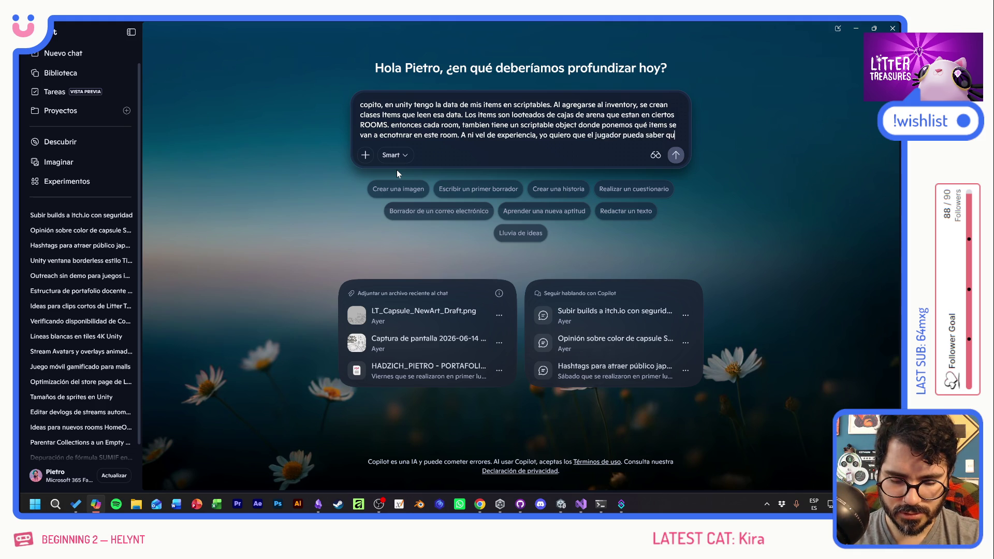
{"action": "type", "text": "dónde encontr"}
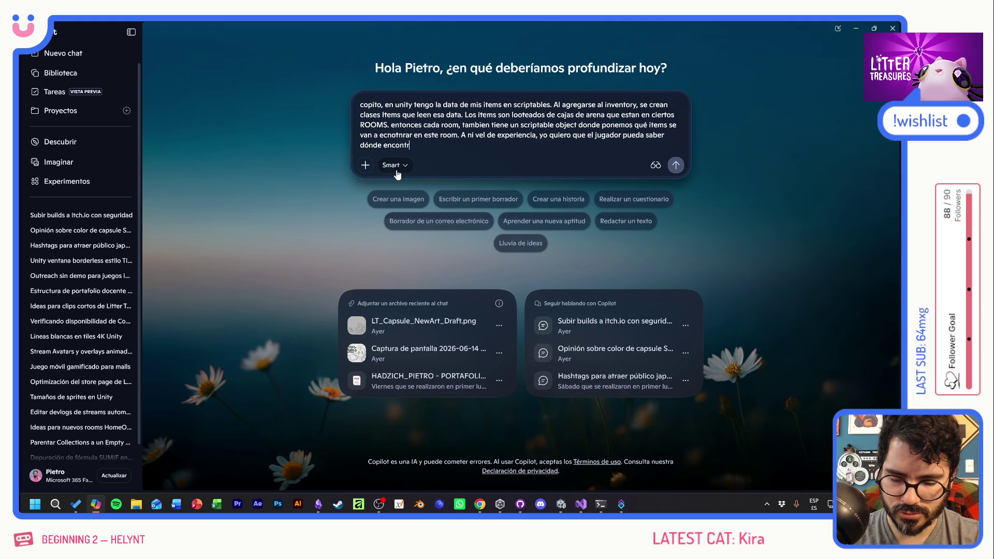
{"action": "type", "text": "ó el item que es"}
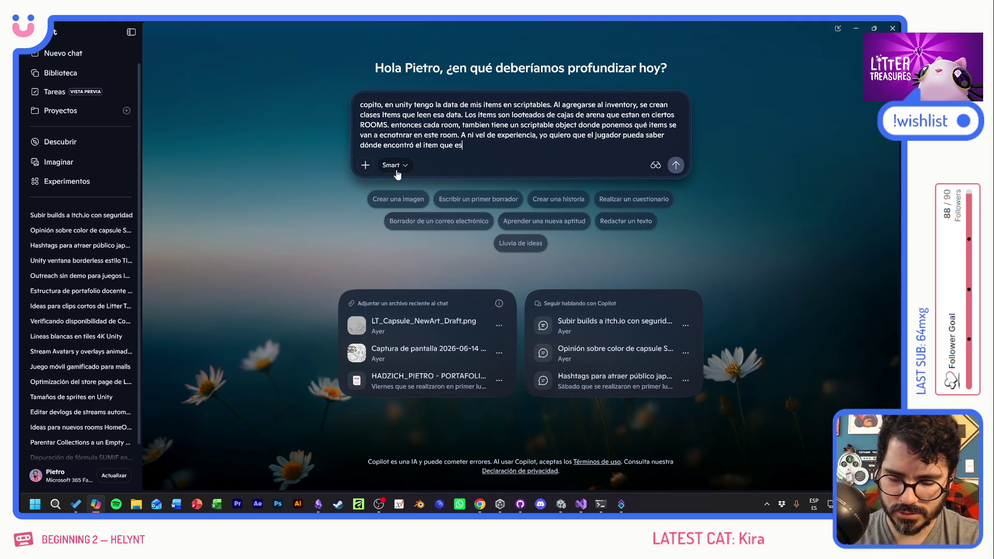
{"action": "type", "text": "tá viendo"}
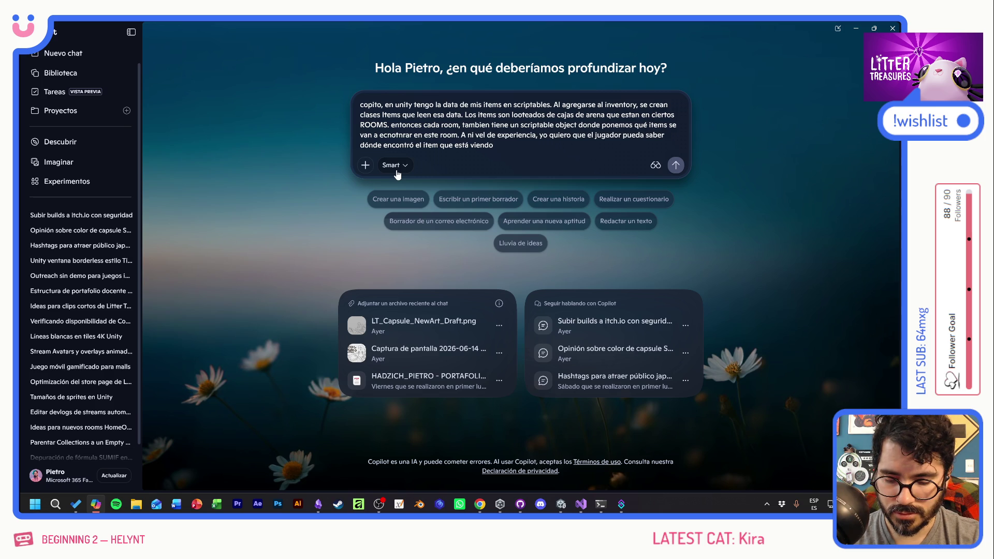
{"action": "type", "text": ", por ejemplo"}
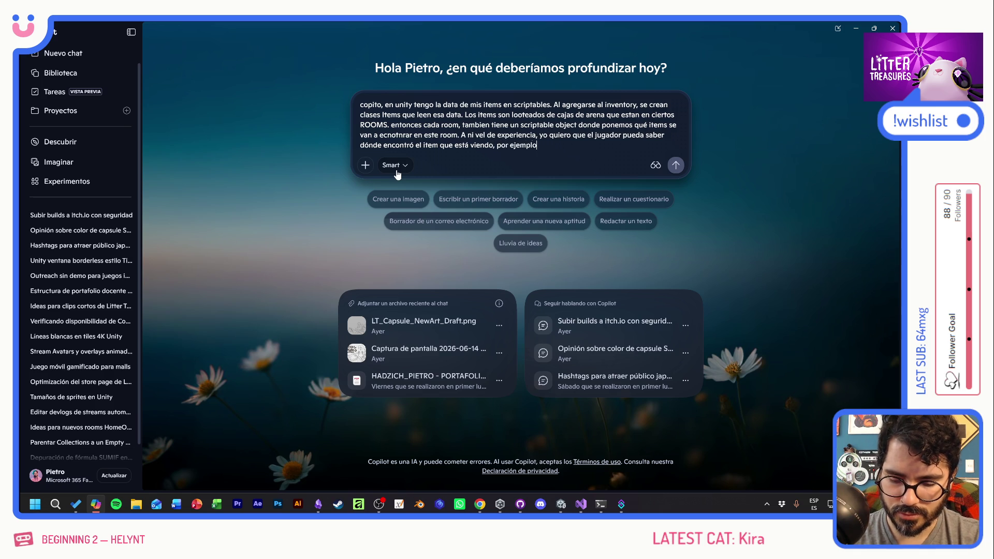
{"action": "type", "text": " la horinillala encontró en el kitchen, la mesa en el dinin"}
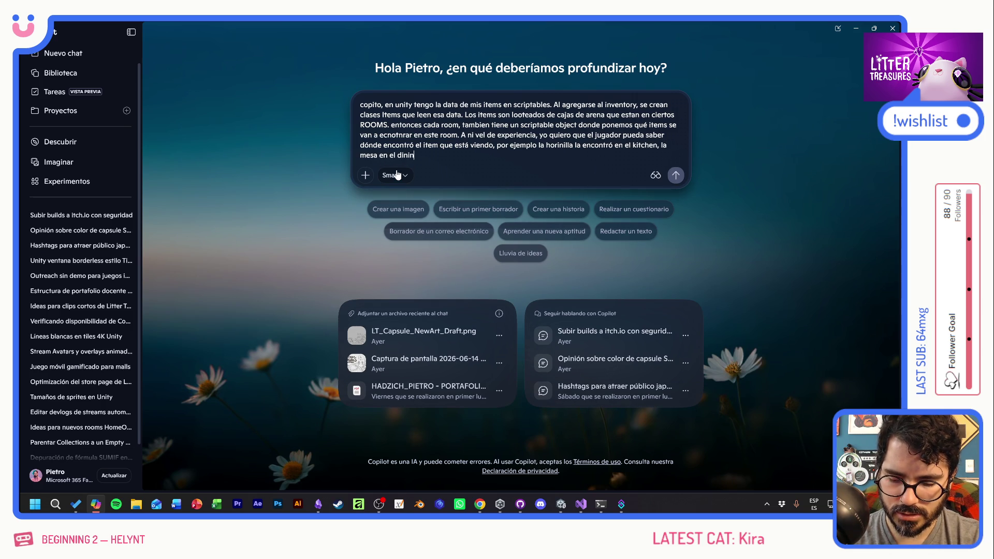
{"action": "type", "text": "g"}
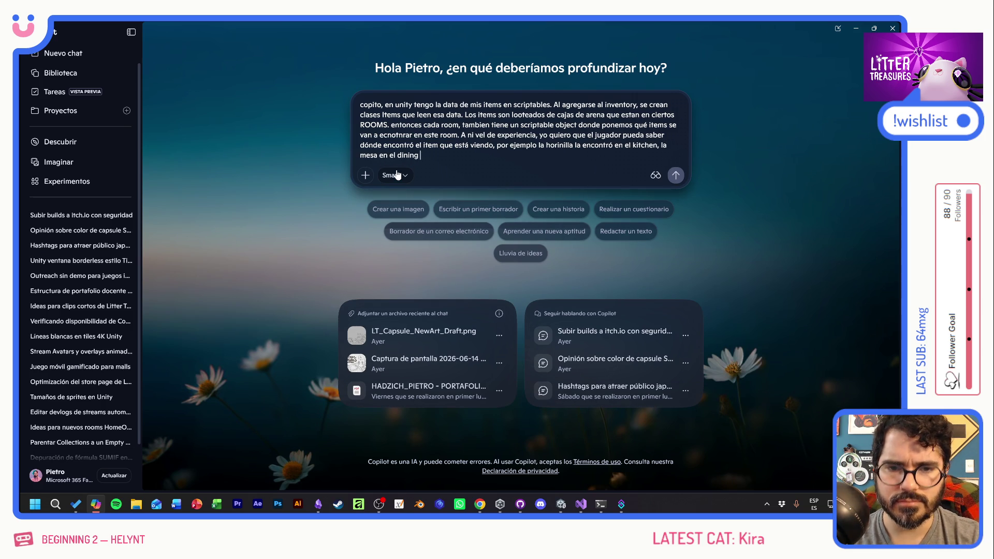
{"action": "type", "text": "y P"}
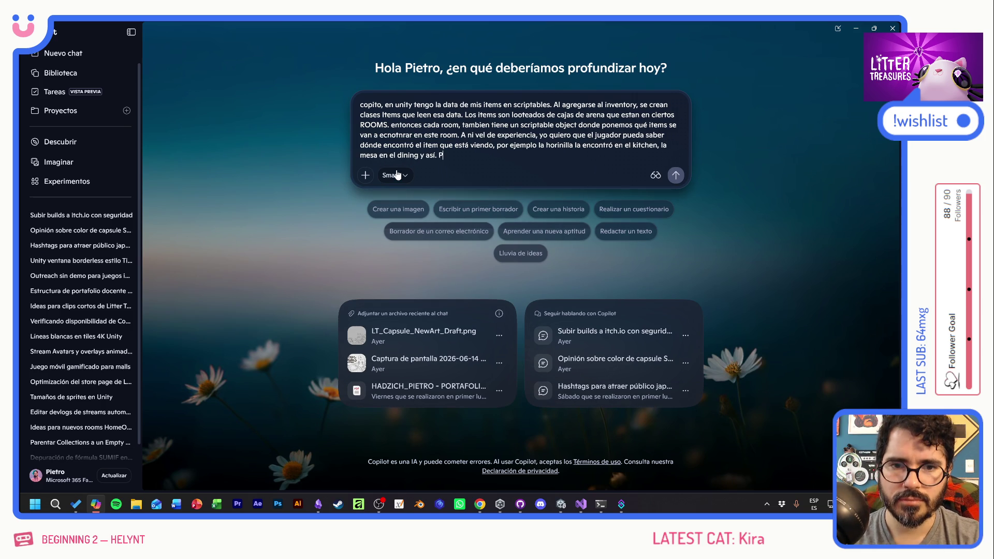
{"action": "type", "text": "EROno"}
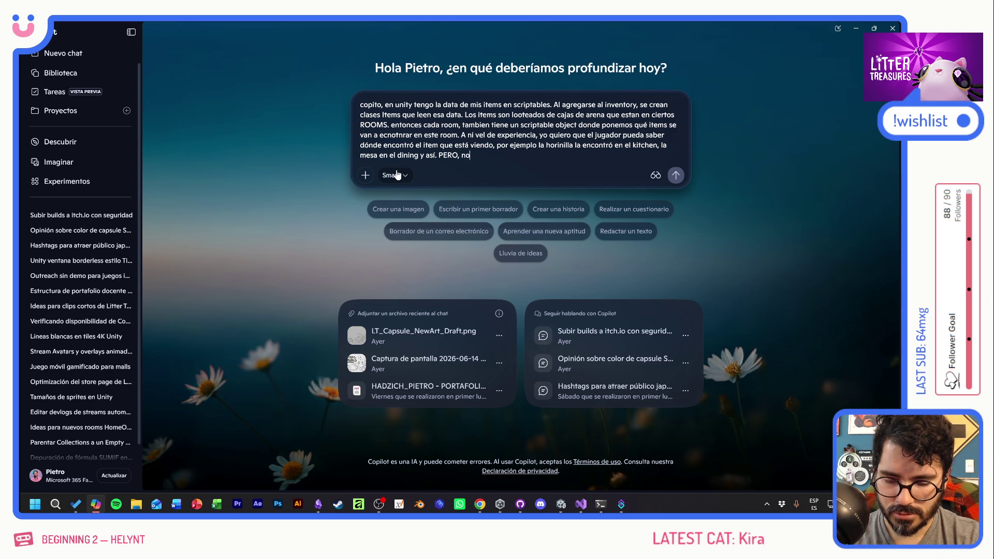
{"action": "type", "text": " quieoro hardcode el"}
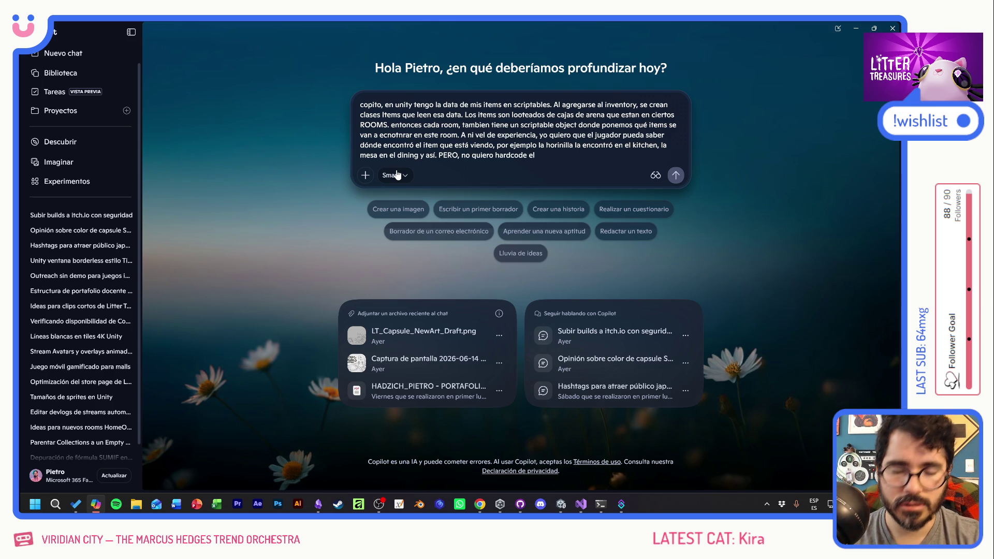
{"action": "type", "text": " room en cada item"}
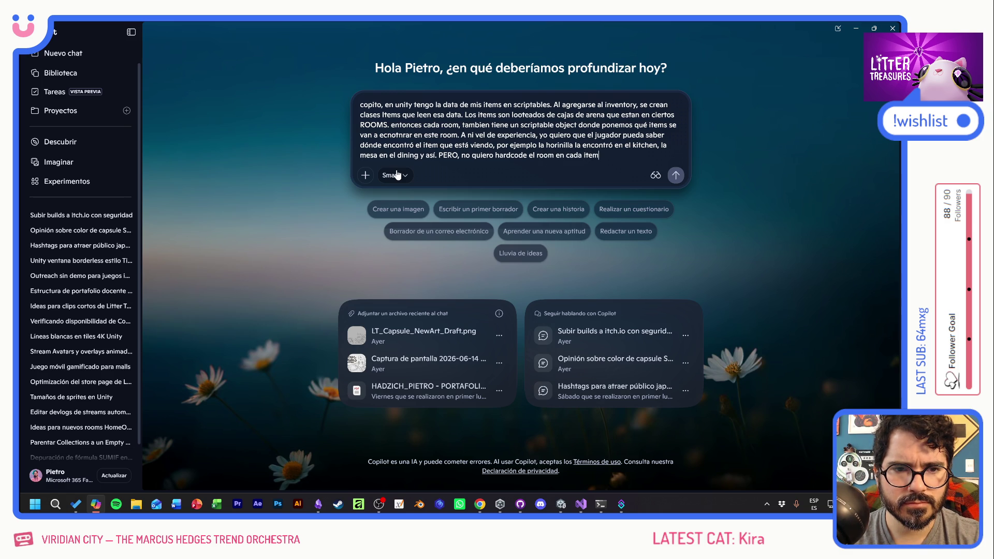
{"action": "type", "text": "Data porque el item no tiene por que decir en qué room "}
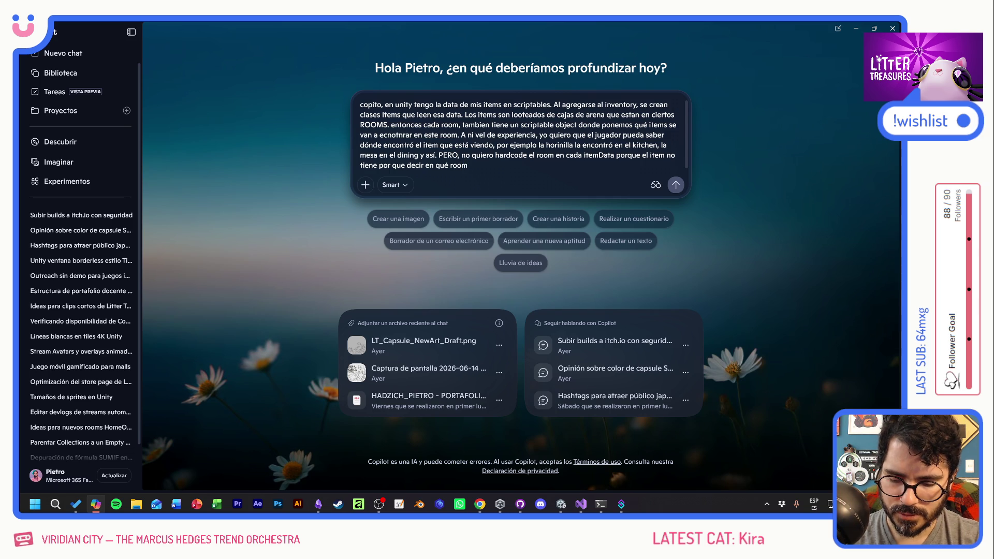
{"action": "type", "text": "está desde "}
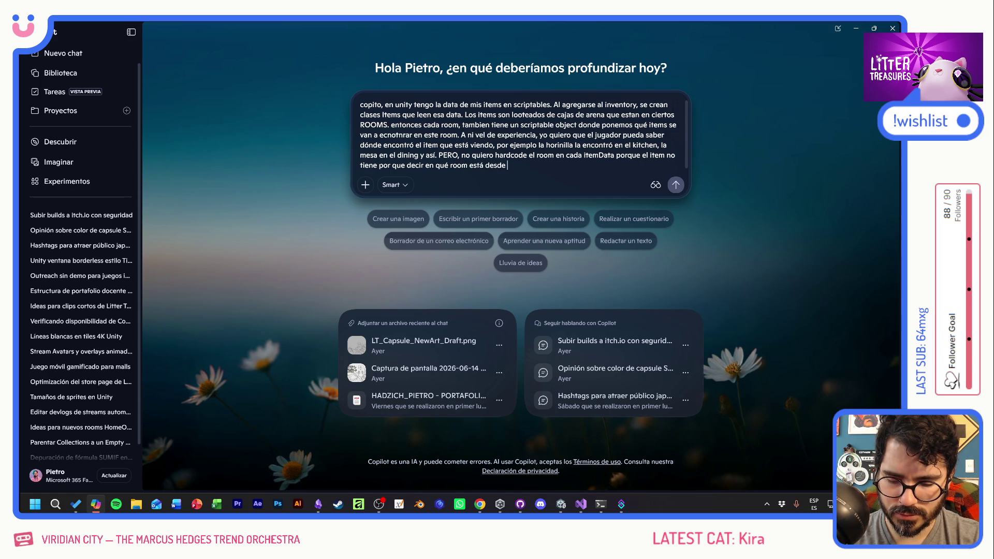
{"action": "type", "text": "su data."}
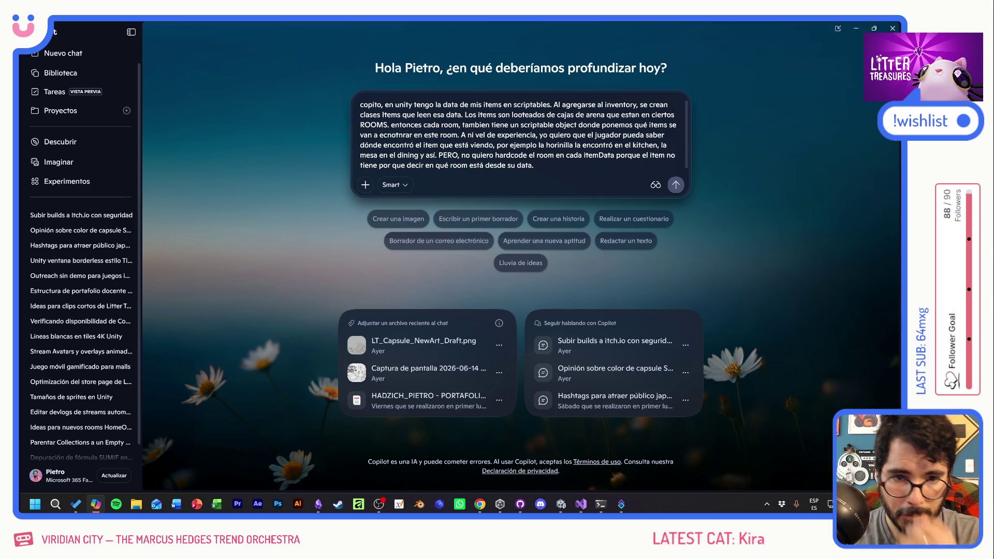
{"action": "type", "text": " Mi idea"}
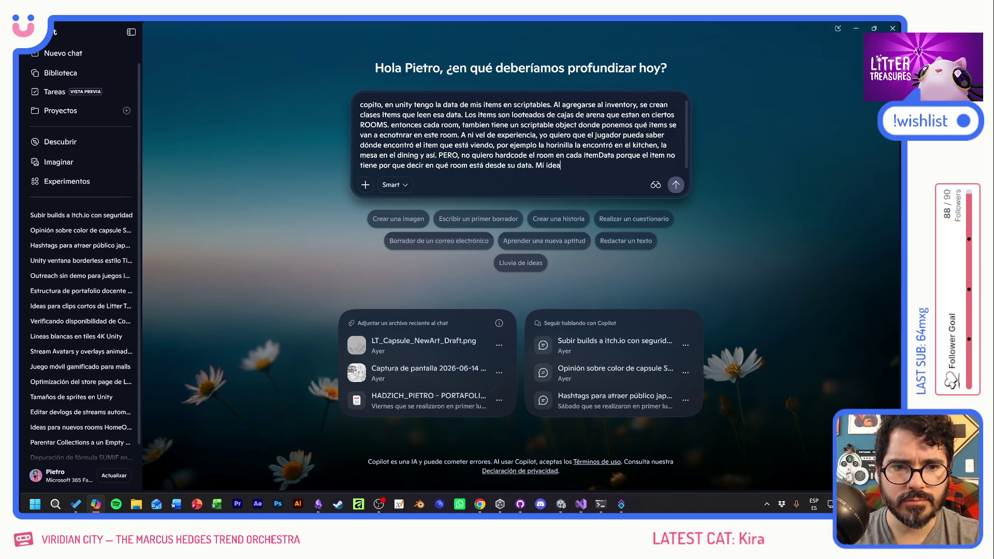
{"action": "type", "text": " era que al "}
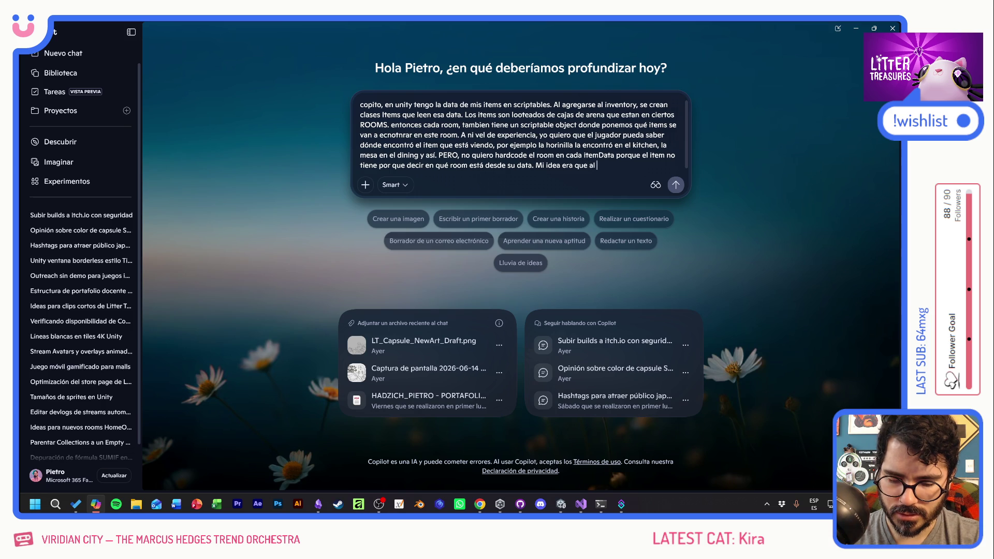
{"action": "type", "text": "lootearlo, "}
{"action": "type", "text": "al hacer new"}
{"action": "type", "text": " Item()"}
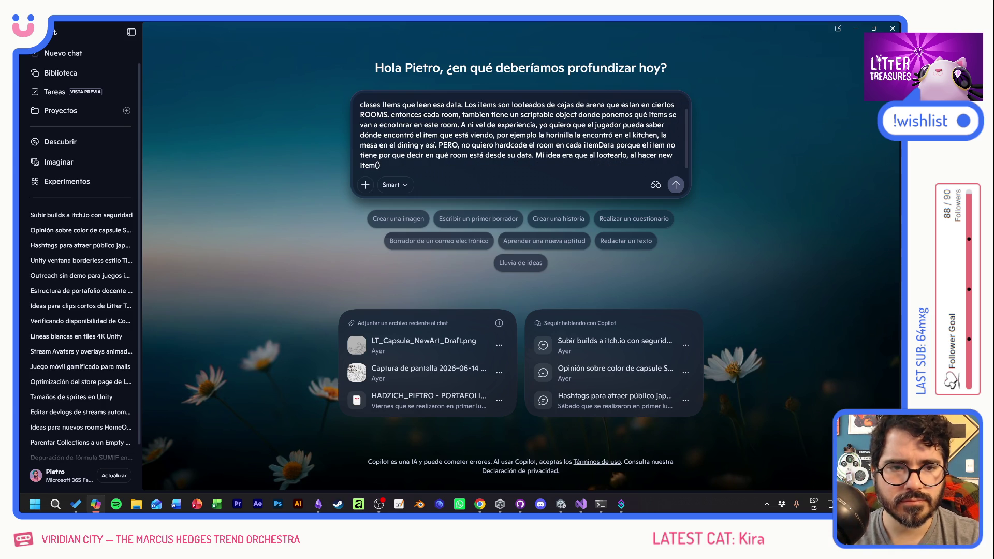
{"action": "type", "text": "le pasar a"}
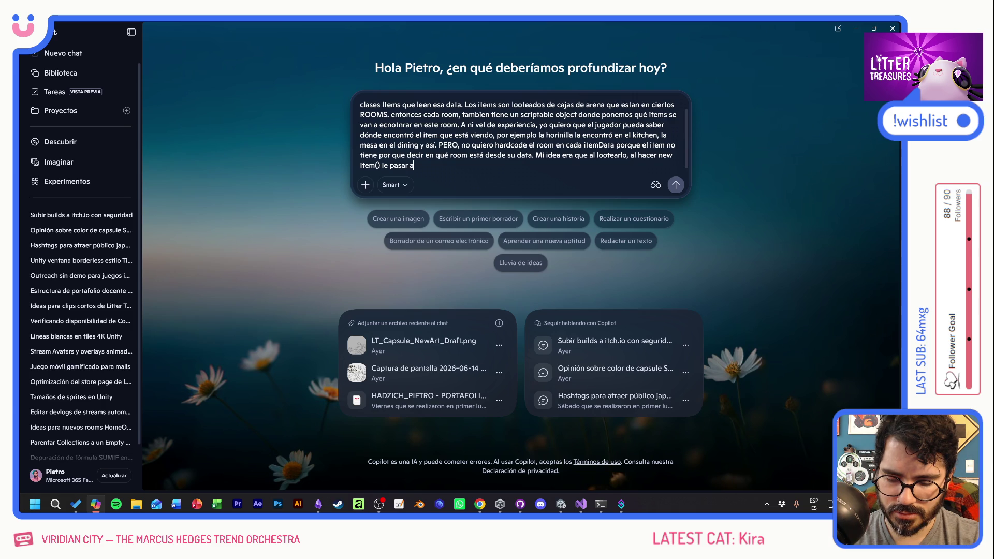
{"action": "type", "text": "el room "}
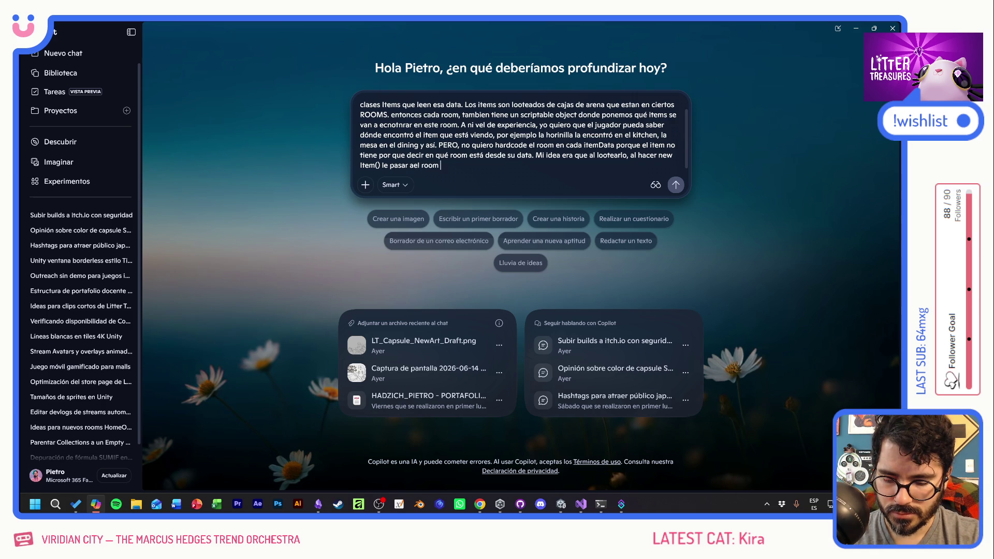
{"action": "type", "text": "y se guardara e"}
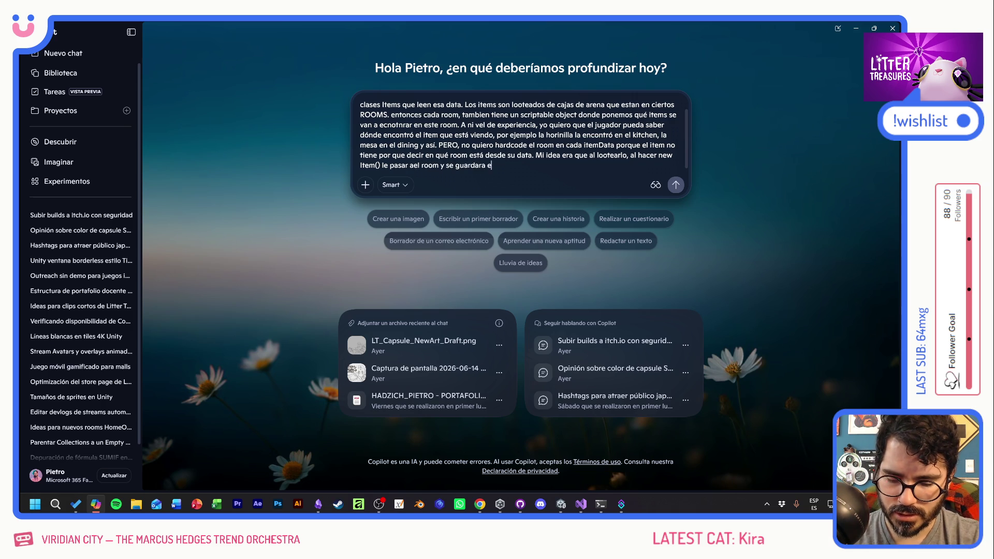
{"action": "type", "text": "so en la instancia."}
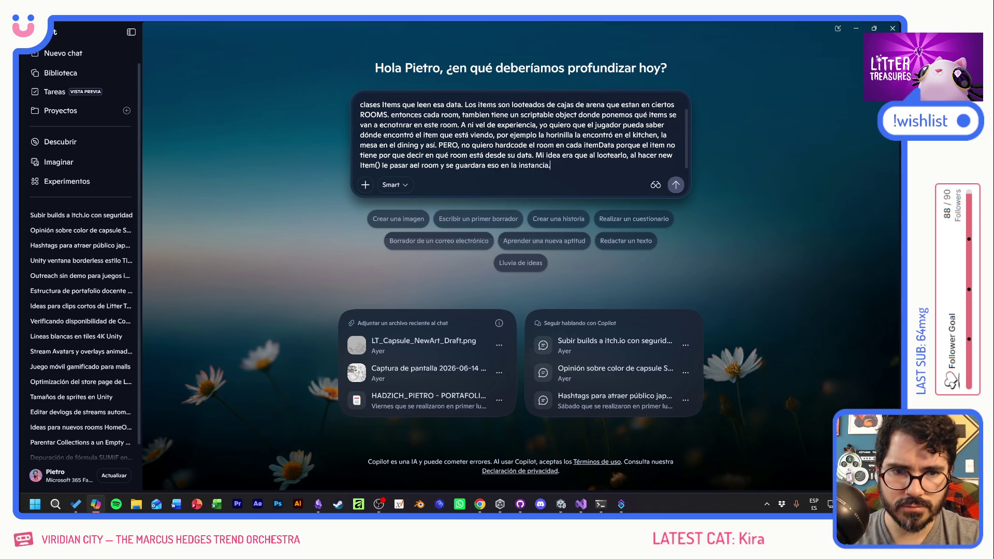
{"action": "type", "text": " PERO."}
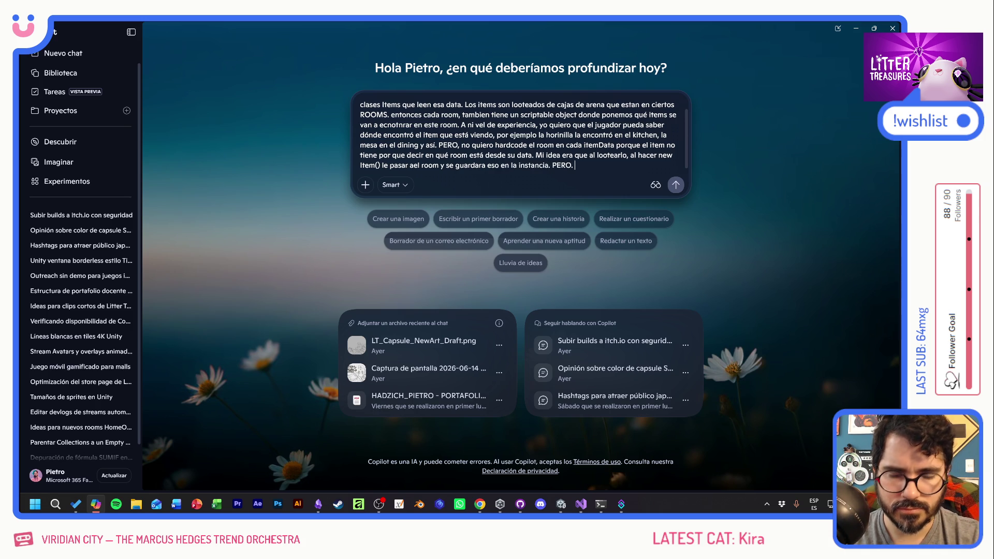
{"action": "type", "text": " Hay items que son"}
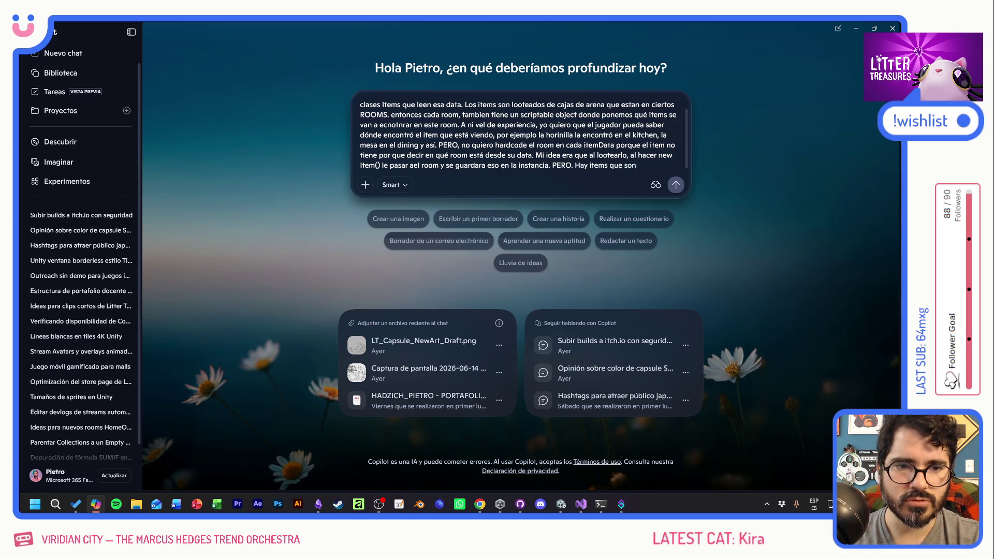
{"action": "type", "text": " GLOBALES co"}
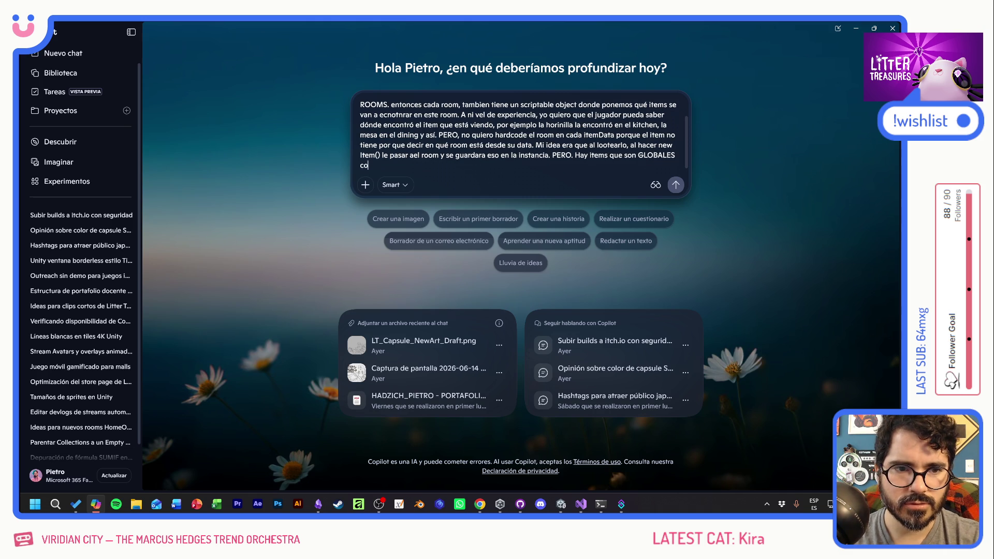
{"action": "type", "text": "mo la comida. En"}
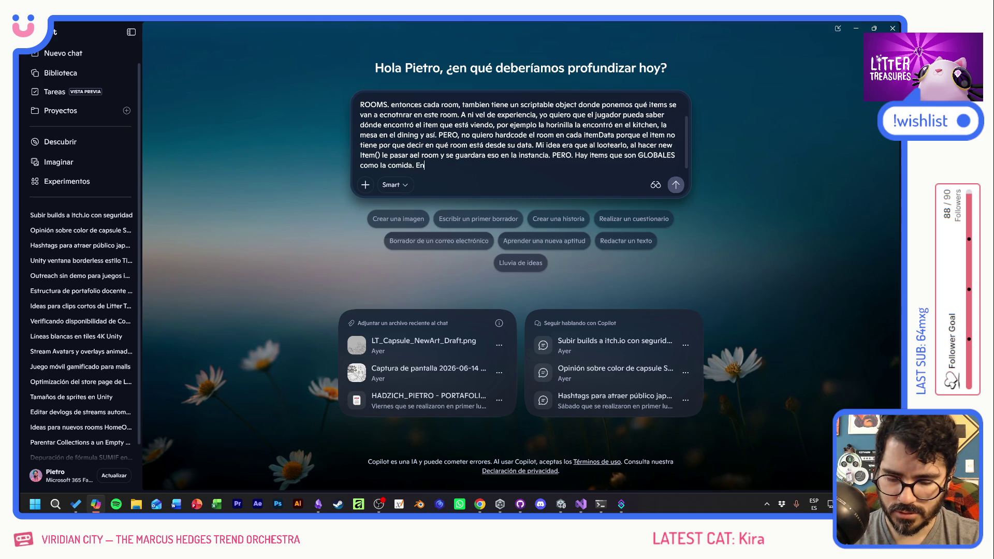
{"action": "type", "text": "tonce por mas"}
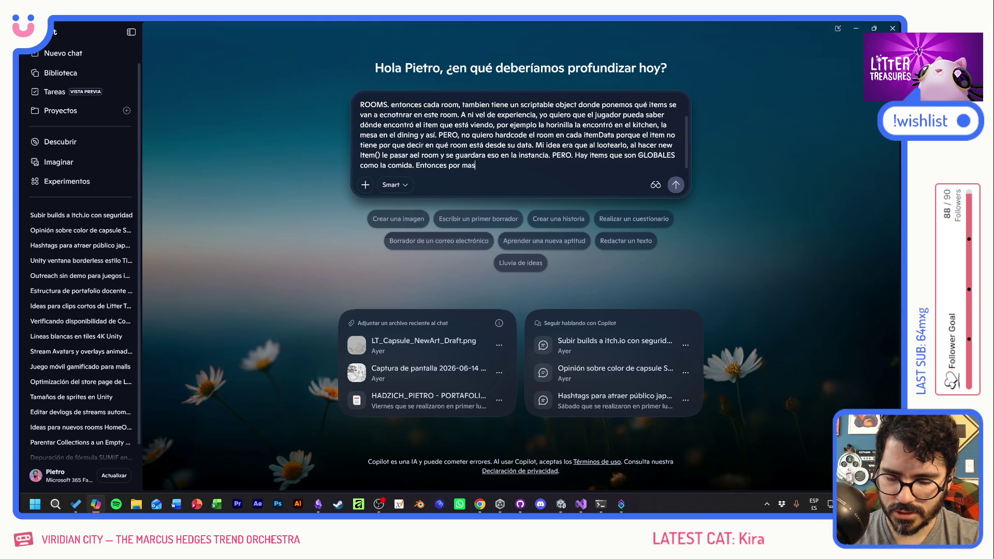
{"action": "type", "text": " que le haya lo"}
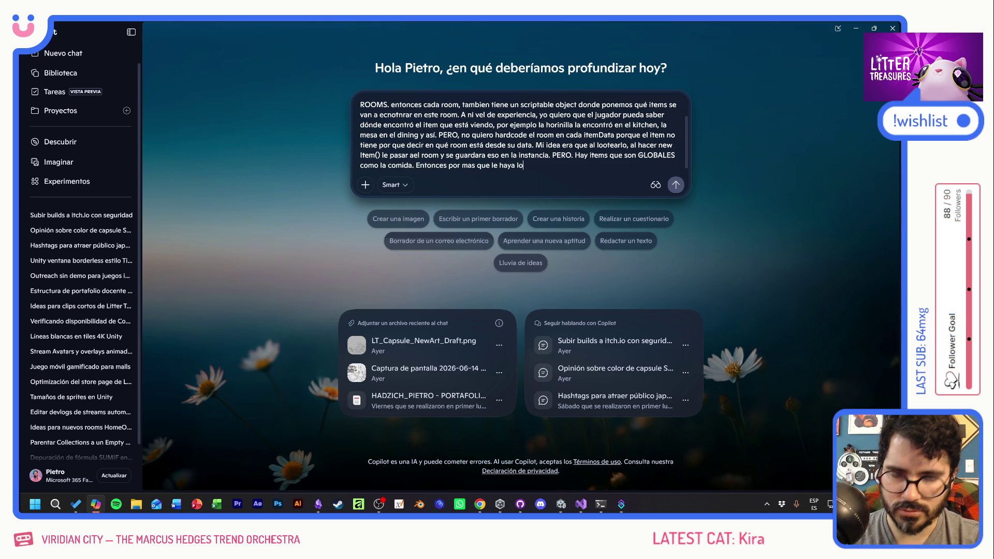
{"action": "type", "text": "ootead"}
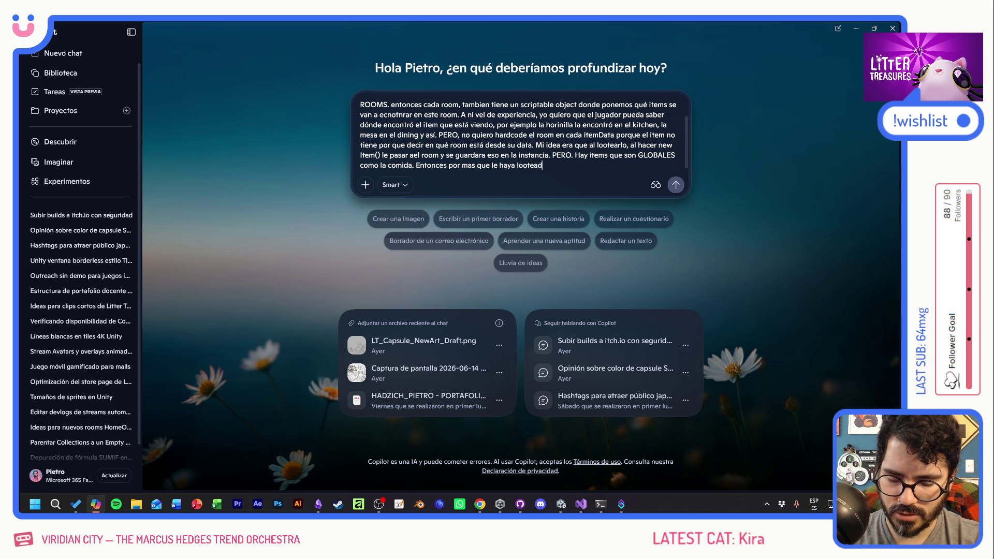
{"action": "type", "text": "o en el p"}
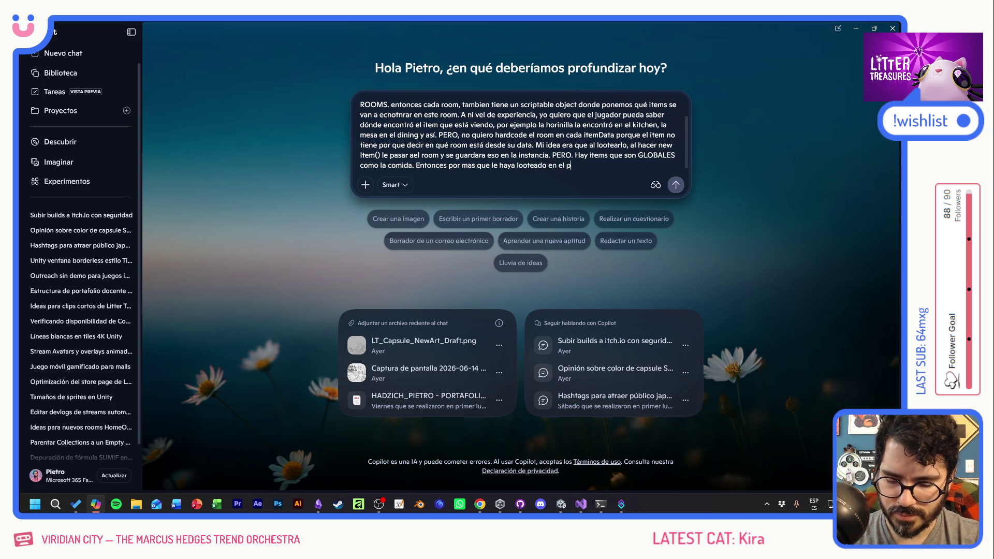
{"action": "type", "text": "asadizo o ena cocina, debe de"}
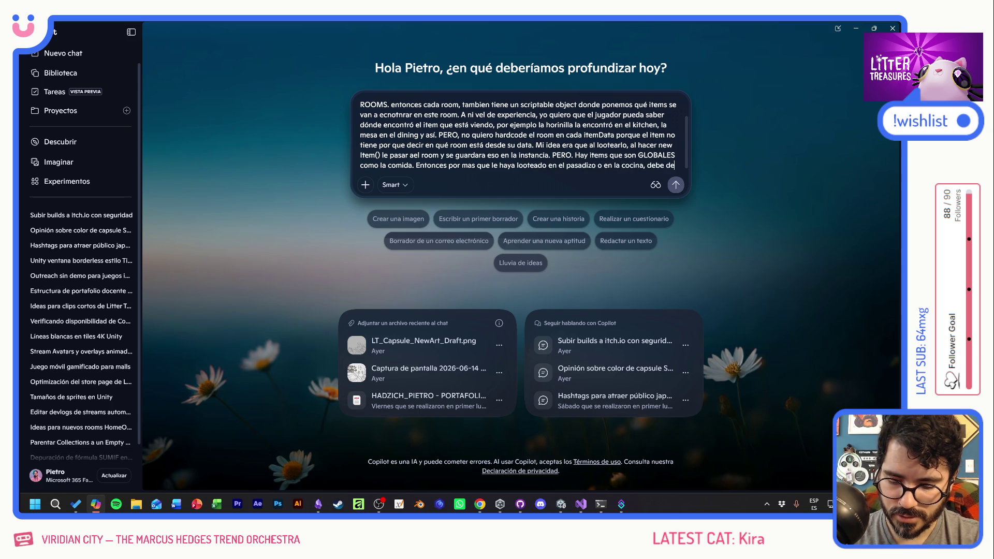
{"action": "type", "text": "cir algo como "}
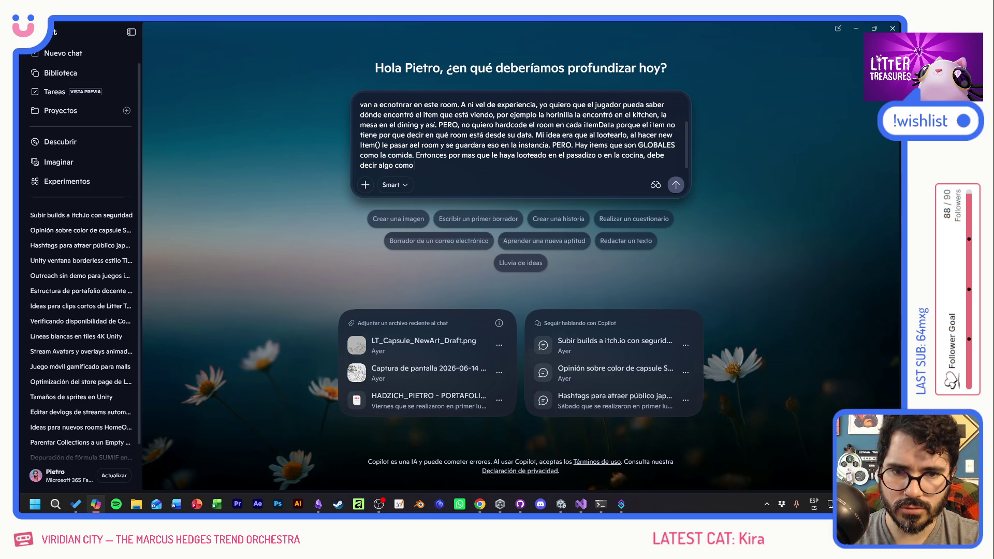
{"action": "type", "text": "\"GLOBAL\""}
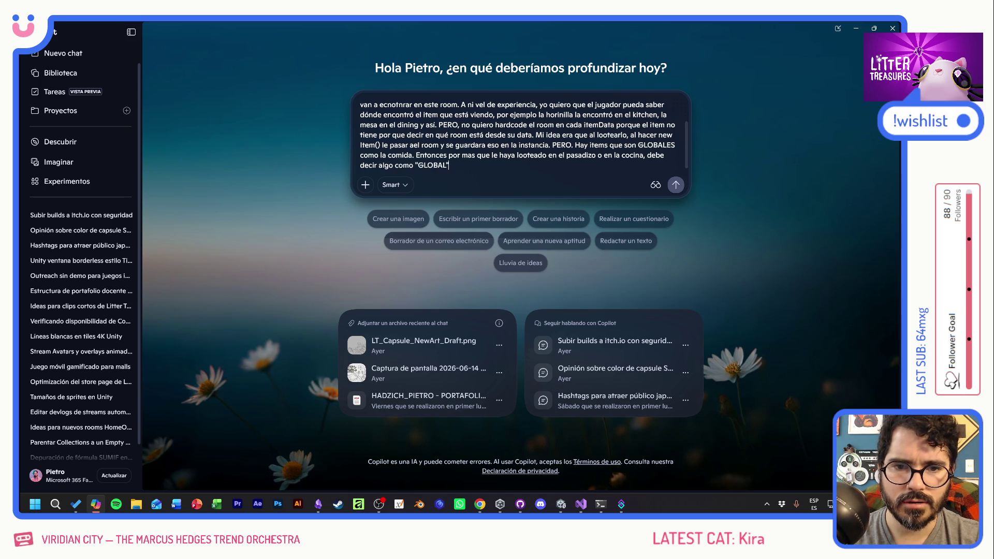
{"action": "type", "text": ", ENTONCES"}
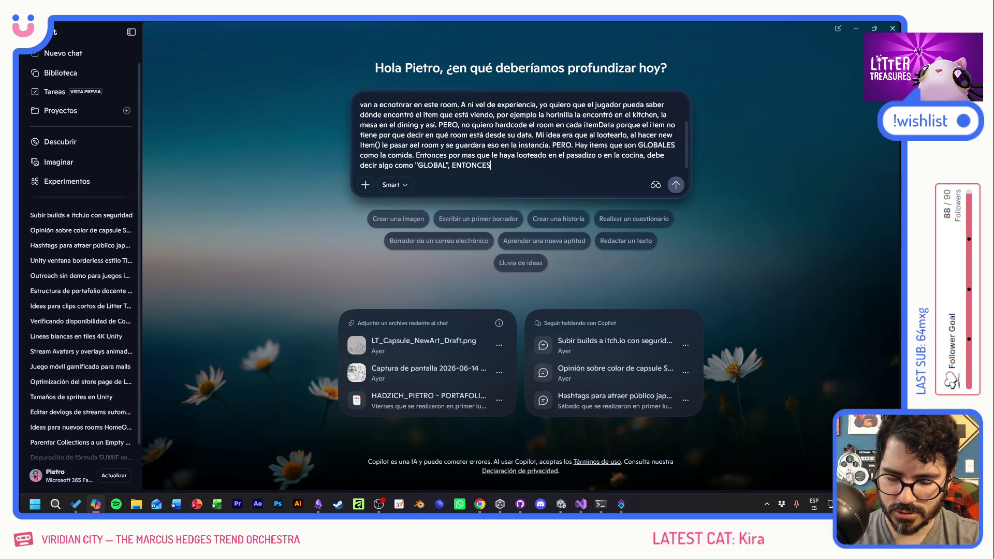
{"action": "type", "text": " PASARLE LA DATA"}
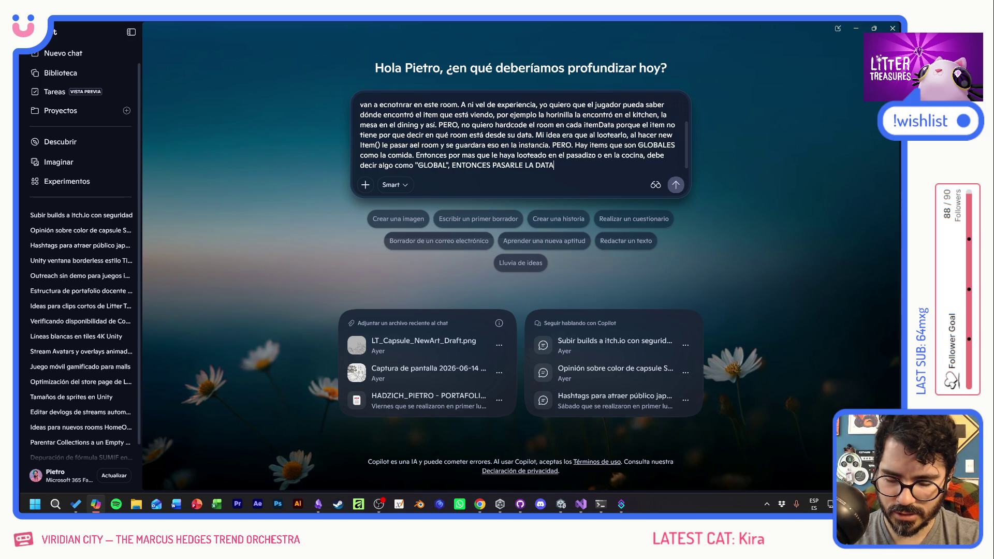
{"action": "type", "text": " DEL ROOM EN EL QU"}
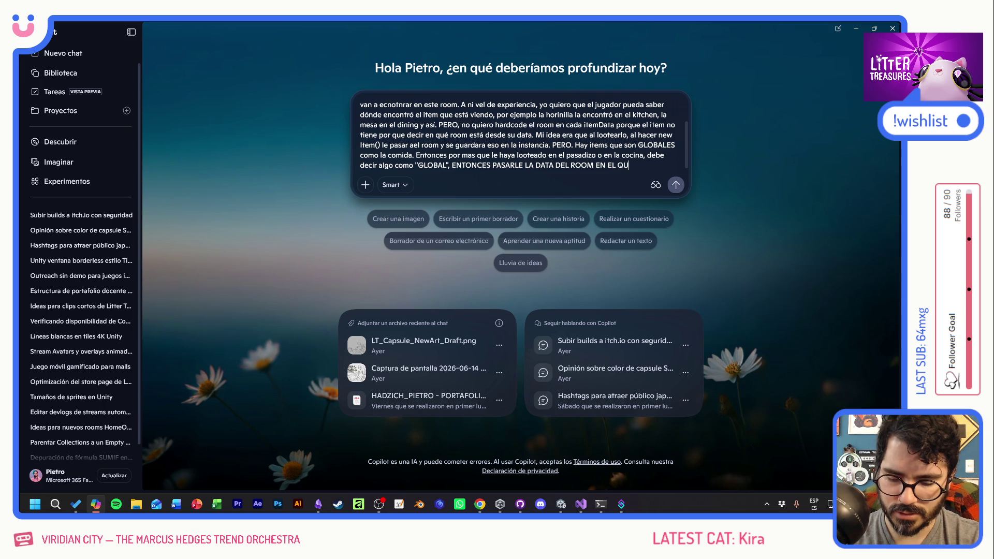
{"action": "type", "text": "E SE LOOTEA Y"}
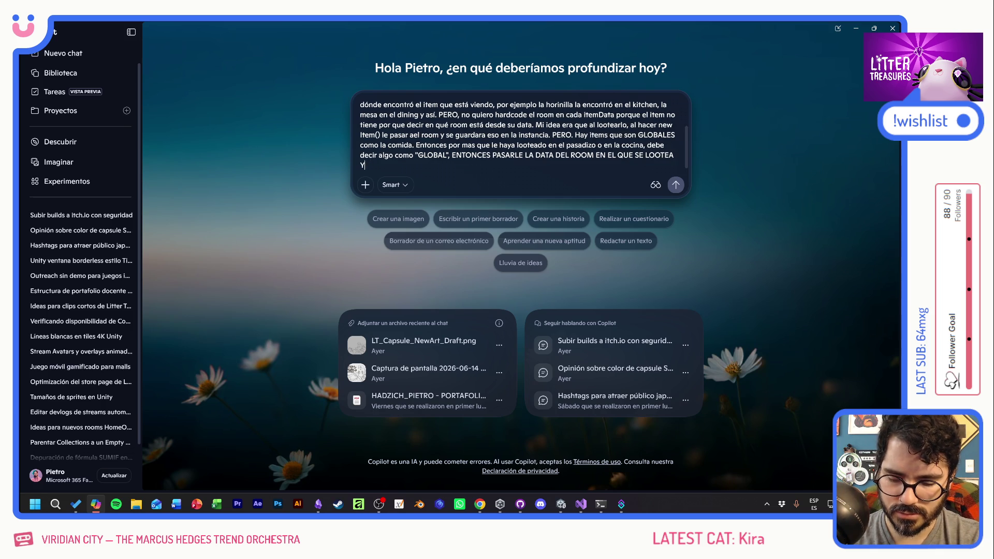
{"action": "type", "text": "A NO FUNCIONA PARA T"}
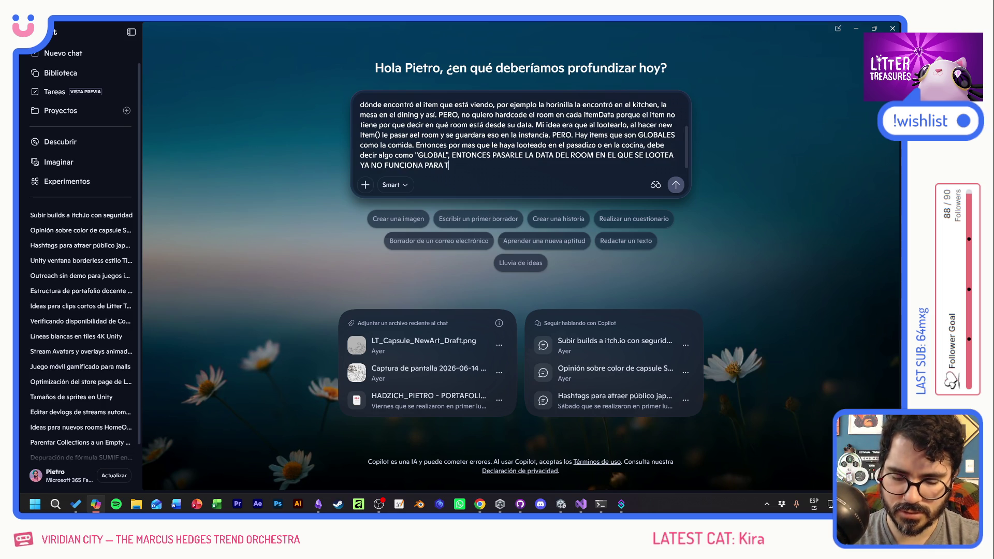
{"action": "type", "text": "ODOSJAJAJA. C"}
Finish the prompt, asking for a better way than having the LootManager modify ItemData, and send it
{"action": "key", "text": "BackSpace"}
{"action": "type", "text": "otra, "}
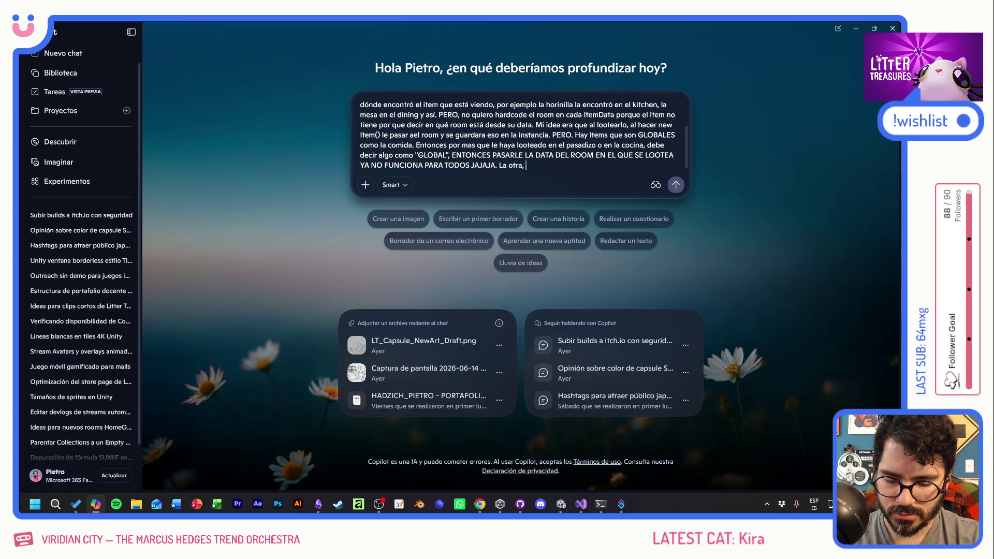
{"action": "type", "text": "que no me gusta, "}
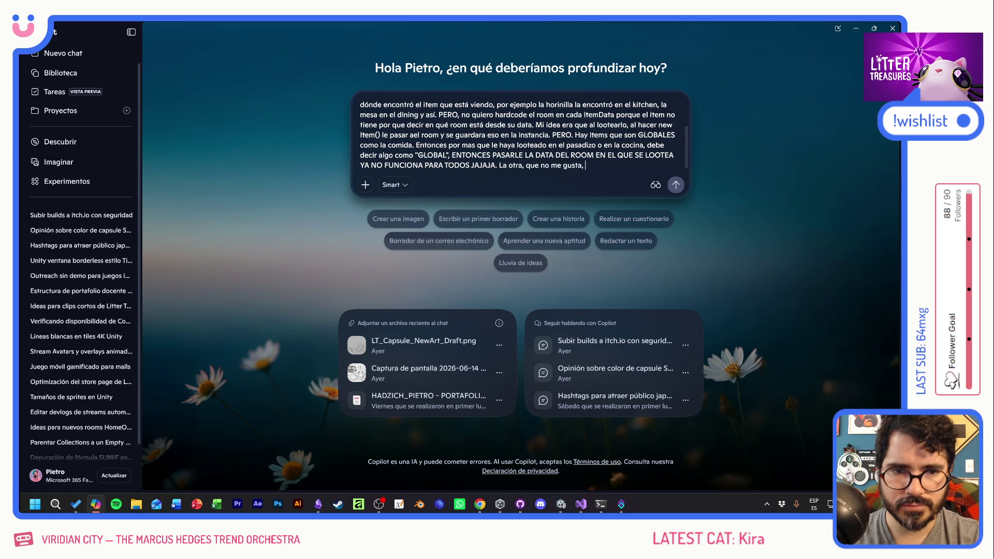
{"action": "type", "text": "es que "}
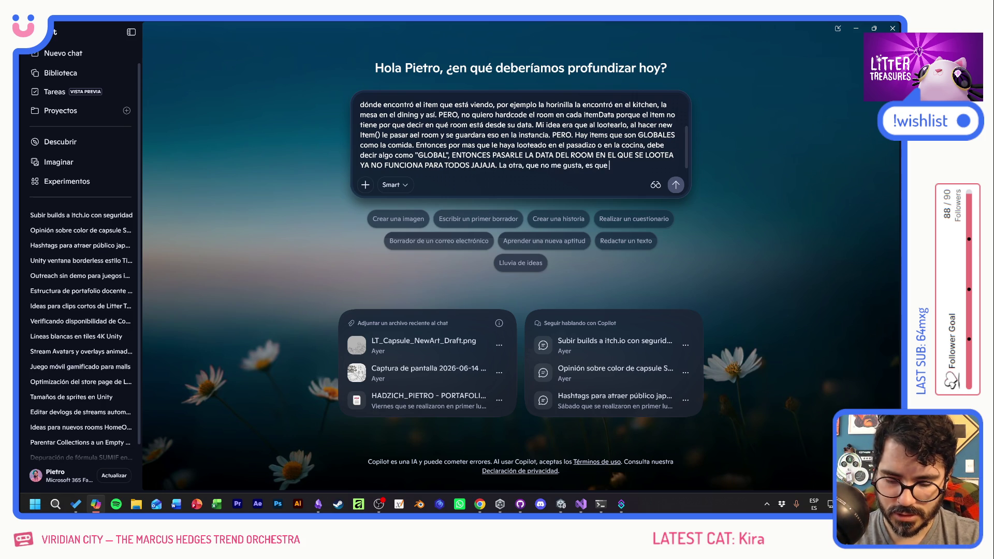
{"action": "type", "text": "el lo"}
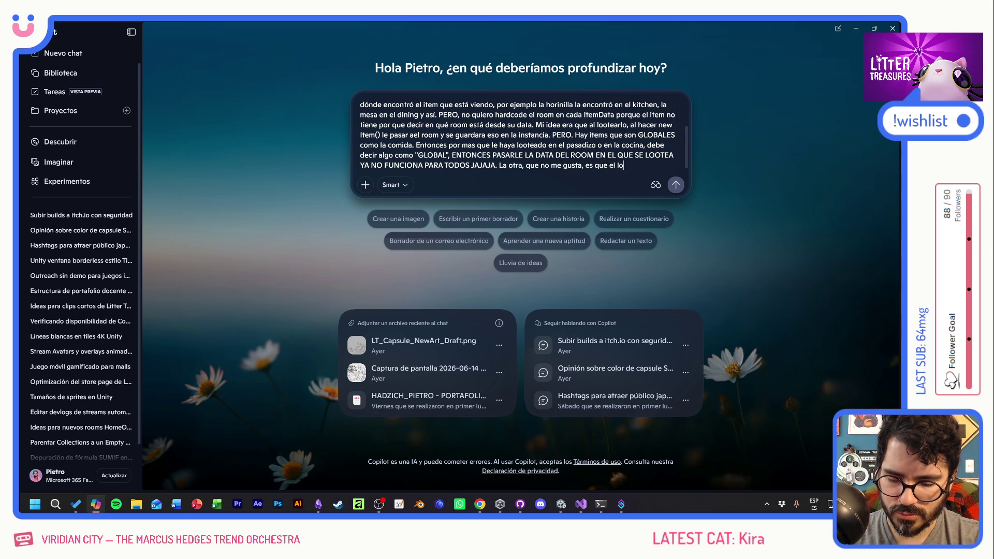
{"action": "type", "text": "otmanager a"}
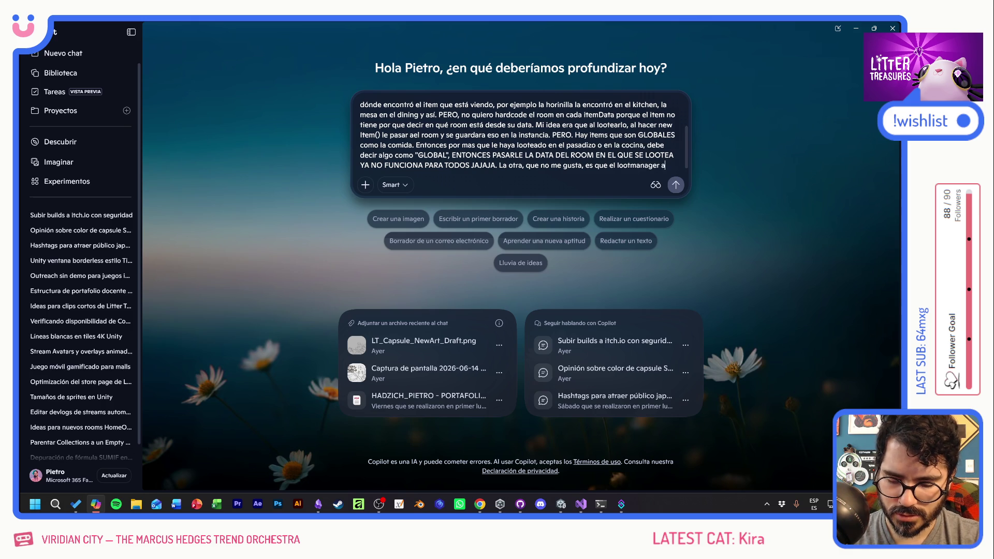
{"action": "type", "text": "l lee"}
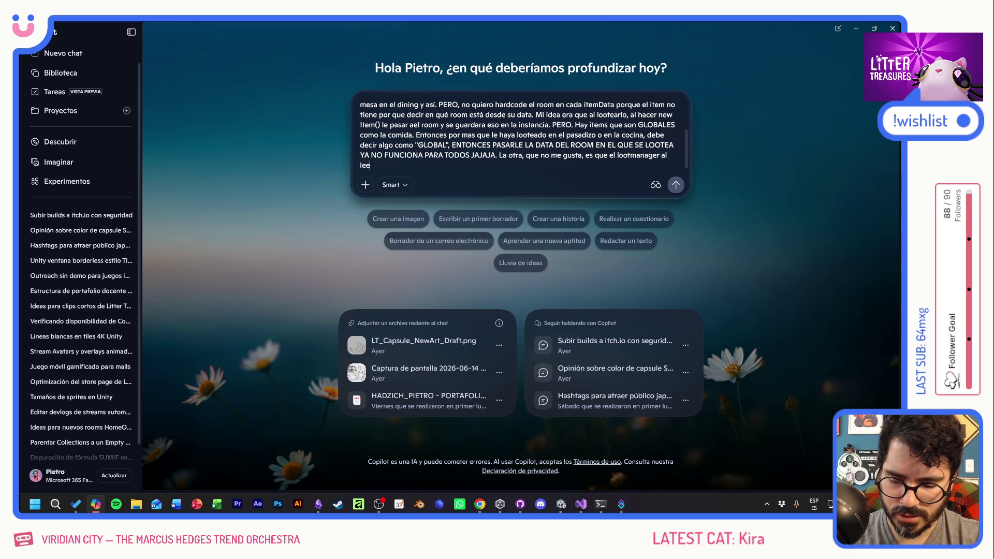
{"action": "type", "text": "r el loo"}
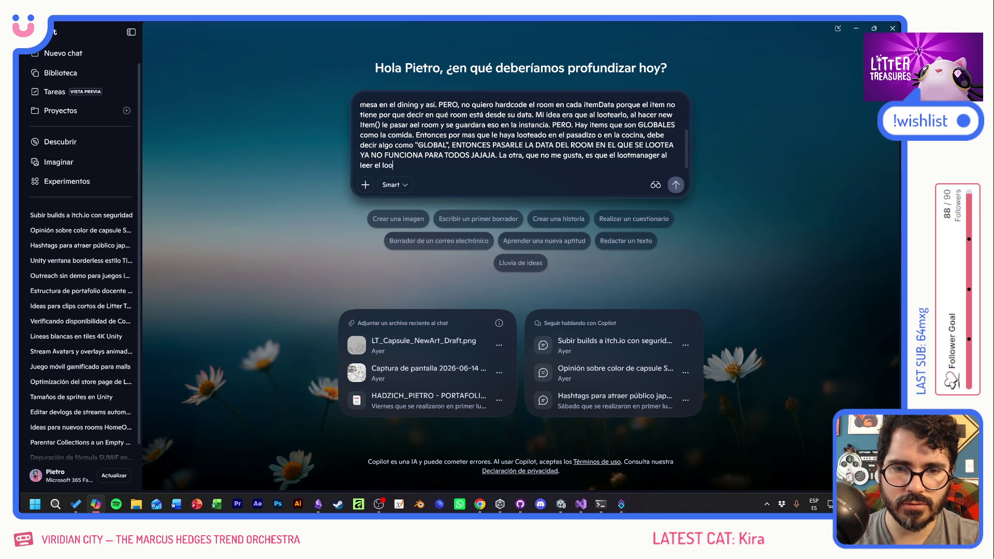
{"action": "type", "text": "o de cada room,"}
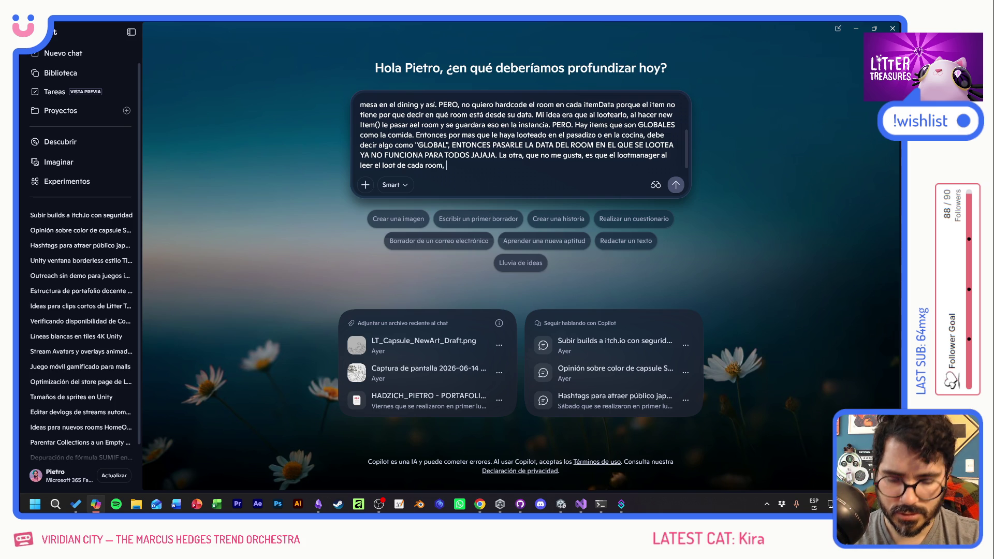
{"action": "type", "text": "modifiq"}
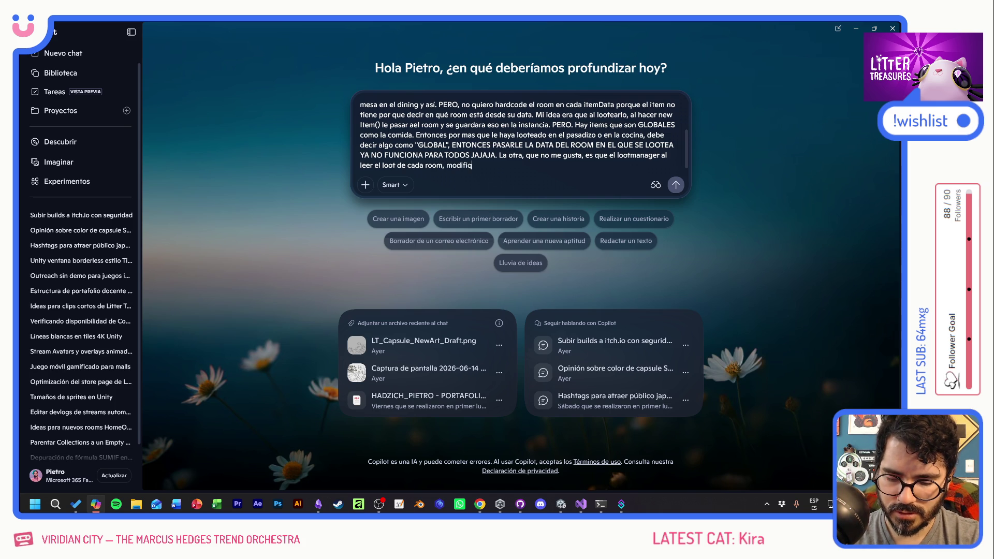
{"action": "type", "text": "ue eItemData"}
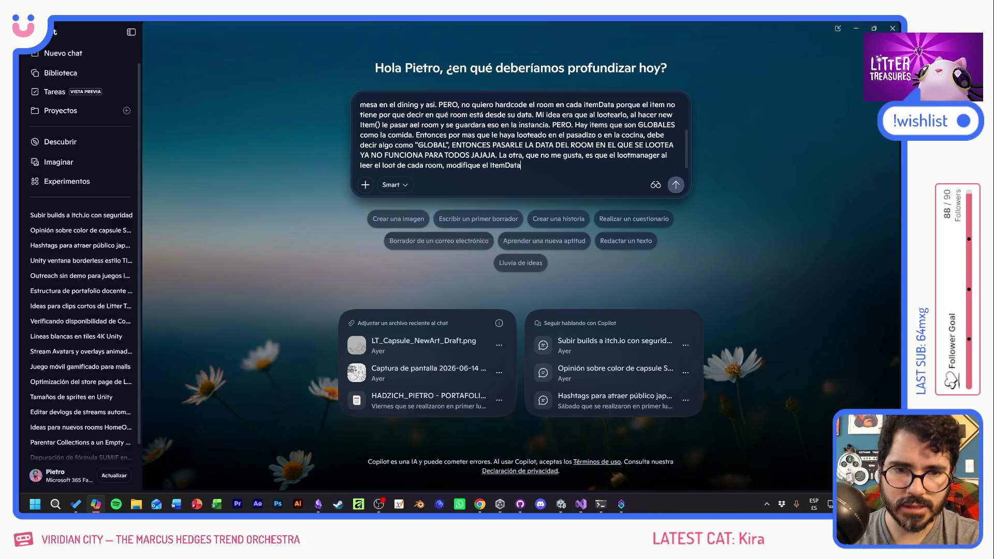
{"action": "type", "text": " y le diga"}
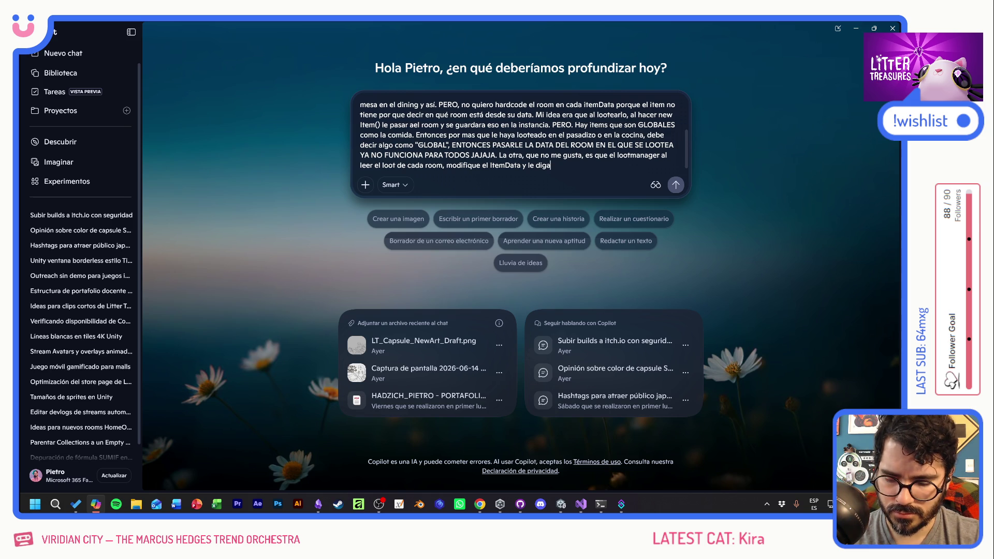
{"action": "type", "text": " desde qu"}
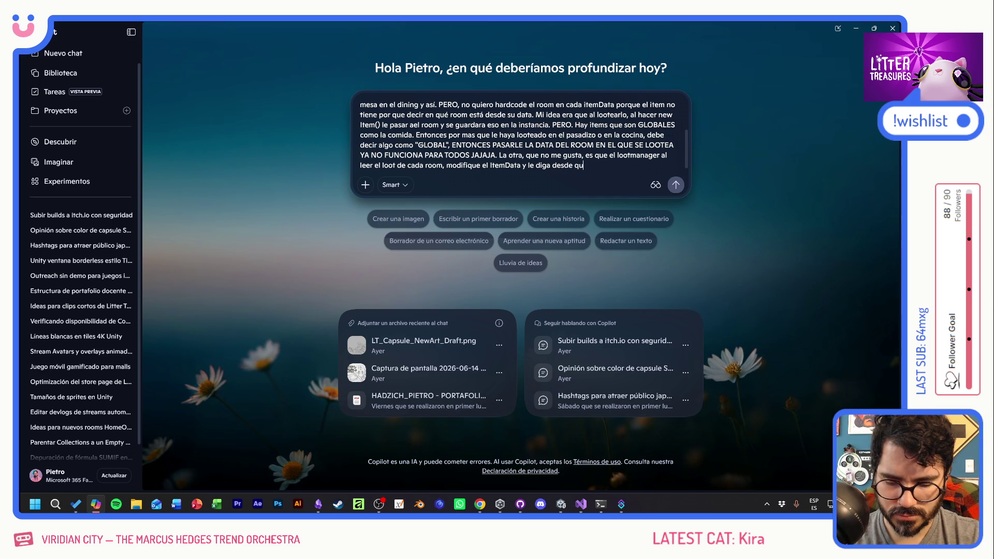
{"action": "type", "text": "é room viene, pe"}
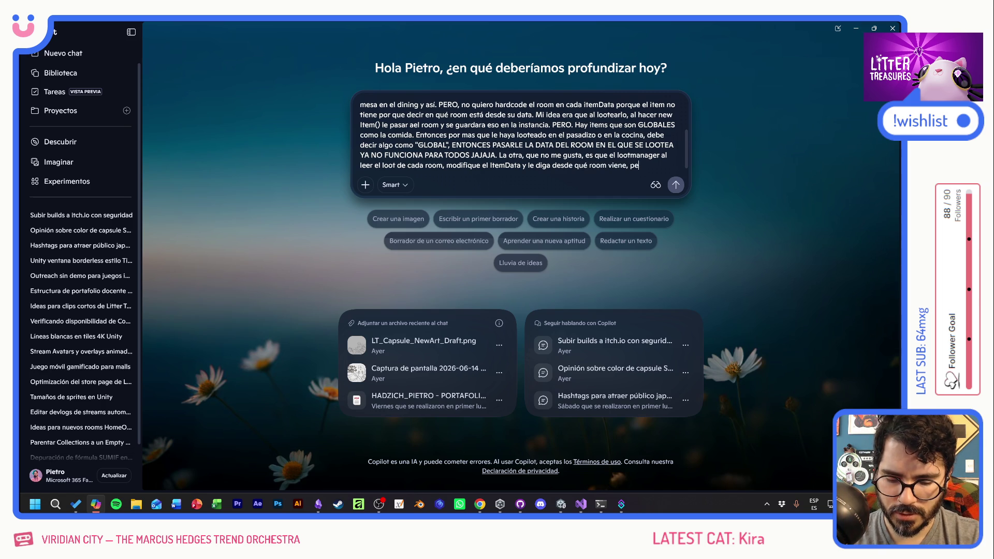
{"action": "type", "text": "ro eso se va a a"}
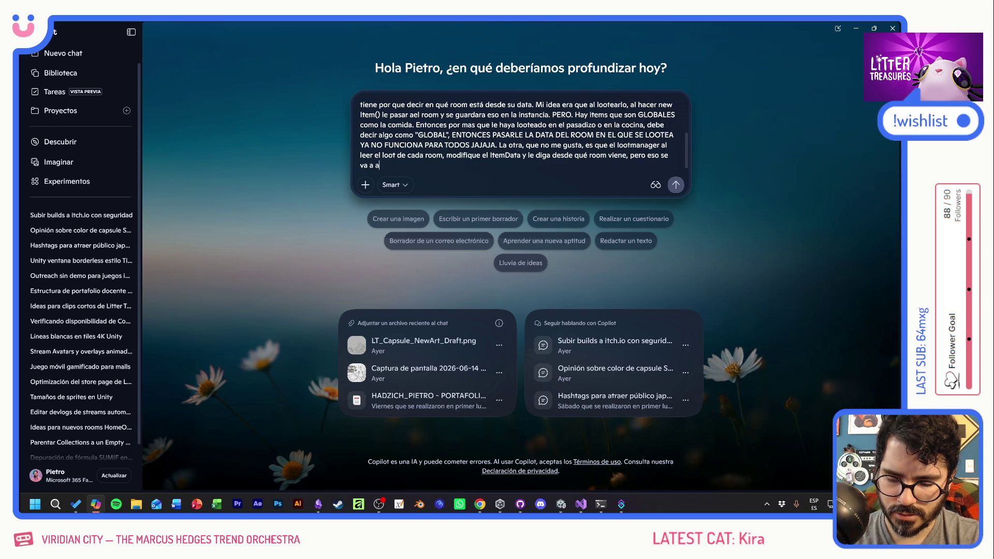
{"action": "type", "text": " quedar guar"}
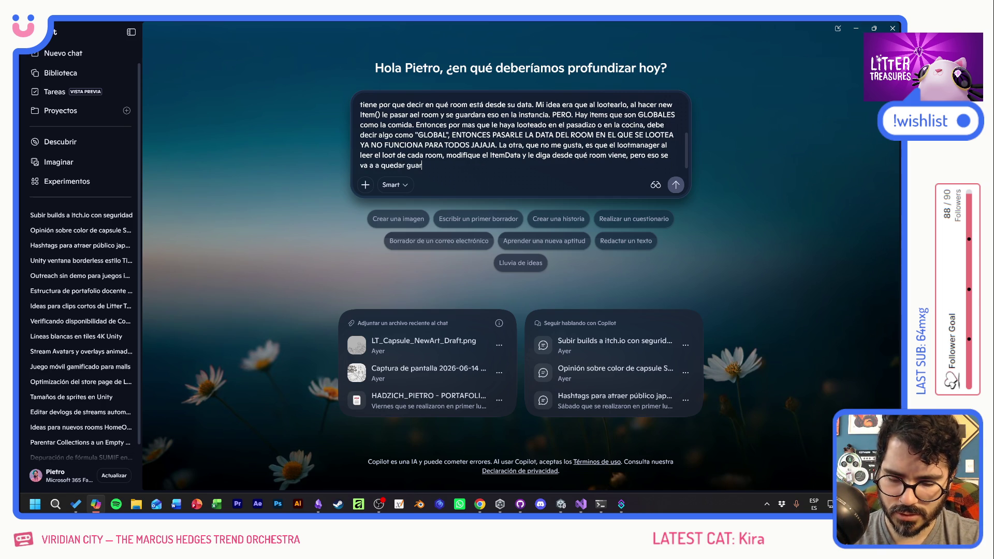
{"action": "type", "text": "dado en el item"}
{"action": "type", "text": "D"}
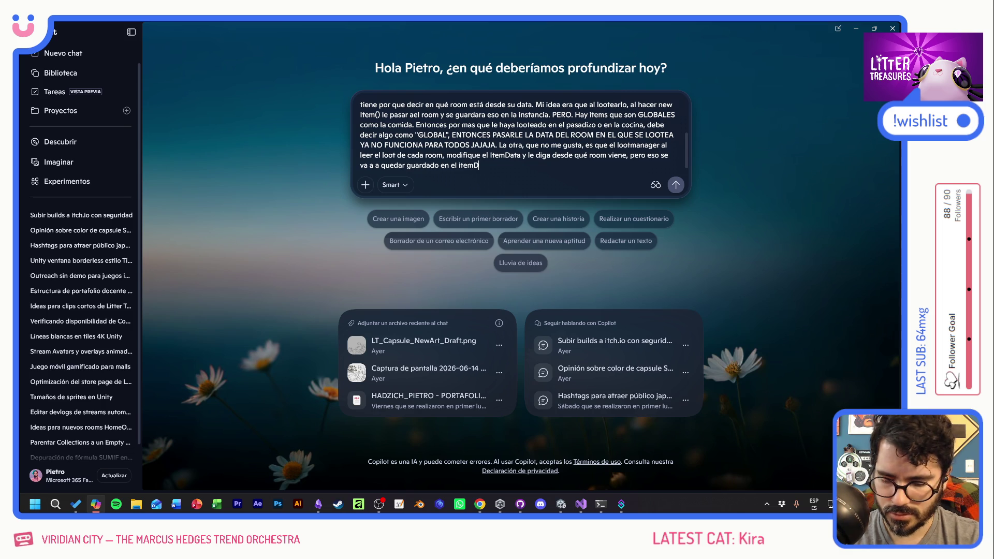
{"action": "type", "text": "ata. No "}
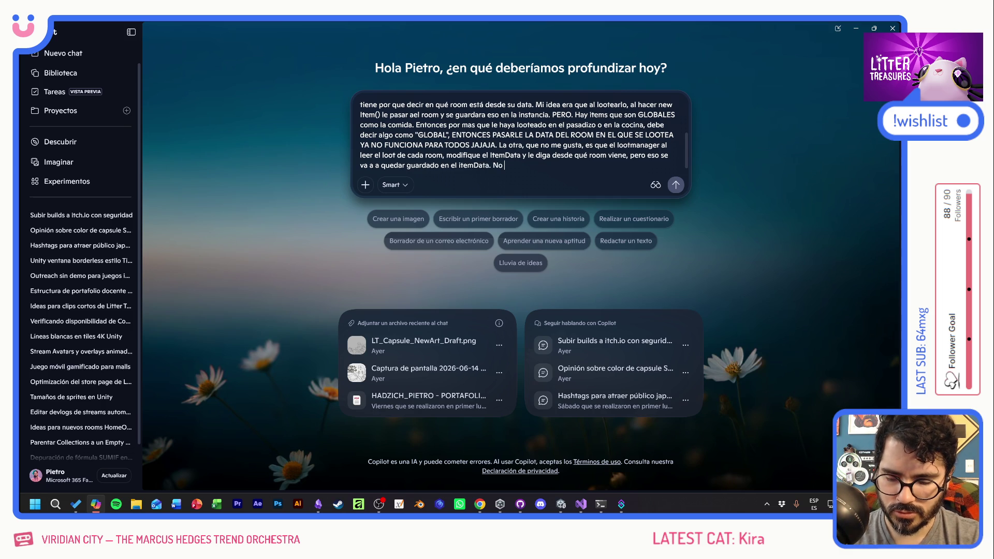
{"action": "type", "text": "creo que afecte"}
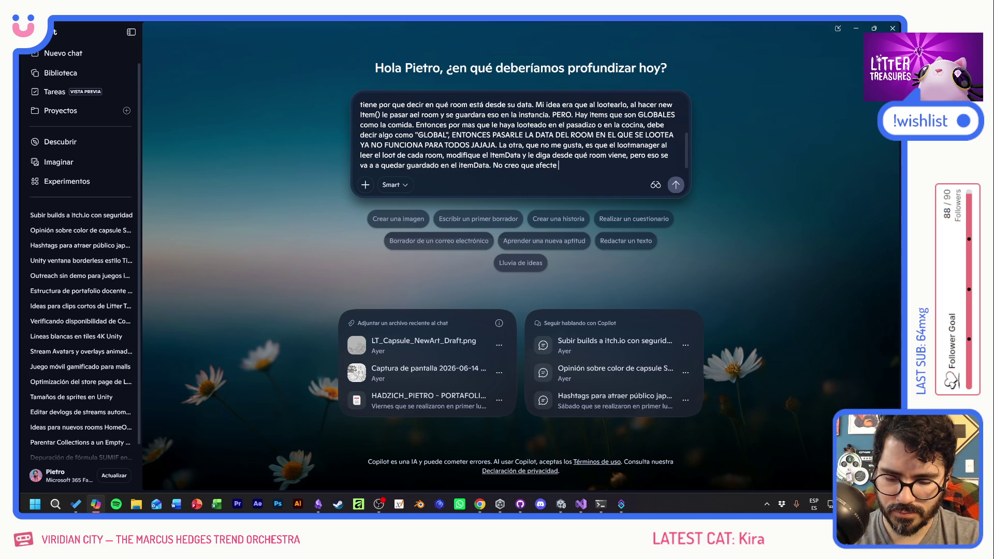
{"action": "type", "text": " pero quiero saber si "}
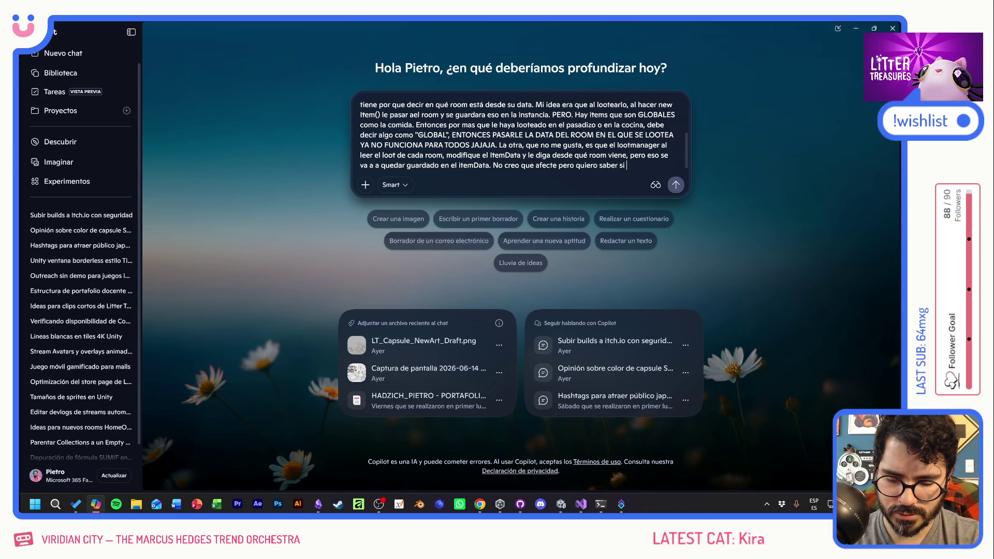
{"action": "type", "text": "hay una mejor forma."}
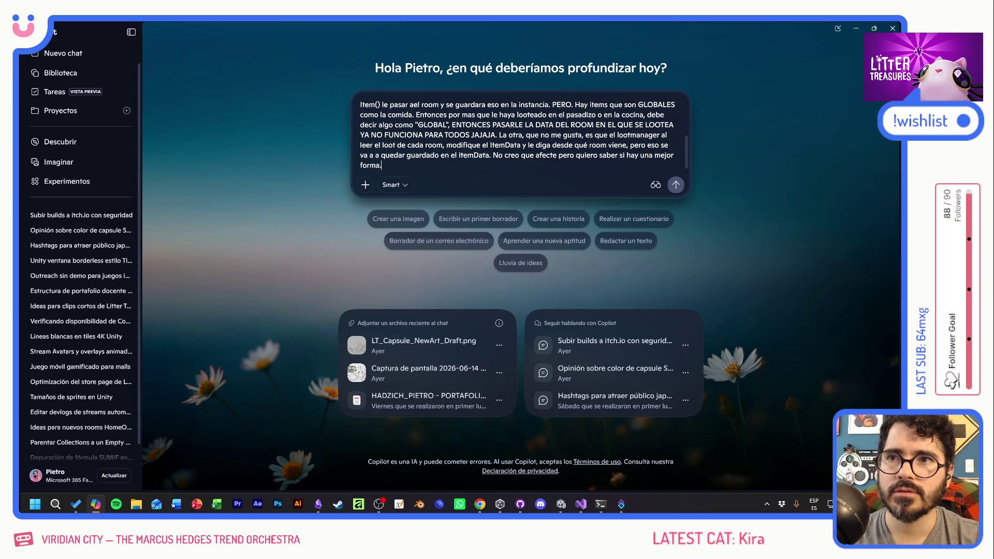
{"action": "key", "text": "Return"}
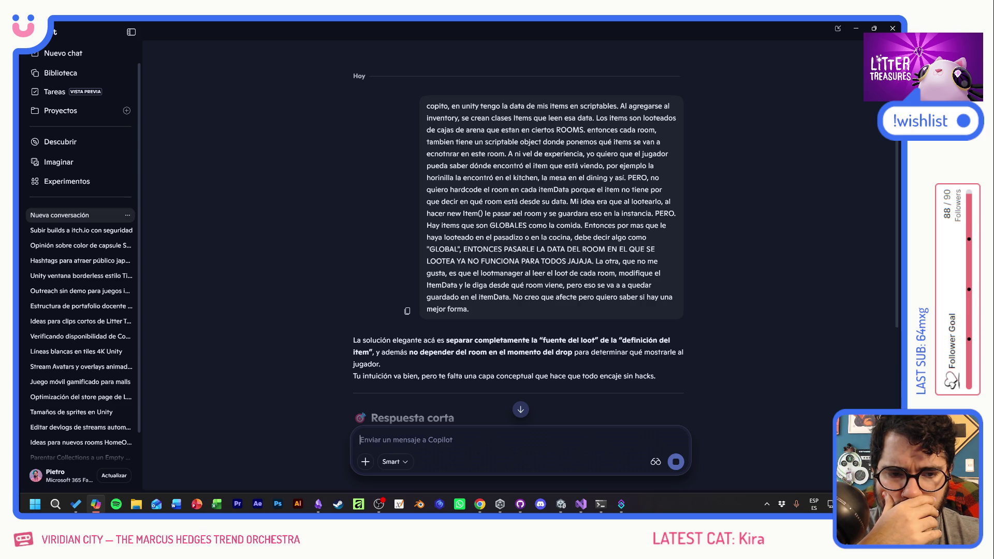
{"action": "scroll", "coordinate": [591, 249], "scroll_direction": "down", "scroll_amount": 5}
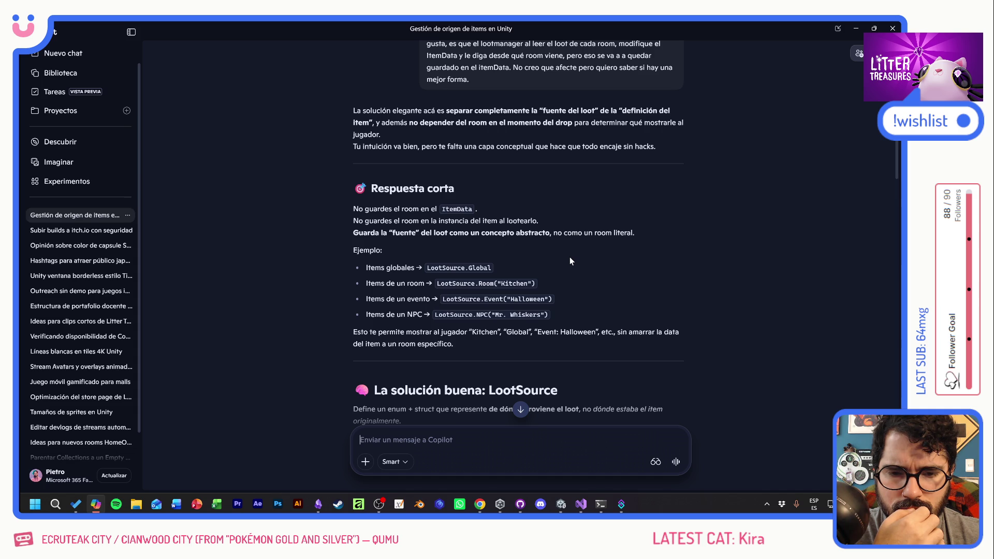
{"action": "scroll", "coordinate": [569, 257], "scroll_direction": "down", "scroll_amount": 3}
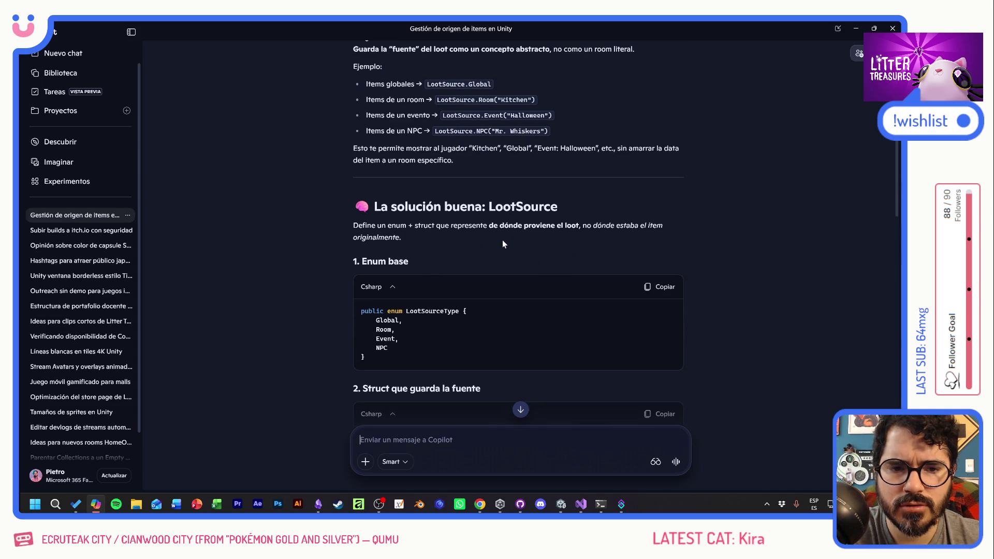
{"action": "scroll", "coordinate": [525, 242], "scroll_direction": "down", "scroll_amount": 3}
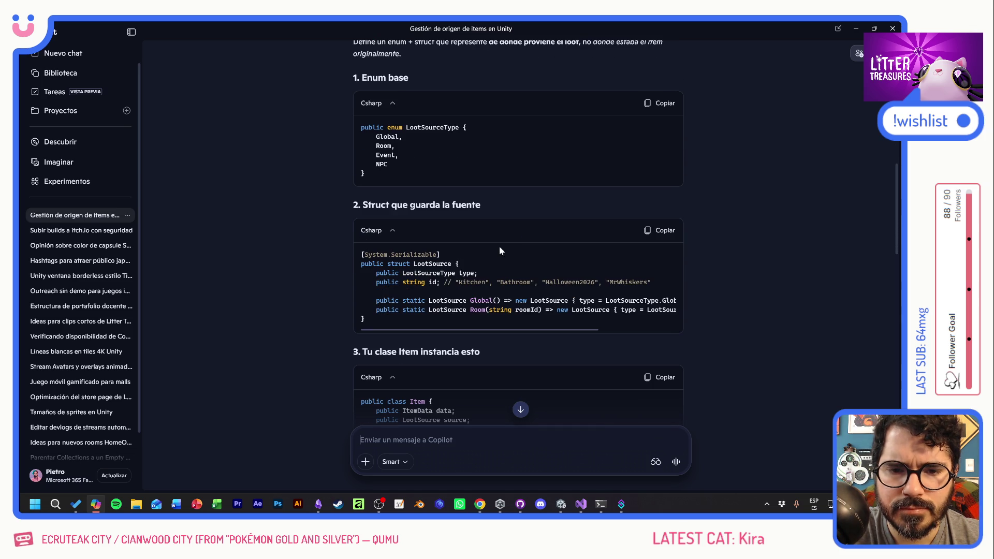
{"action": "mouse_move", "coordinate": [411, 264]}
{"action": "left_mouse_down"}
{"action": "mouse_move", "coordinate": [656, 272]}
{"action": "mouse_move", "coordinate": [667, 281]}
{"action": "left_mouse_up"}
{"action": "left_click", "coordinate": [476, 268]}
{"action": "left_click", "coordinate": [668, 282]}
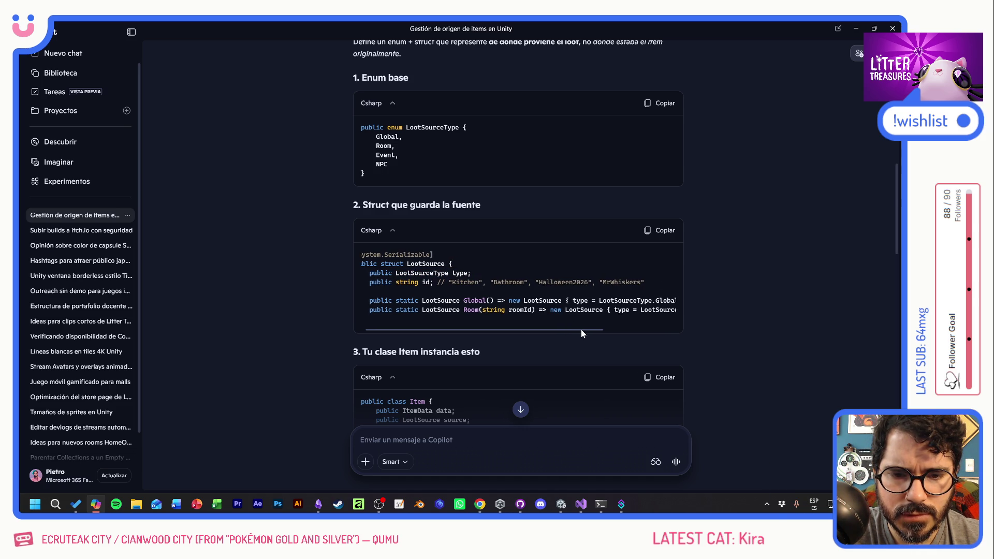
{"action": "left_click_drag", "start_coordinate": [565, 331], "coordinate": [657, 336]}
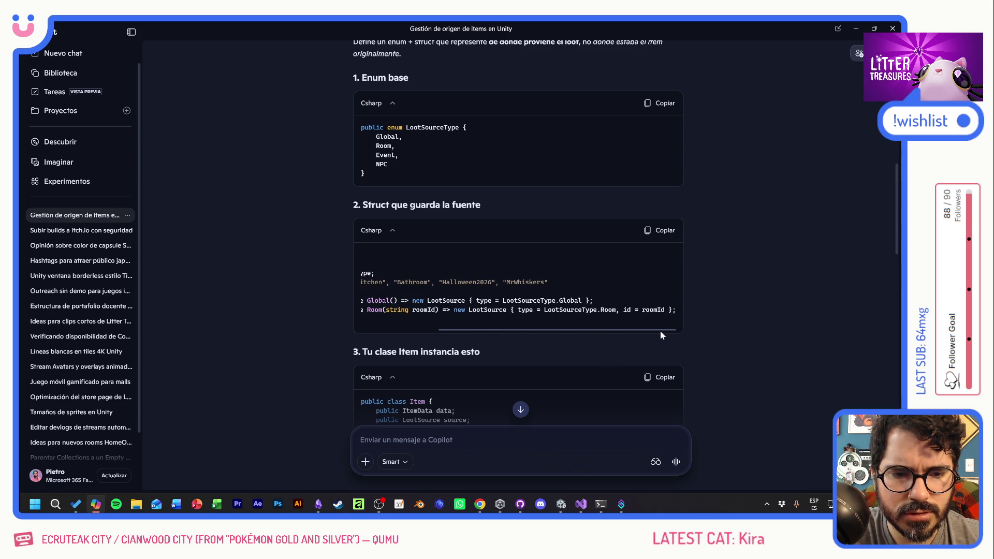
{"action": "left_click_drag", "start_coordinate": [660, 331], "coordinate": [545, 332]}
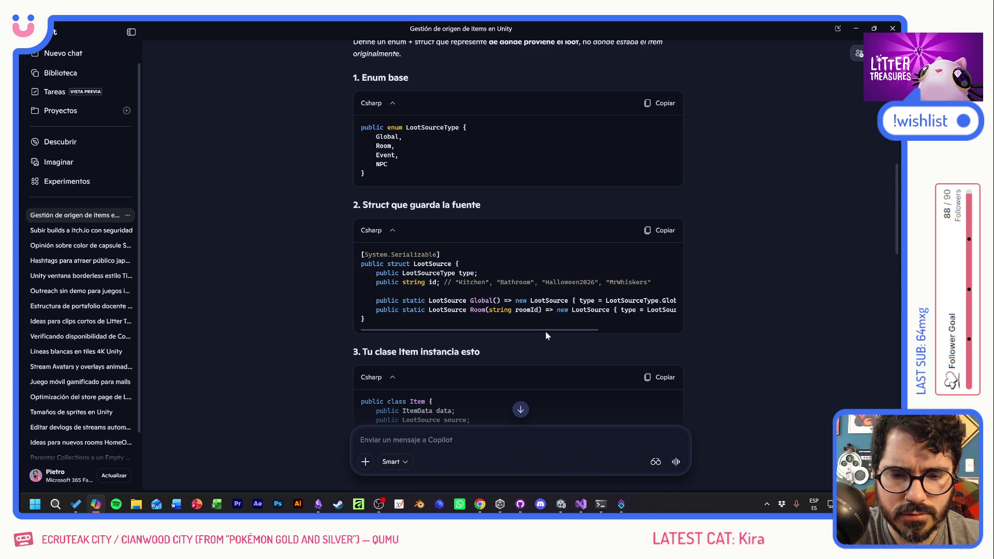
{"action": "scroll", "coordinate": [554, 331], "scroll_direction": "down", "scroll_amount": 2}
{"action": "scroll", "coordinate": [553, 335], "scroll_direction": "down", "scroll_amount": 1}
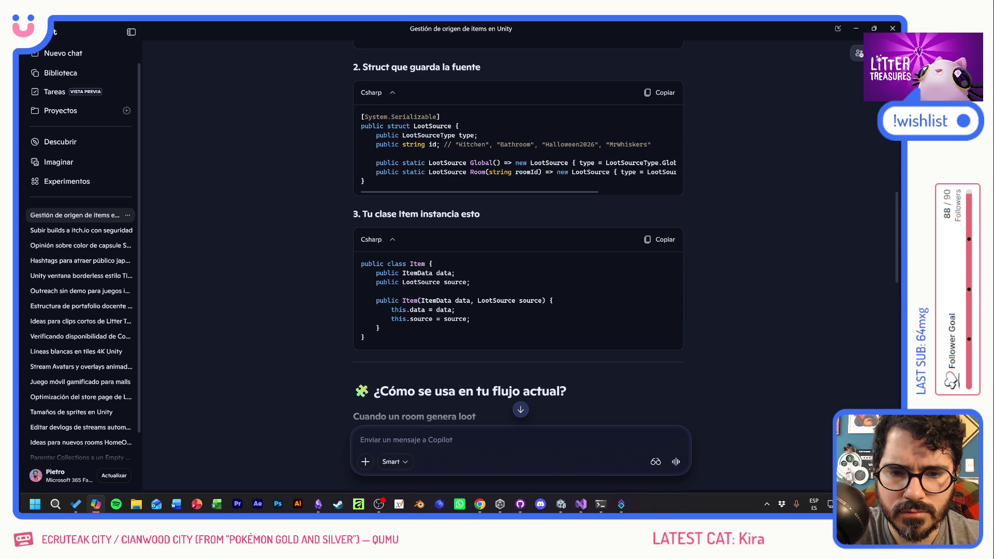
{"action": "left_click_drag", "start_coordinate": [402, 282], "coordinate": [486, 284]}
{"action": "left_click", "coordinate": [504, 285]}
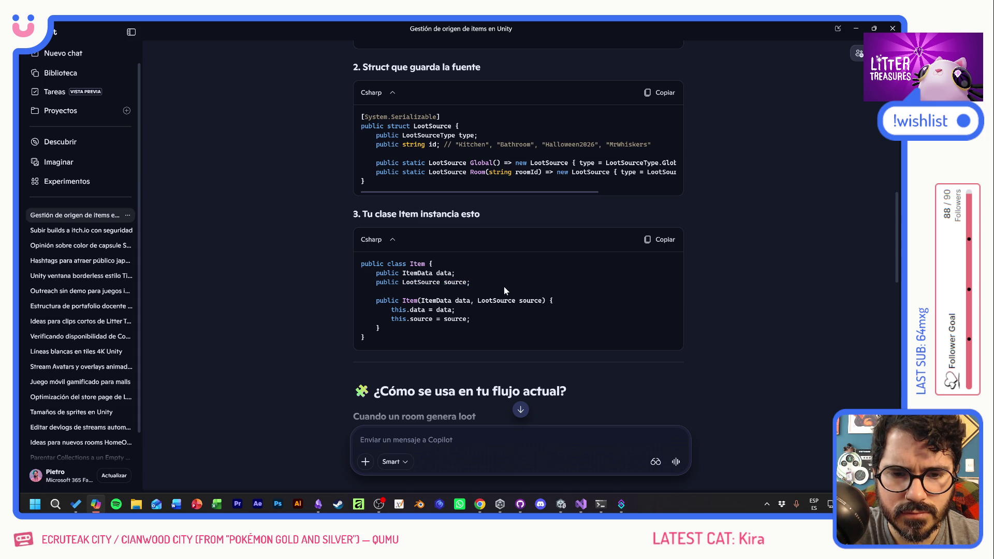
{"action": "scroll", "coordinate": [494, 310], "scroll_direction": "down", "scroll_amount": 2}
{"action": "scroll", "coordinate": [496, 311], "scroll_direction": "down", "scroll_amount": 2}
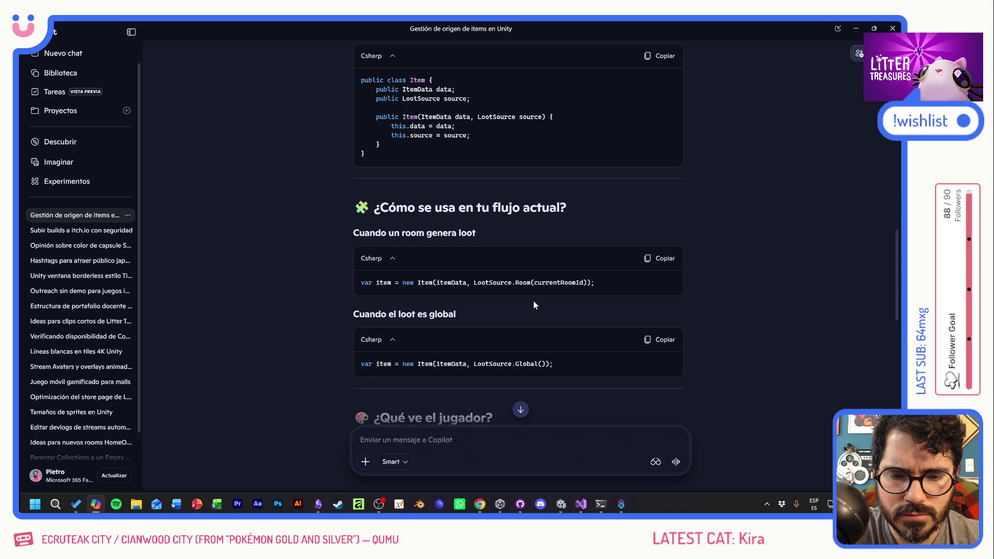
{"action": "scroll", "coordinate": [533, 300], "scroll_direction": "down", "scroll_amount": 4}
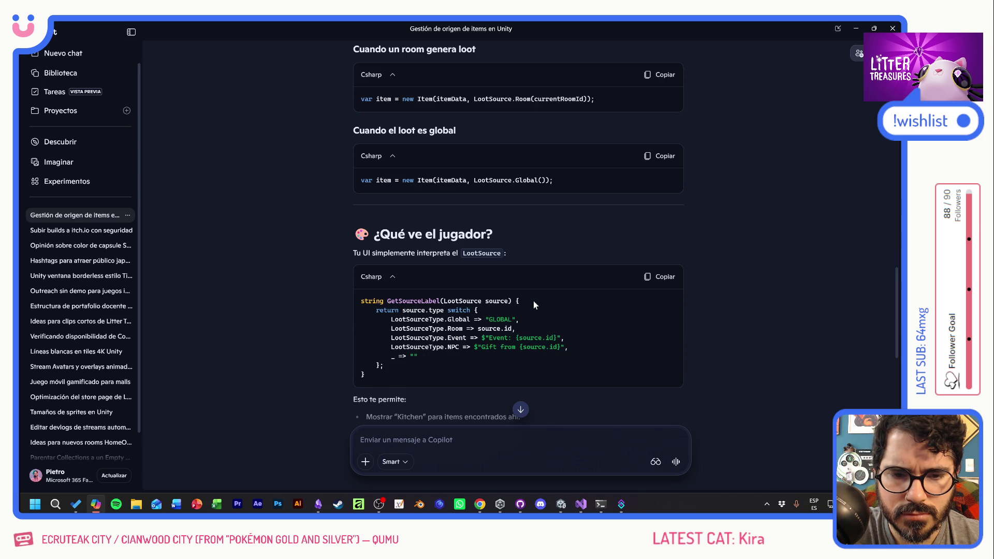
{"action": "scroll", "coordinate": [551, 295], "scroll_direction": "up", "scroll_amount": 3}
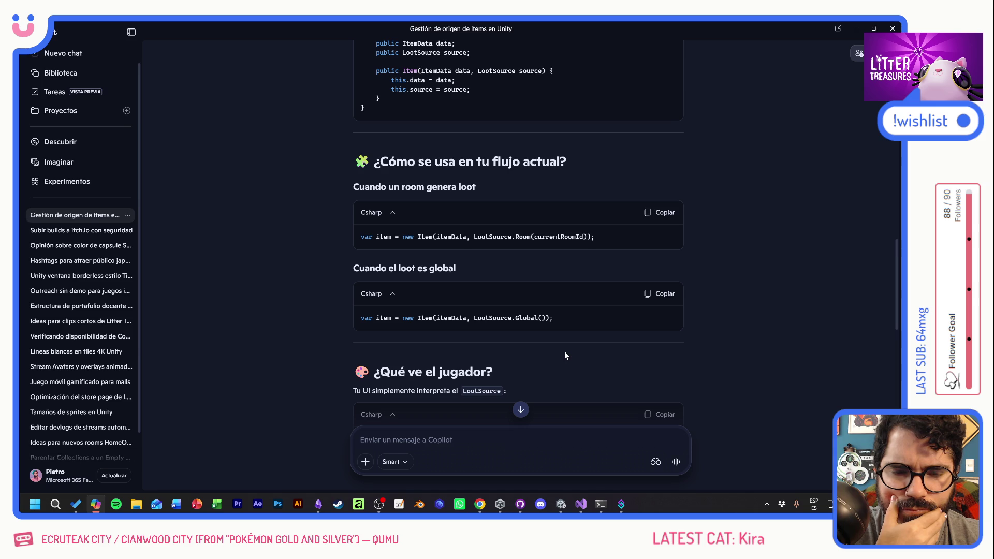
{"action": "scroll", "coordinate": [564, 351], "scroll_direction": "down", "scroll_amount": 5}
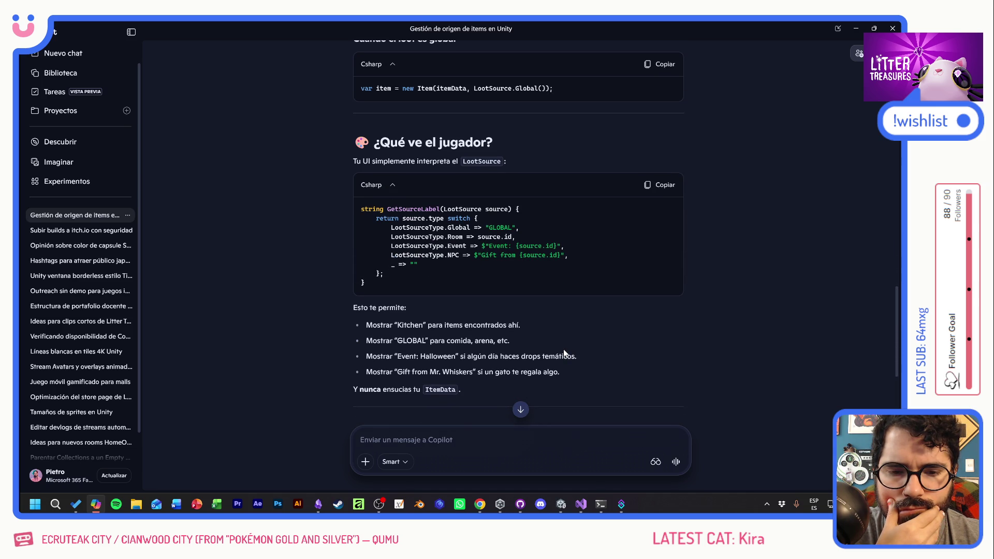
{"action": "scroll", "coordinate": [585, 337], "scroll_direction": "down", "scroll_amount": 5}
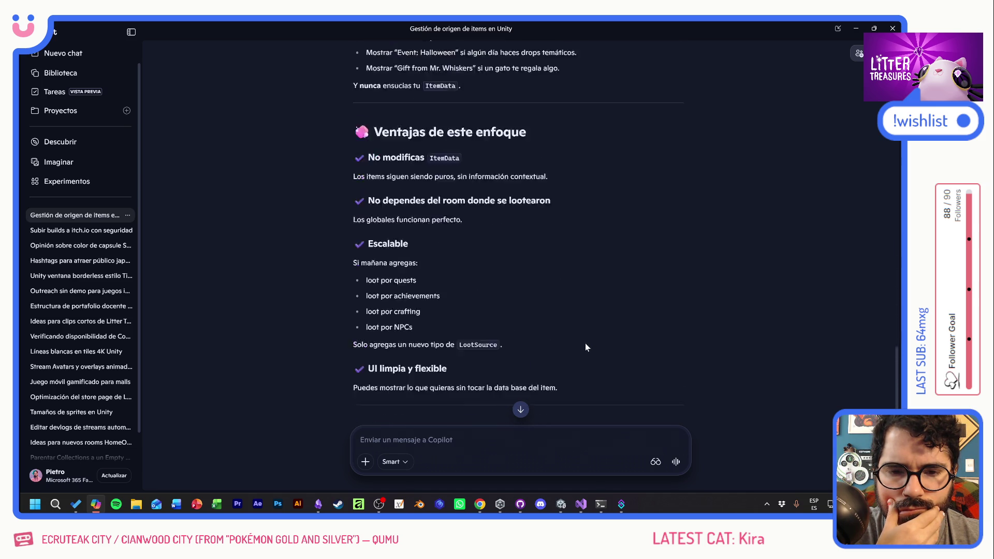
{"action": "scroll", "coordinate": [575, 344], "scroll_direction": "down", "scroll_amount": 1}
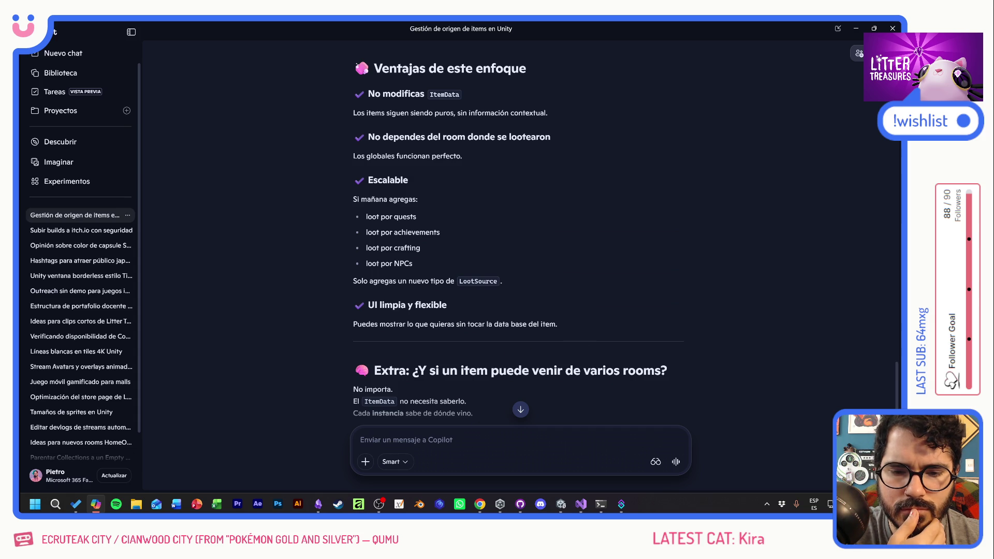
Start a Copilot reply objecting that the answer doesn't explain tagging loot as GLOBAL or with an ID
{"action": "type", "text": "ya pero eso no"}
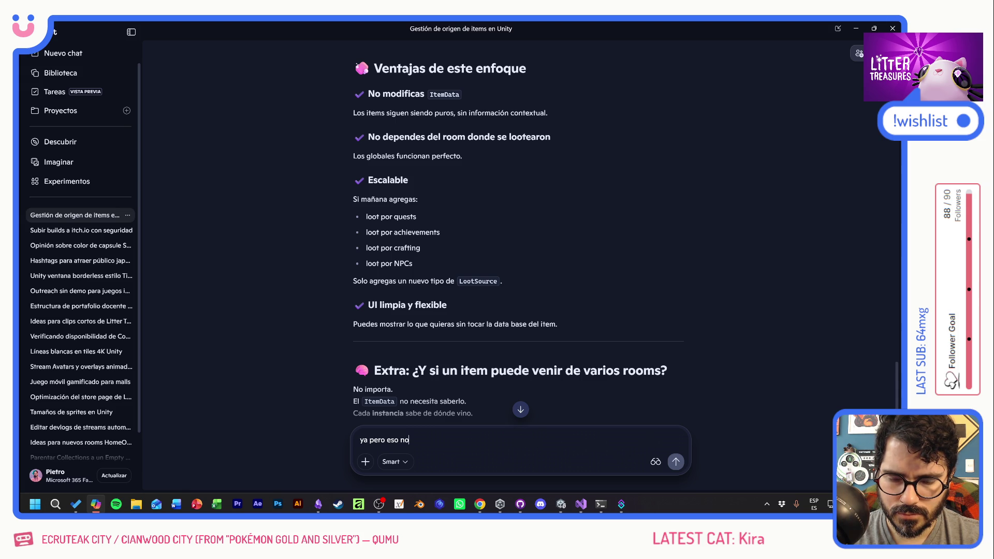
{"action": "type", "text": " me dice "}
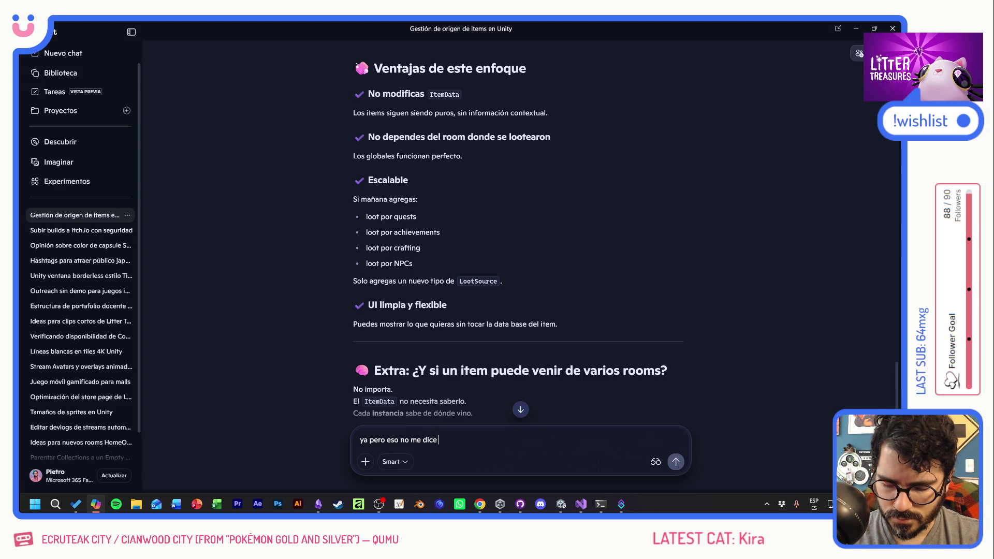
{"action": "type", "text": "cómo se"}
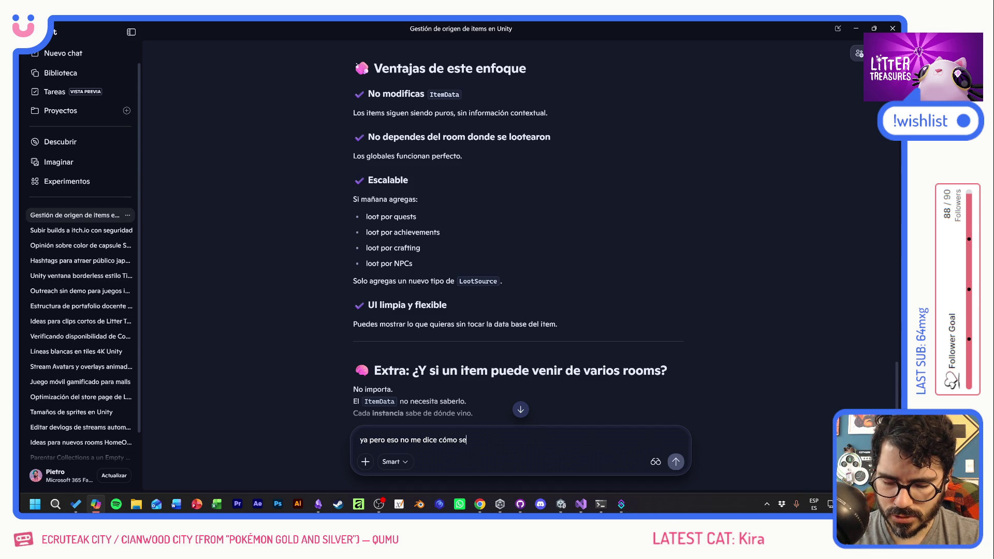
{"action": "type", "text": " yo si lo "}
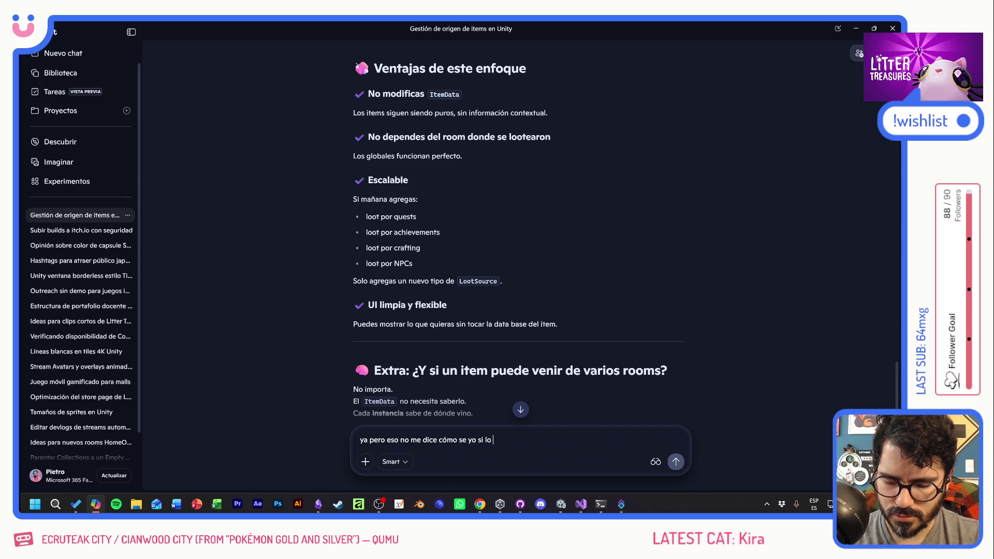
{"action": "type", "text": "etiqueto como "}
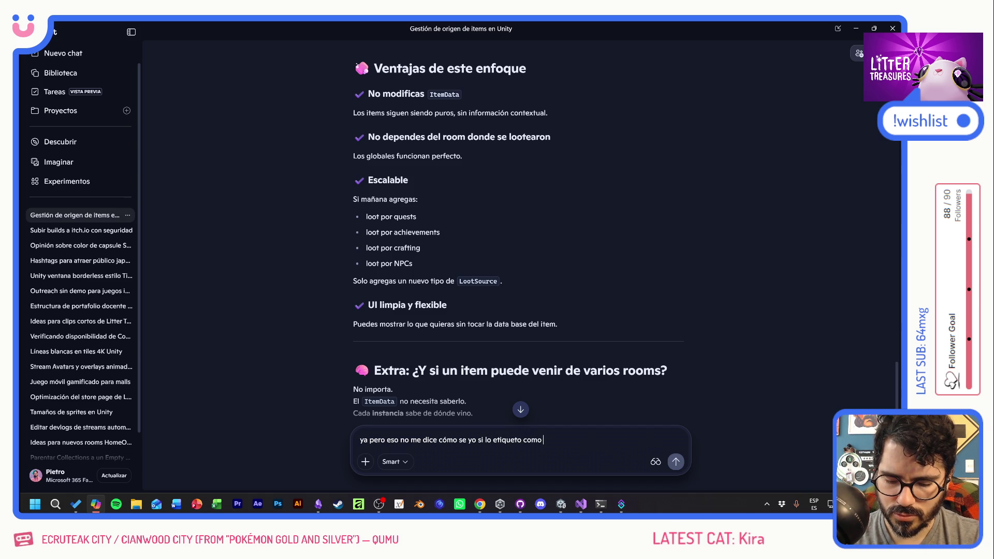
{"action": "type", "text": "GLOBAL co"}
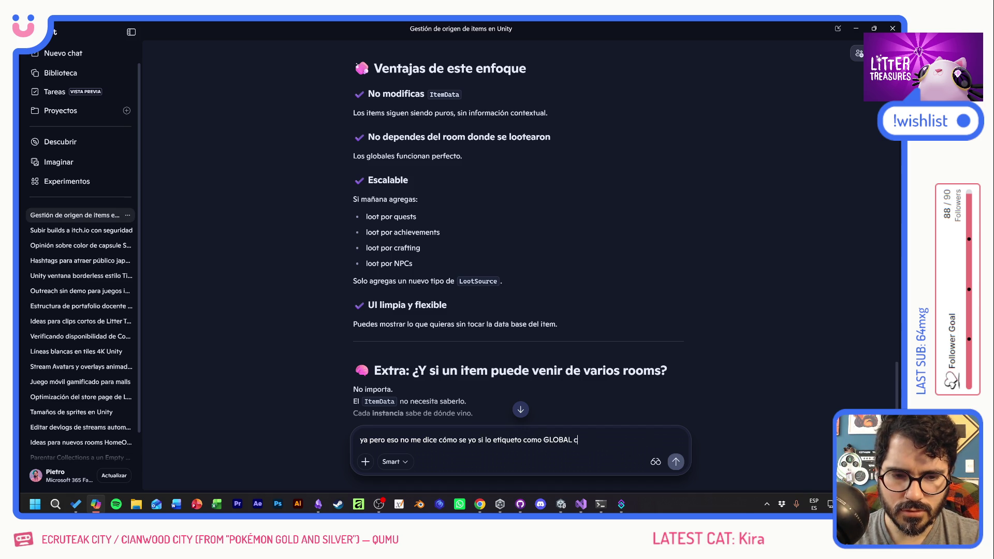
{"action": "key", "text": "BackSpace"}
{"action": "key", "text": "BackSpace"}
{"action": "type", "text": "o como"}
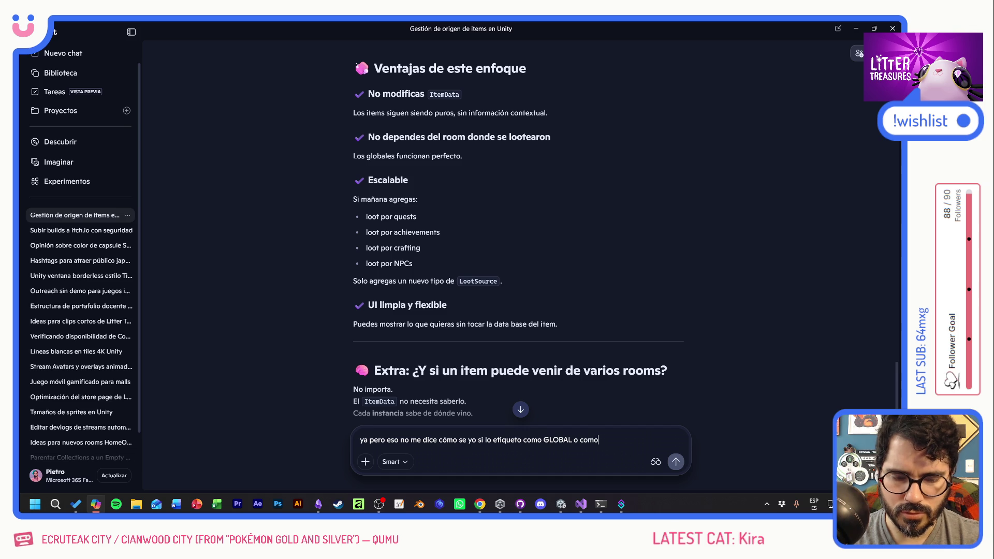
{"action": "key", "text": "BackSpace"}
{"action": "key", "text": "BackSpace"}
{"action": "type", "text": "n un ID. "}
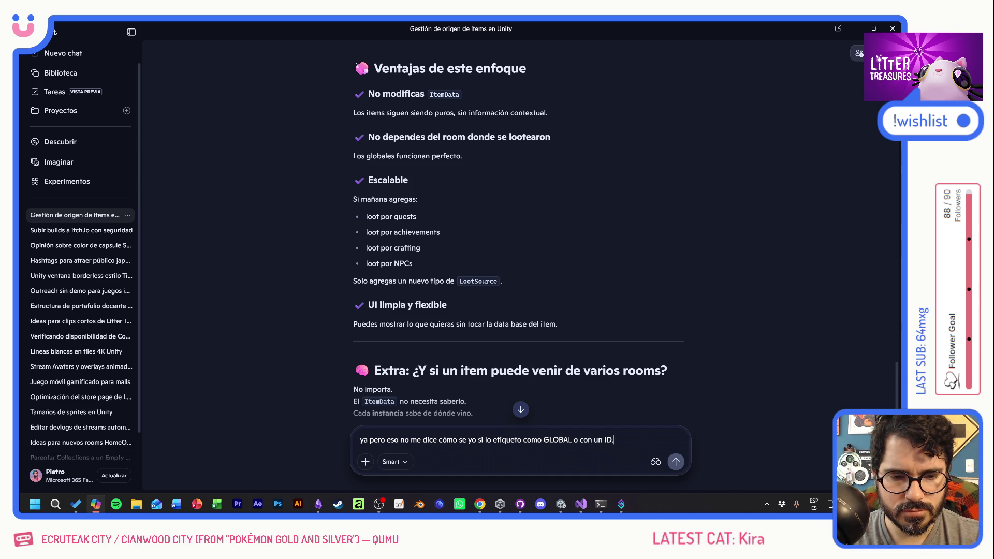
{"action": "type", "text": "El loot"}
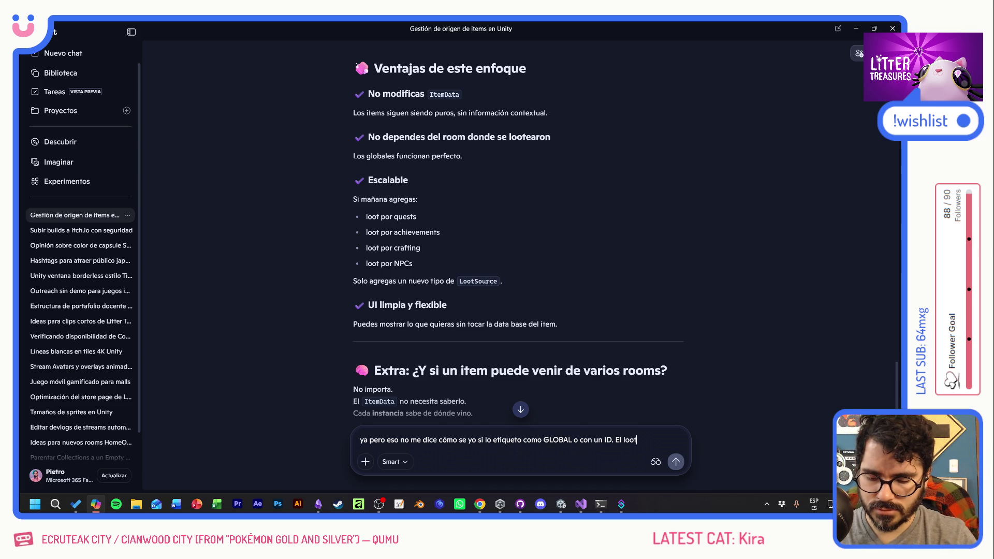
Add that loot is a global pool and the room's loot data is added temporarily on the rng roll
{"action": "type", "text": " es bas"}
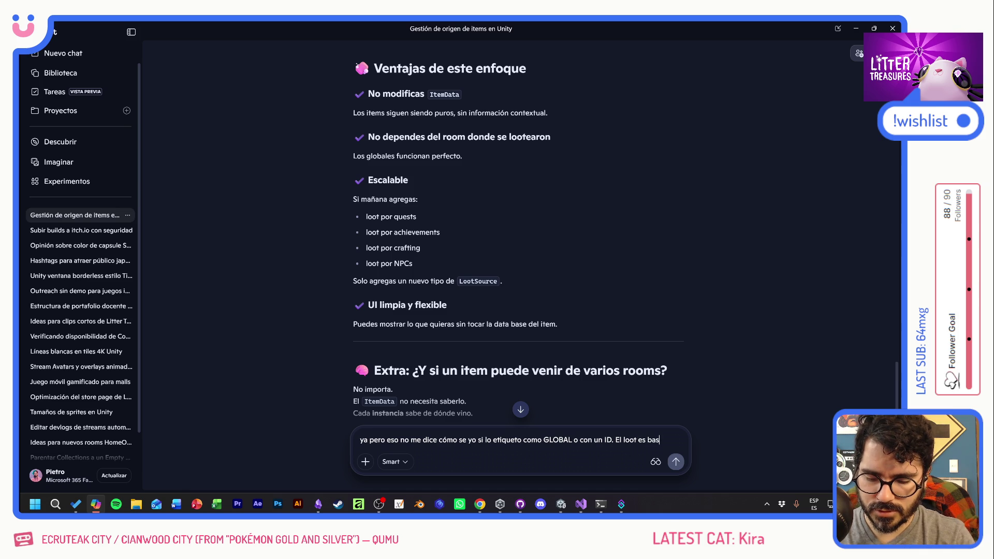
{"action": "type", "text": "icamente un poo"}
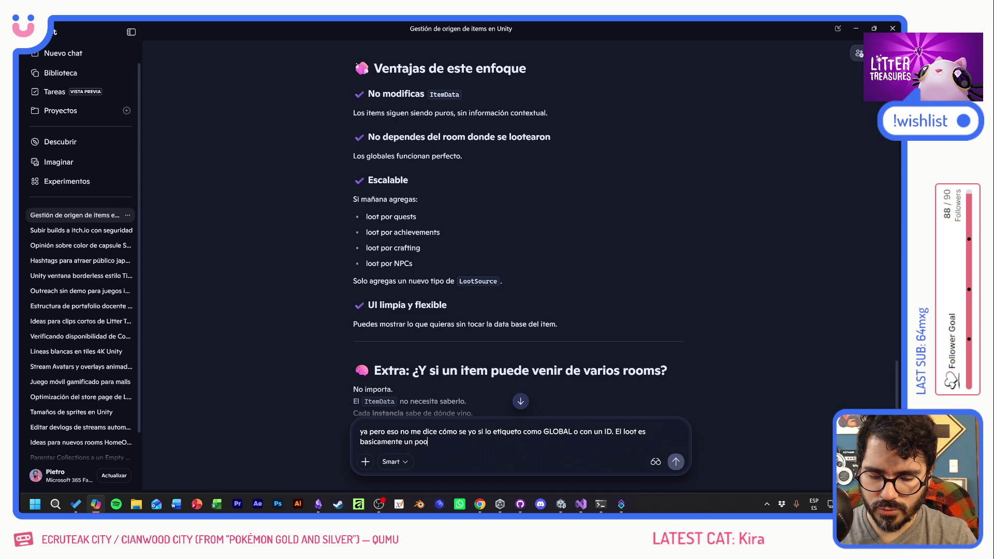
{"action": "type", "text": "l global y "}
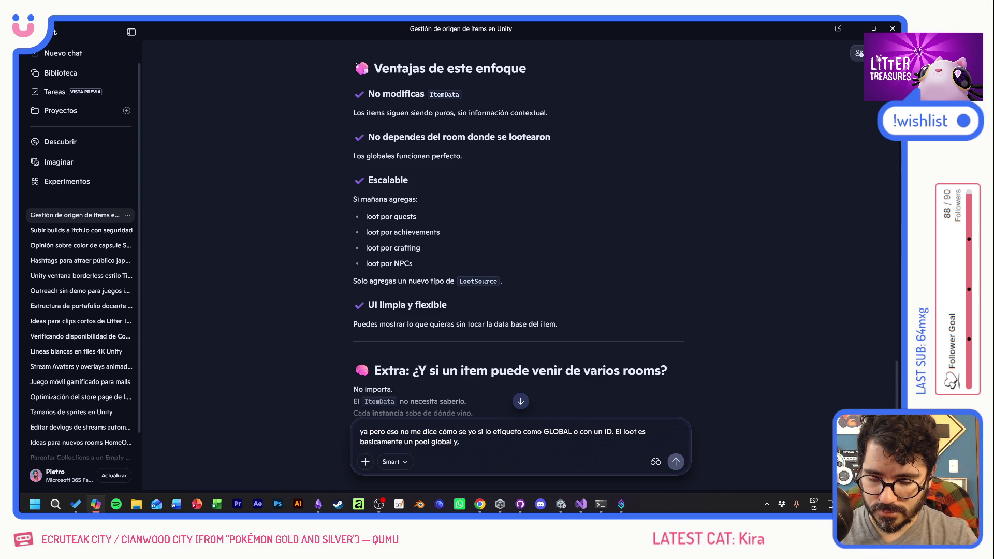
{"action": "type", "text": " al momento de"}
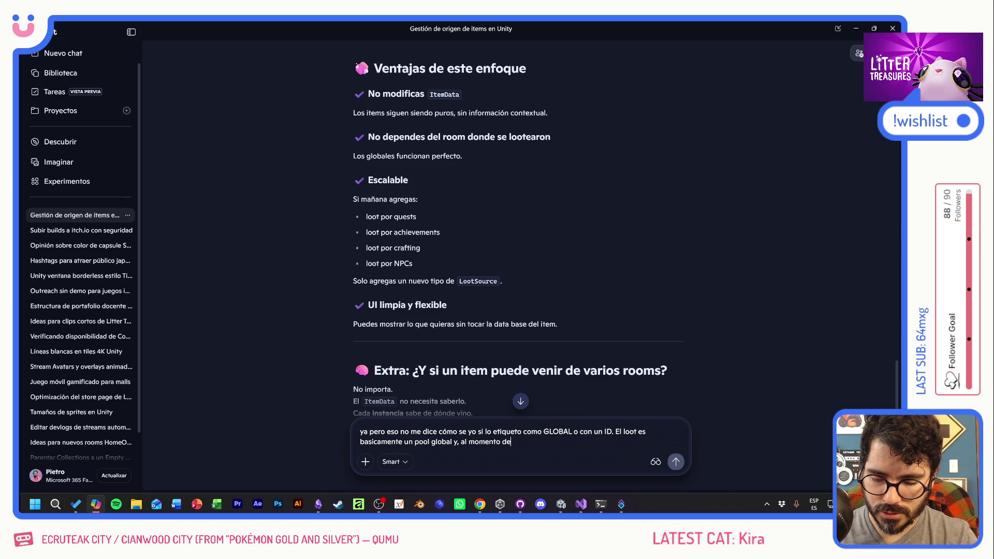
{"action": "type", "text": " hacer rng roo"}
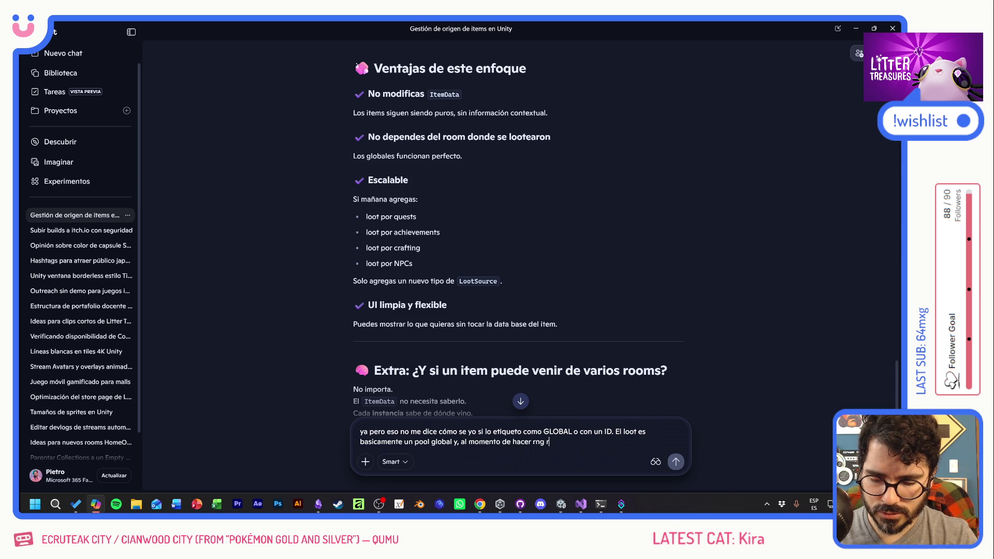
{"action": "key", "text": "BackSpace"}
{"action": "type", "text": "ll, aña"}
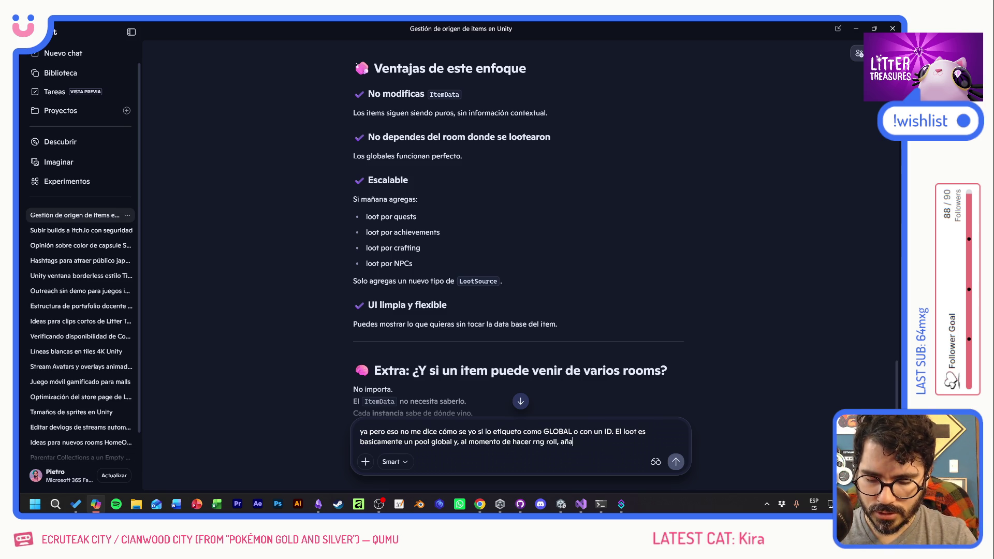
{"action": "type", "text": "de temporal"}
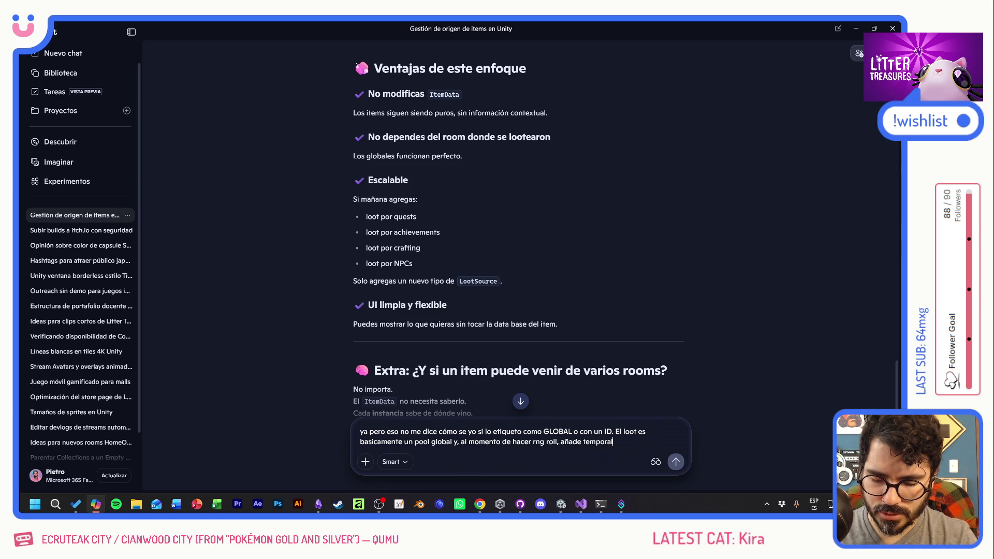
{"action": "type", "text": "mente el loot"}
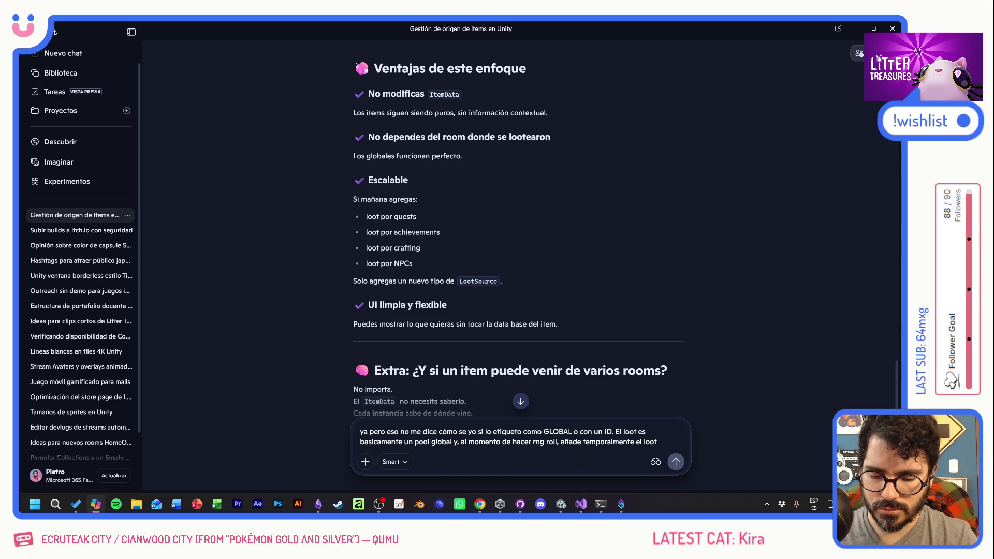
{"action": "type", "text": "  data"}
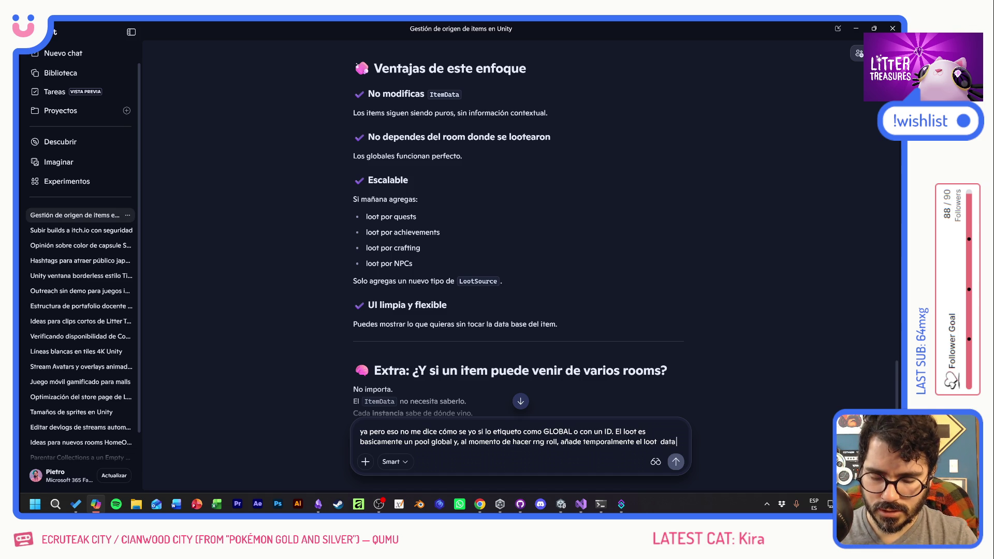
{"action": "type", "text": " del room."}
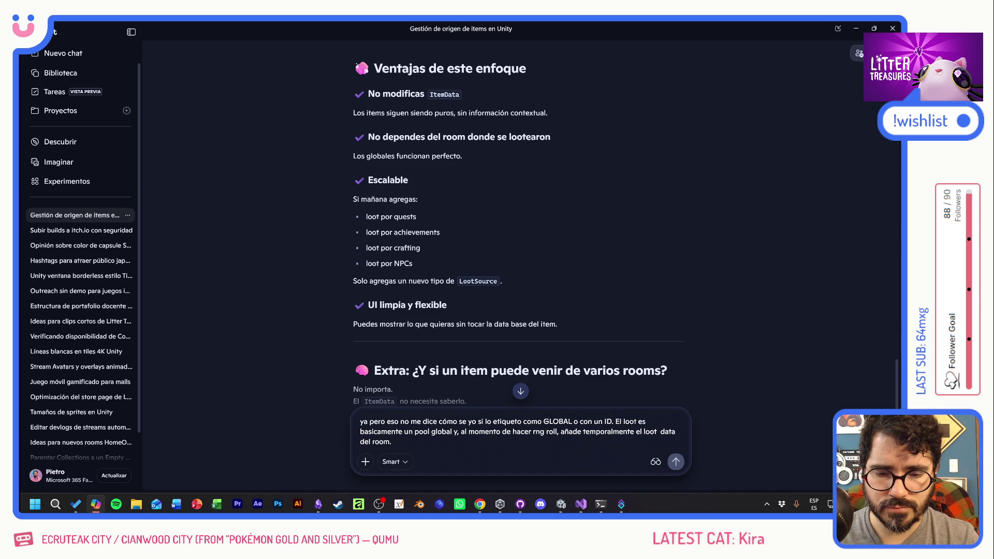
Send the GLOBAL-versus-room-ID question and highlight Copilot's global and room pool rules
{"action": "key", "text": "Return"}
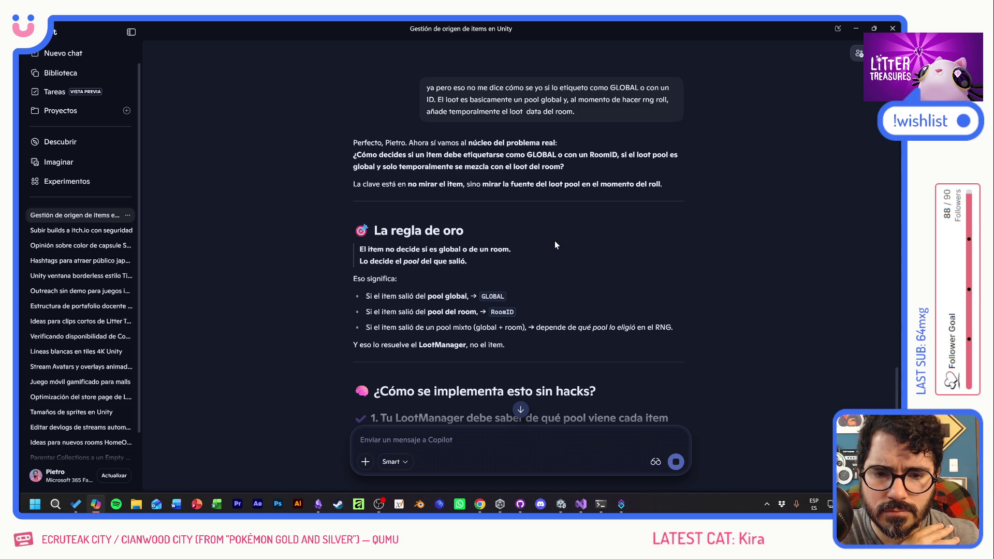
{"action": "left_click_drag", "start_coordinate": [390, 296], "coordinate": [559, 310]}
{"action": "left_click", "coordinate": [560, 308]}
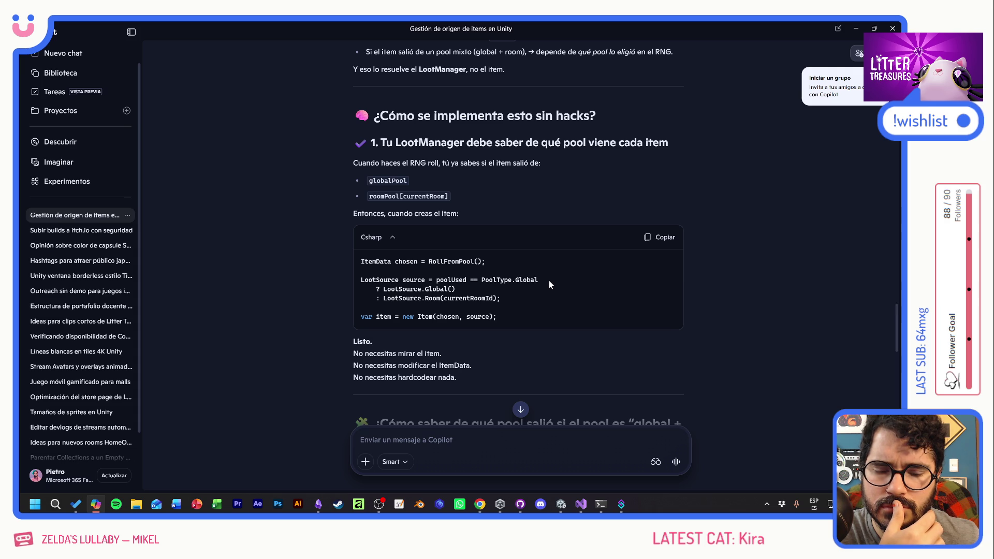
Read through Copilot's code on setting LootSource and rolling the pools separately
{"action": "scroll", "coordinate": [549, 280], "scroll_direction": "down", "scroll_amount": 3}
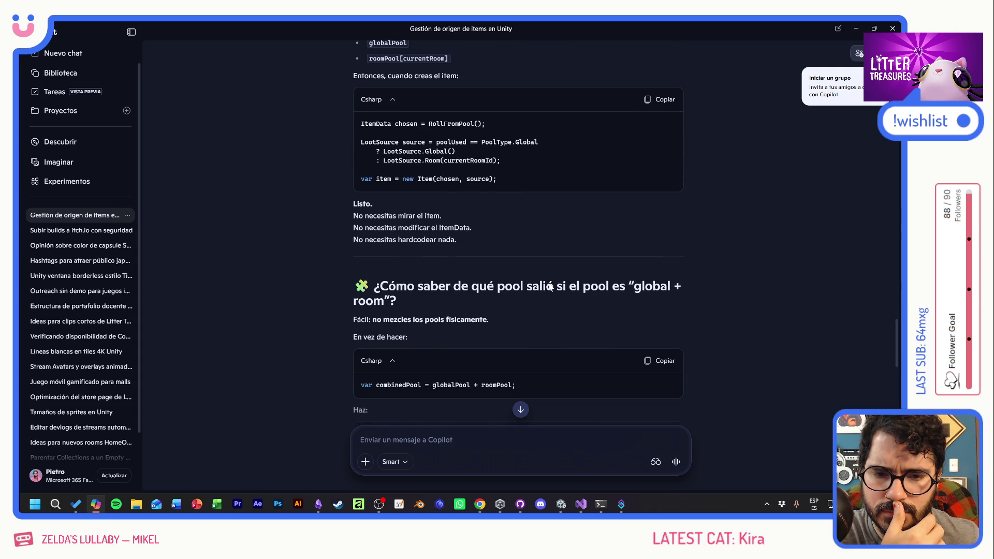
{"action": "scroll", "coordinate": [550, 286], "scroll_direction": "down", "scroll_amount": 3}
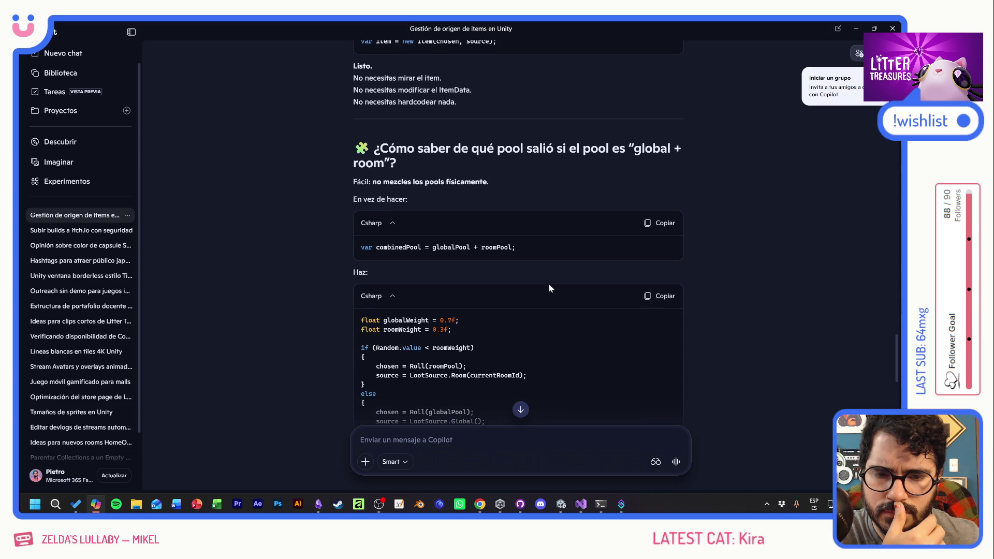
{"action": "scroll", "coordinate": [549, 288], "scroll_direction": "down", "scroll_amount": 3}
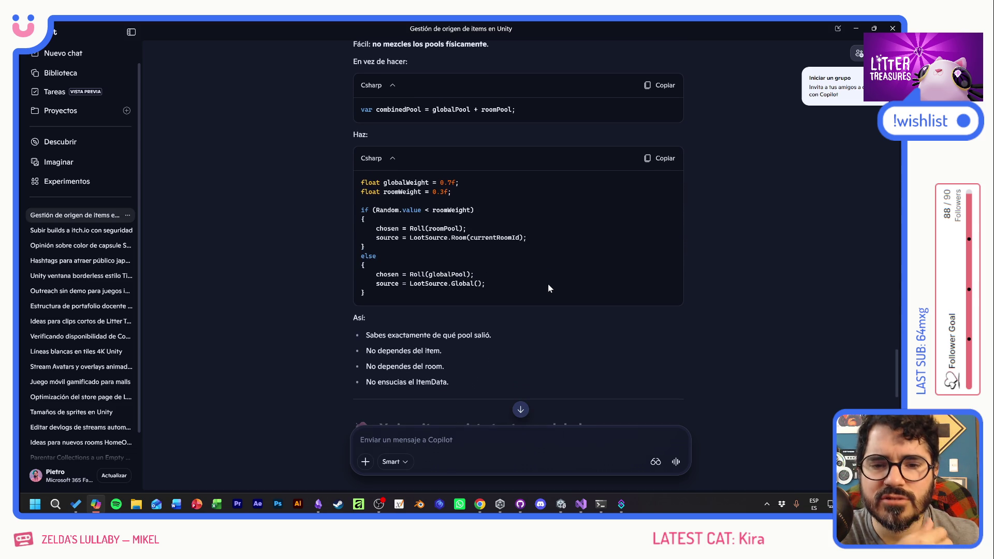
{"action": "left_click_drag", "start_coordinate": [368, 182], "coordinate": [551, 298]}
{"action": "left_click", "coordinate": [555, 297]}
{"action": "scroll", "coordinate": [555, 297], "scroll_direction": "down", "scroll_amount": 4}
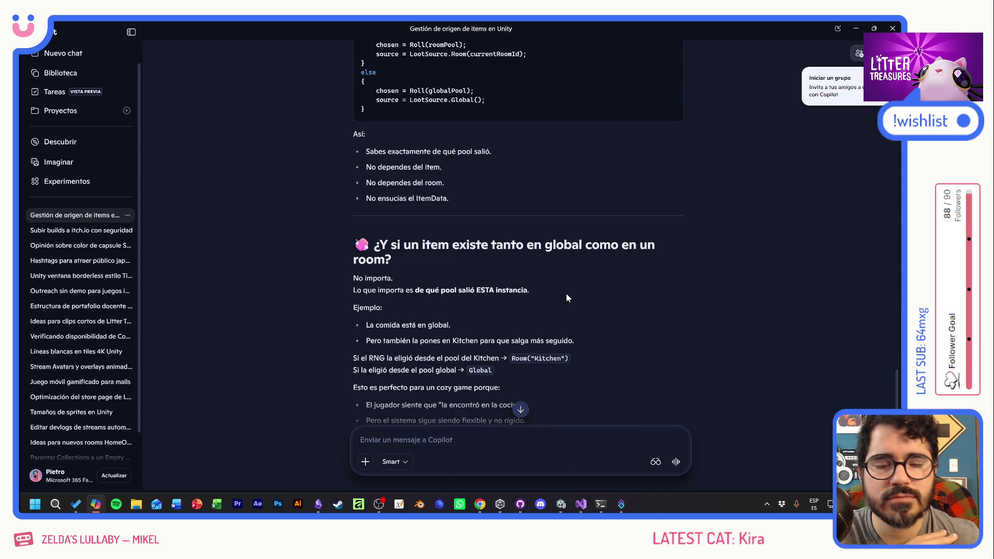
{"action": "scroll", "coordinate": [566, 294], "scroll_direction": "down", "scroll_amount": 4}
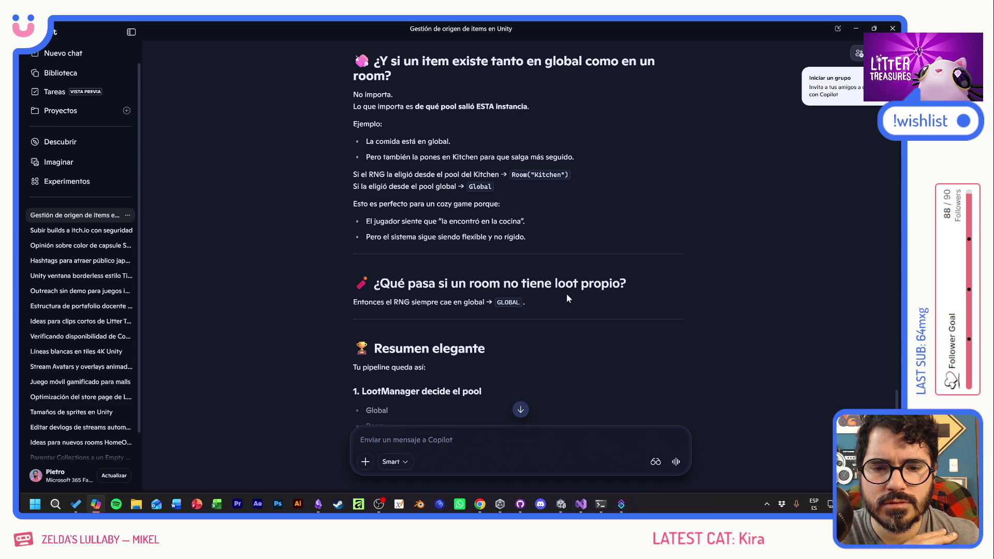
Send Copilot an objection that reworking the whole loot system just for an origin label makes no sense
{"action": "type", "text": "ya pero ahi estoy modificando todo mi sistema de loot solo para que el jugador tenga un label que dice de donde salió"}
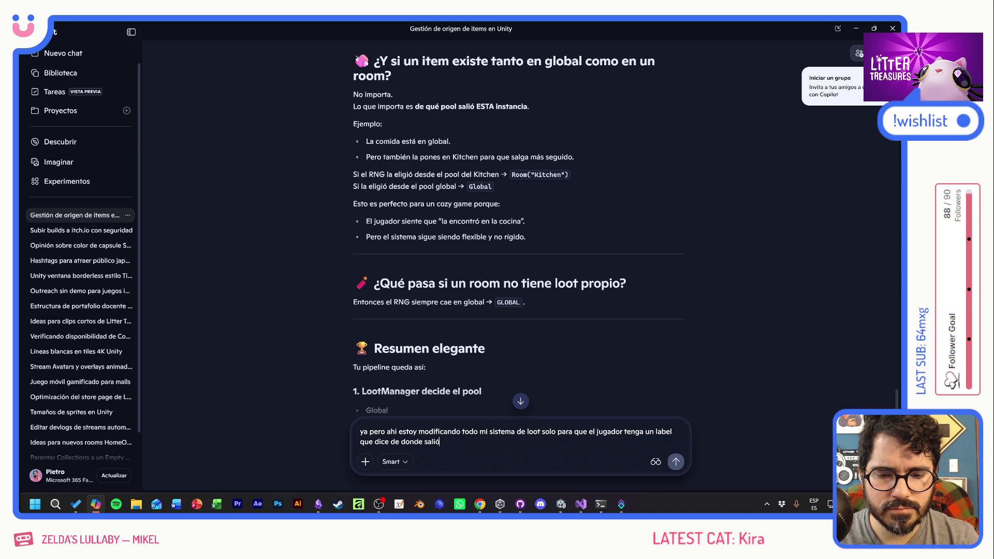
{"action": "type", "text": "no le veo sentido"}
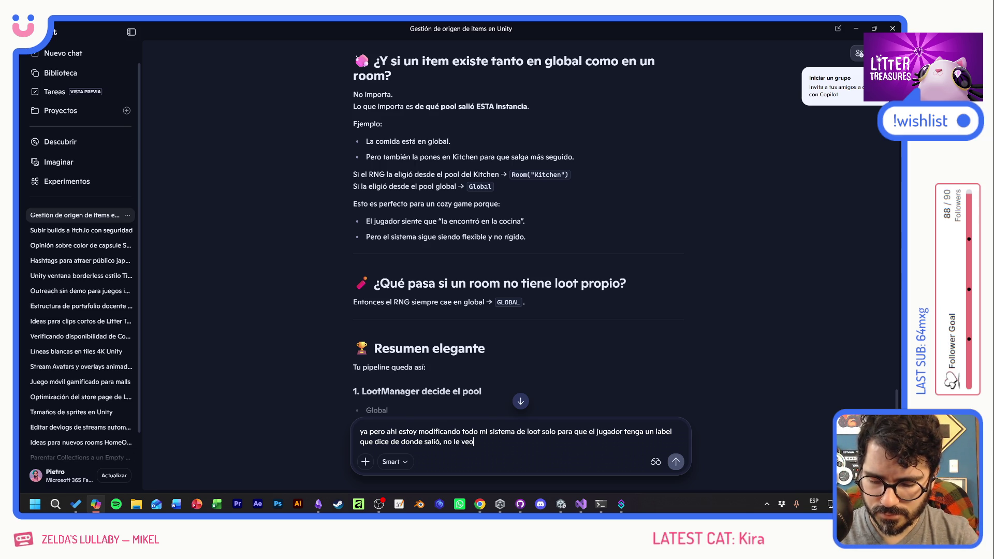
{"action": "key", "text": "Return"}
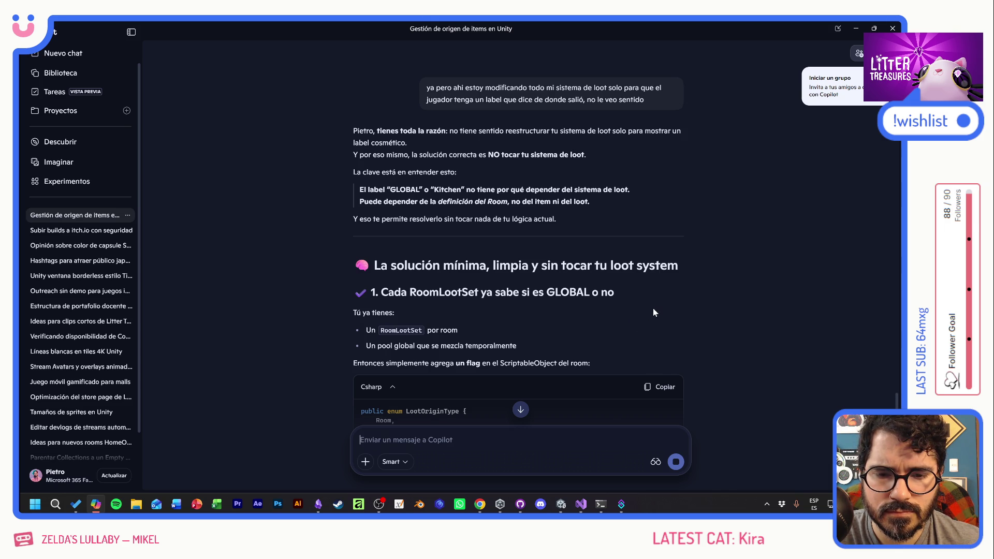
{"action": "scroll", "coordinate": [653, 313], "scroll_direction": "down", "scroll_amount": 3}
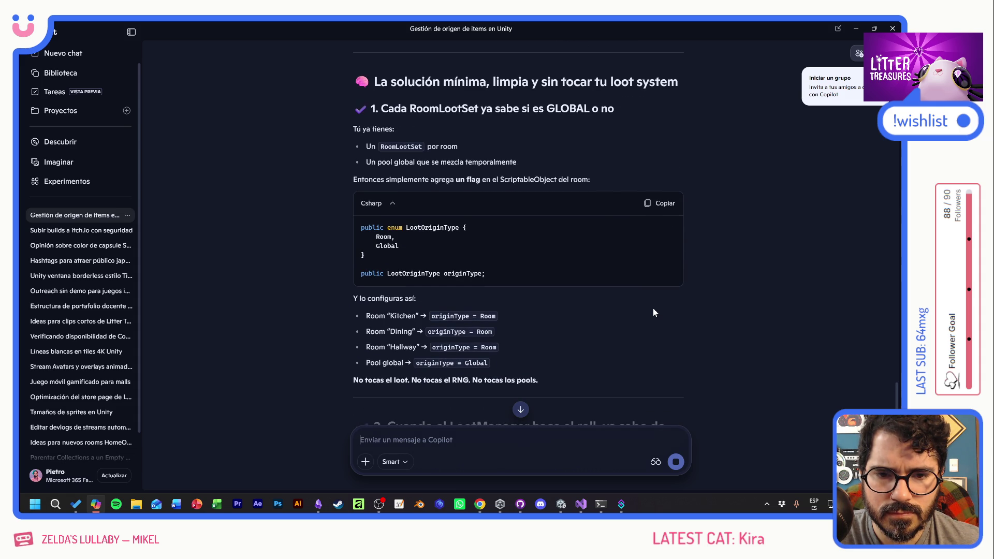
{"action": "scroll", "coordinate": [653, 309], "scroll_direction": "down", "scroll_amount": 2}
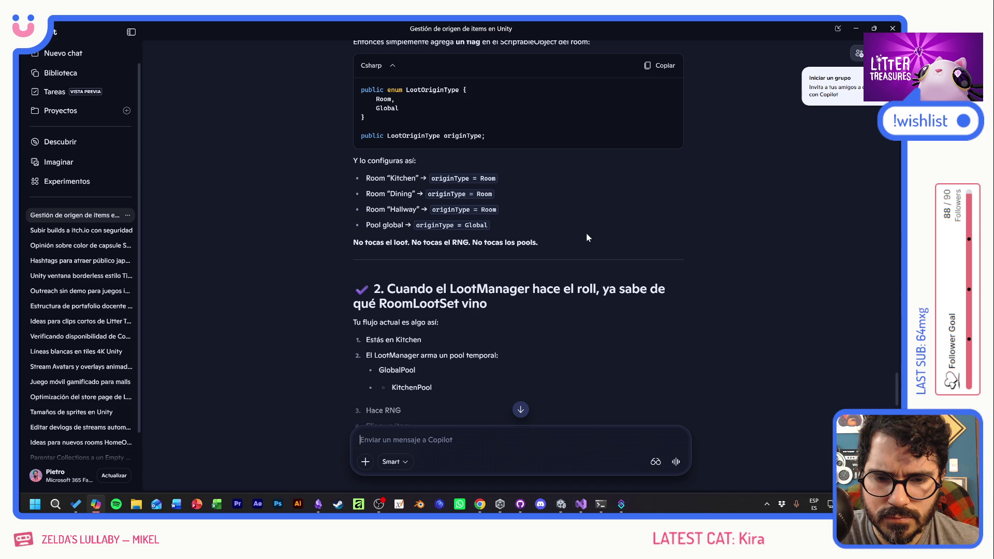
{"action": "scroll", "coordinate": [588, 237], "scroll_direction": "down", "scroll_amount": 3}
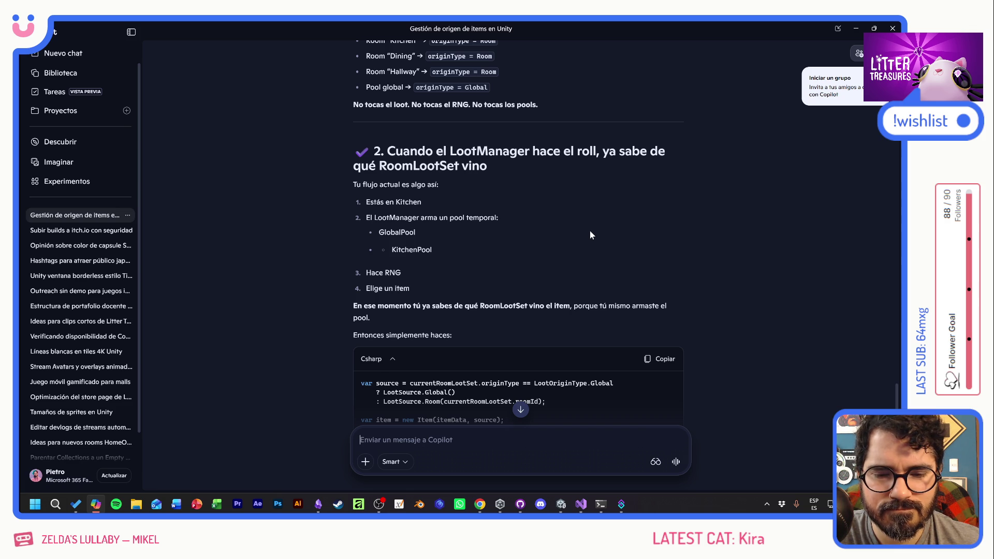
{"action": "scroll", "coordinate": [590, 235], "scroll_direction": "down", "scroll_amount": 3}
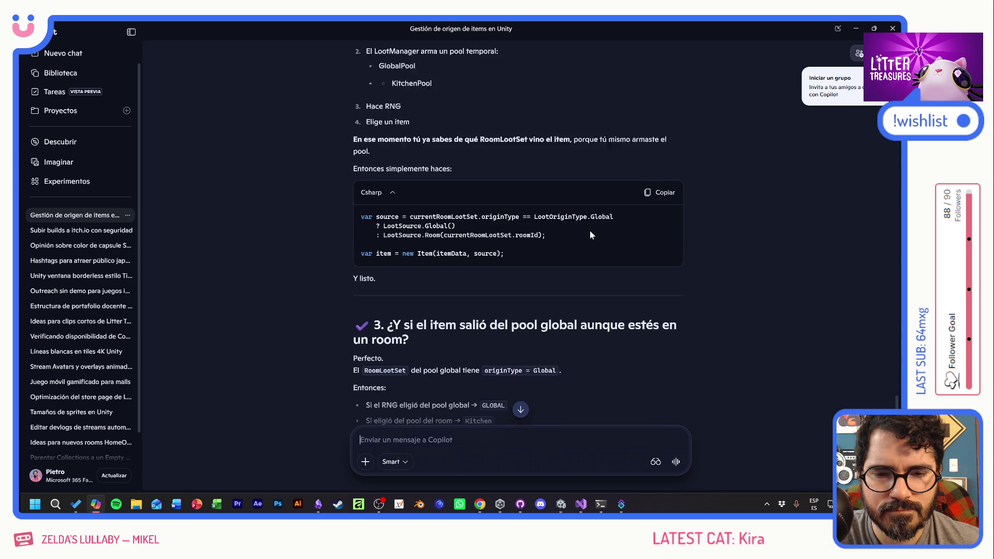
{"action": "scroll", "coordinate": [589, 231], "scroll_direction": "down", "scroll_amount": 3}
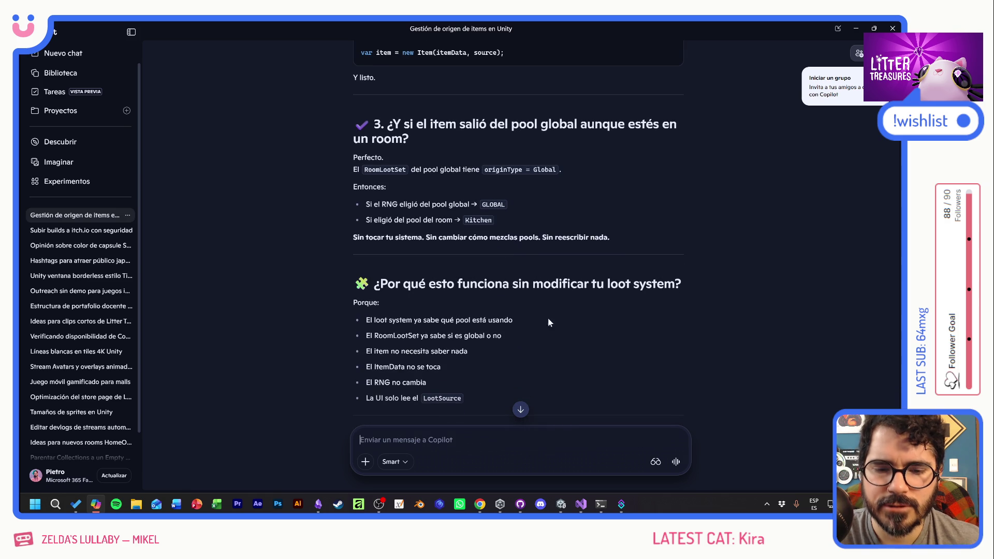
{"action": "type", "text": "no, "}
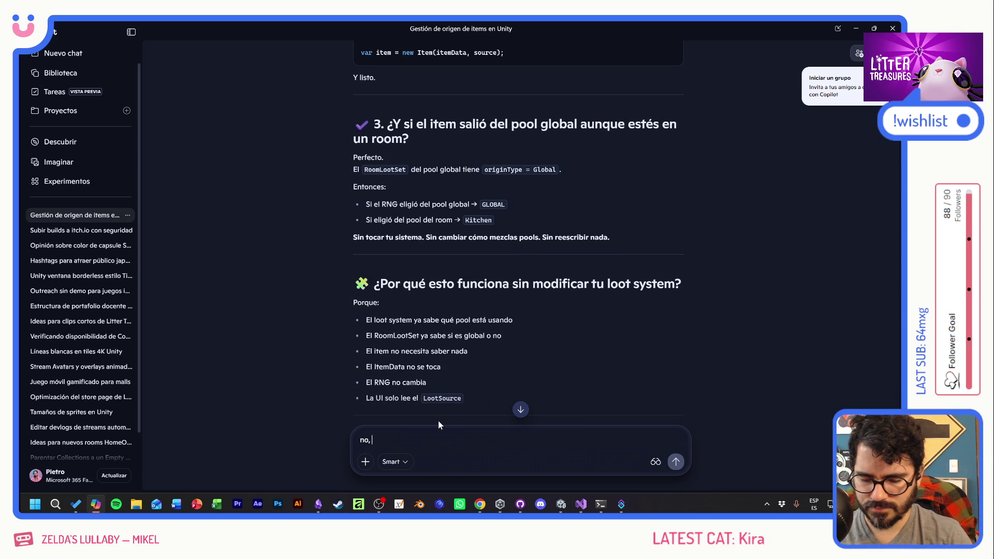
{"action": "type", "text": "eso no esta func"}
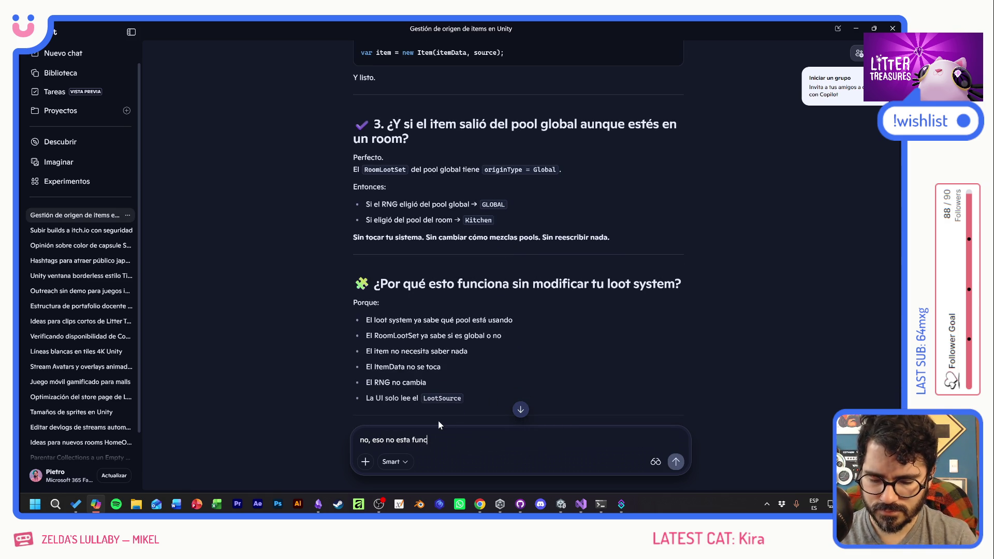
{"action": "type", "text": "ionando."}
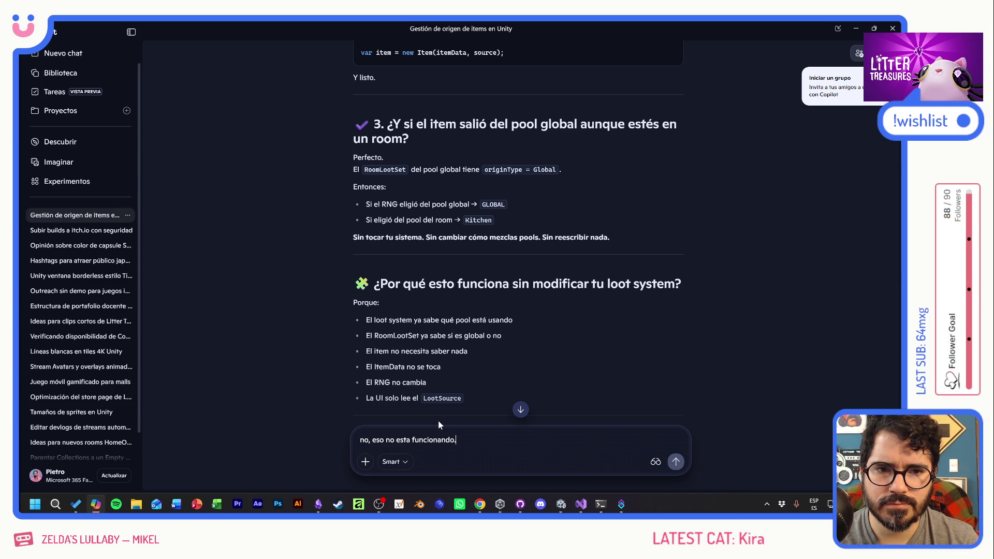
{"action": "key", "text": "BackSpace"}
Send Copilot a message deferring item origins to a per-room encyclopedia of what each room spawns
{"action": "type", "text": " por"}
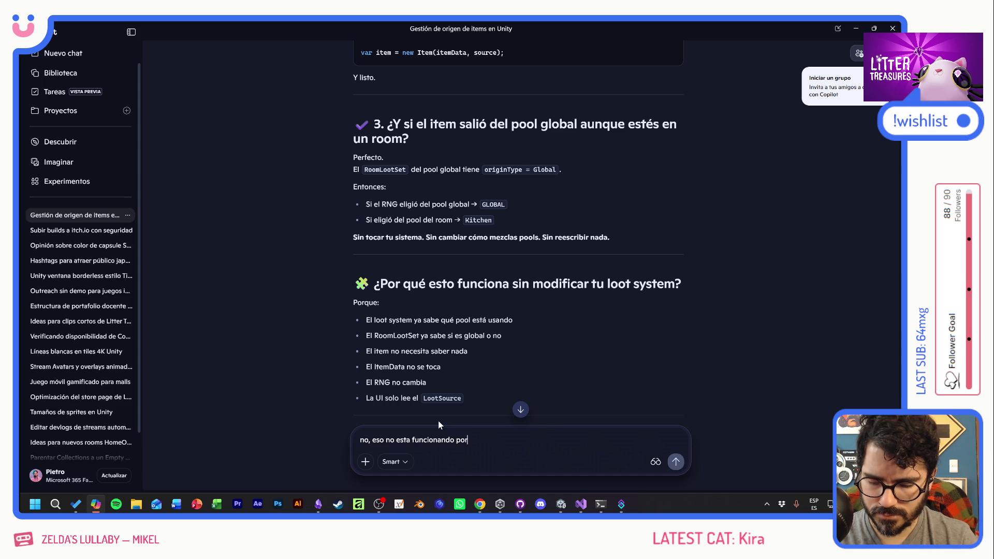
{"action": "type", "text": "que el loot"}
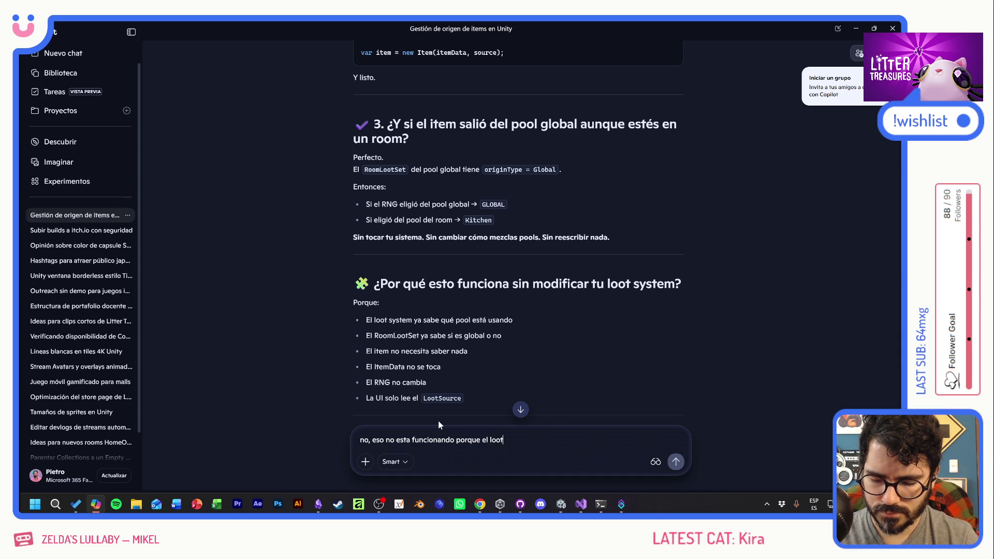
{"action": "type", "text": " pool final s "}
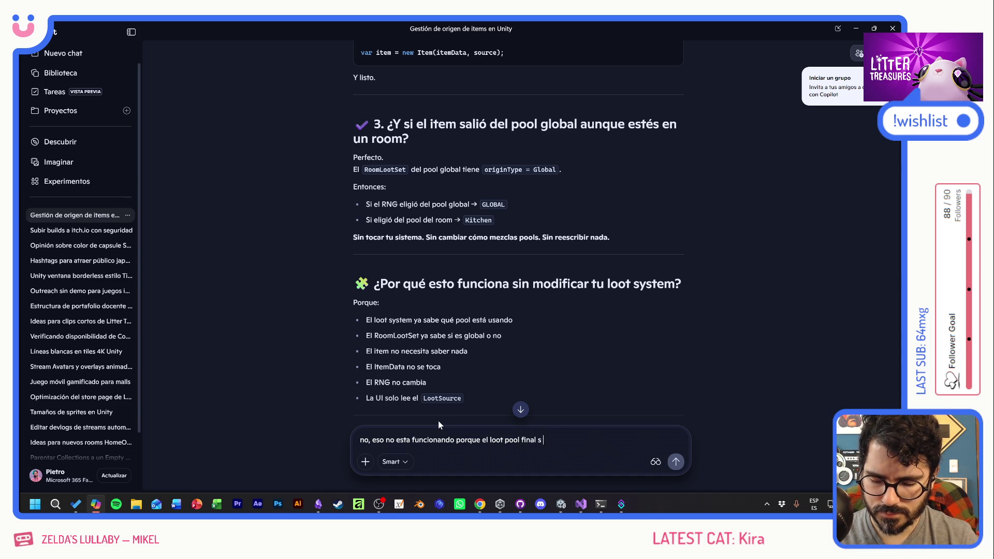
{"action": "type", "text": "emezcla. "}
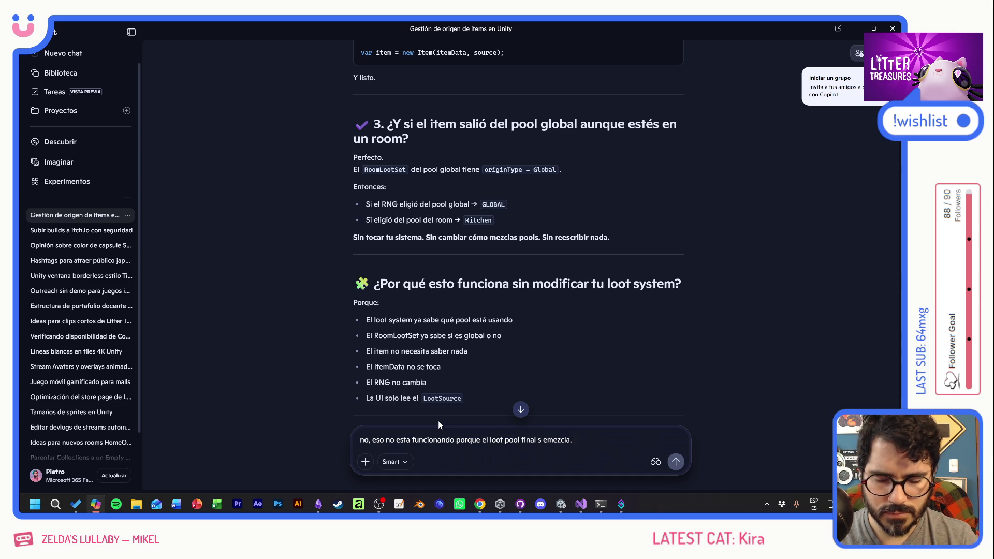
{"action": "type", "text": "P"}
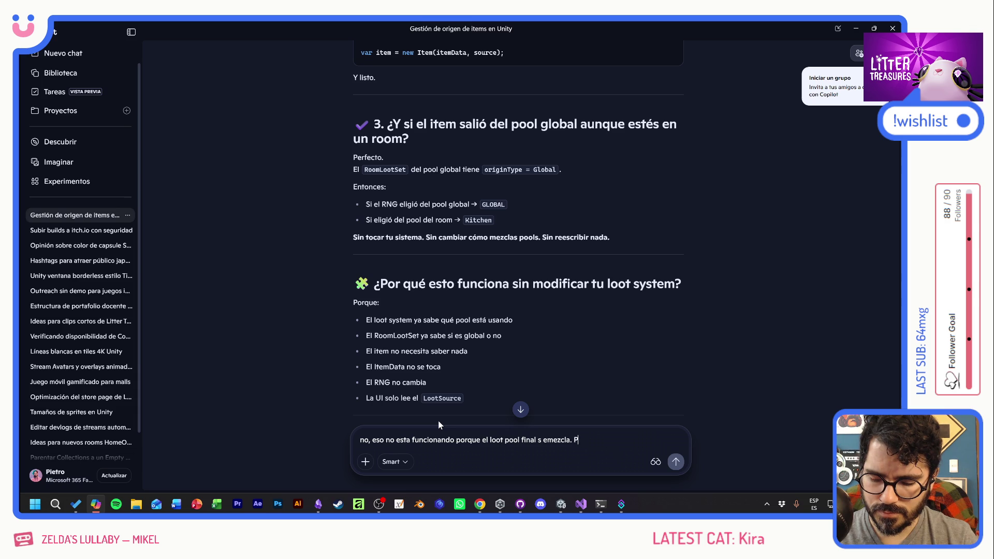
{"action": "type", "text": "or ahora ya no mo"}
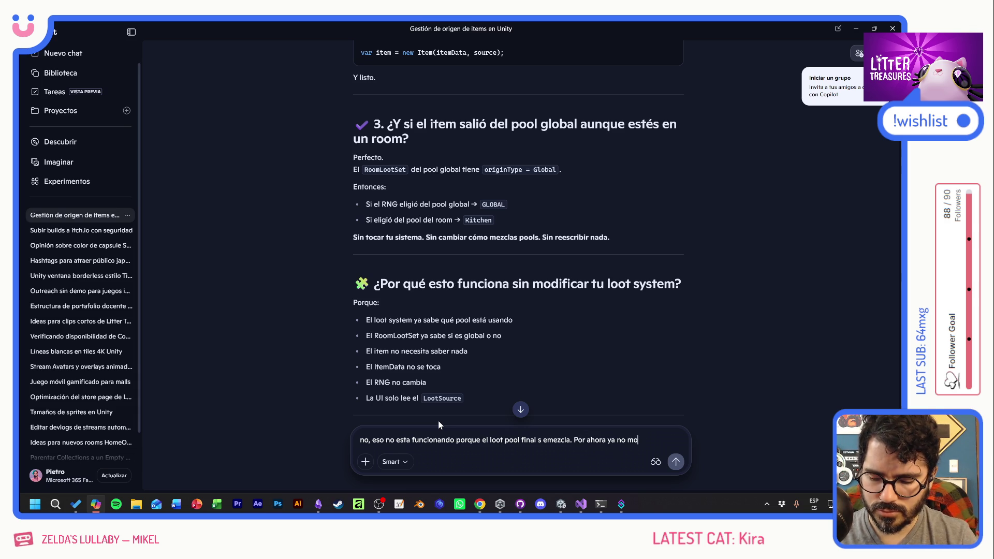
{"action": "type", "text": "straré en el"}
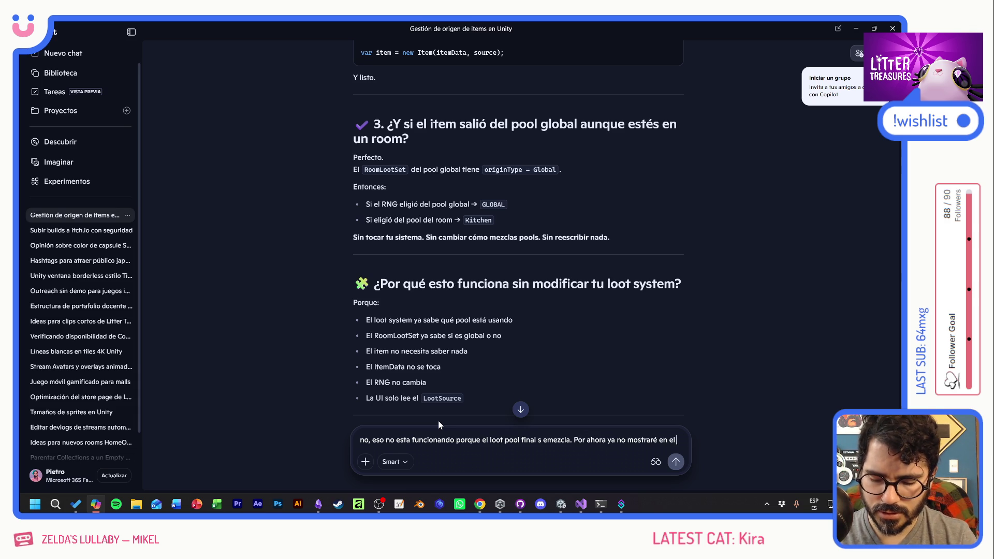
{"action": "type", "text": " item de donde viene"}
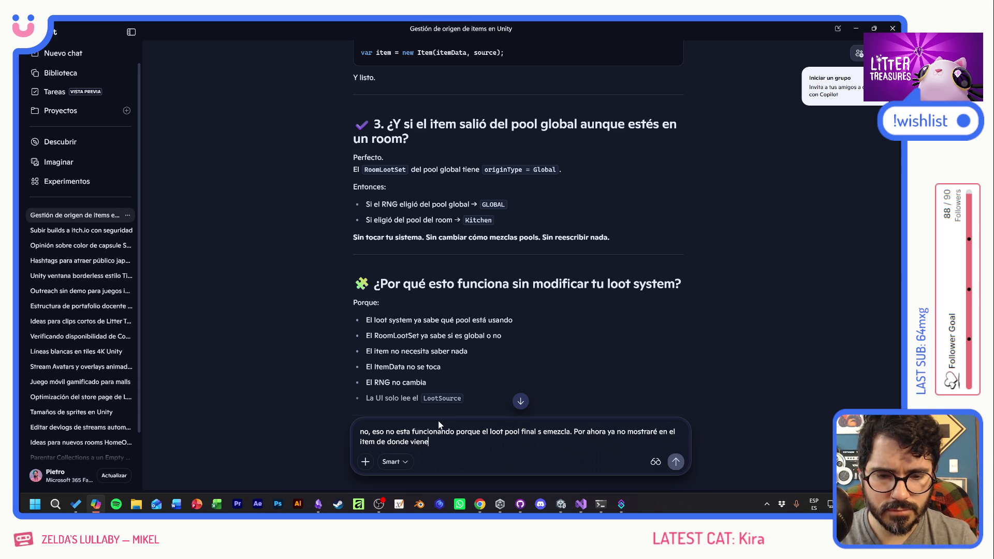
{"action": "type", "text": ", sino que mas"}
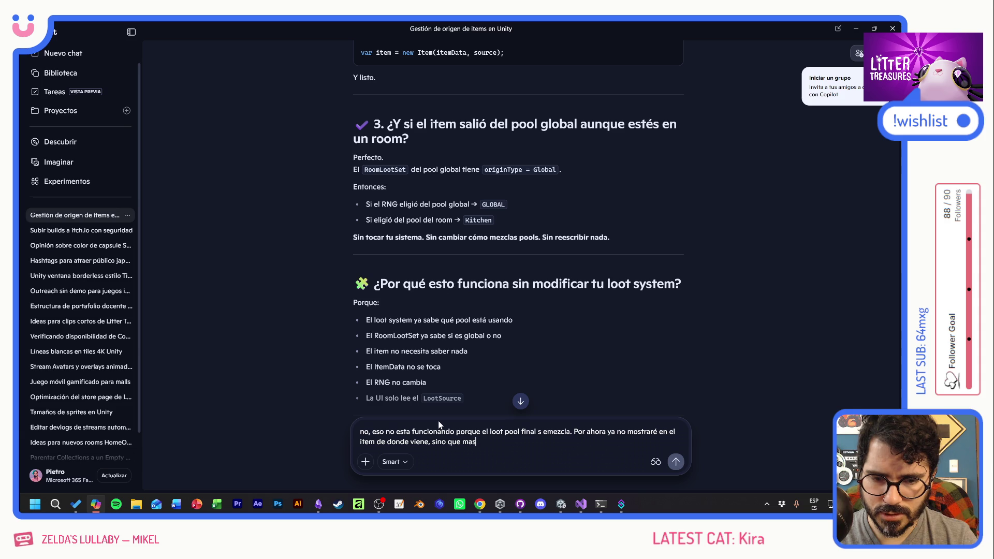
{"action": "type", "text": " adelante "}
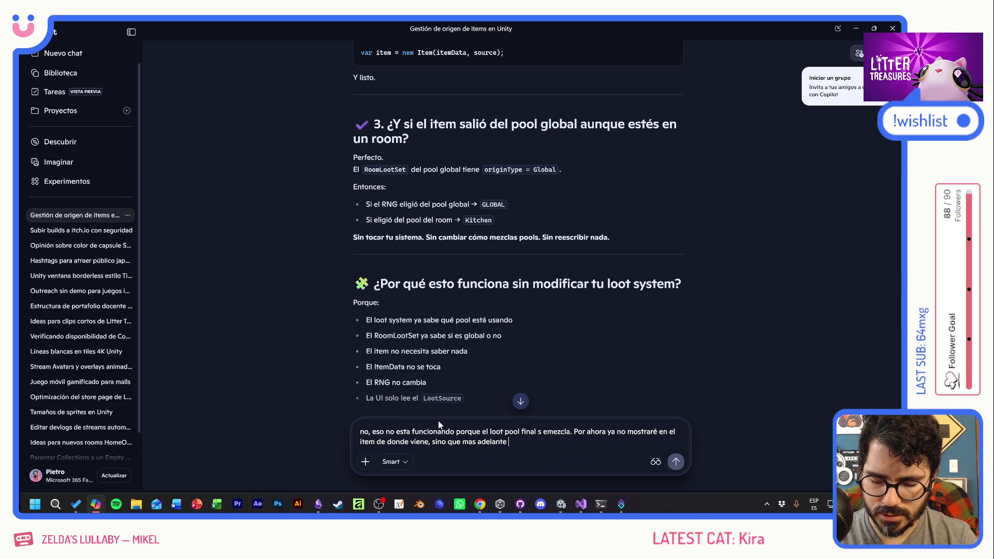
{"action": "type", "text": "tendre como una en"}
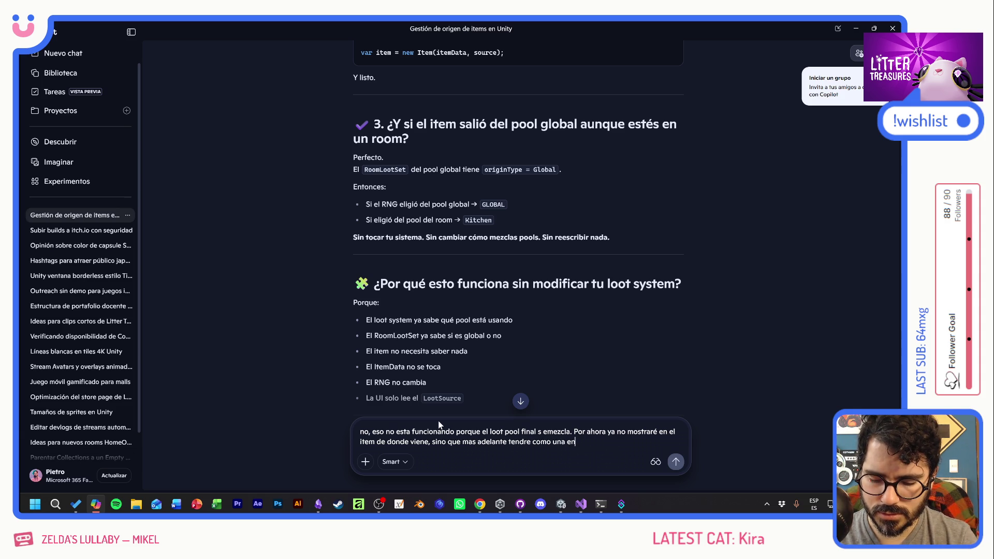
{"action": "type", "text": "ciclopedia"}
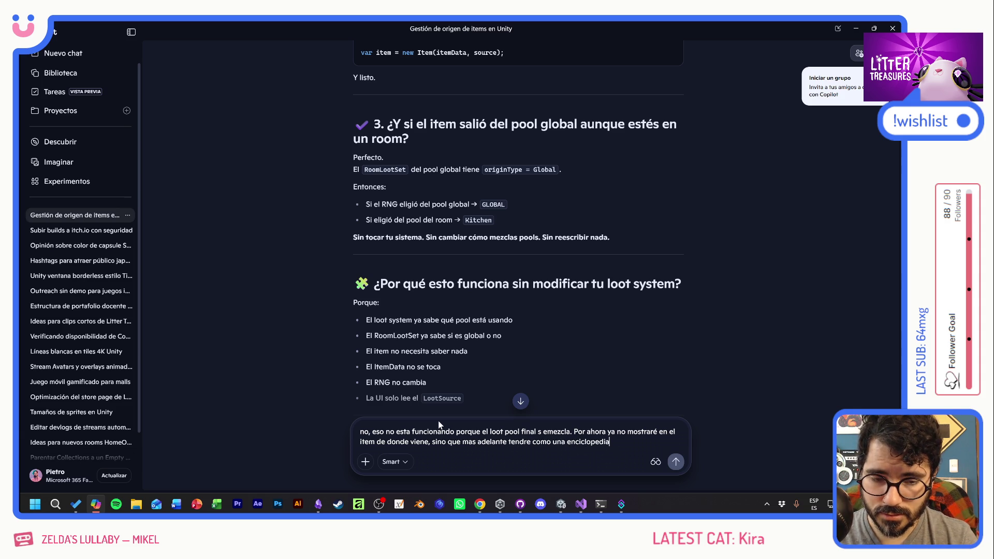
{"action": "type", "text": " y e"}
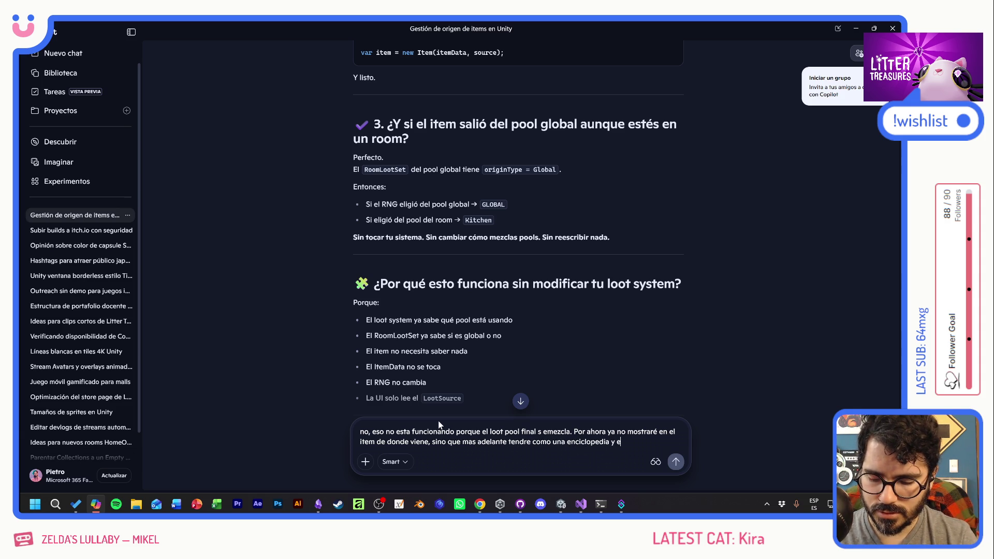
{"action": "type", "text": "l jugador v"}
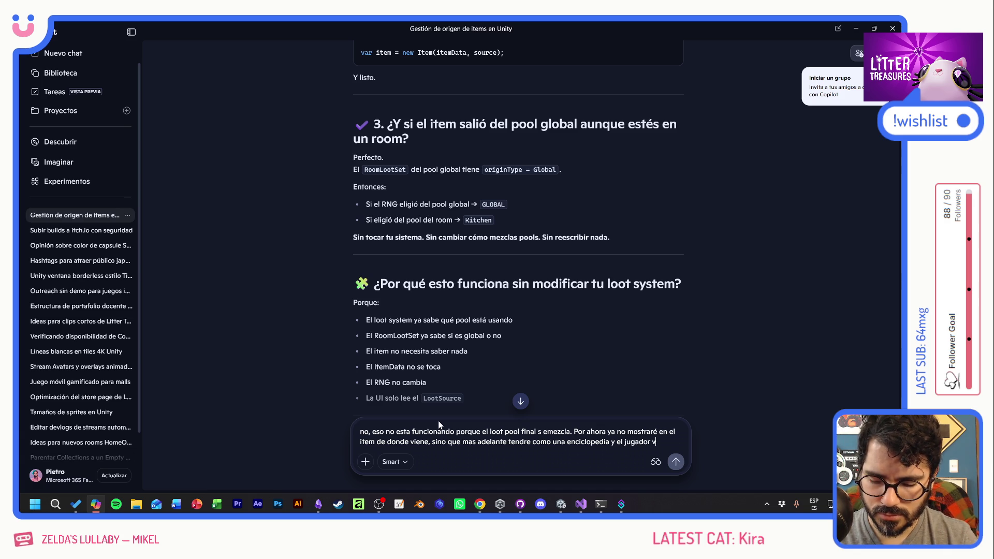
{"action": "type", "text": "a a poder ver POR ROOM, quñe"}
{"action": "key", "text": "BackSpace"}
{"action": "key", "text": "BackSpace"}
{"action": "type", "text": "er POR ROOM, qué spawnea el room"}
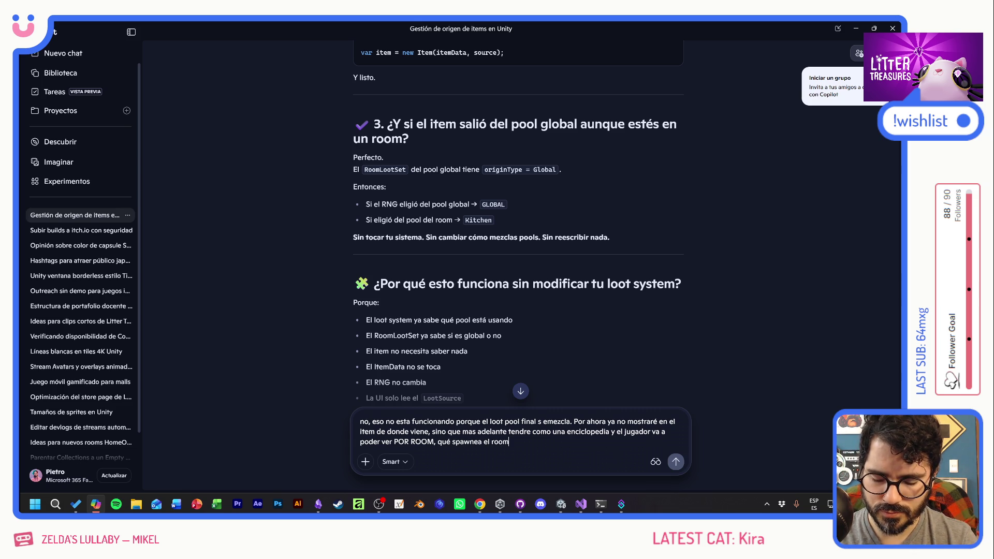
{"action": "key", "text": "Return"}
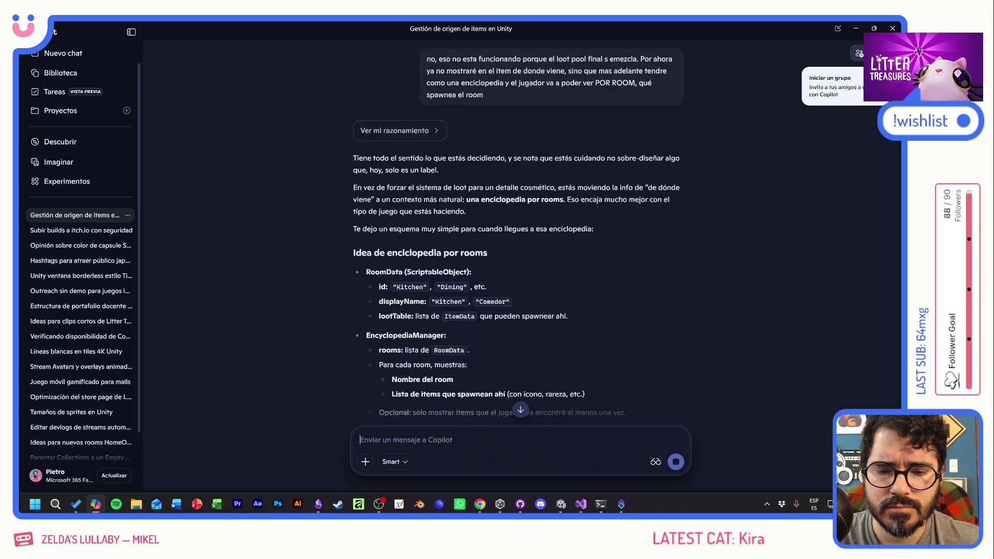
Skim the RoomData and EncyclopediaManager reply, then return to line 22 of Item.cs
{"action": "scroll", "coordinate": [525, 325], "scroll_direction": "down", "scroll_amount": 1}
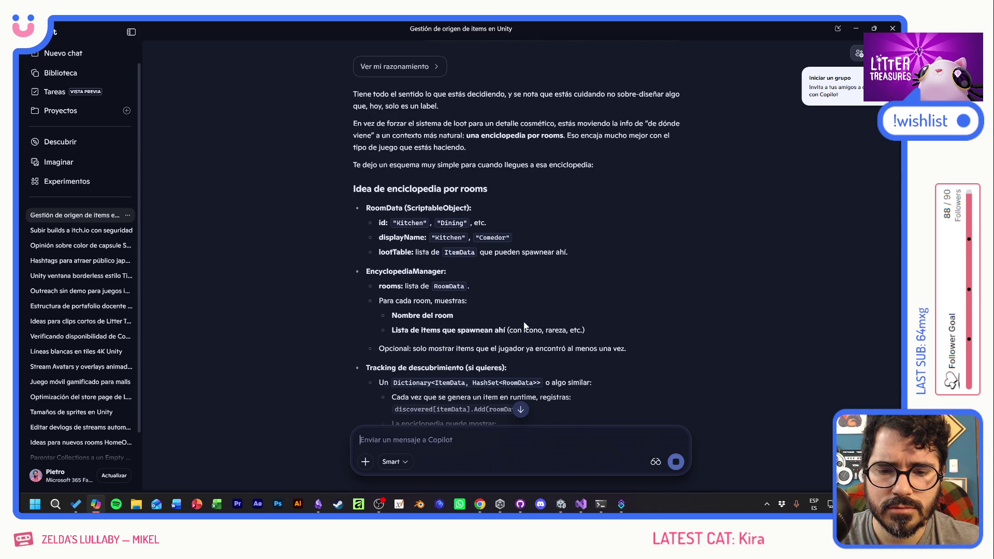
{"action": "scroll", "coordinate": [525, 325], "scroll_direction": "down", "scroll_amount": 4}
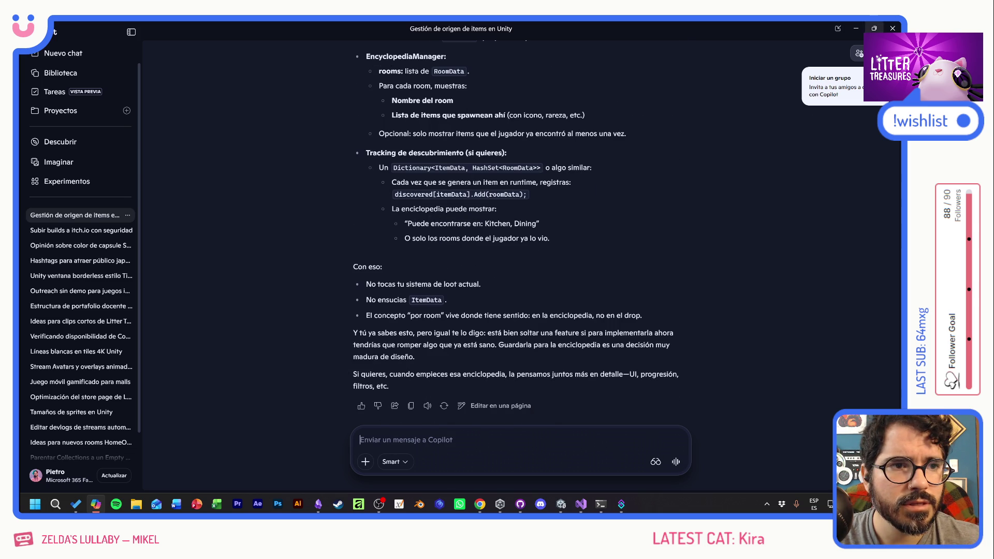
{"action": "left_click", "coordinate": [892, 28]}
{"action": "left_click", "coordinate": [364, 215]}
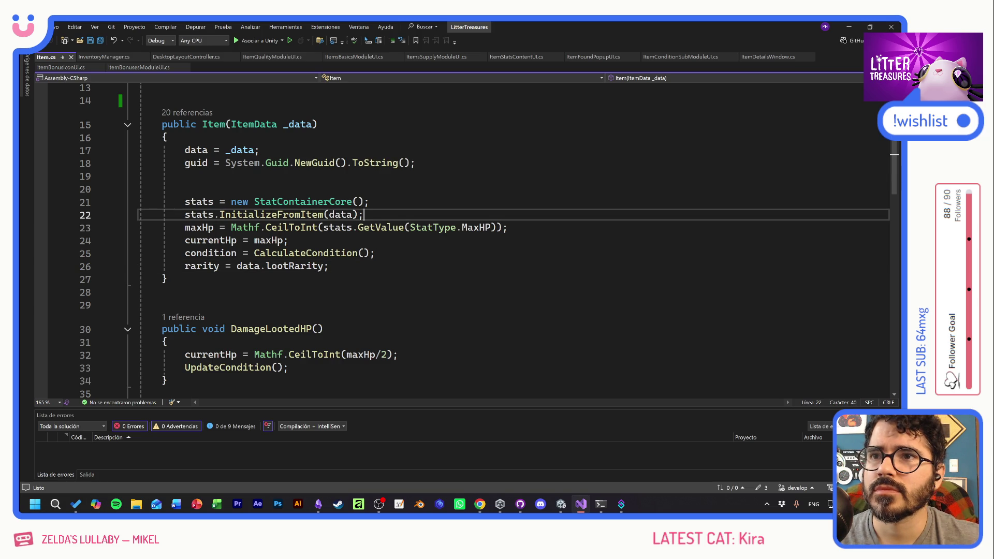
Switch to Unity and run MainGameScene in Play mode
{"action": "key", "text": "alt+Tab"}
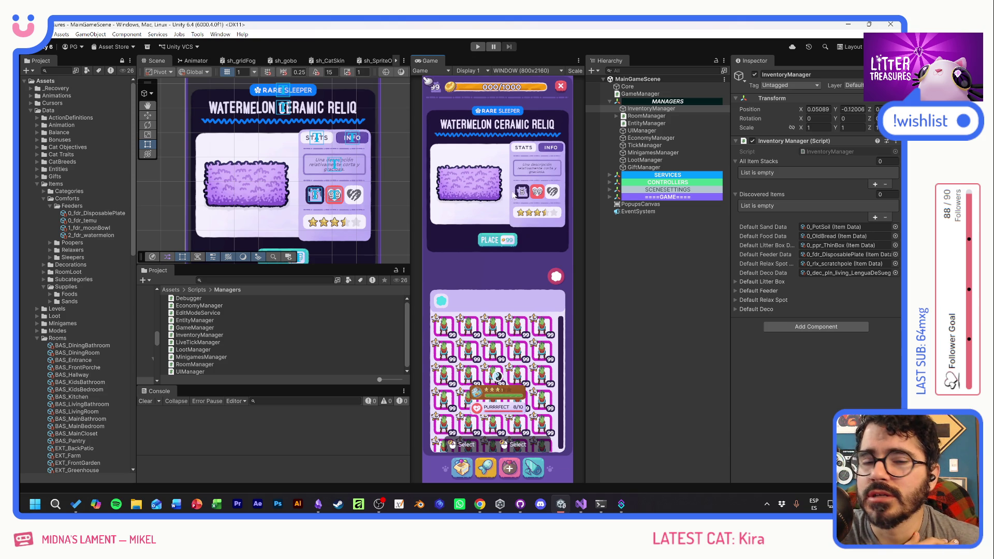
{"action": "left_click", "coordinate": [477, 47]}
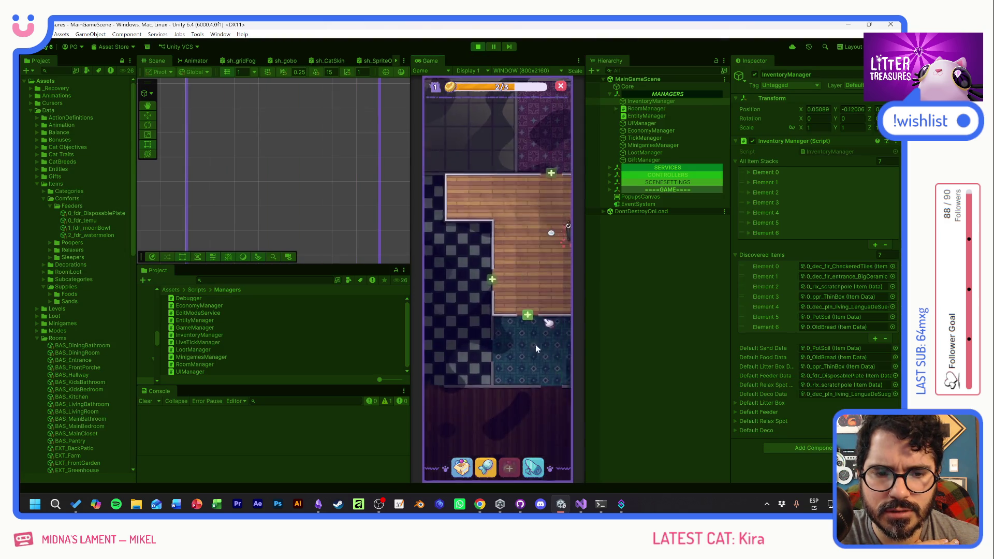
Open the inventory and check the Scratch Pole and Thin Sand Box popups, flipping categories with E and Q
{"action": "left_click", "coordinate": [536, 348]}
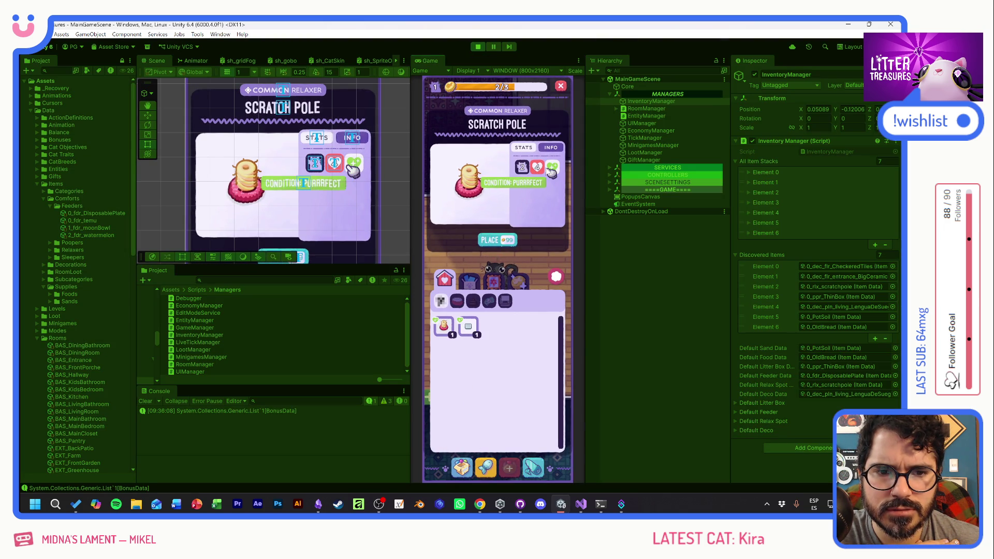
{"action": "mouse_move", "coordinate": [538, 165]}
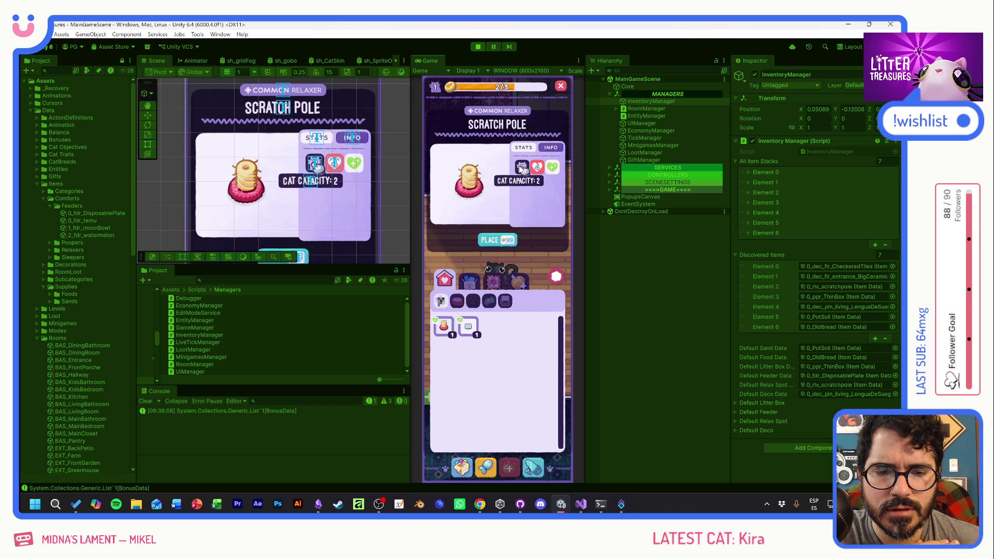
{"action": "left_click", "coordinate": [471, 327]}
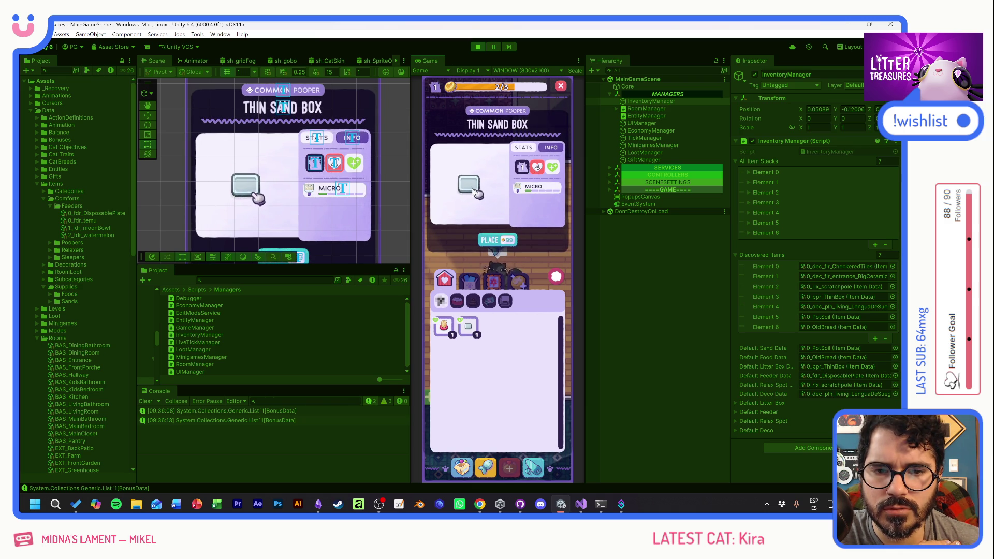
{"action": "mouse_move", "coordinate": [535, 190]}
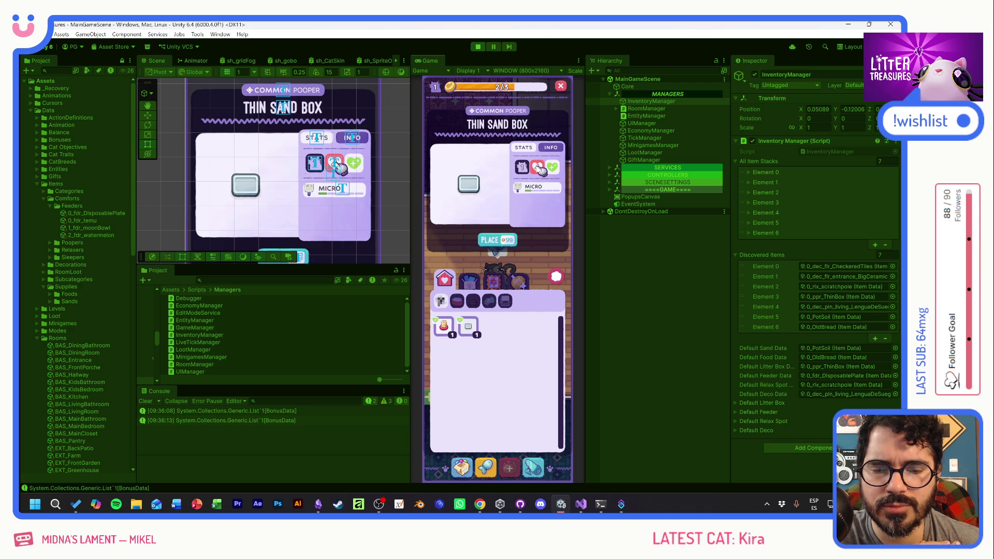
{"action": "key", "text": "e"}
{"action": "key", "text": "q"}
{"action": "key", "text": "e"}
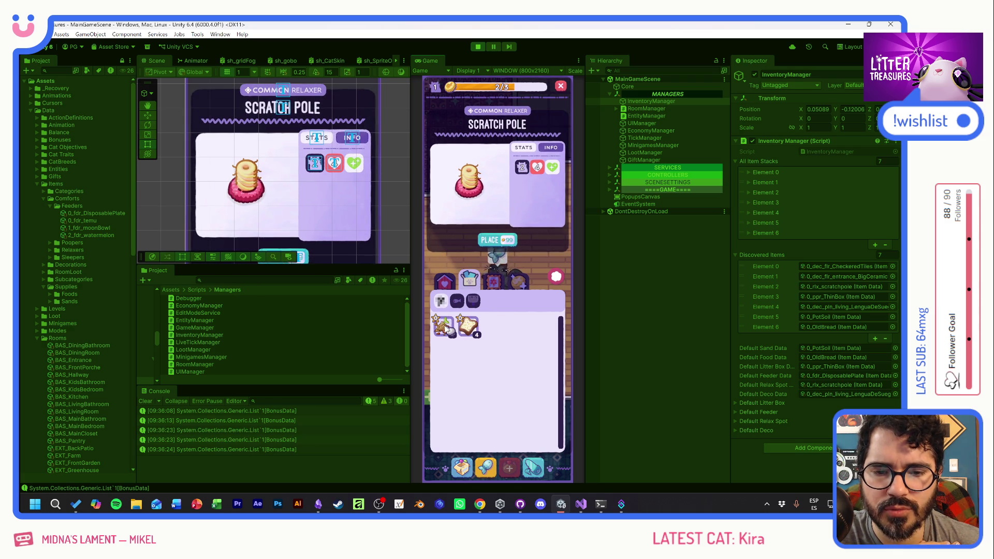
Check Pot Soil, Old Bread, Big Ceramic, Checkered Tiles and Lengua de Suegra popups, then close and reopen the inventory
{"action": "left_click", "coordinate": [446, 329]}
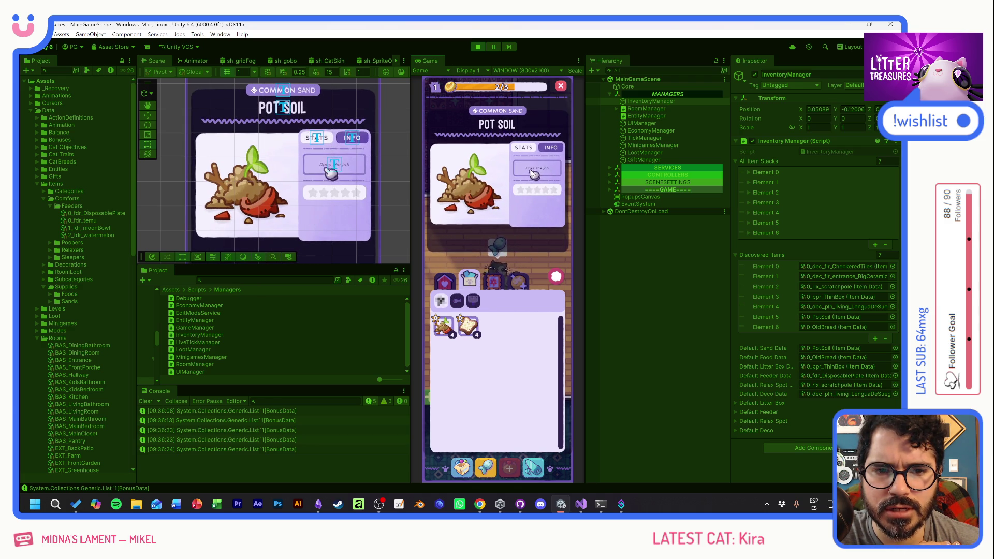
{"action": "left_click", "coordinate": [469, 329]}
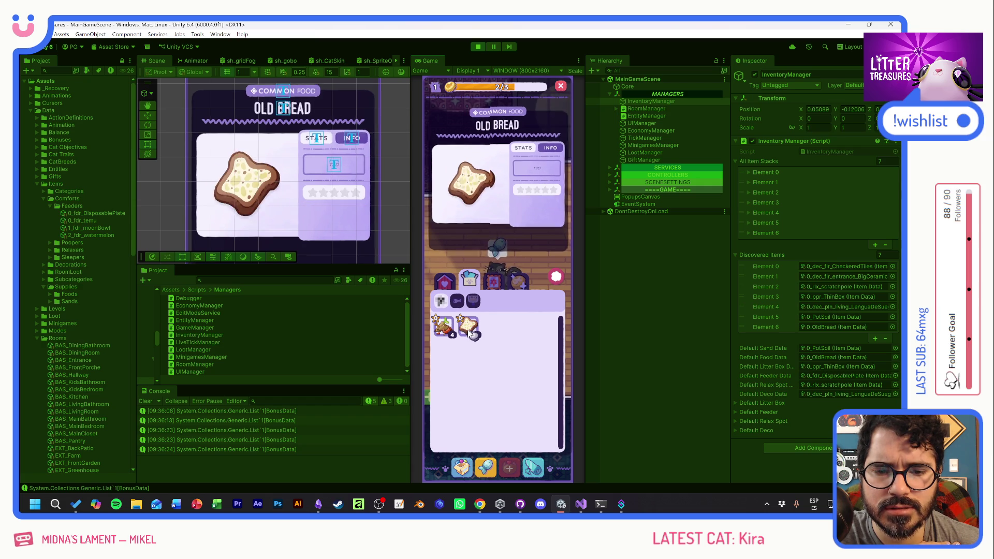
{"action": "left_click", "coordinate": [496, 282]}
{"action": "left_click", "coordinate": [472, 328]}
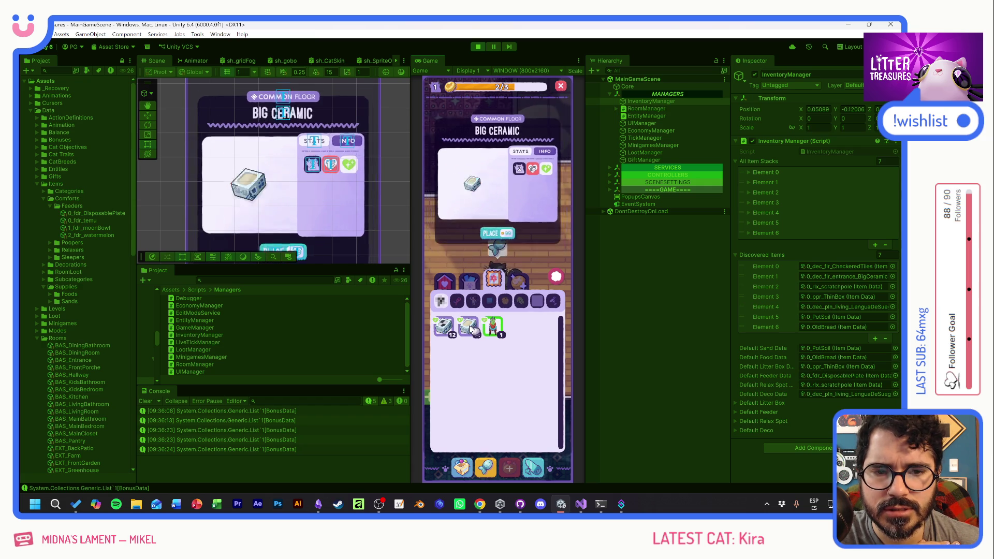
{"action": "left_click", "coordinate": [444, 327]}
{"action": "left_click", "coordinate": [468, 327]}
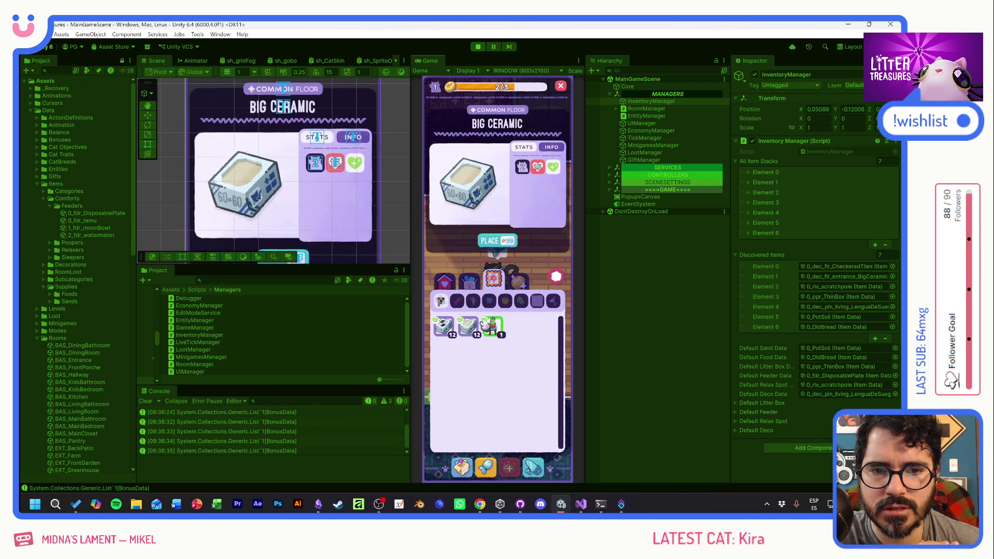
{"action": "mouse_move", "coordinate": [537, 168]}
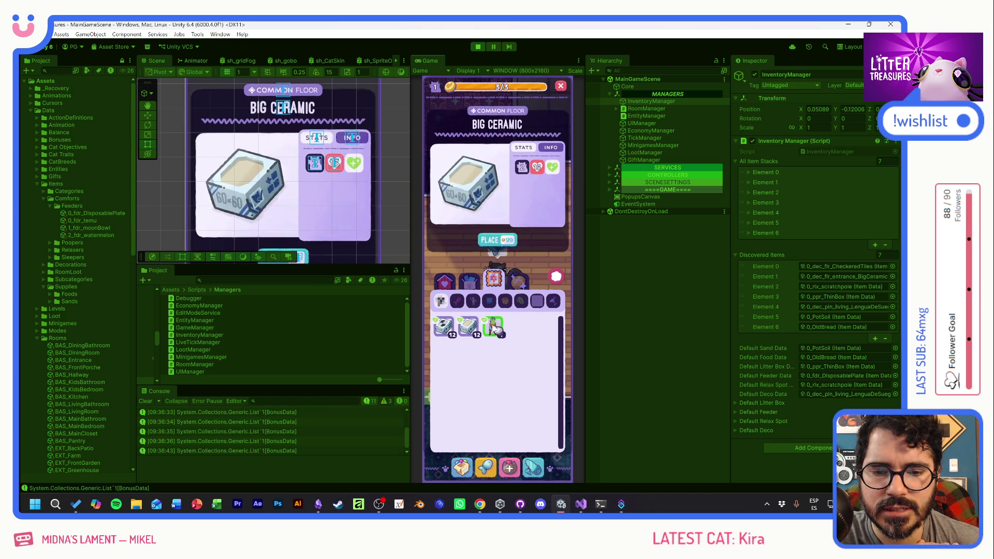
{"action": "left_click", "coordinate": [493, 327]}
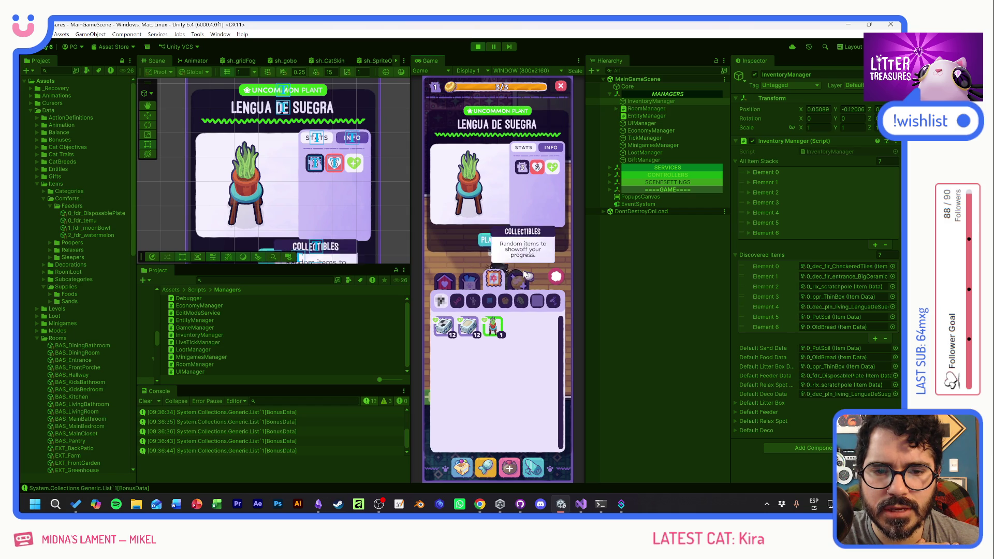
{"action": "left_click", "coordinate": [558, 279]}
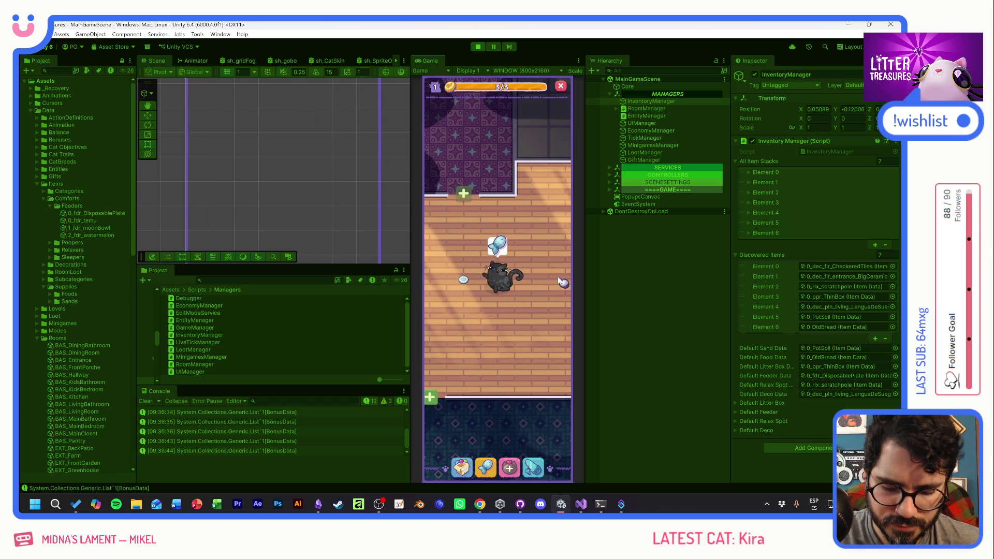
{"action": "left_click", "coordinate": [562, 282]}
Check the Moon Bowl, Ceramic Watermelon, Tupperware and Thin Sand Box popups and their bonus tooltips
{"action": "left_click", "coordinate": [492, 394]}
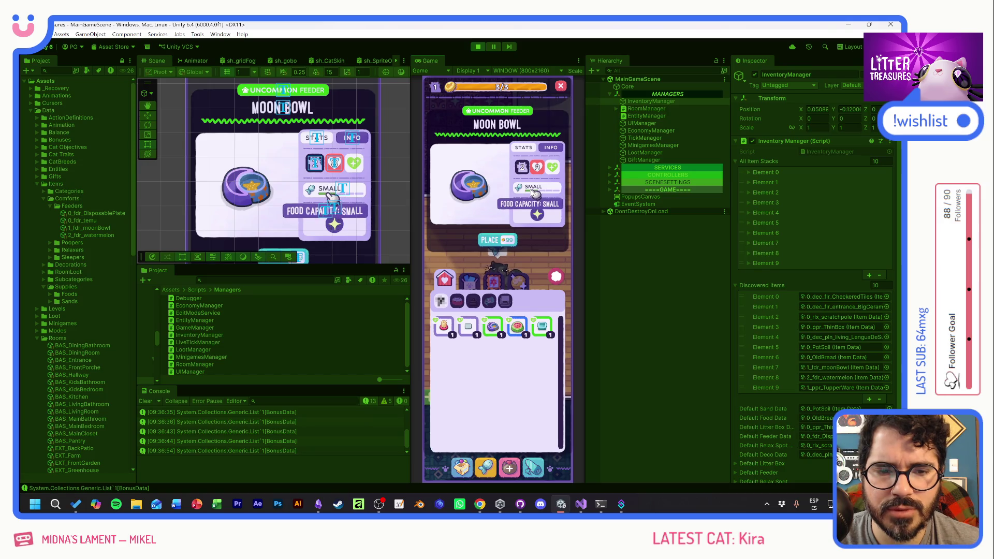
{"action": "mouse_move", "coordinate": [538, 214]}
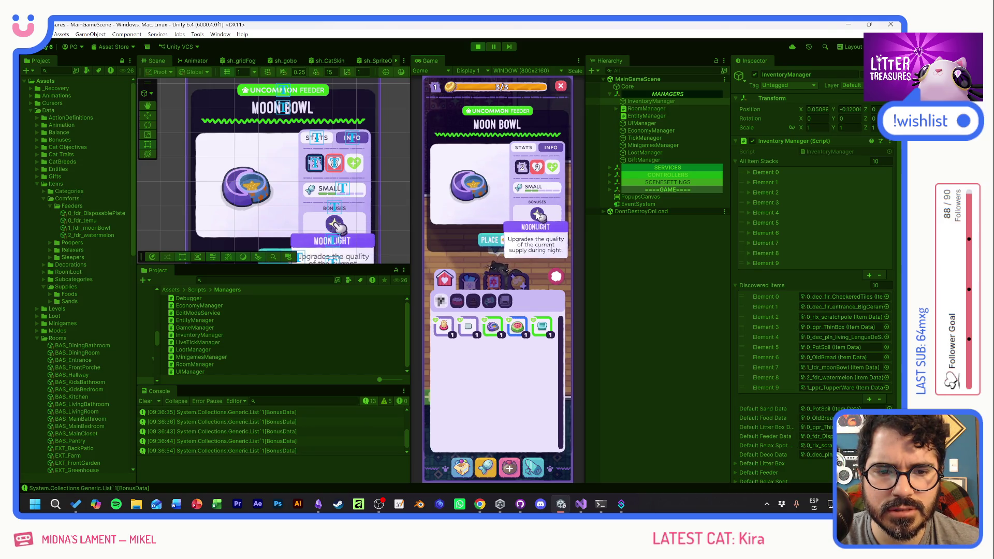
{"action": "left_click", "coordinate": [519, 325]}
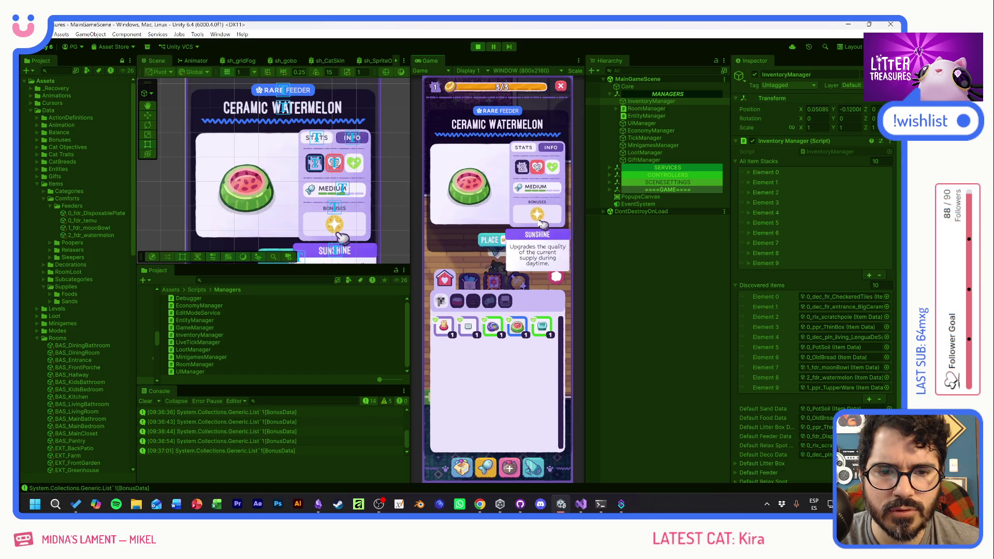
{"action": "left_click", "coordinate": [541, 326]}
{"action": "left_click", "coordinate": [518, 325]}
{"action": "left_click", "coordinate": [492, 325]}
{"action": "left_click", "coordinate": [472, 327]}
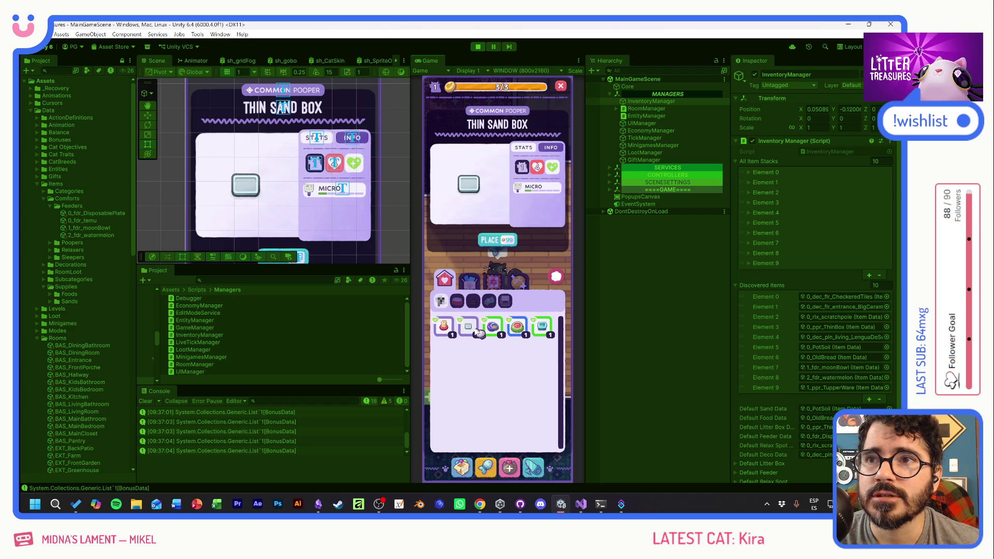
{"action": "left_click", "coordinate": [493, 326]}
{"action": "left_click", "coordinate": [517, 326]}
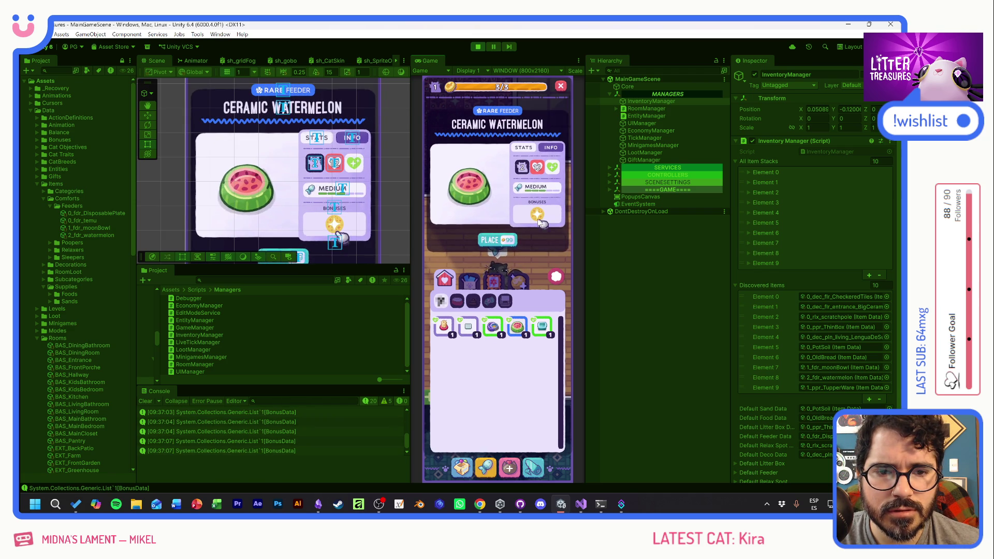
Cycle through every comfort item from Scratch Pole to Tupperware, ending on Moon Bowl
{"action": "mouse_move", "coordinate": [539, 217]}
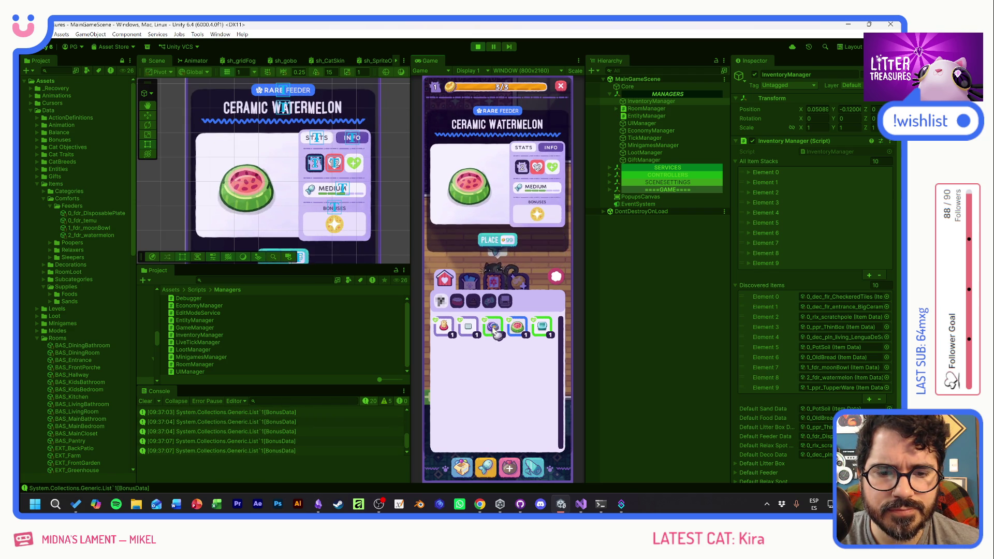
{"action": "left_click", "coordinate": [470, 327]}
{"action": "left_click", "coordinate": [453, 331]}
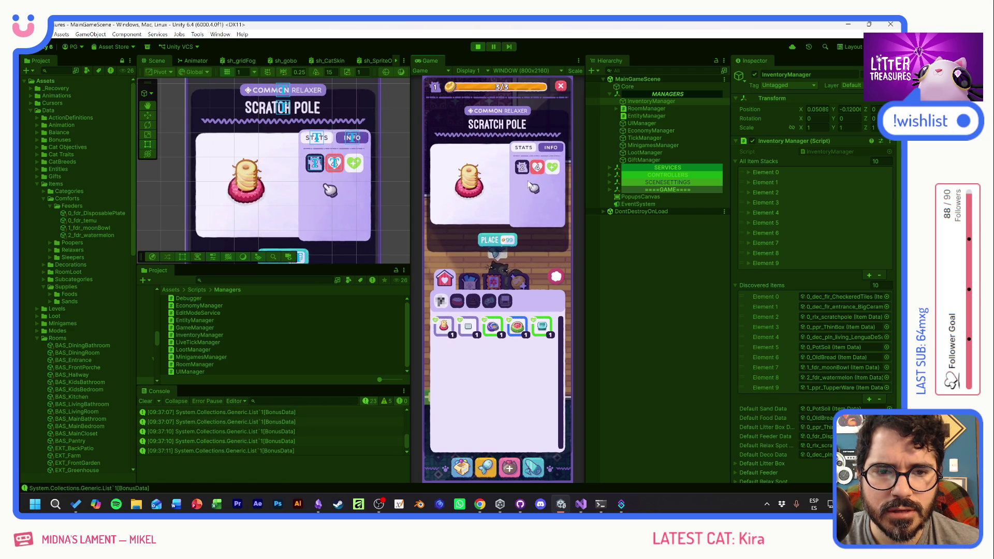
{"action": "left_click", "coordinate": [470, 327]}
{"action": "left_click", "coordinate": [492, 326]}
{"action": "left_click", "coordinate": [517, 327]}
{"action": "left_click", "coordinate": [542, 326]}
{"action": "left_click", "coordinate": [518, 327]}
{"action": "left_click", "coordinate": [494, 327]}
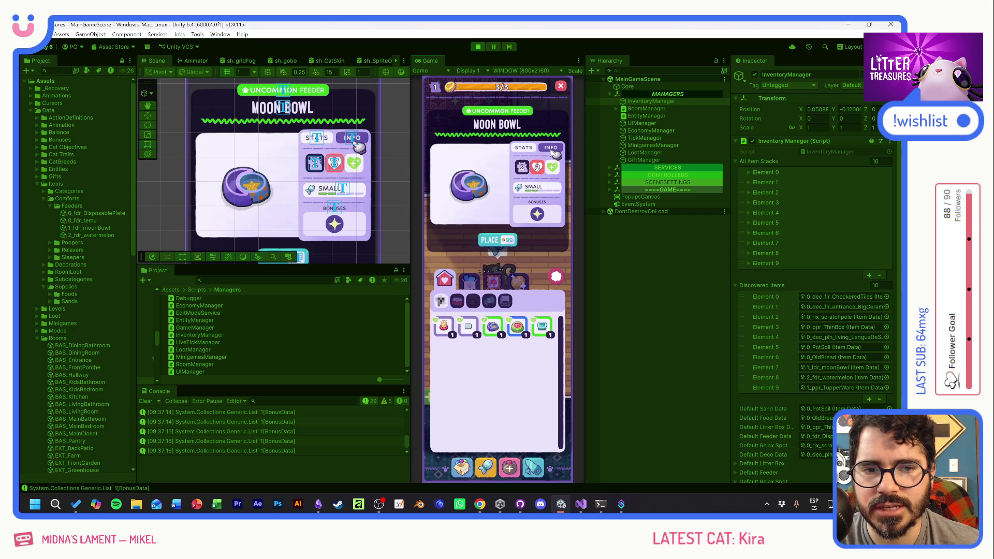
Browse the food and floor categories and open the Big Ceramic popup
{"action": "mouse_move", "coordinate": [510, 201]}
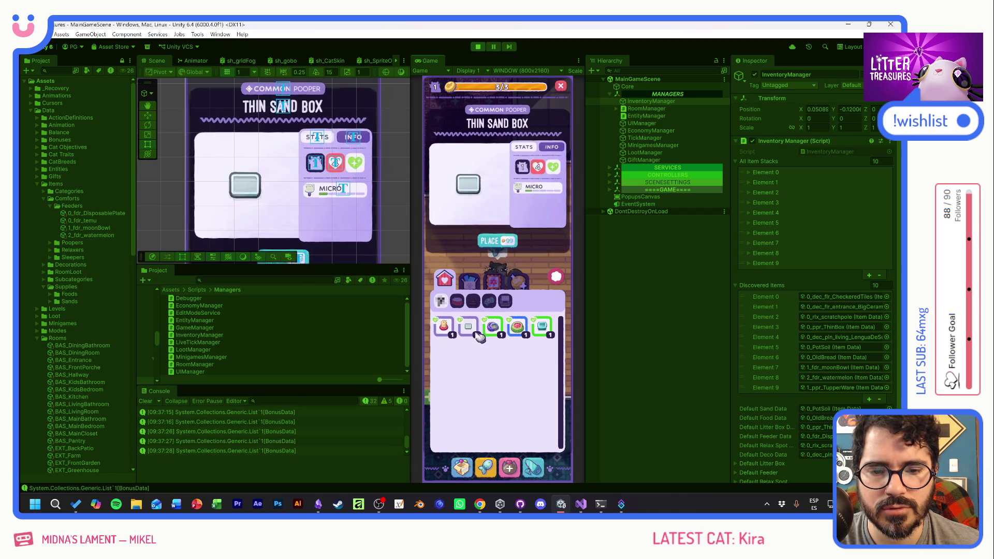
{"action": "left_click", "coordinate": [469, 279]}
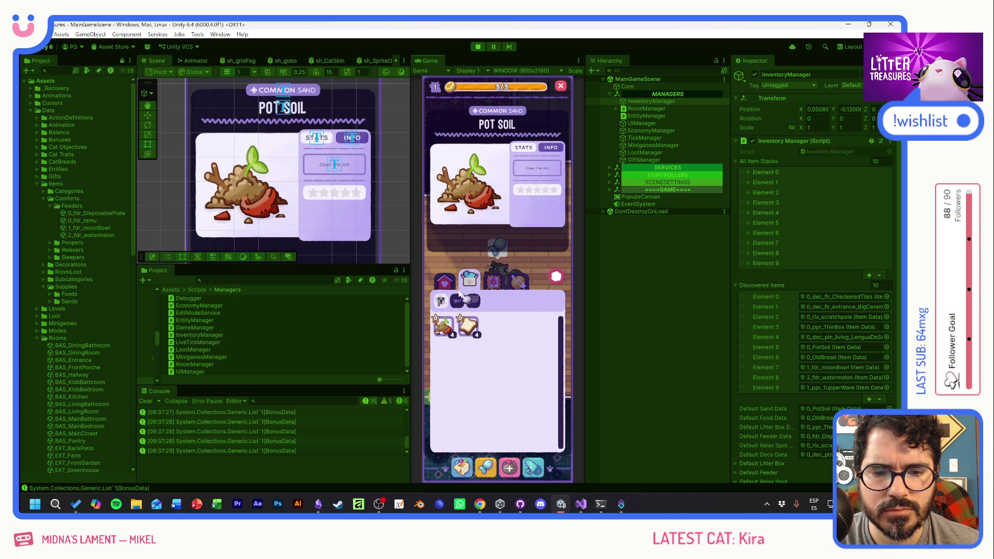
{"action": "left_click", "coordinate": [493, 280]}
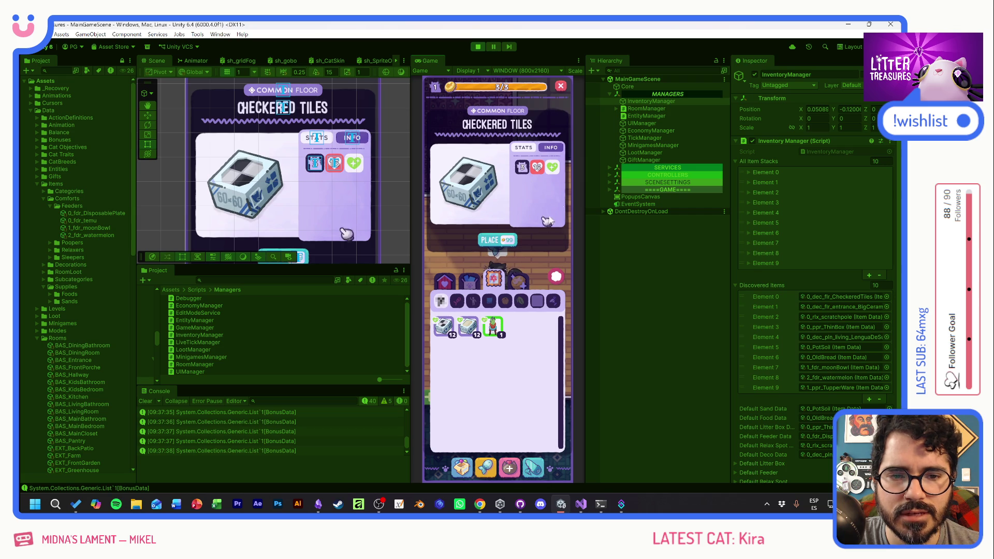
{"action": "mouse_move", "coordinate": [537, 167]}
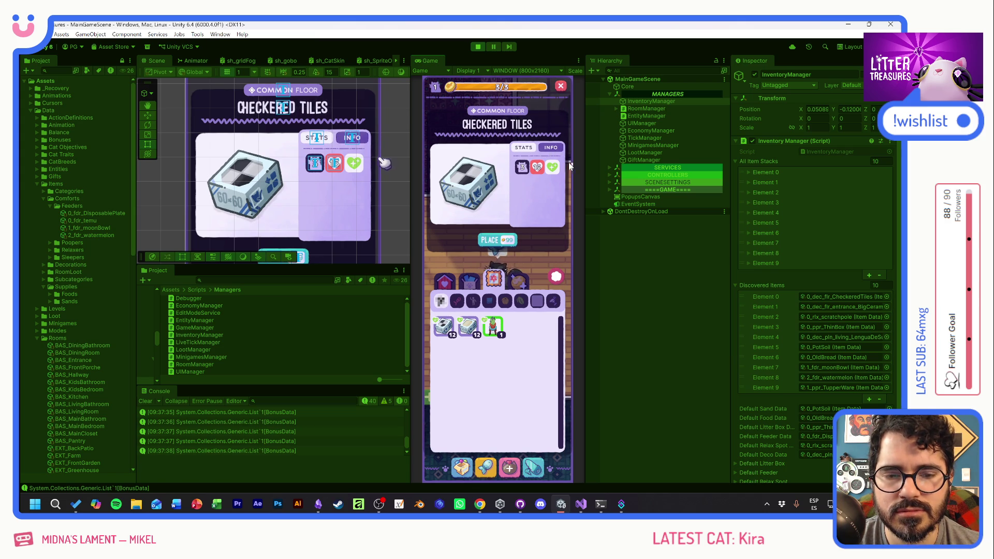
{"action": "left_click", "coordinate": [443, 326]}
Compare the Checkered Tiles, Big Ceramic and Lengua de Suegra floor item popups
{"action": "left_click", "coordinate": [469, 326]}
{"action": "left_click", "coordinate": [444, 326]}
{"action": "left_click", "coordinate": [492, 331]}
{"action": "left_click", "coordinate": [445, 327]}
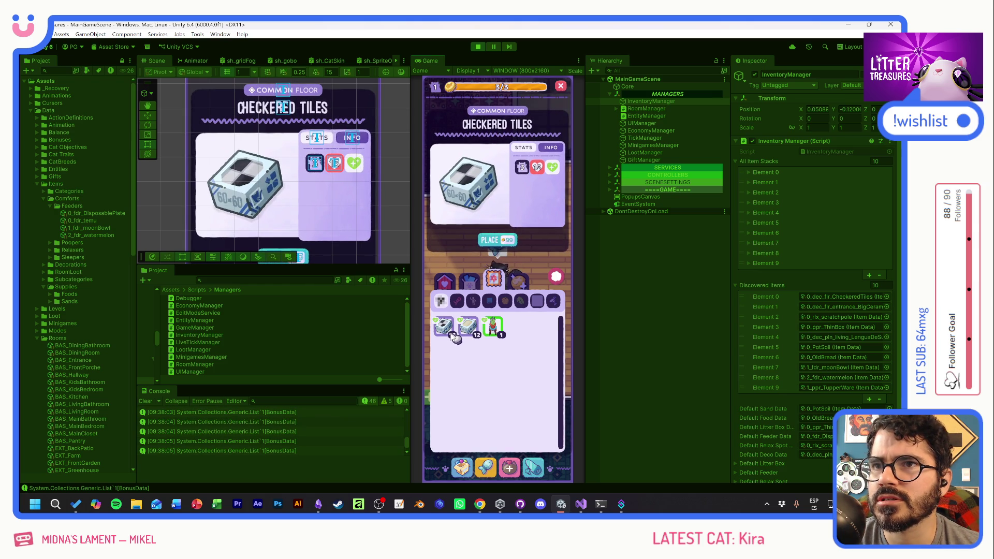
{"action": "left_click", "coordinate": [468, 326]}
{"action": "left_click", "coordinate": [444, 326]}
Check Scratch Pole and Moon Bowl in comforts, then open Pot Soil in the supplies category
{"action": "left_click", "coordinate": [455, 285]}
{"action": "left_click", "coordinate": [444, 279]}
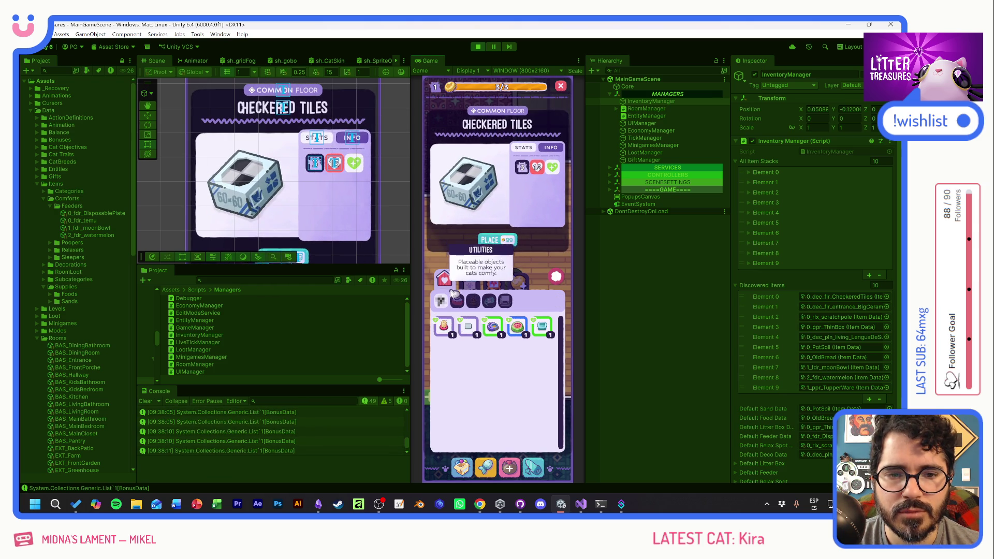
{"action": "left_click", "coordinate": [444, 326]}
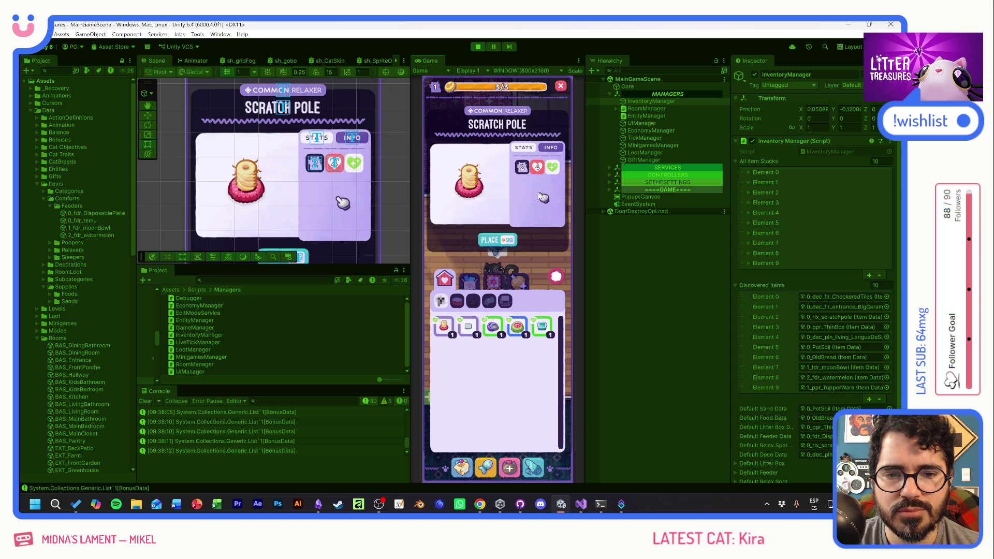
{"action": "left_click", "coordinate": [492, 327]}
{"action": "mouse_move", "coordinate": [541, 216]}
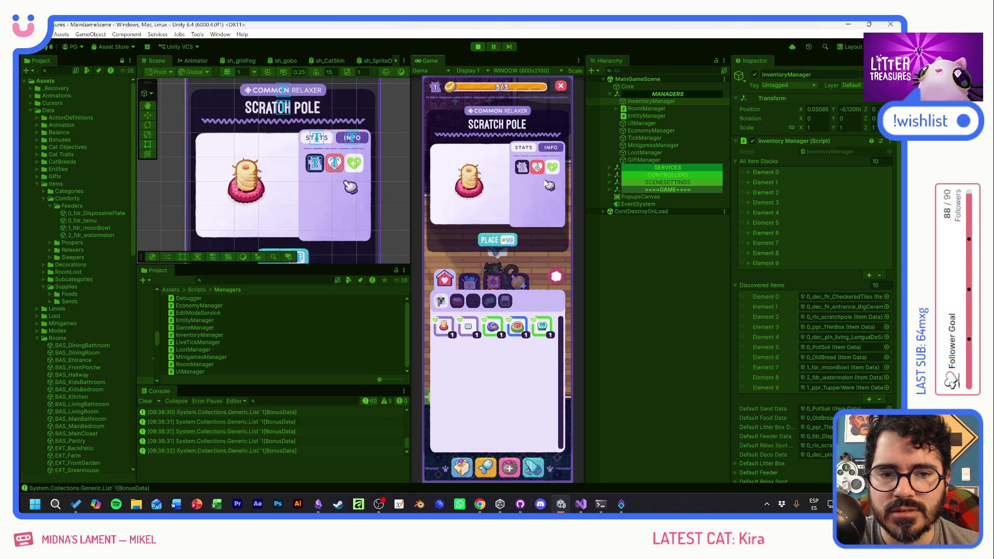
{"action": "left_click", "coordinate": [469, 279]}
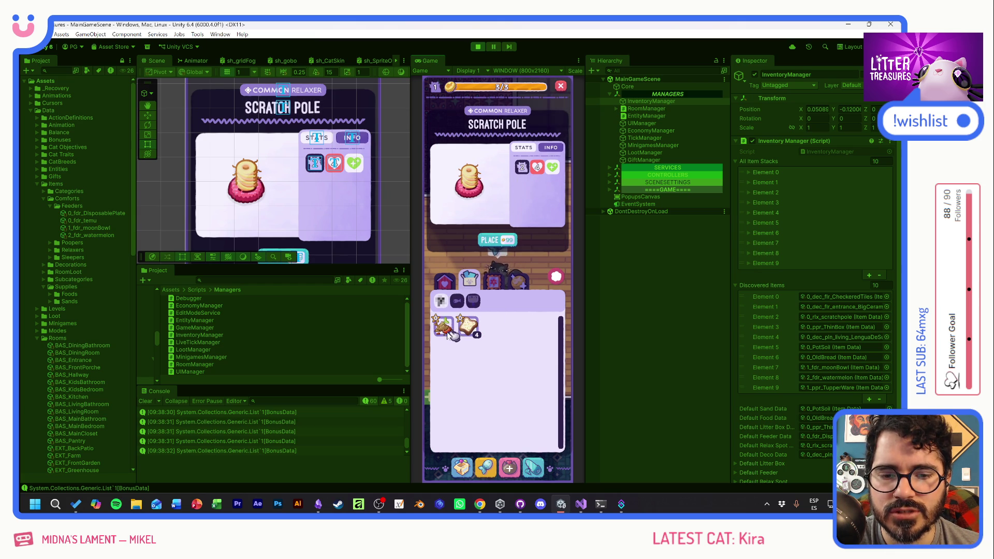
{"action": "left_click", "coordinate": [444, 328]}
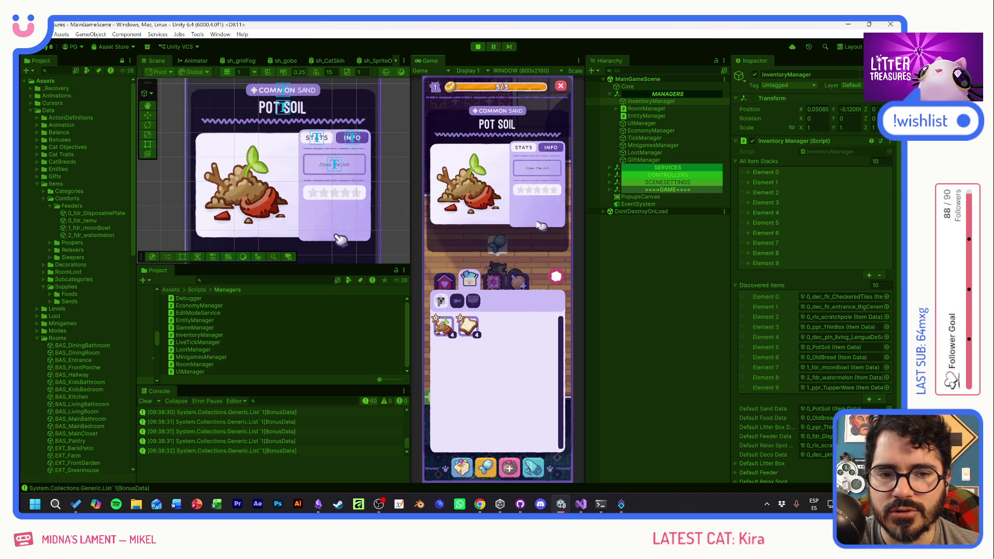
{"action": "mouse_move", "coordinate": [535, 192]}
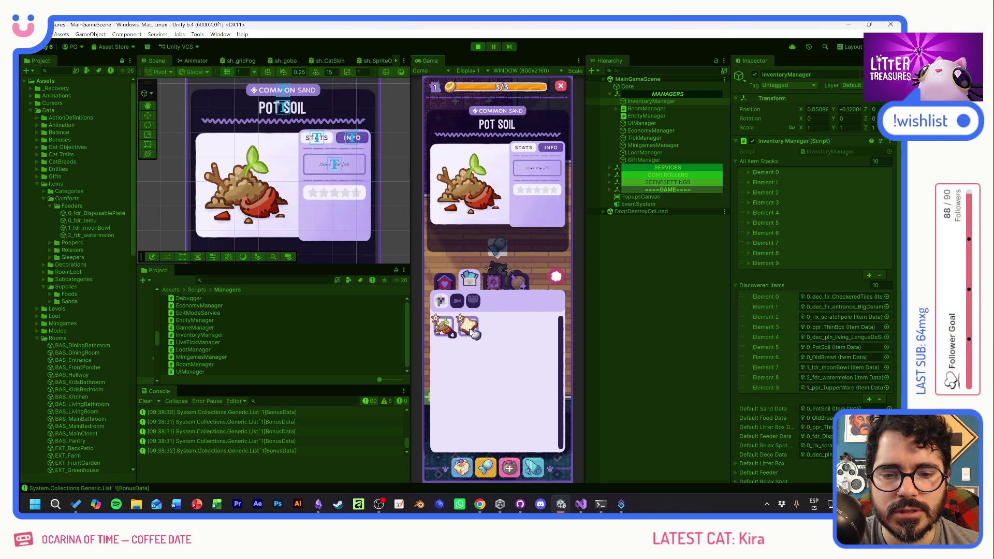
Check the Pot Soil and Old Bread popups, then Big Ceramic and Checkered Tiles in floor items
{"action": "left_click", "coordinate": [451, 332]}
{"action": "left_click", "coordinate": [468, 325]}
{"action": "left_click", "coordinate": [492, 279]}
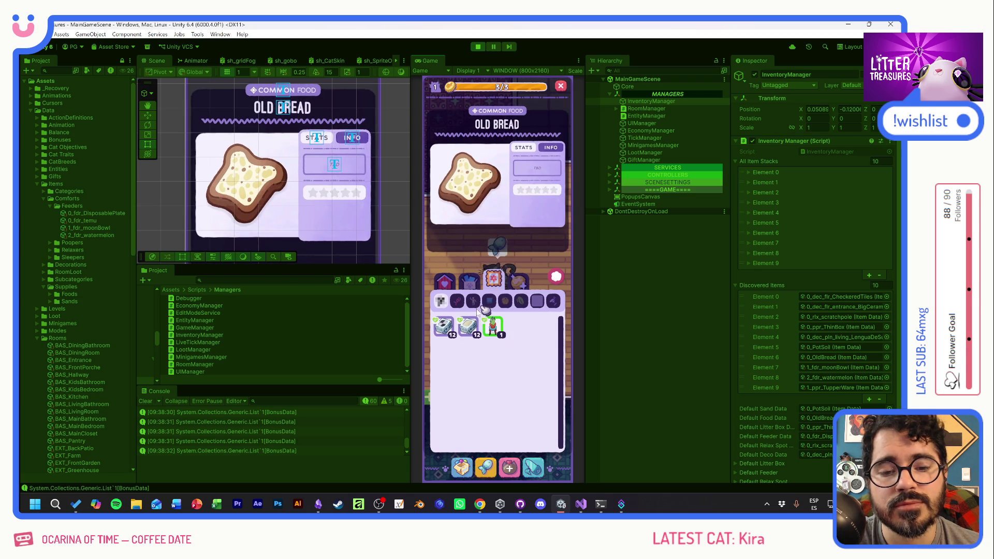
{"action": "left_click", "coordinate": [471, 327]}
{"action": "left_click", "coordinate": [445, 327]}
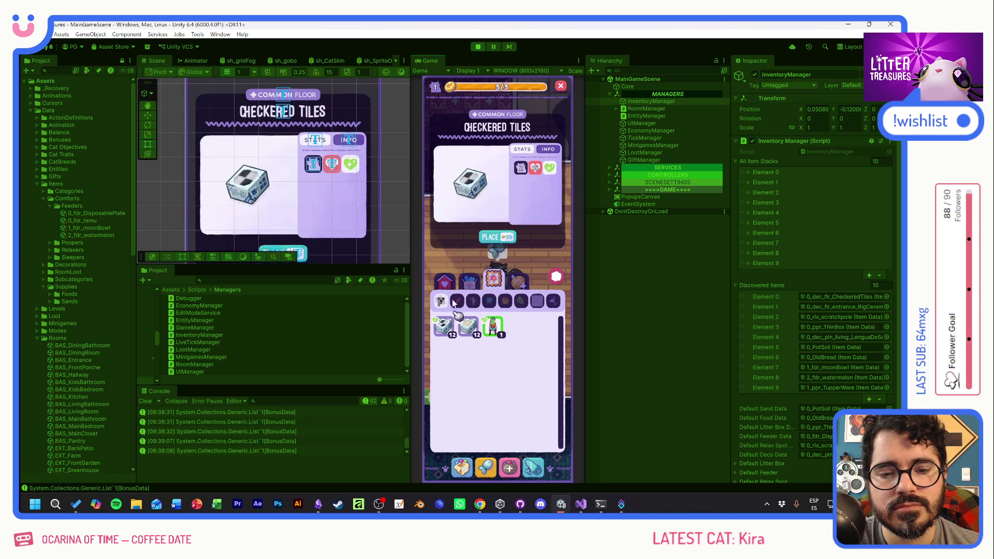
View the Thin Sand Box, Moon Bowl, Ceramic Watermelon and Scratch Pole item cards
{"action": "left_click", "coordinate": [452, 283]}
{"action": "left_click", "coordinate": [468, 326]}
{"action": "left_click", "coordinate": [493, 326]}
{"action": "left_click", "coordinate": [519, 327]}
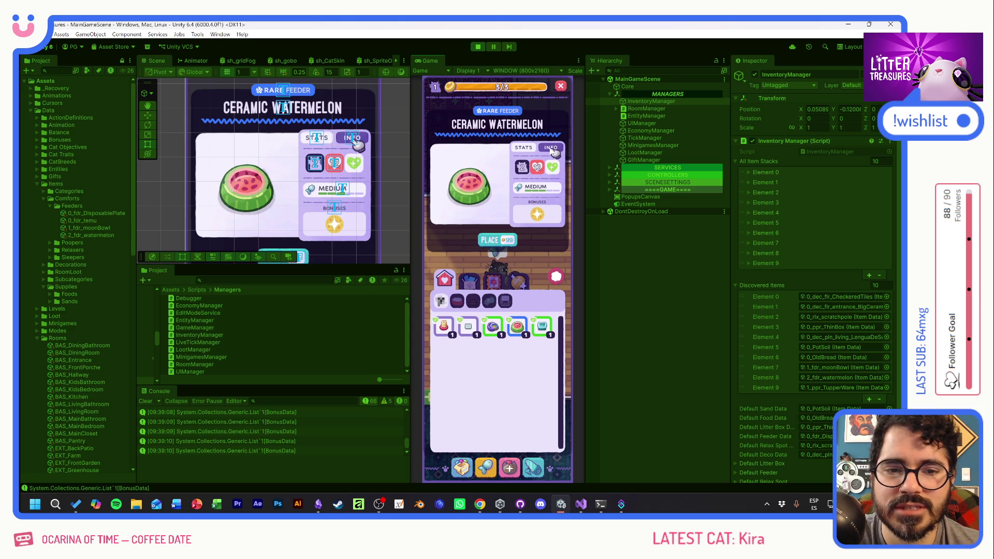
{"action": "left_click", "coordinate": [448, 330]}
Revisit Checkered Tiles in floor items, then go through Supplies back to the Comforts category
{"action": "left_click", "coordinate": [473, 285]}
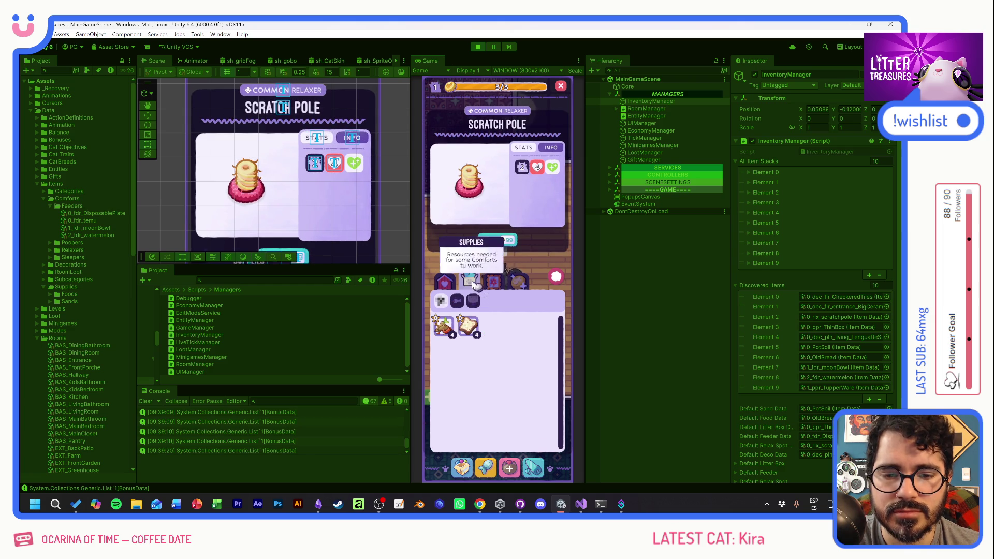
{"action": "left_click", "coordinate": [496, 286]}
{"action": "left_click", "coordinate": [448, 330]}
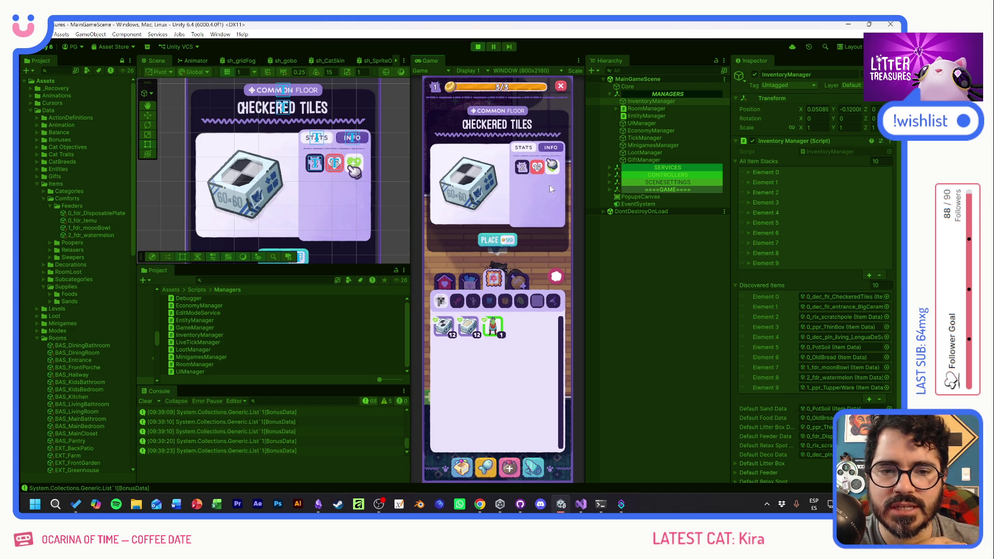
{"action": "left_click", "coordinate": [471, 283]}
{"action": "left_click", "coordinate": [444, 279]}
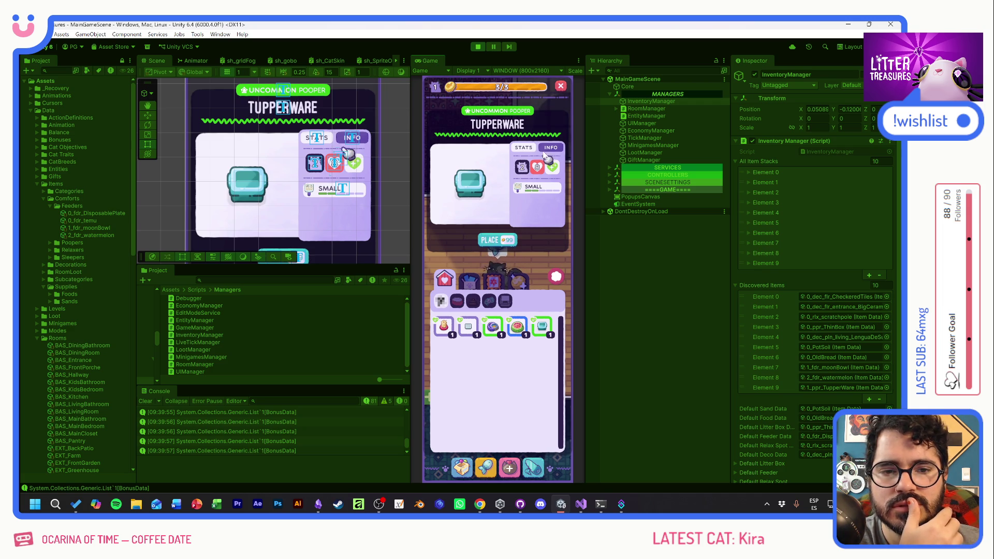
Check each comfort item card: Thin Sand Box, Ceramic Watermelon, Scratch Pole, Moon Bowl and Tupperware
{"action": "left_click", "coordinate": [463, 326]}
{"action": "left_click", "coordinate": [517, 326]}
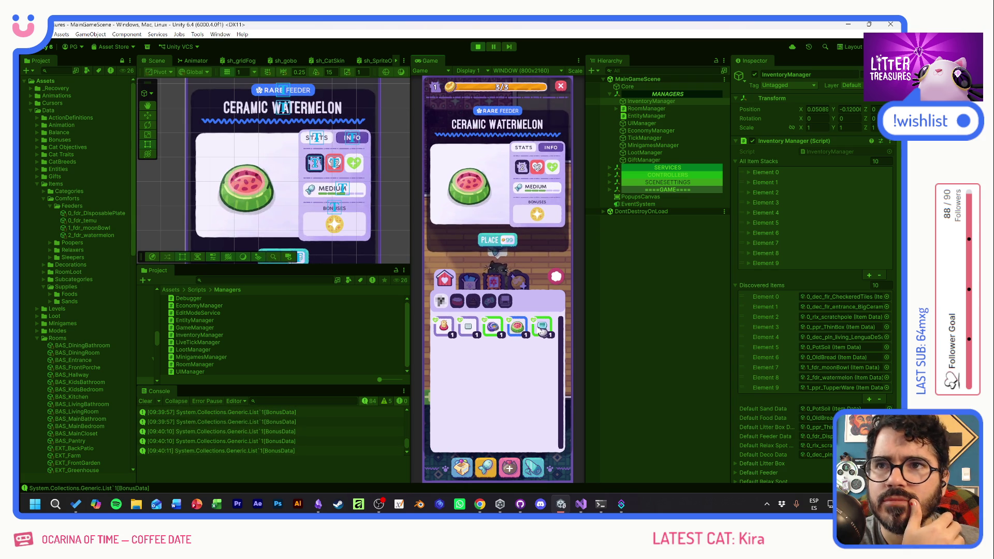
{"action": "left_click", "coordinate": [446, 326]}
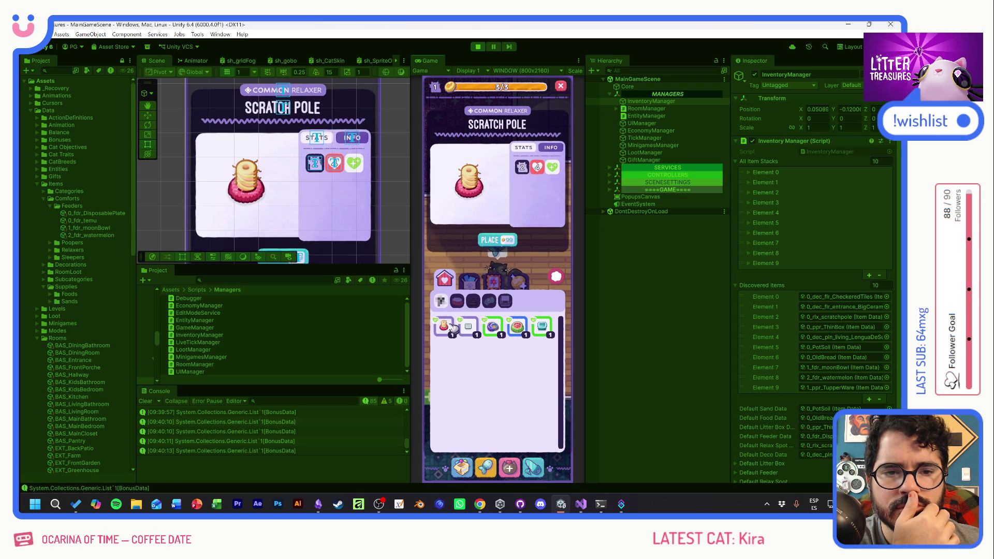
{"action": "left_click", "coordinate": [468, 326]}
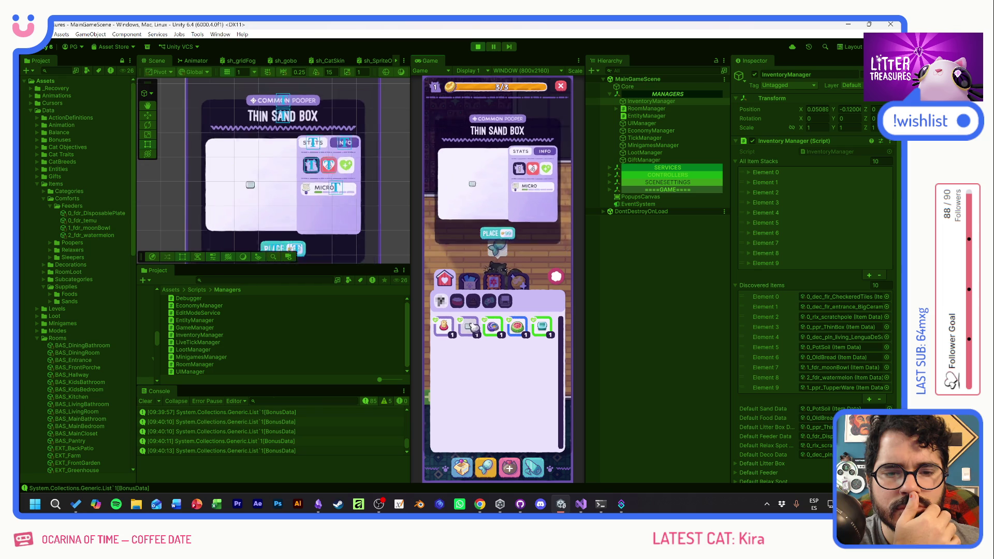
{"action": "left_click", "coordinate": [493, 326]}
{"action": "left_click", "coordinate": [518, 326]}
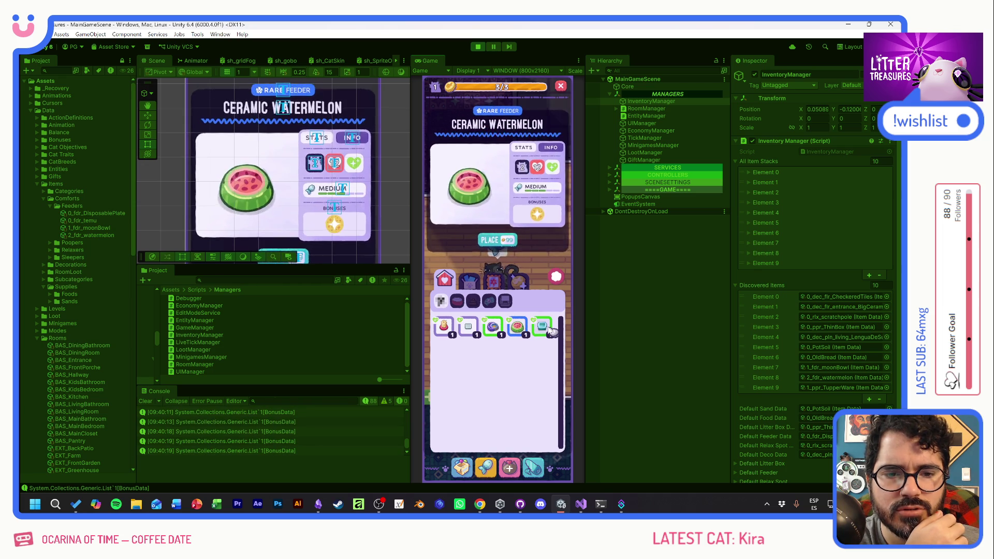
{"action": "left_click", "coordinate": [542, 326]}
View Old Bread and Pot Soil in food, then recheck the comfort items through Tupperware
{"action": "left_click", "coordinate": [469, 279]}
{"action": "left_click", "coordinate": [467, 326]}
{"action": "left_click", "coordinate": [444, 326]}
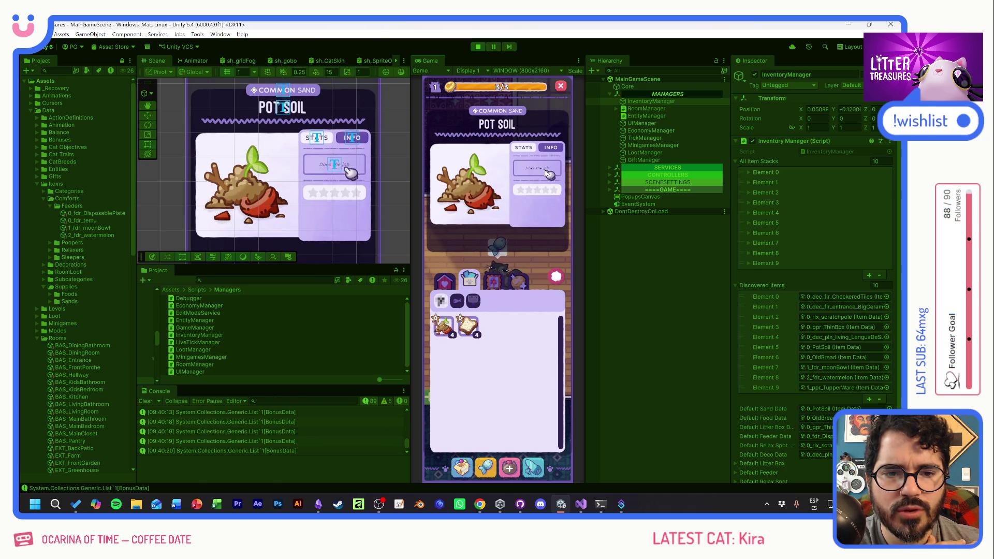
{"action": "mouse_move", "coordinate": [541, 191]}
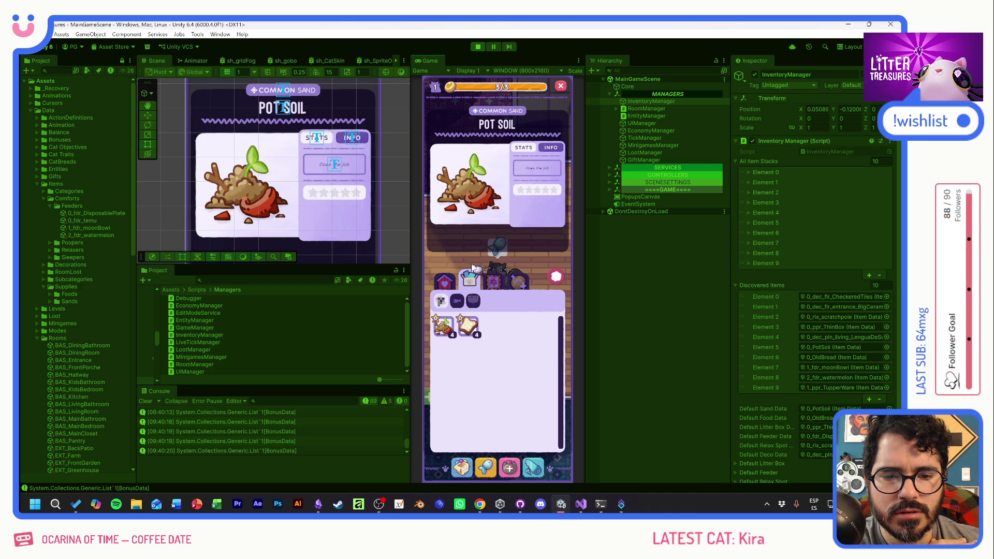
{"action": "left_click", "coordinate": [444, 279]}
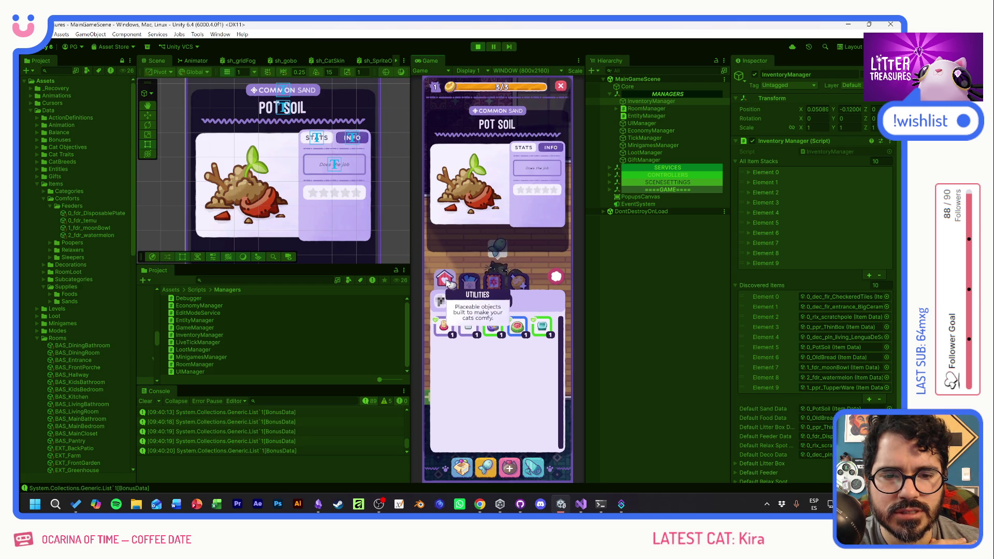
{"action": "left_click", "coordinate": [444, 326]}
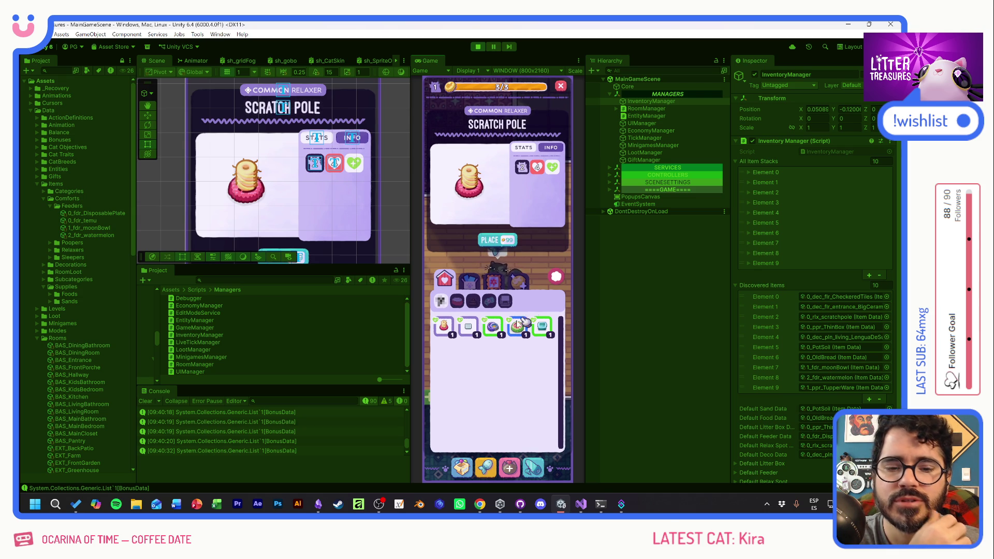
{"action": "left_click", "coordinate": [493, 326]}
{"action": "left_click", "coordinate": [516, 330]}
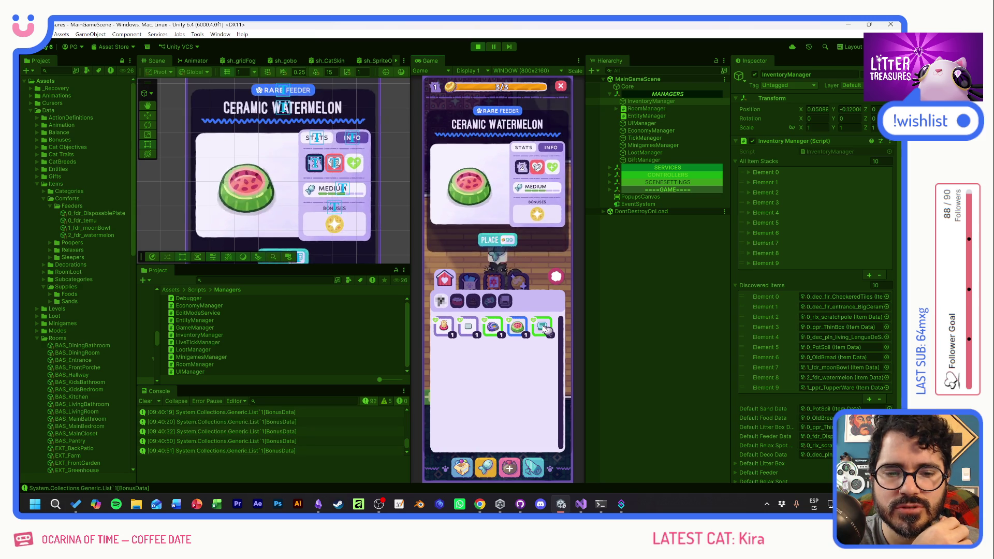
{"action": "left_click", "coordinate": [542, 326]}
Recheck food items, then Big Ceramic, Checkered Tiles and Lengua de Suegra, returning to comforts
{"action": "left_click", "coordinate": [469, 279]}
{"action": "left_click", "coordinate": [467, 326]}
{"action": "left_click", "coordinate": [442, 326]}
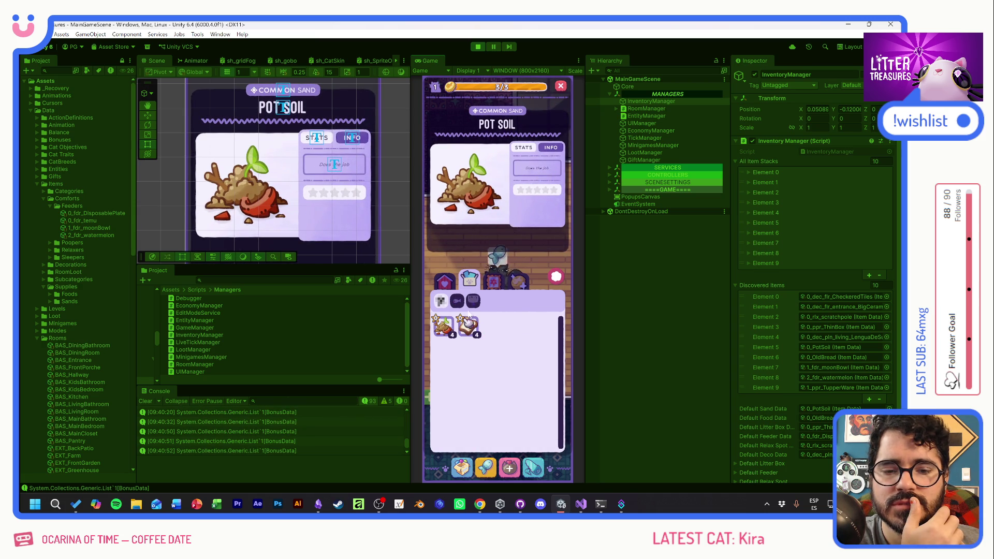
{"action": "left_click", "coordinate": [493, 280]}
{"action": "left_click", "coordinate": [449, 330]}
{"action": "left_click", "coordinate": [450, 330]}
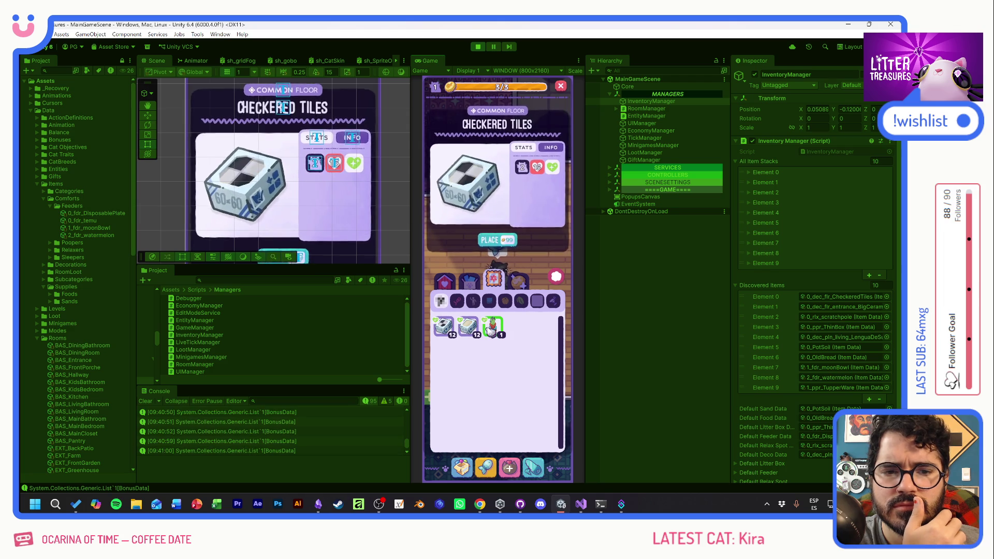
{"action": "left_click", "coordinate": [493, 326]}
{"action": "left_click", "coordinate": [451, 330]}
{"action": "left_click", "coordinate": [444, 280]}
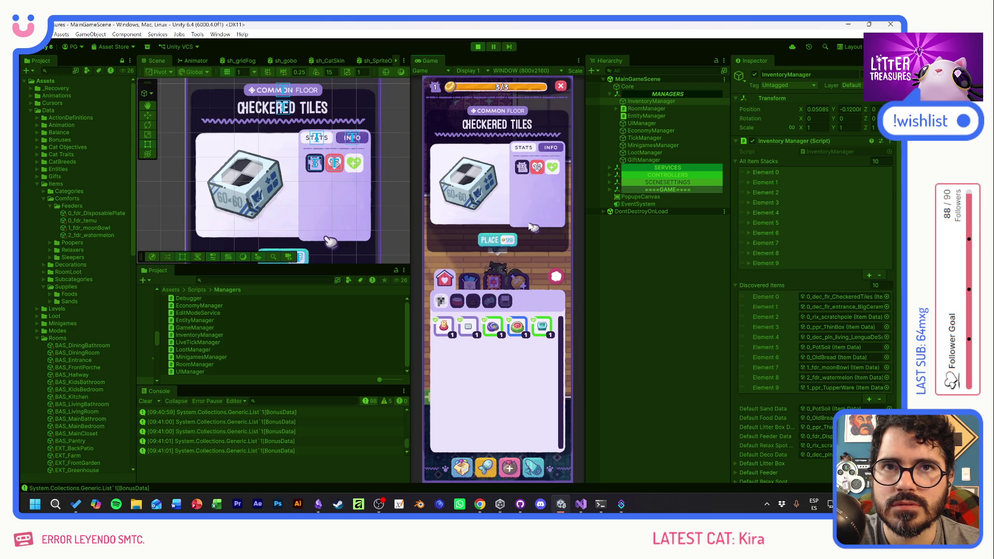
Bring up the Moon Bowl item card after the Thin Sand Box card, with its bonus details showing
{"action": "left_click", "coordinate": [470, 325]}
{"action": "left_click", "coordinate": [492, 327]}
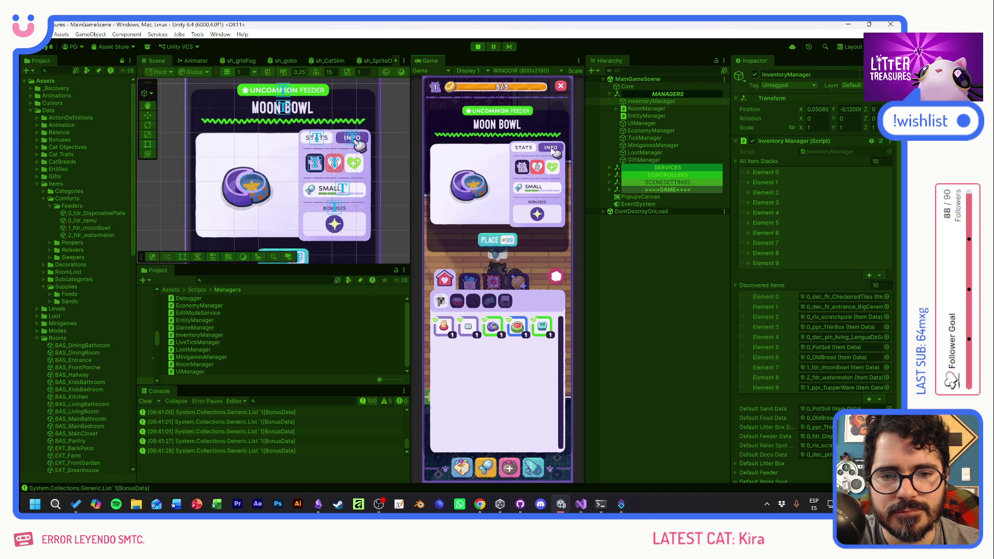
{"action": "mouse_move", "coordinate": [527, 190]}
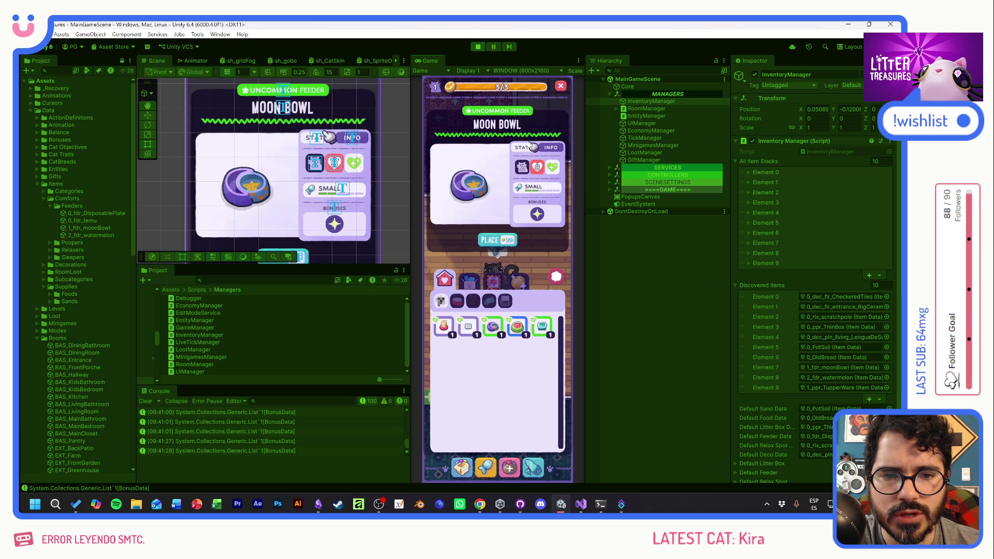
Compare the Thin Sand Box, Ceramic Watermelon and Scratch Pole cards, ending on Moon Bowl's Moonlight bonus description
{"action": "left_click", "coordinate": [467, 326]}
{"action": "left_click", "coordinate": [492, 326]}
{"action": "left_click", "coordinate": [520, 327]}
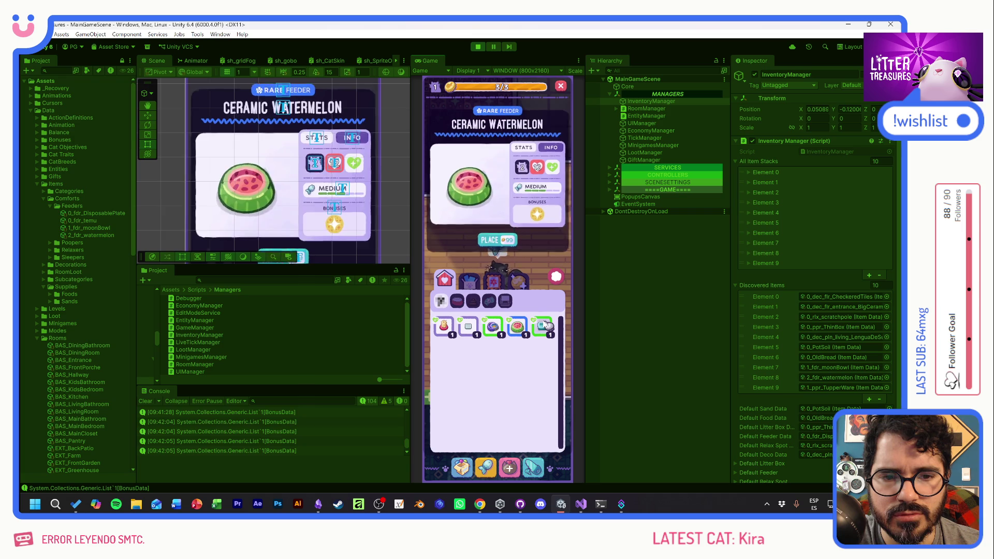
{"action": "left_click", "coordinate": [492, 326]}
{"action": "left_click", "coordinate": [445, 327]}
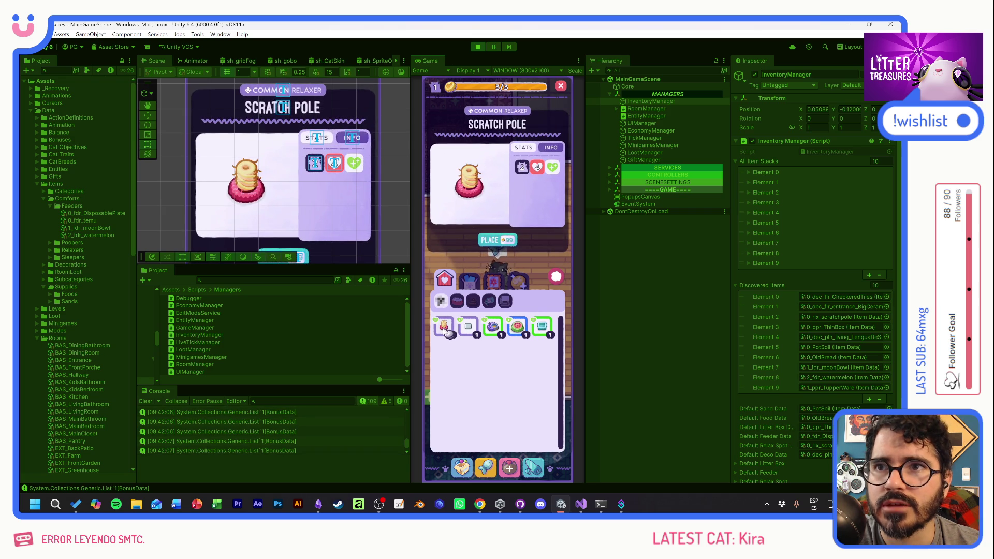
{"action": "left_click", "coordinate": [492, 326]}
{"action": "left_click", "coordinate": [519, 327]}
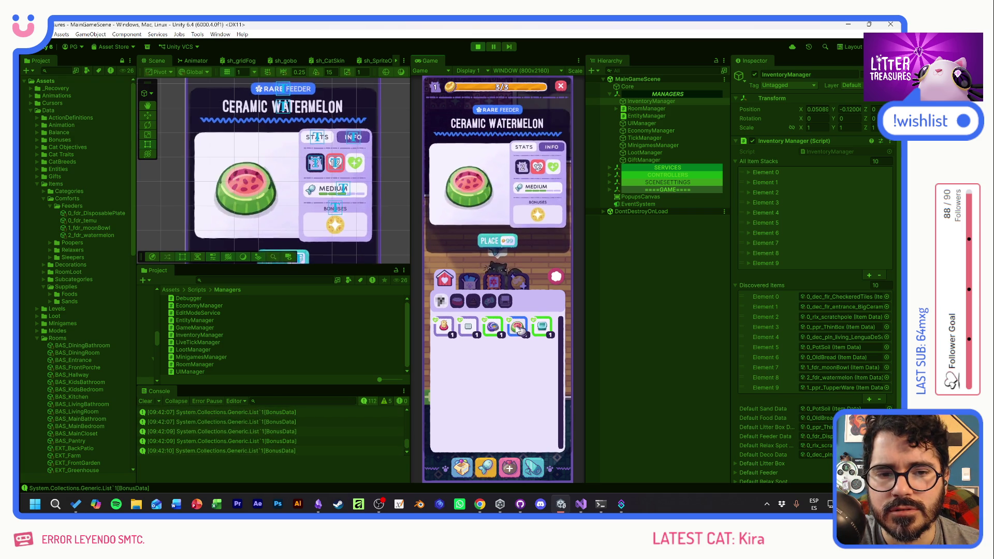
{"action": "left_click", "coordinate": [492, 326]}
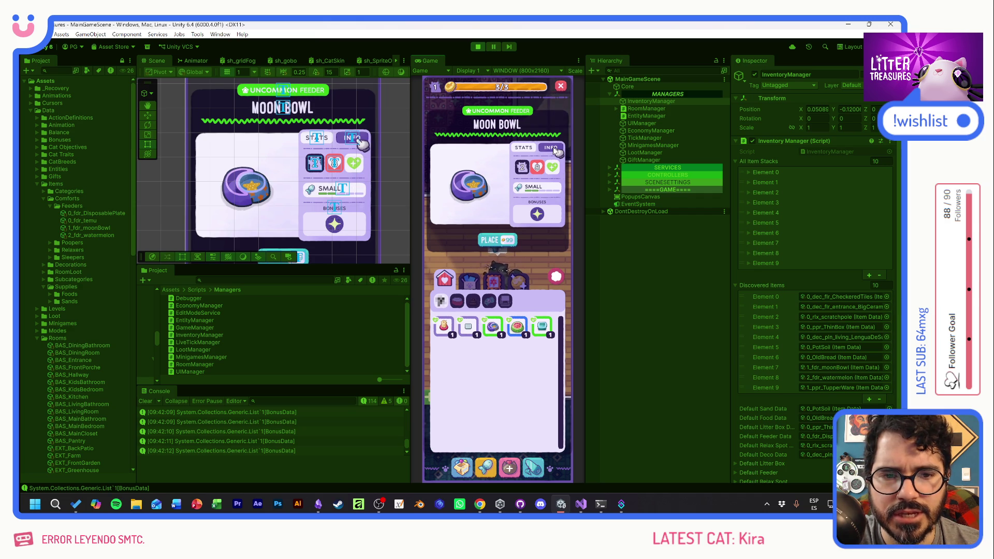
{"action": "mouse_move", "coordinate": [537, 220]}
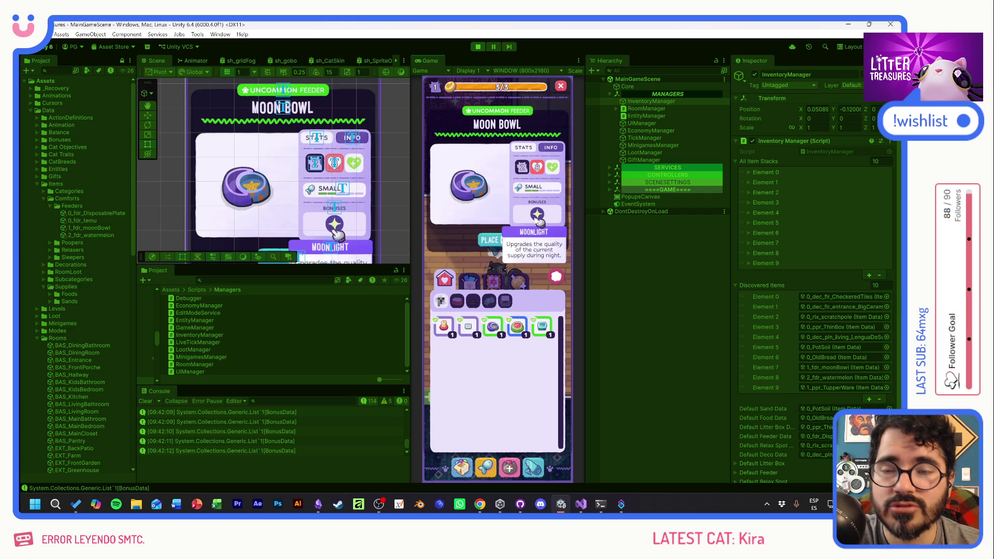
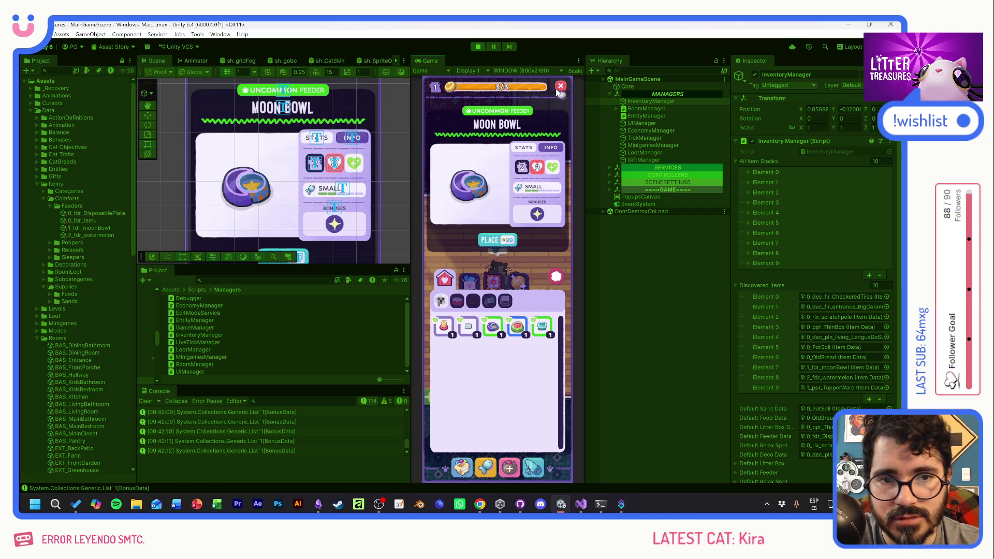
Close the Moon Bowl item card and open the Supply Shop from the bottom toolbar
{"action": "left_click", "coordinate": [558, 279]}
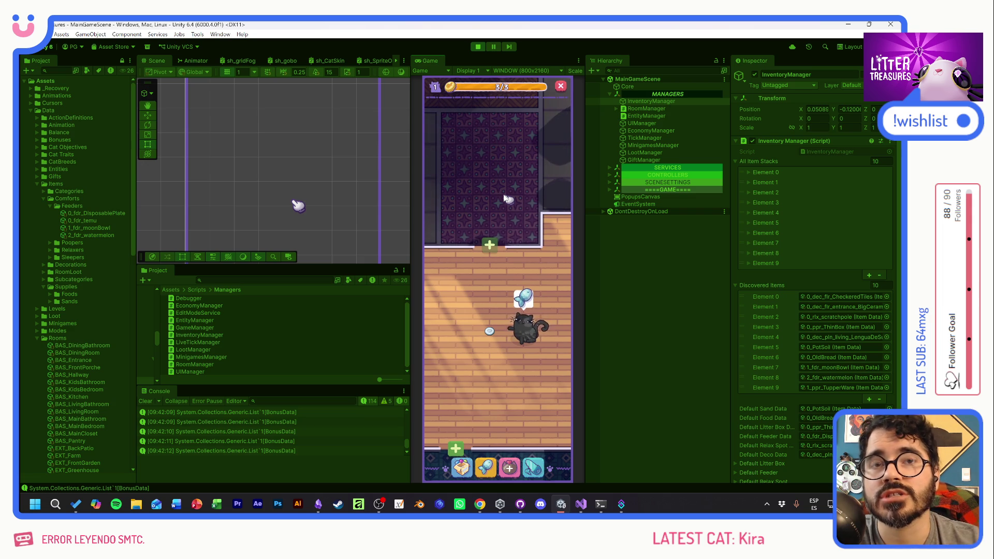
{"action": "left_click", "coordinate": [485, 467]}
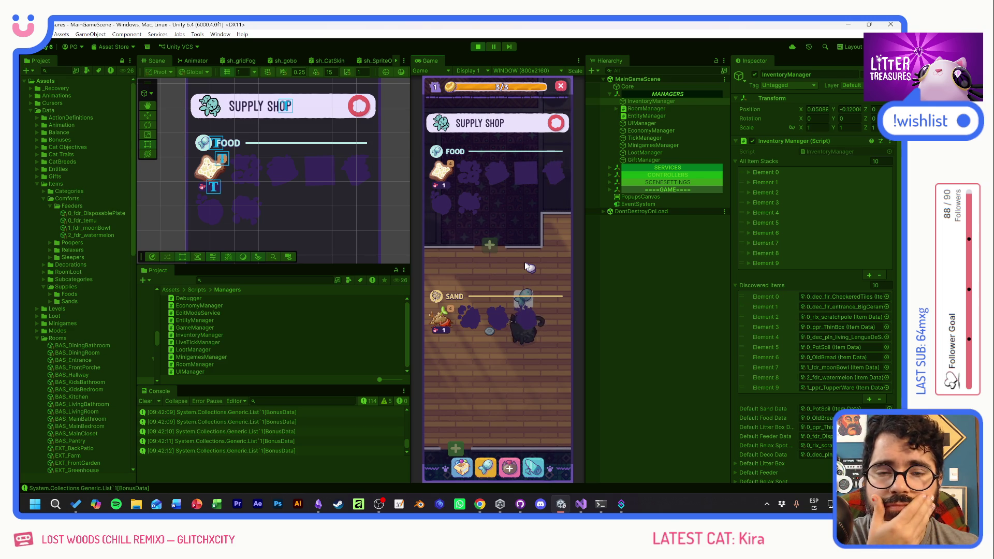
Close the shop, open the inventory and preview the Moon Bowl, Tupperware, Scratch Pole and Thin Sand Box cards
{"action": "left_click", "coordinate": [561, 131]}
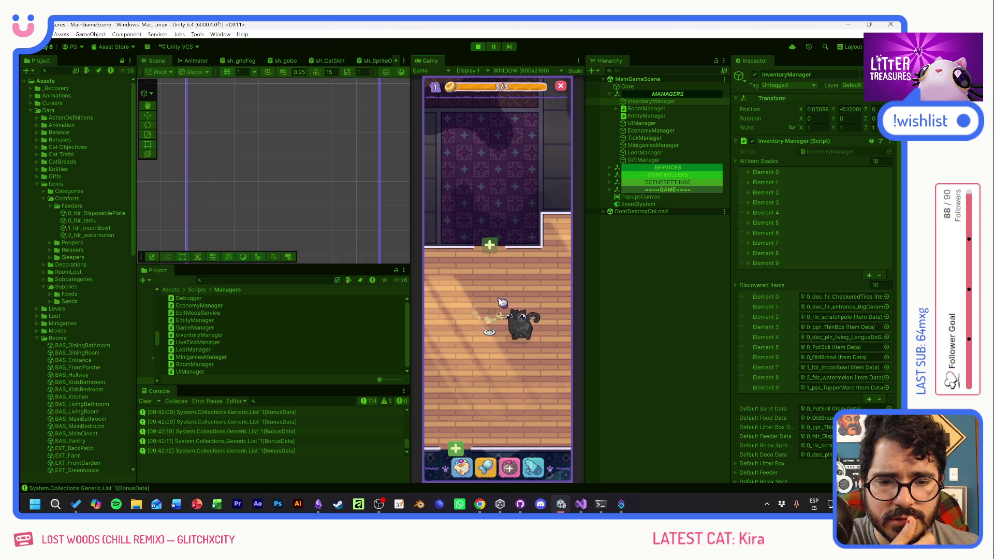
{"action": "left_click", "coordinate": [459, 404]}
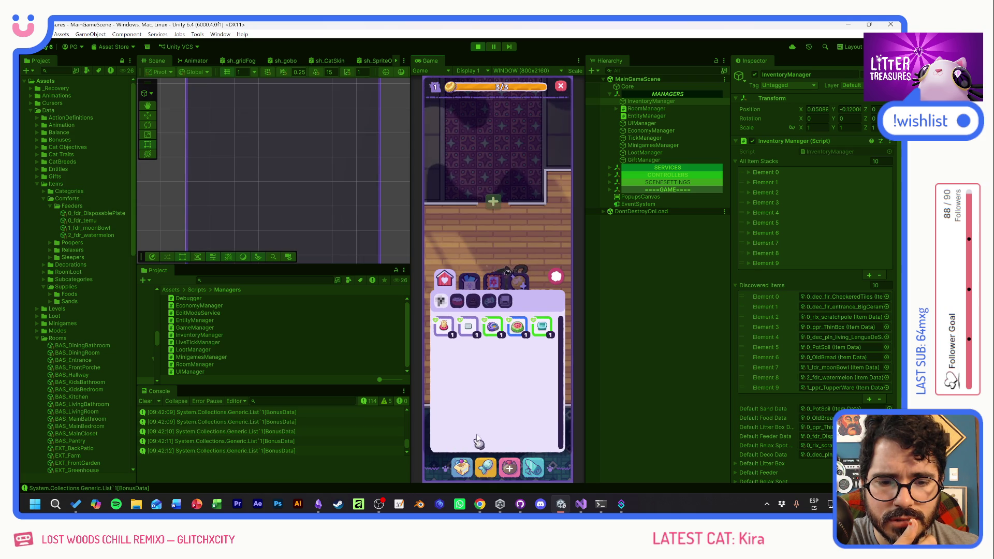
{"action": "left_click", "coordinate": [517, 326]}
{"action": "left_click", "coordinate": [501, 325]}
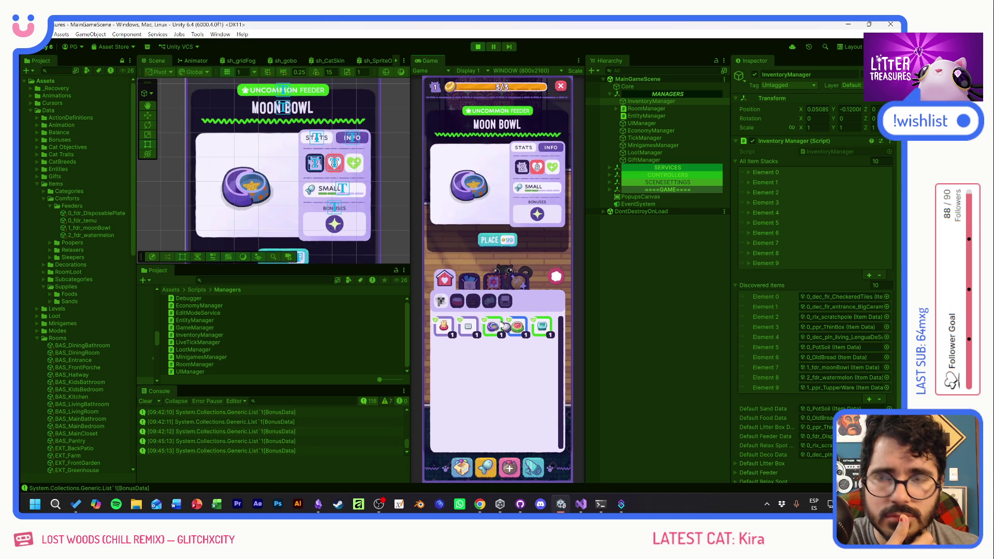
{"action": "left_click", "coordinate": [542, 326]}
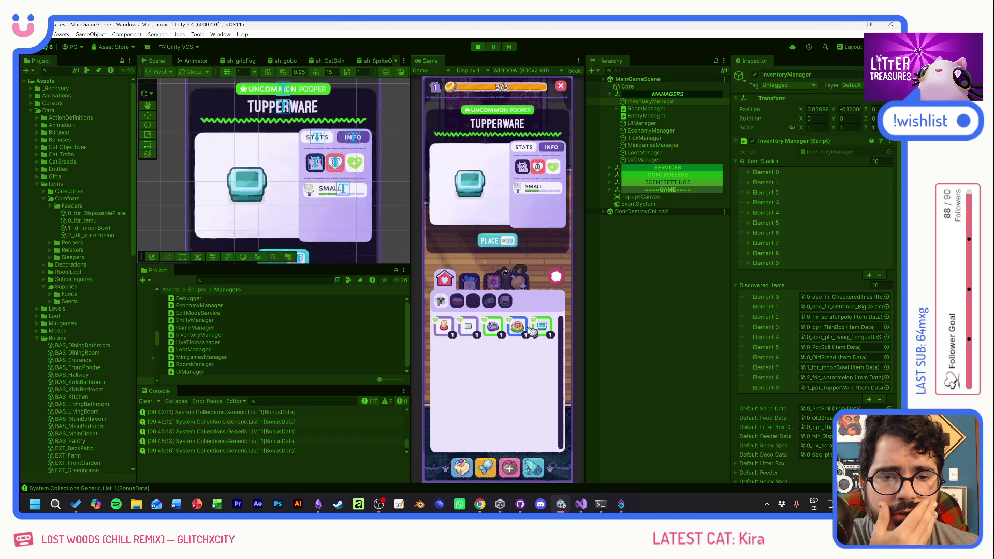
{"action": "left_click", "coordinate": [517, 326]}
{"action": "left_click", "coordinate": [495, 327]}
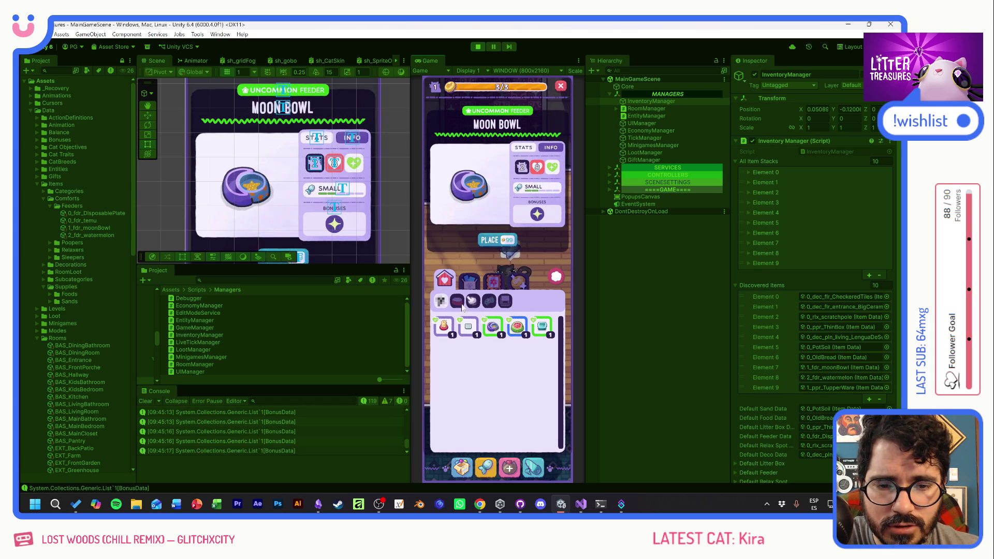
{"action": "left_click", "coordinate": [444, 327]}
{"action": "left_click", "coordinate": [469, 327]}
Cycle through more item detail cards, then close the inventory and exit Play mode
{"action": "left_click", "coordinate": [517, 327]}
{"action": "left_click", "coordinate": [542, 327]}
{"action": "left_click", "coordinate": [493, 327]}
{"action": "left_click", "coordinate": [468, 327]}
{"action": "left_click", "coordinate": [451, 329]}
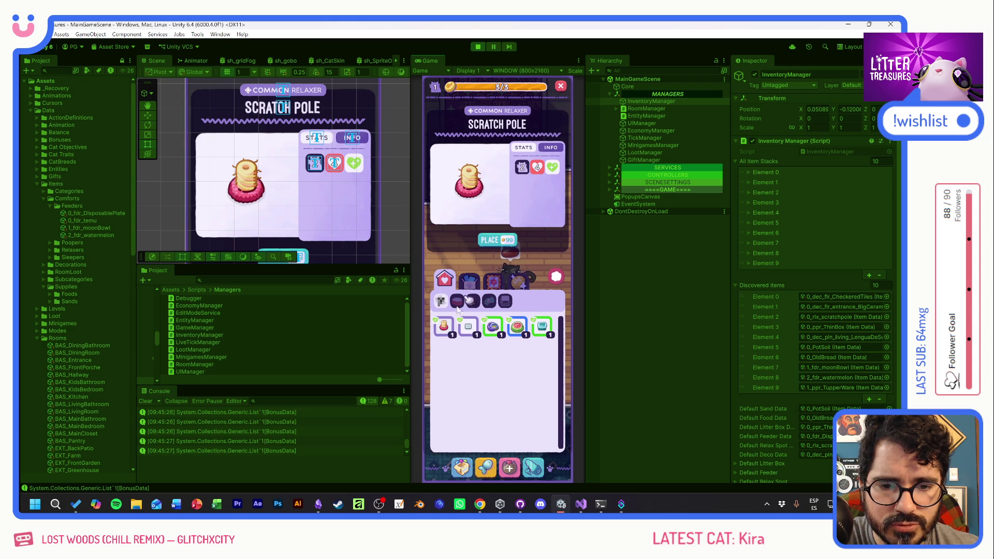
{"action": "left_click", "coordinate": [489, 329]}
{"action": "left_click", "coordinate": [542, 326]}
{"action": "left_click", "coordinate": [553, 276]}
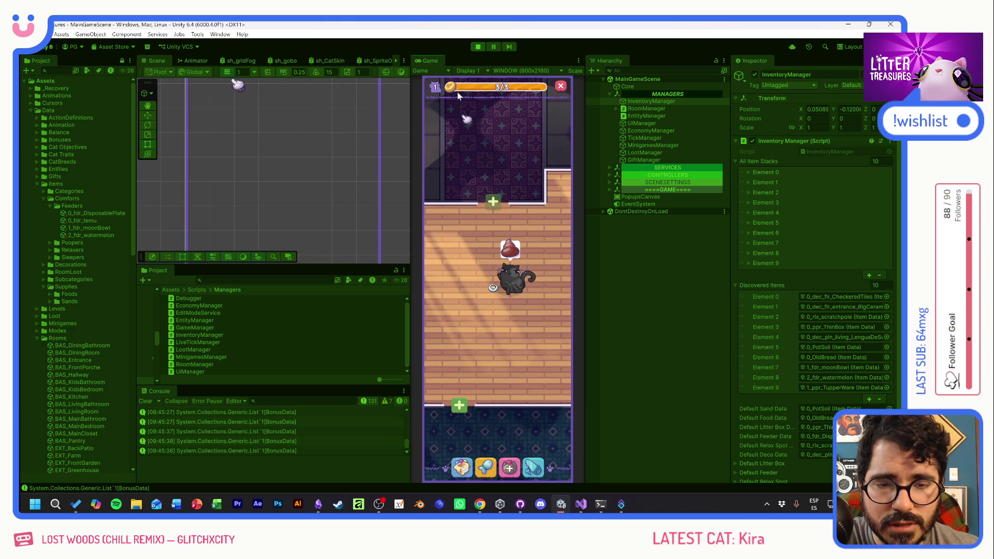
{"action": "key", "text": "ctrl+p"}
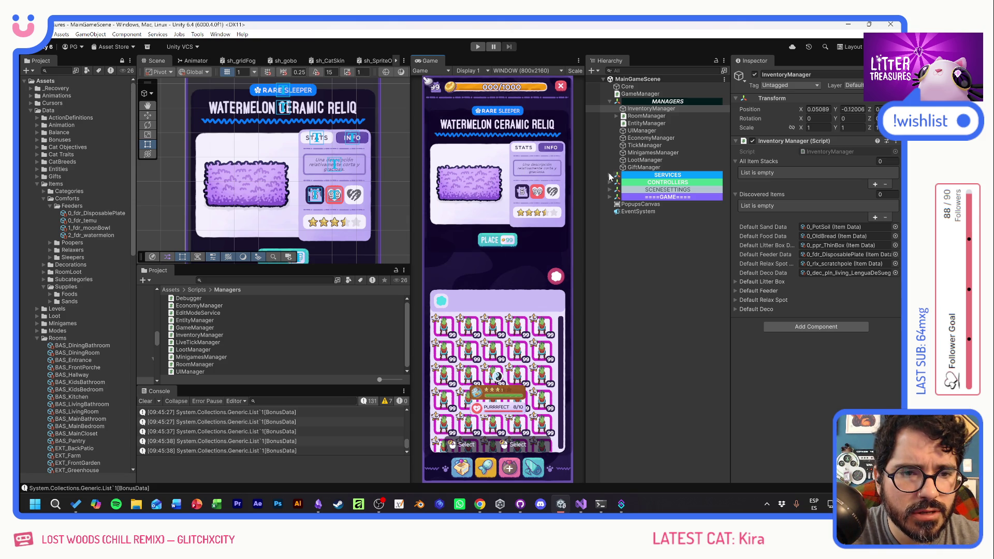
Expand GAME > GameCanvas > SafeZone > FE > InventoryUI and open ItemDetailsWindowPF in Prefab Mode
{"action": "left_click", "coordinate": [609, 197]}
{"action": "left_click", "coordinate": [615, 212]}
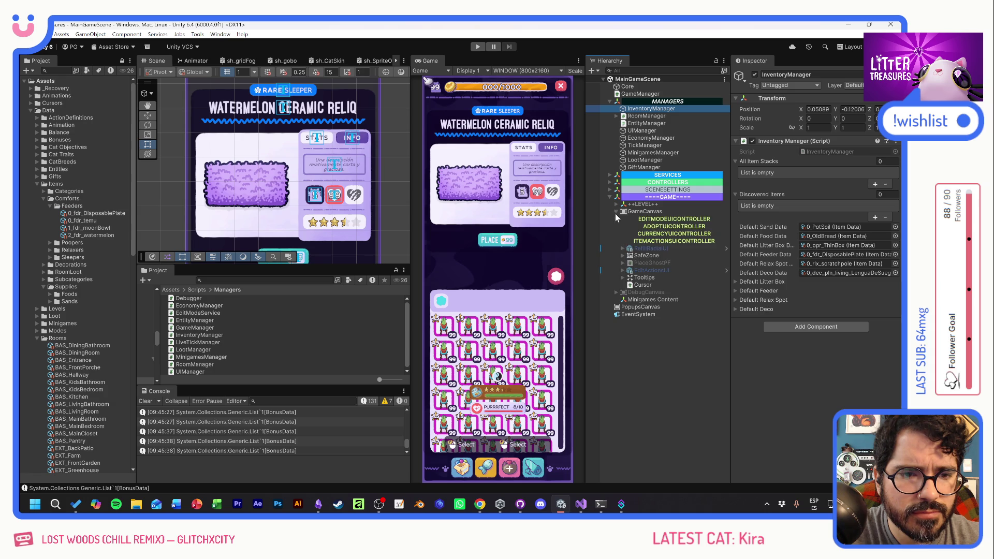
{"action": "left_click", "coordinate": [622, 256]}
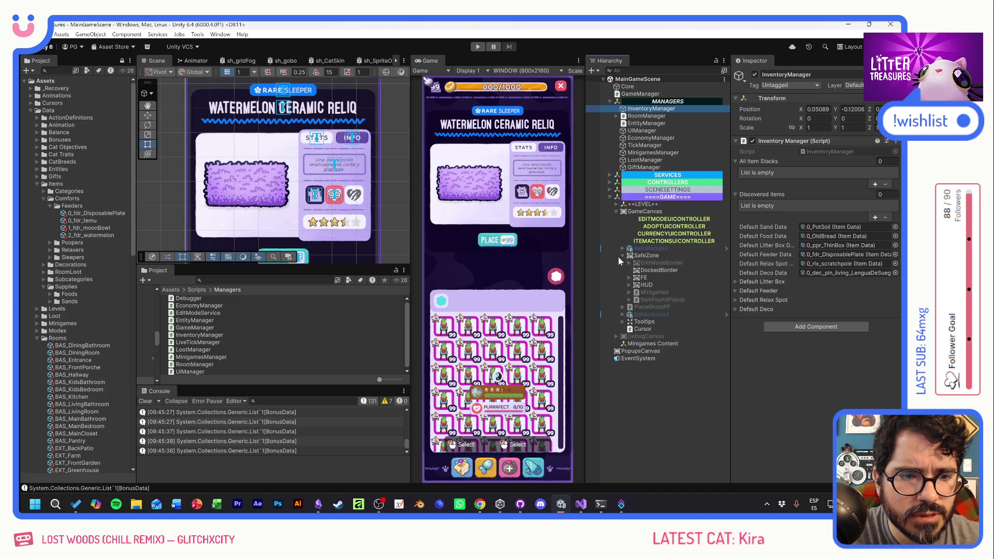
{"action": "left_click", "coordinate": [629, 277]}
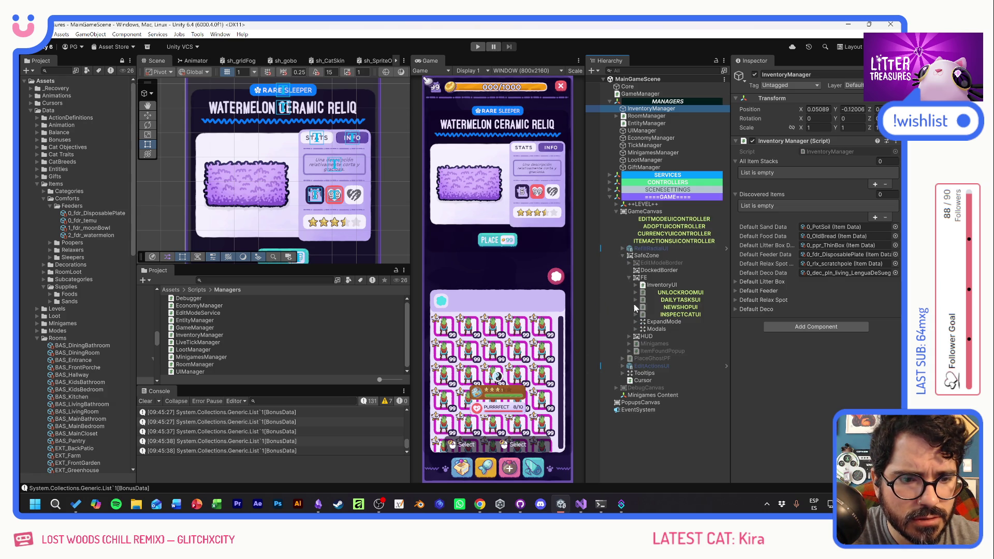
{"action": "left_click", "coordinate": [636, 285]}
{"action": "left_click", "coordinate": [673, 293]}
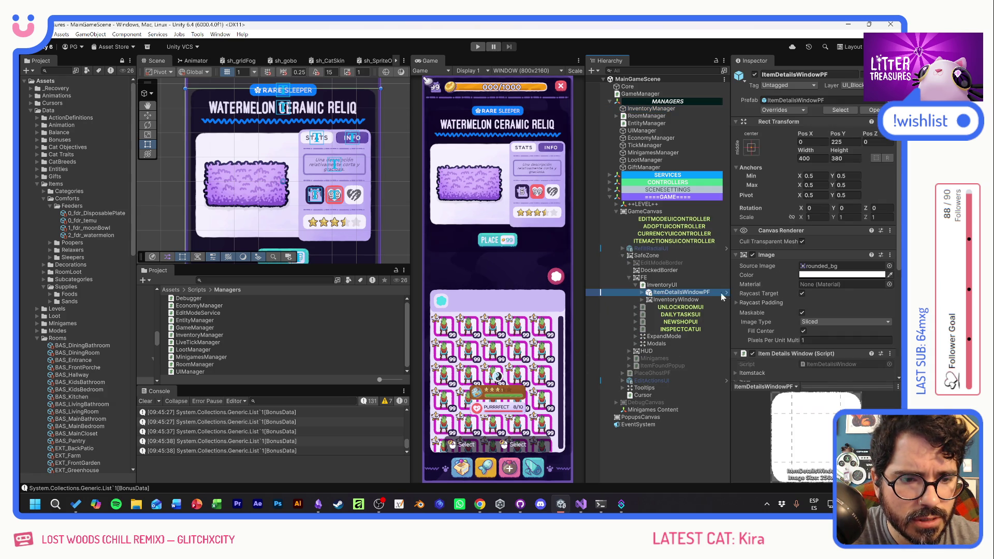
{"action": "left_click", "coordinate": [725, 292]}
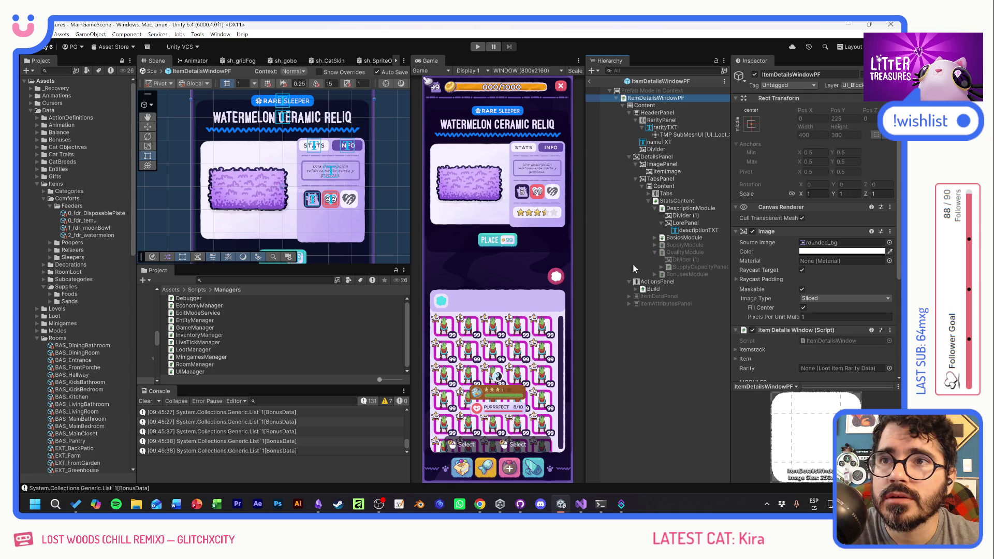
Delete the Tabs object and DescriptionModule's Divider (1) from the prefab
{"action": "left_click", "coordinate": [650, 194]}
{"action": "left_click", "coordinate": [658, 194]}
{"action": "key", "text": "Delete"}
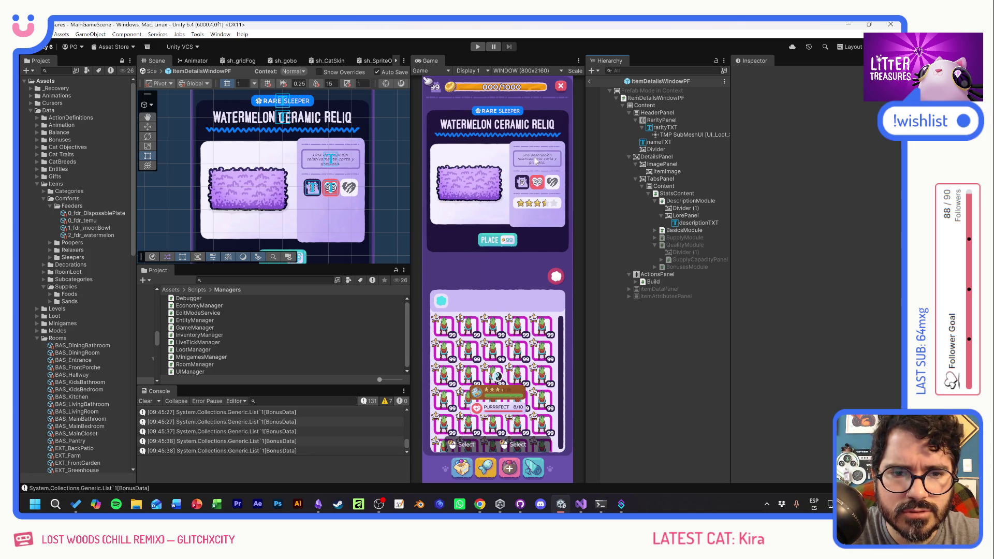
{"action": "left_click", "coordinate": [682, 208]}
{"action": "key", "text": "Delete"}
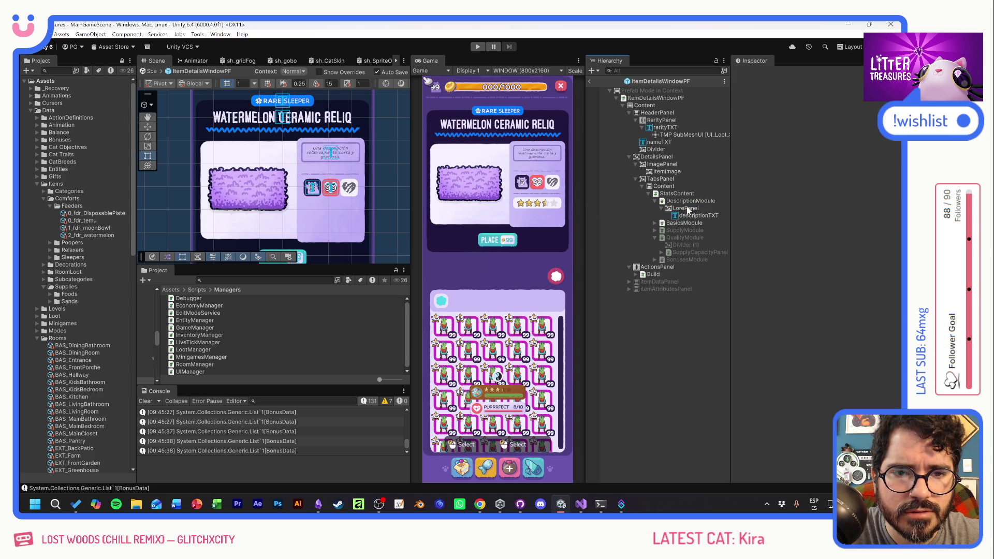
Inspect LorePanel's Source Image sprite list and Color picker without changing them
{"action": "left_click", "coordinate": [684, 208]}
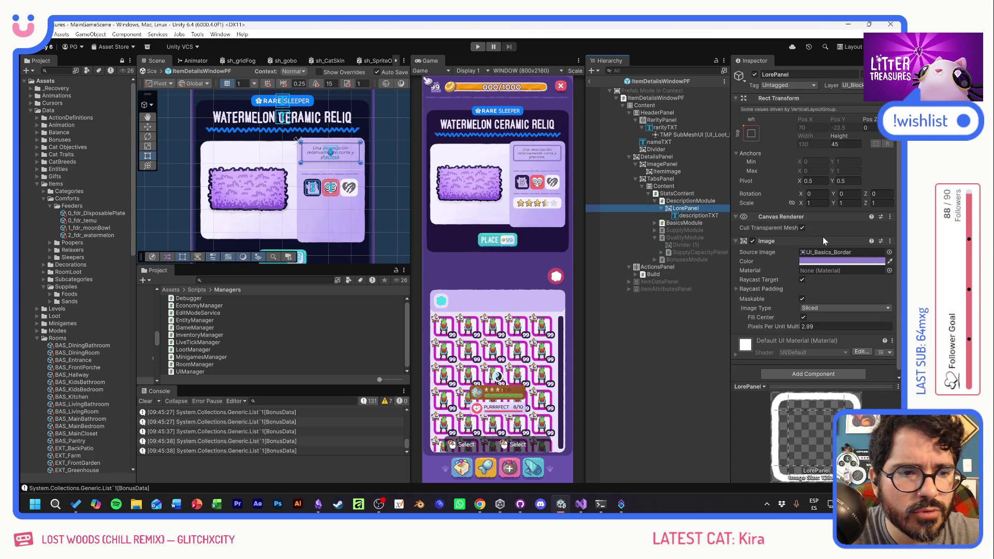
{"action": "left_click", "coordinate": [889, 252]}
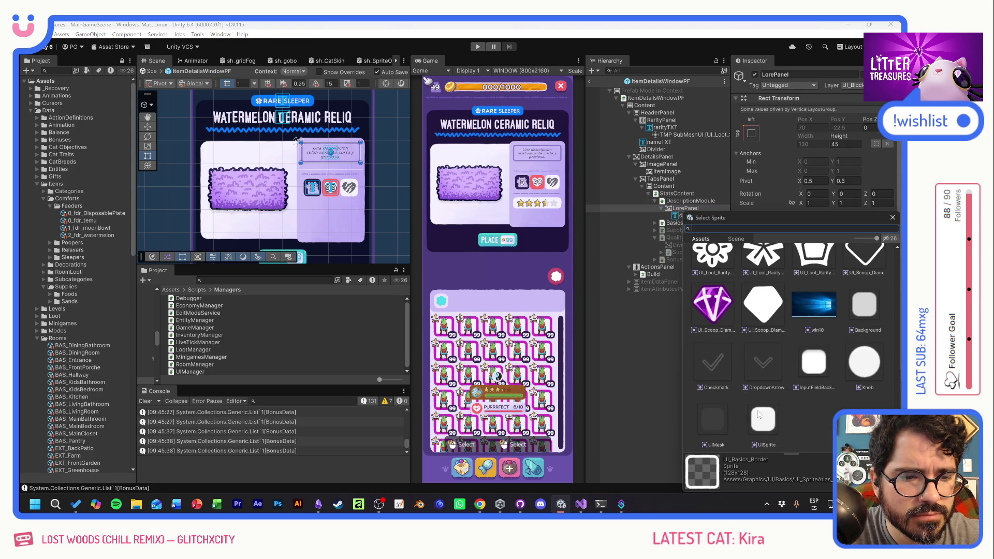
{"action": "key", "text": "Escape"}
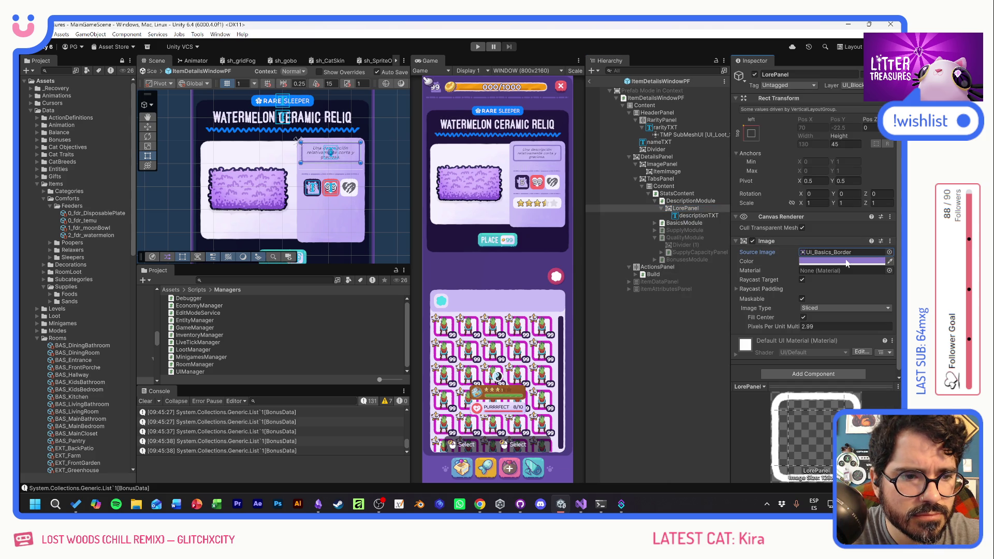
{"action": "left_click", "coordinate": [847, 263]}
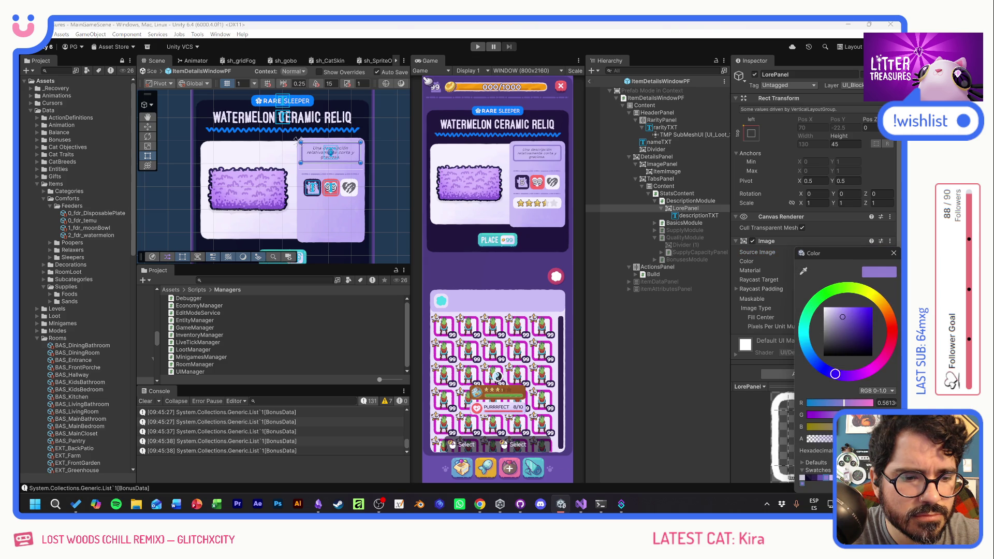
{"action": "left_click", "coordinate": [893, 252]}
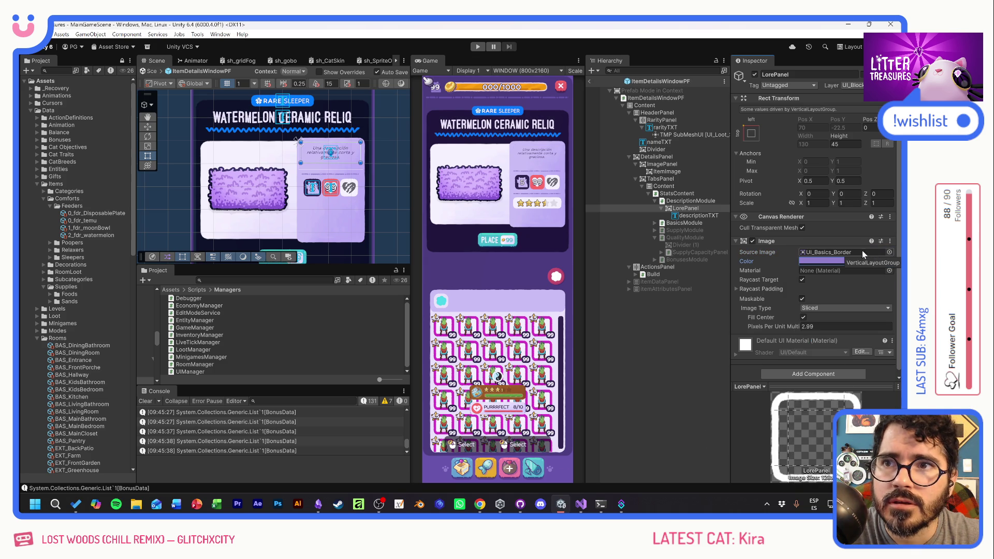
Set LorePanel's Rect Transform Height to 25 and collapse it in the Hierarchy
{"action": "scroll", "coordinate": [337, 158], "scroll_direction": "up", "scroll_amount": 2}
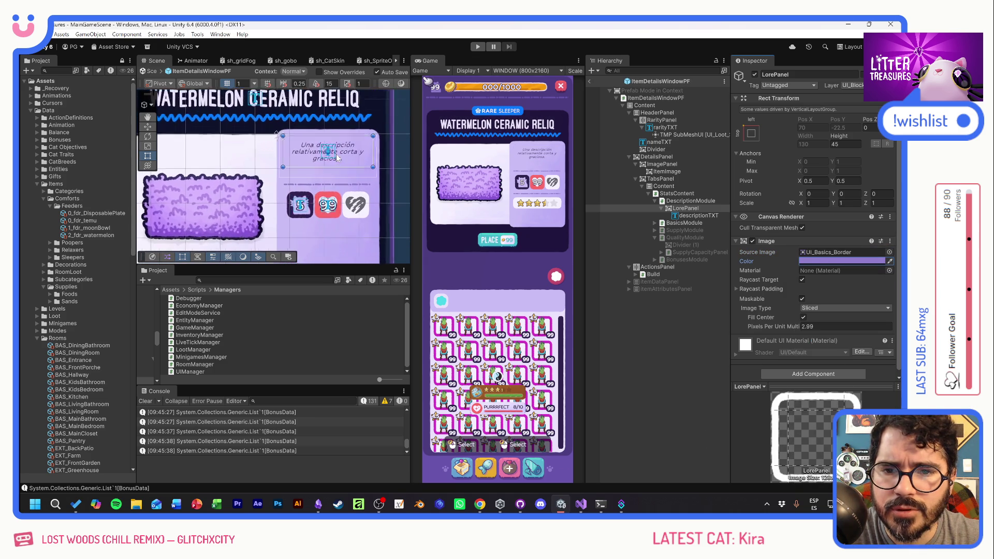
{"action": "scroll", "coordinate": [337, 158], "scroll_direction": "up", "scroll_amount": 2}
{"action": "left_click_drag", "start_coordinate": [838, 136], "coordinate": [560, 113]}
{"action": "type", "text": "25"}
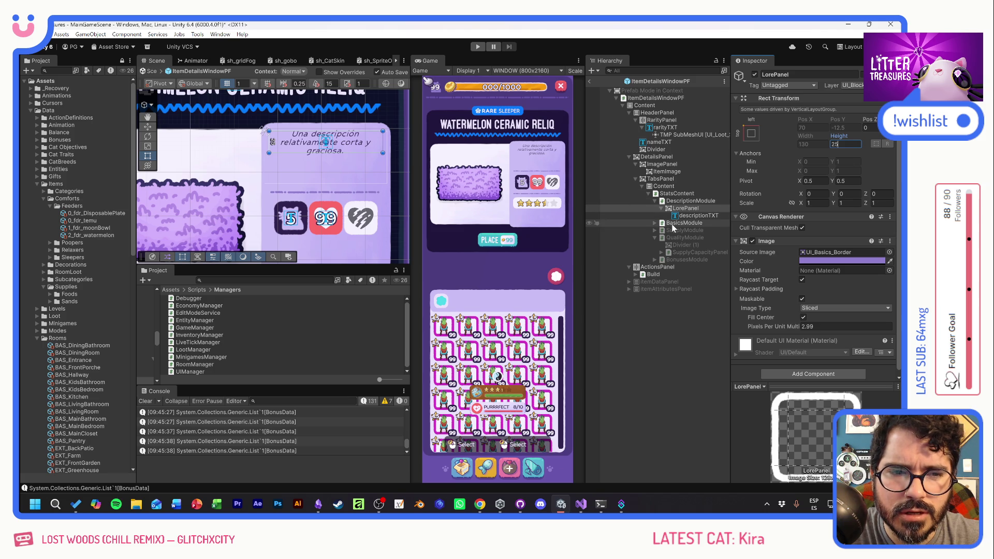
{"action": "left_click", "coordinate": [659, 208]}
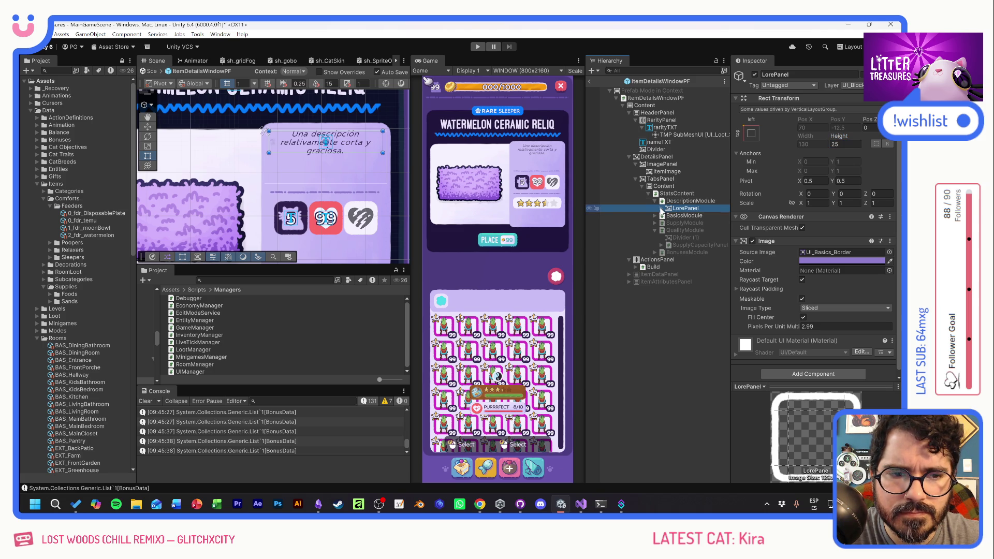
{"action": "left_click", "coordinate": [673, 318]}
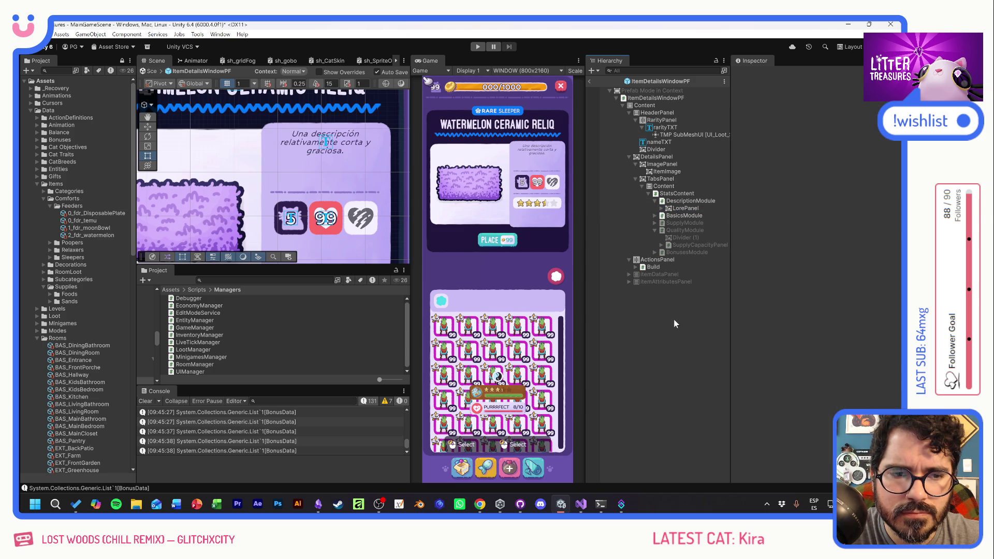
{"action": "left_click", "coordinate": [691, 201]}
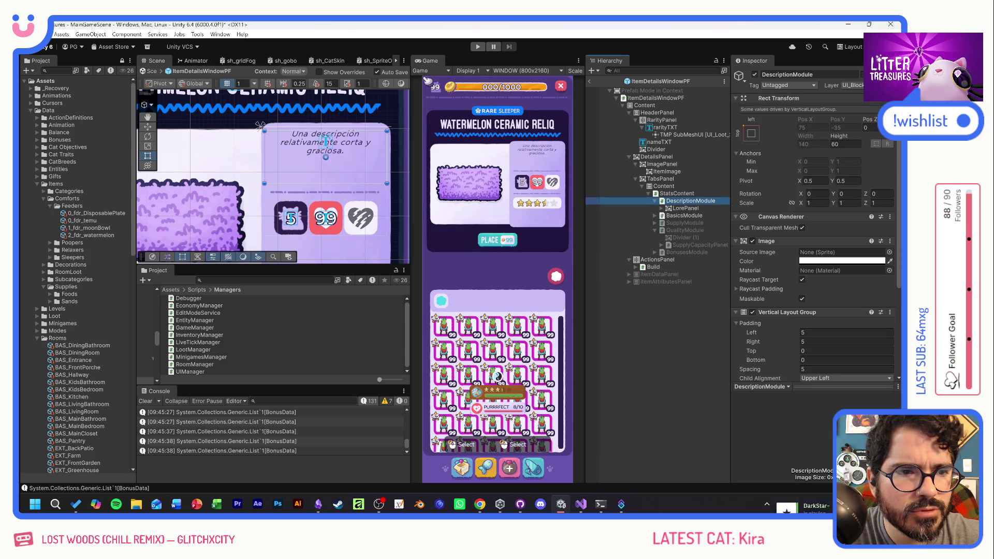
Set DescriptionModule's height to 25
{"action": "double_click", "coordinate": [844, 144]}
{"action": "type", "text": "25"}
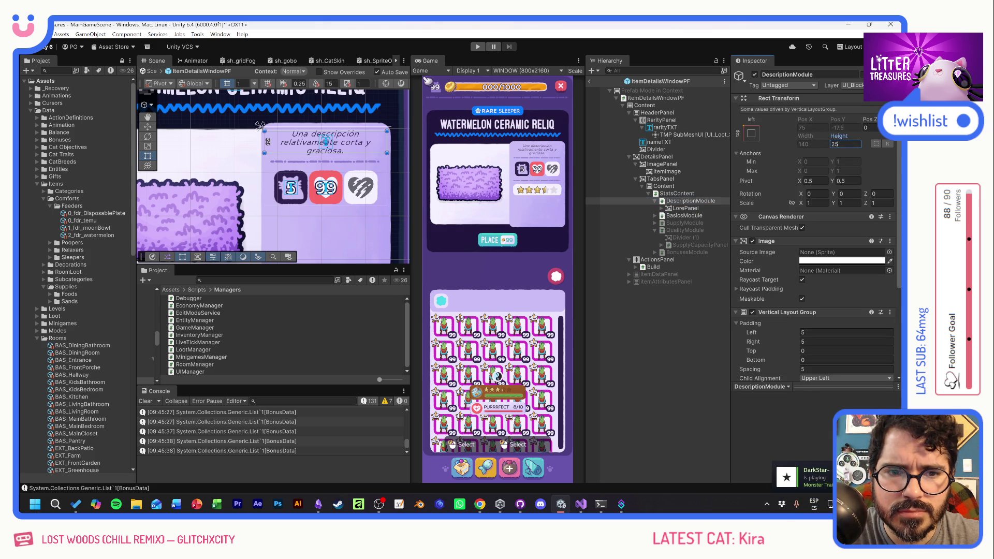
{"action": "left_click", "coordinate": [657, 337]}
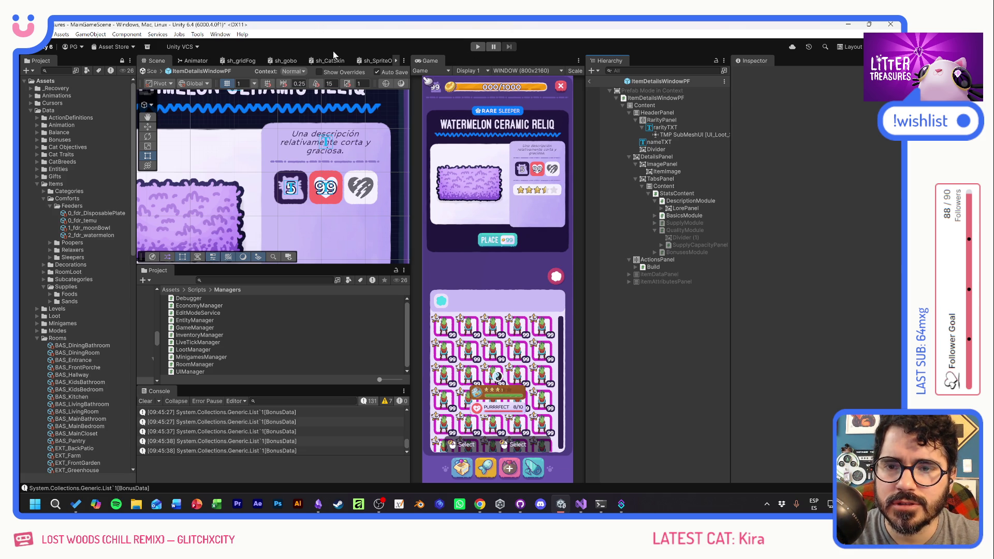
Toggle SupplyModule on and back off, then enable BonusesModule to show the BONUSES panel
{"action": "left_click", "coordinate": [684, 224]}
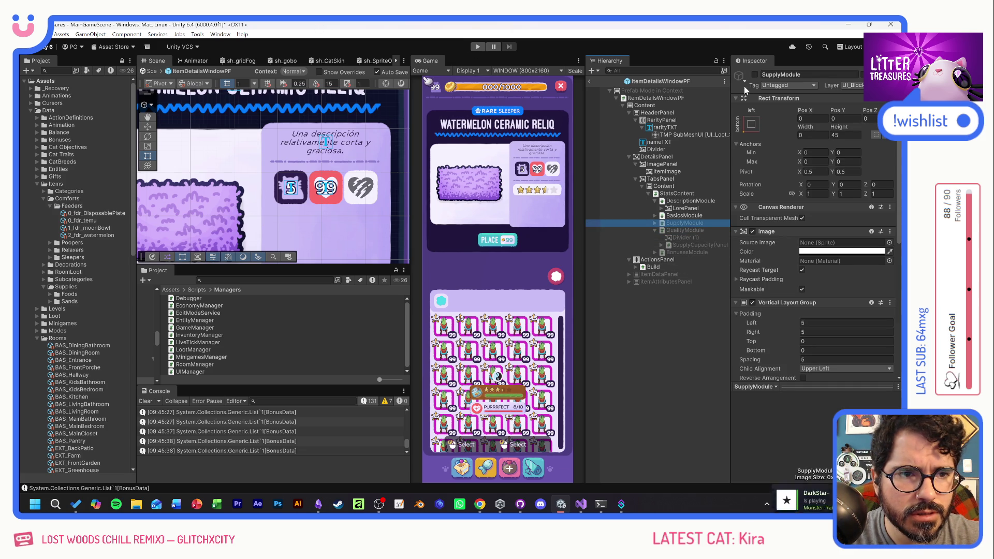
{"action": "left_click", "coordinate": [754, 74]}
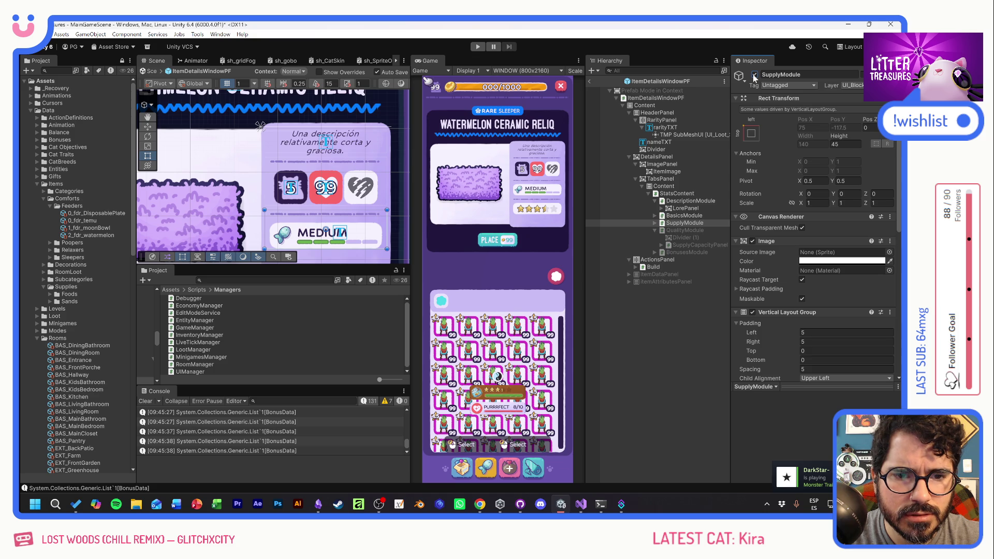
{"action": "left_click", "coordinate": [754, 75]}
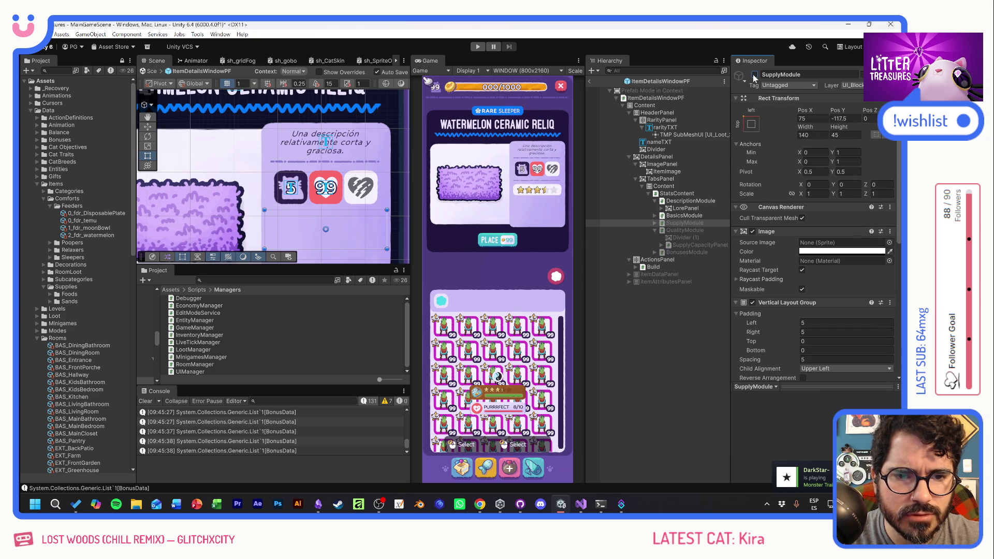
{"action": "left_click", "coordinate": [684, 252]}
{"action": "left_click", "coordinate": [754, 75]}
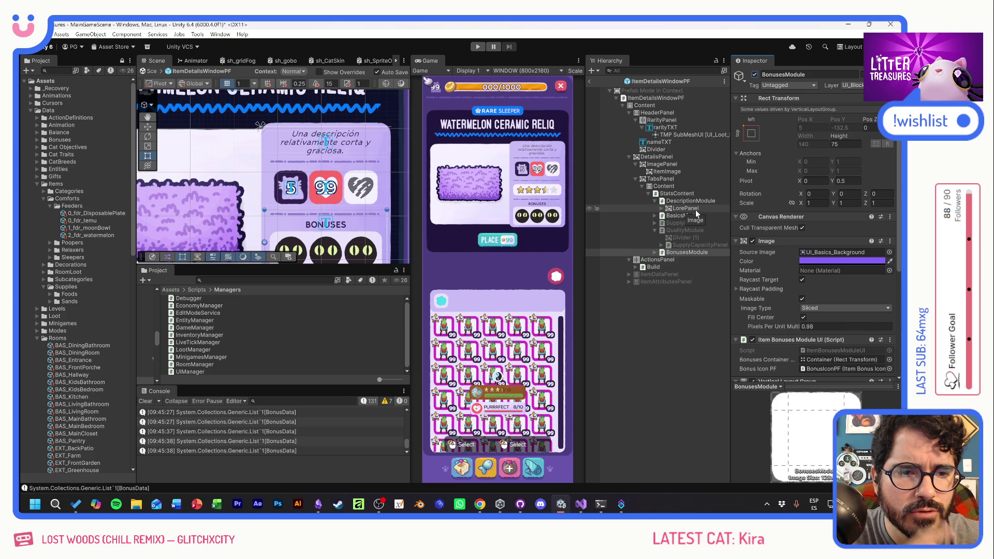
{"action": "left_click", "coordinate": [662, 208]}
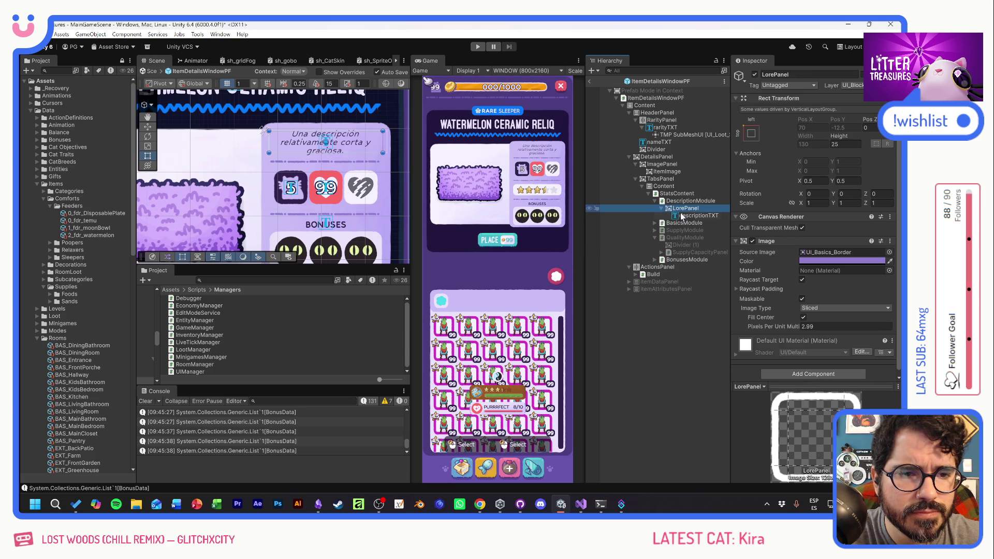
Set descriptionTXT's Line spacing to -25
{"action": "left_click", "coordinate": [693, 215]}
{"action": "left_click", "coordinate": [819, 265]}
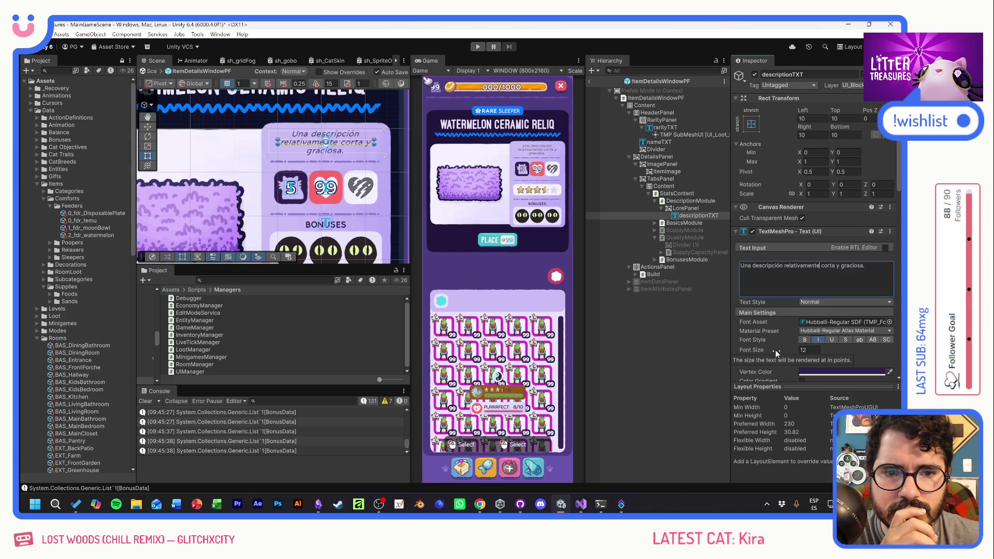
{"action": "scroll", "coordinate": [775, 349], "scroll_direction": "down", "scroll_amount": 3}
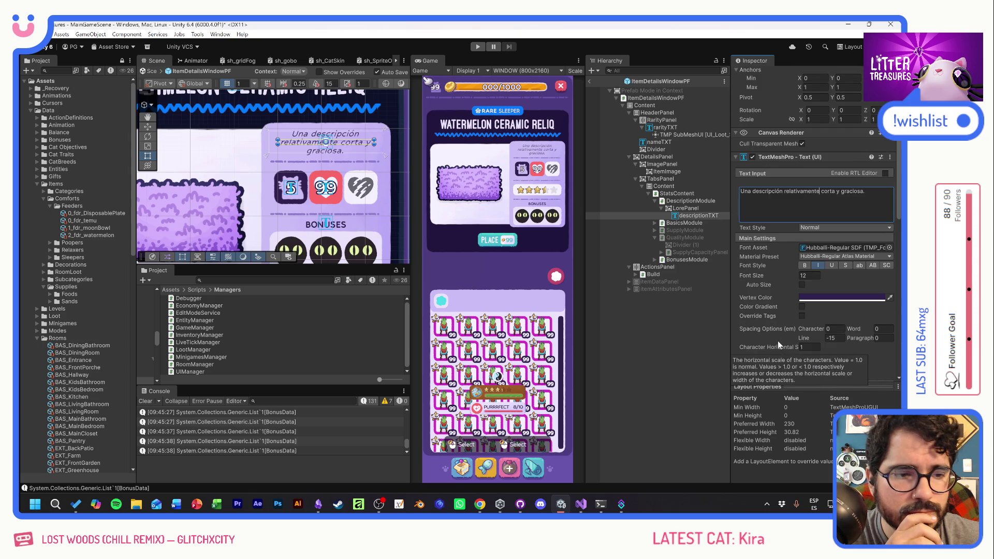
{"action": "scroll", "coordinate": [774, 331], "scroll_direction": "down", "scroll_amount": 1}
{"action": "left_click_drag", "start_coordinate": [805, 312], "coordinate": [774, 312]}
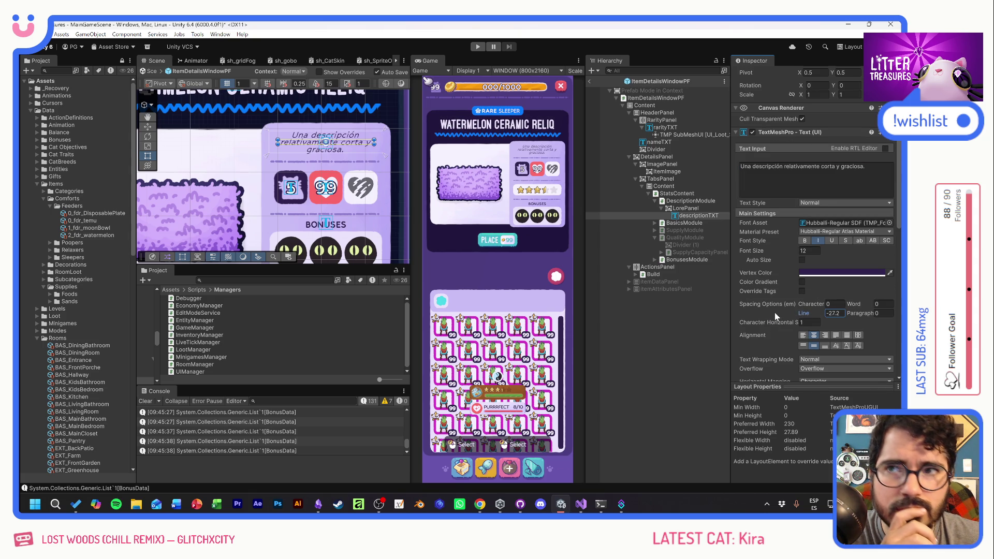
{"action": "type", "text": "-"}
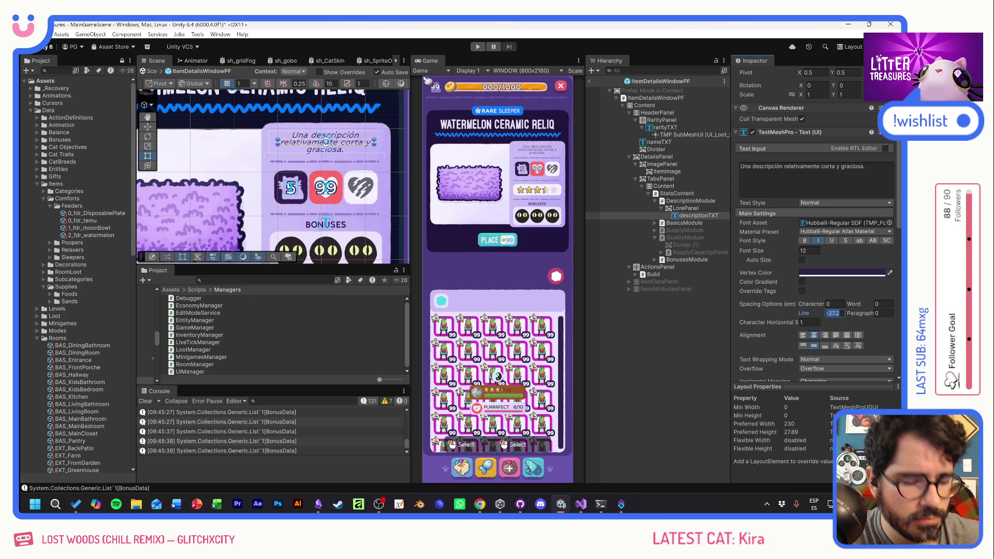
{"action": "type", "text": "25"}
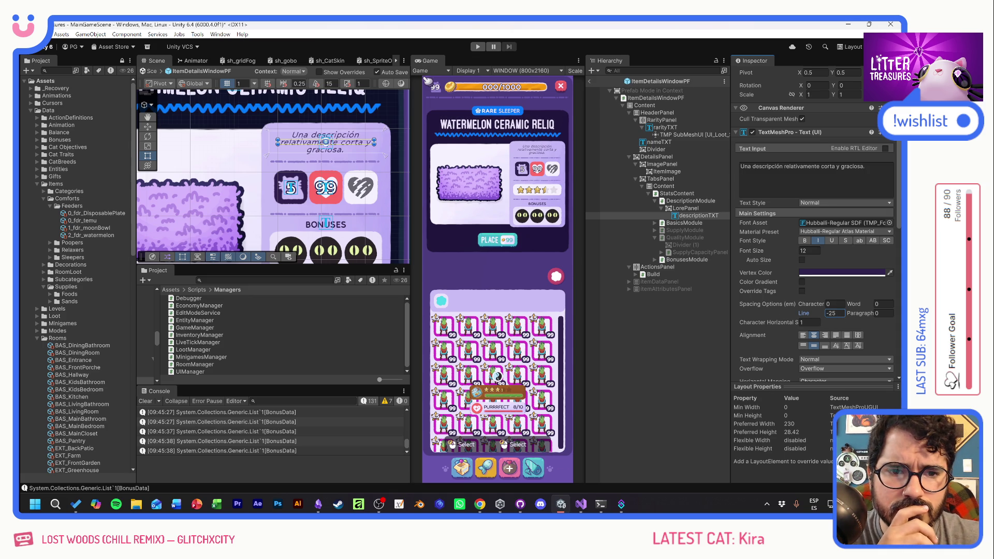
{"action": "scroll", "coordinate": [792, 223], "scroll_direction": "up", "scroll_amount": 5}
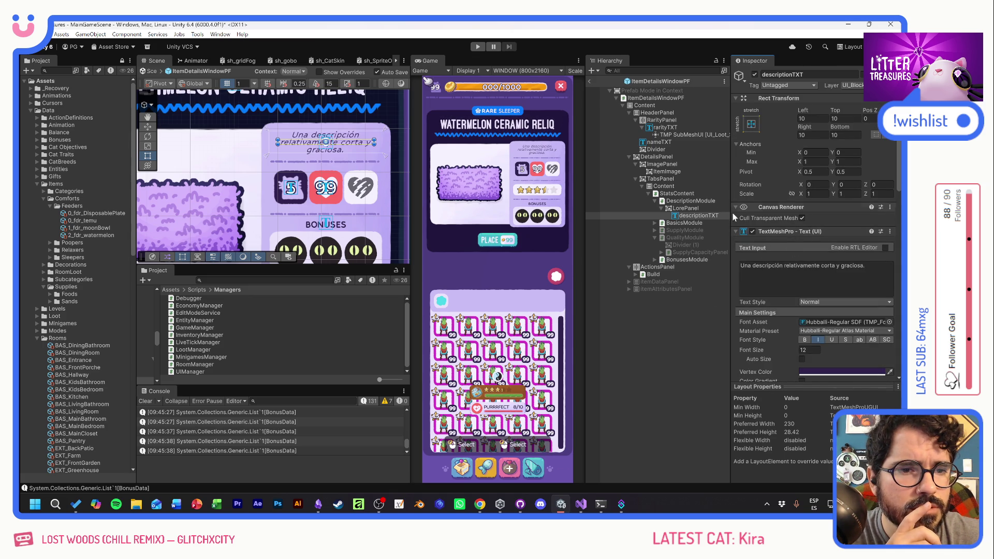
Shrink LorePanel by entering 2 and set DescriptionModule's height to 20, undoing a trial increase
{"action": "left_click", "coordinate": [685, 209]}
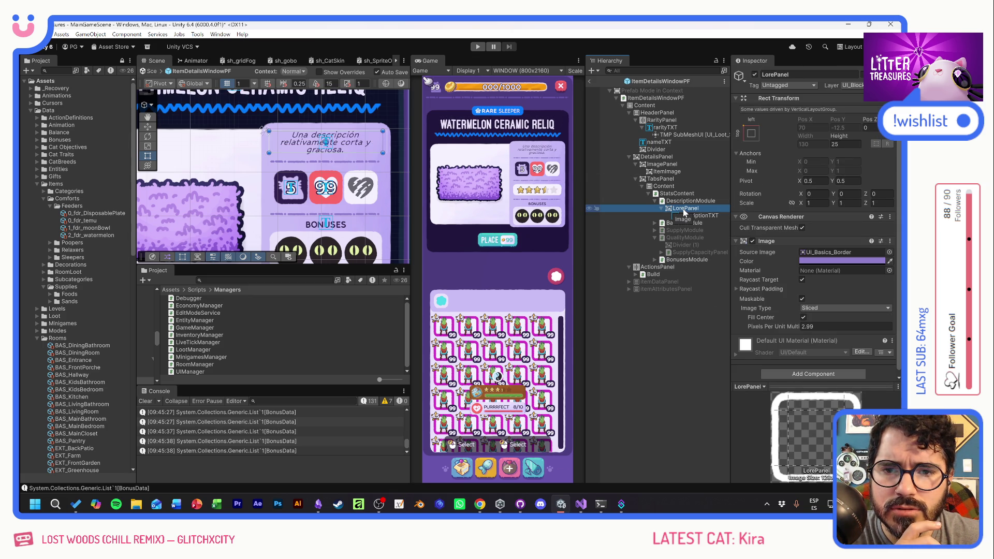
{"action": "left_click_drag", "start_coordinate": [840, 138], "coordinate": [829, 135]}
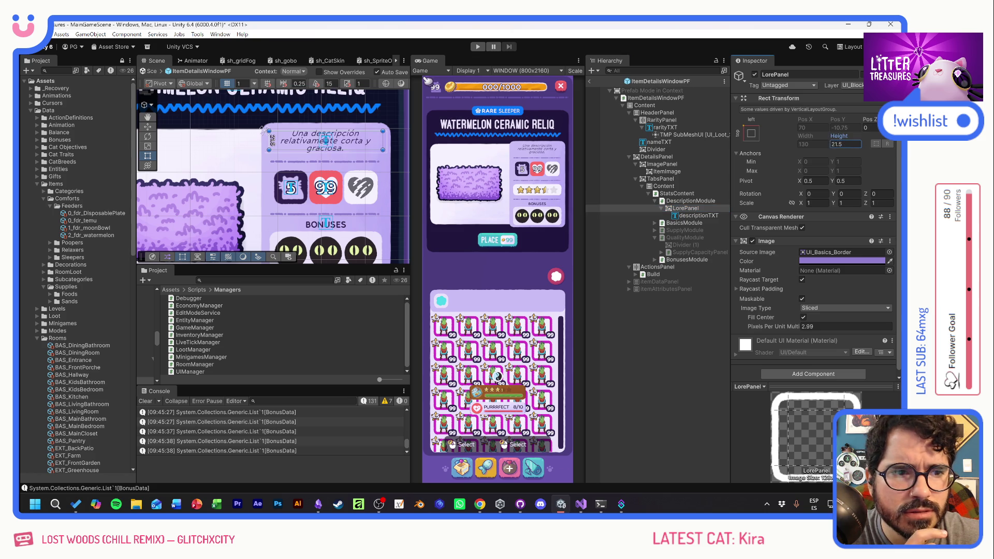
{"action": "type", "text": "20"}
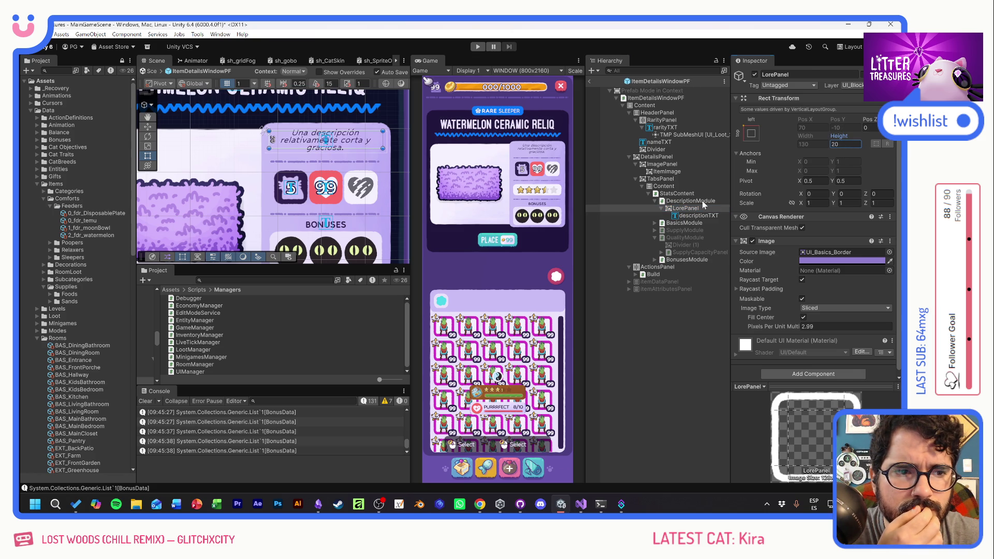
{"action": "left_click", "coordinate": [702, 200]}
{"action": "left_click", "coordinate": [844, 143]}
{"action": "type", "text": "20"}
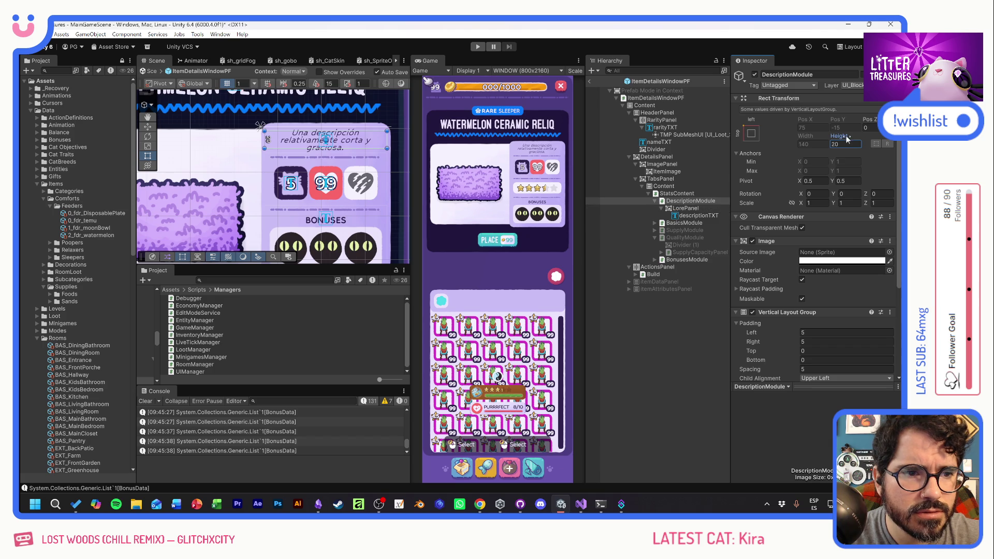
{"action": "left_click_drag", "start_coordinate": [841, 136], "coordinate": [849, 139]}
{"action": "key", "text": "ctrl+z"}
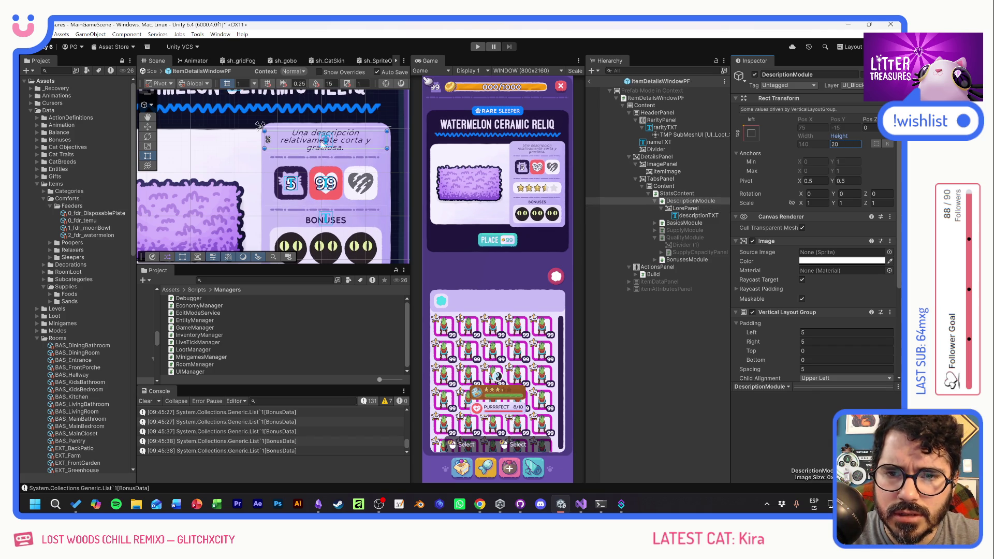
Give DescriptionModule's Vertical Layout Group top padding 2 and set its height to 22
{"action": "left_click", "coordinate": [685, 208]}
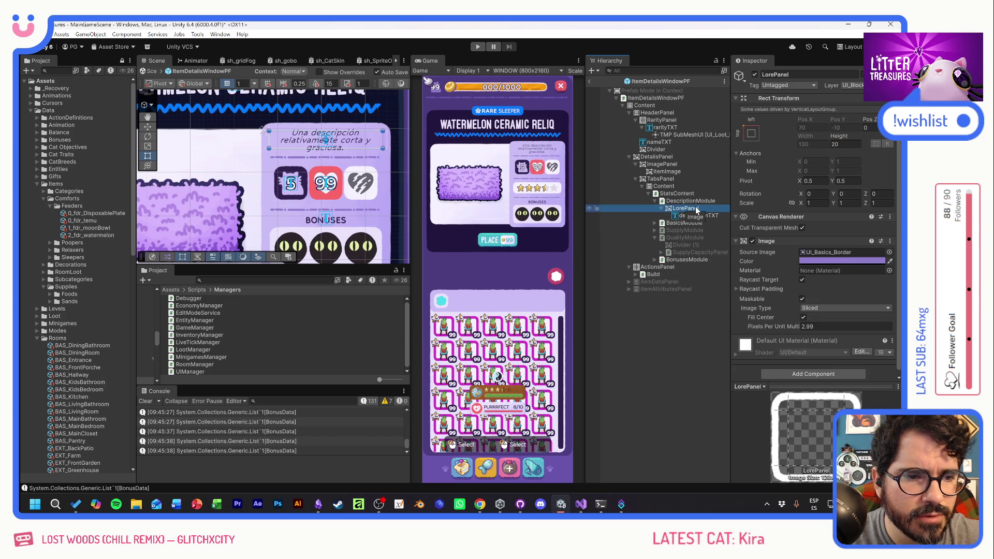
{"action": "left_click", "coordinate": [699, 216]}
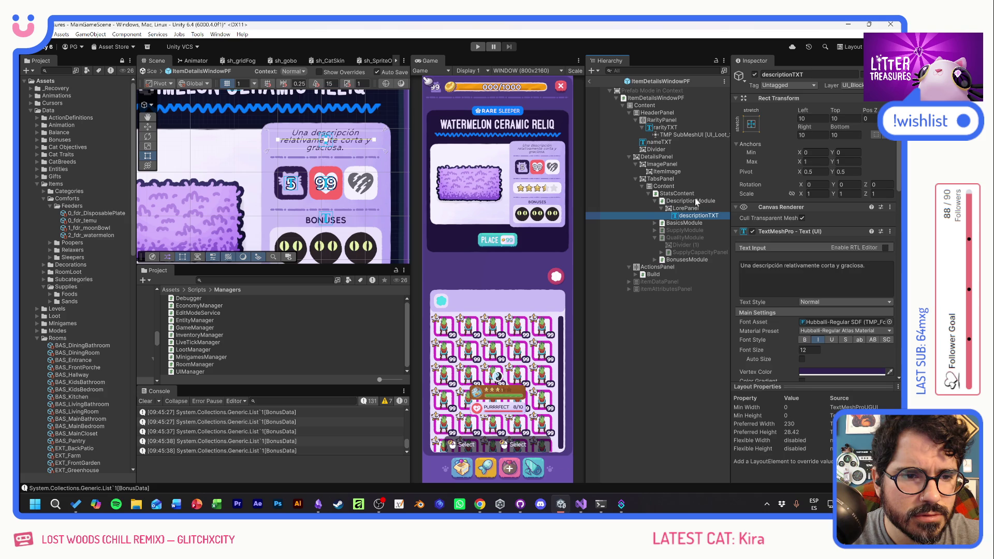
{"action": "left_click", "coordinate": [696, 202]}
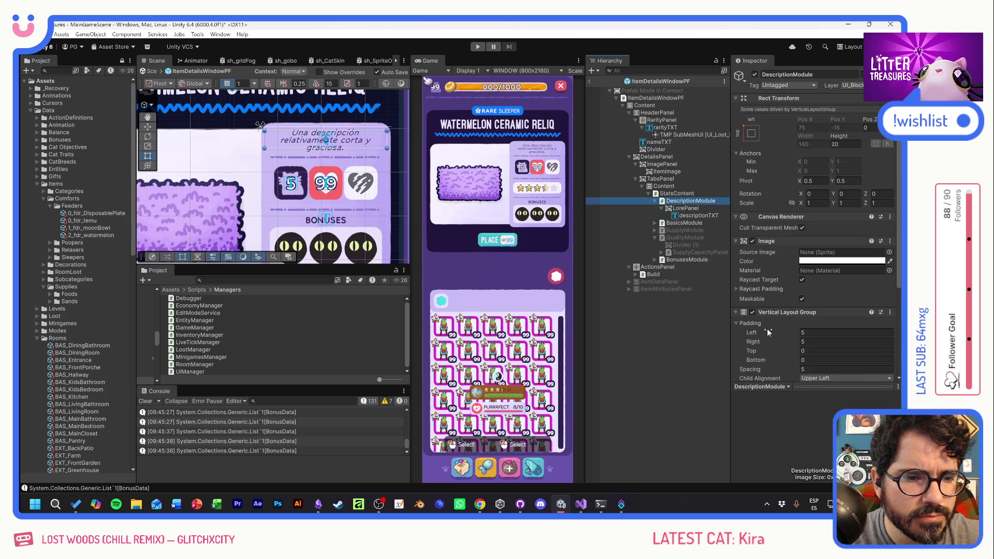
{"action": "left_click_drag", "start_coordinate": [781, 353], "coordinate": [786, 353]}
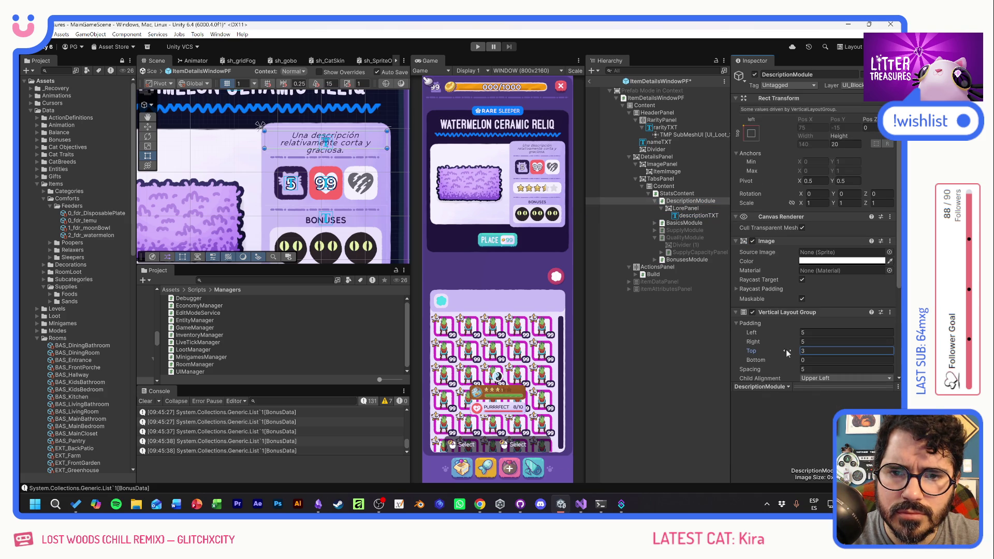
{"action": "key", "text": "BackSpace"}
{"action": "type", "text": "0"}
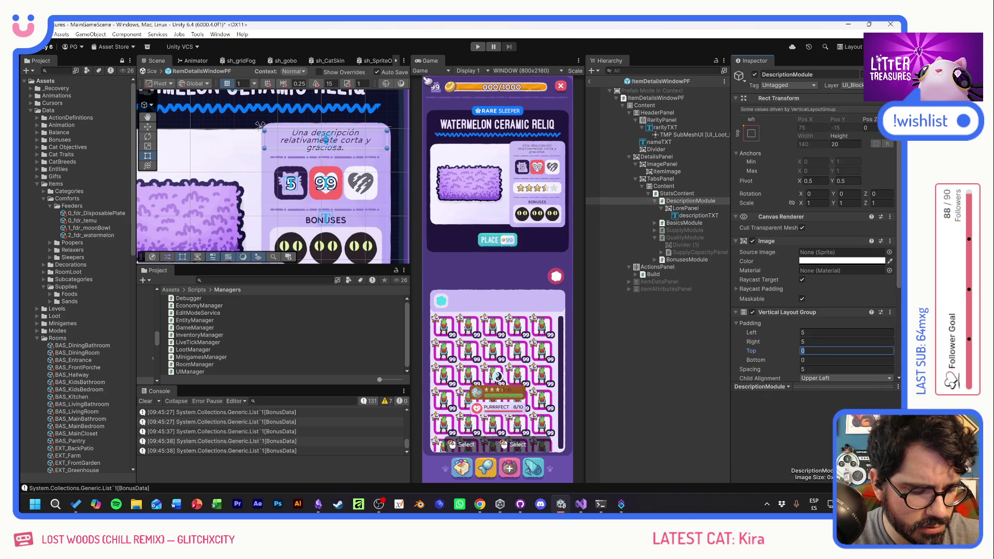
{"action": "type", "text": "5"}
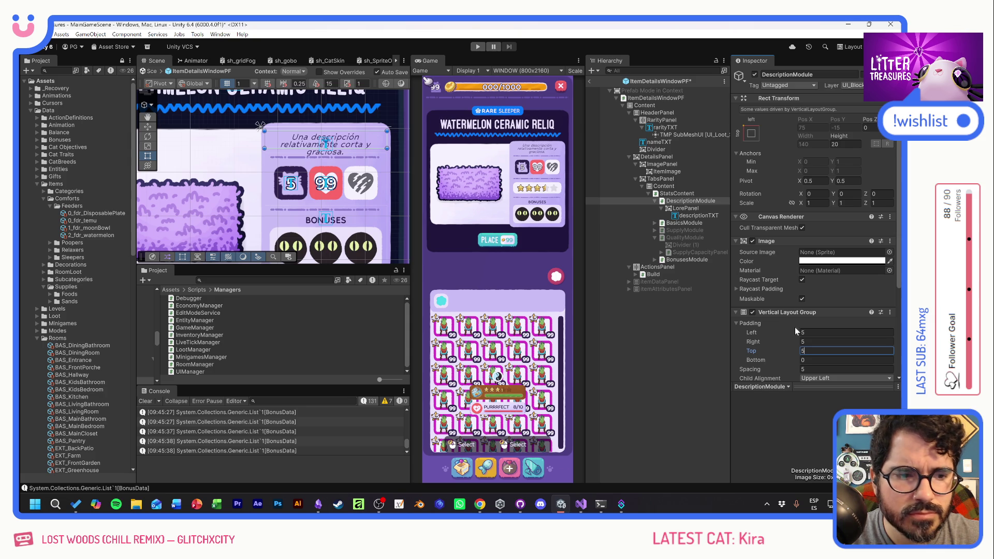
{"action": "left_click", "coordinate": [774, 352]}
{"action": "type", "text": "2"}
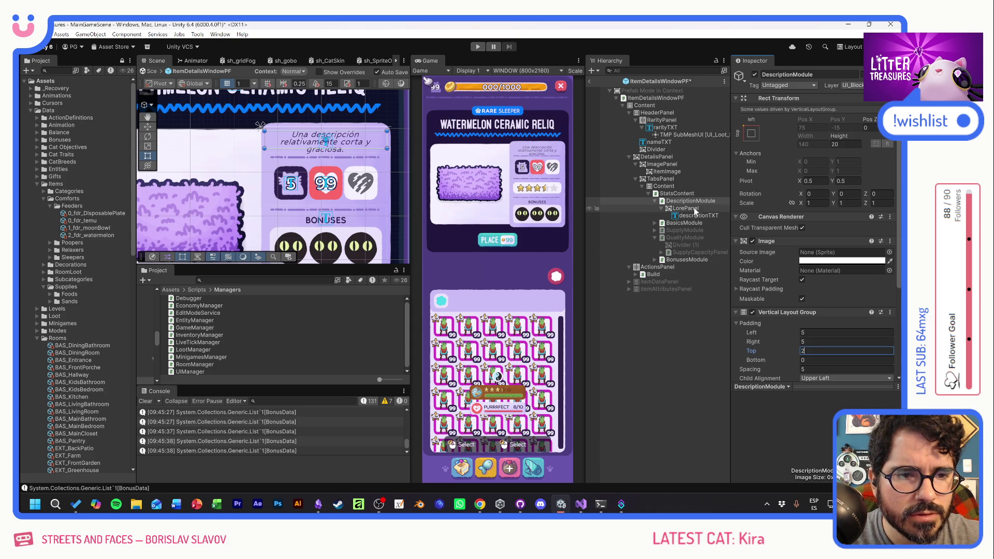
{"action": "left_click", "coordinate": [844, 144]}
{"action": "type", "text": "22"}
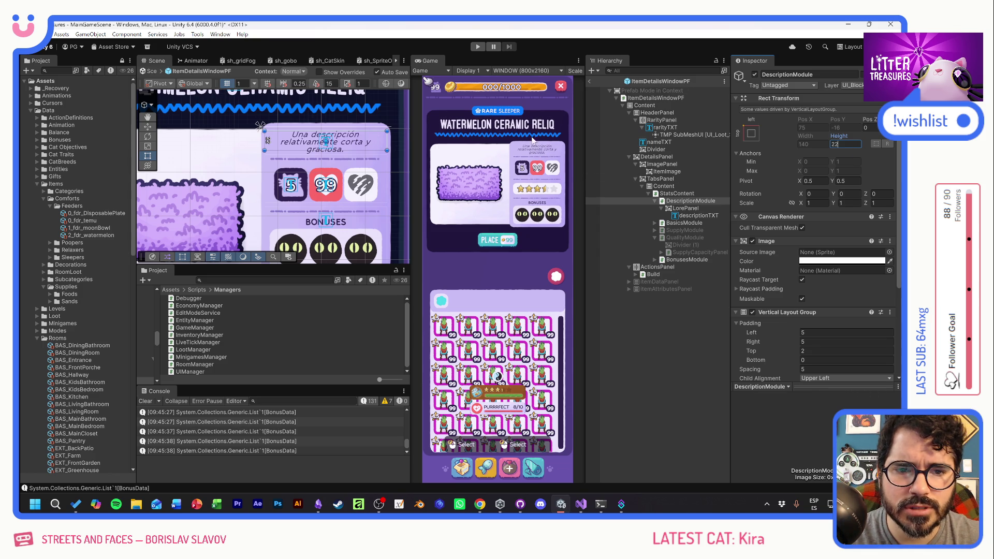
{"action": "key", "text": "alt+Tab"}
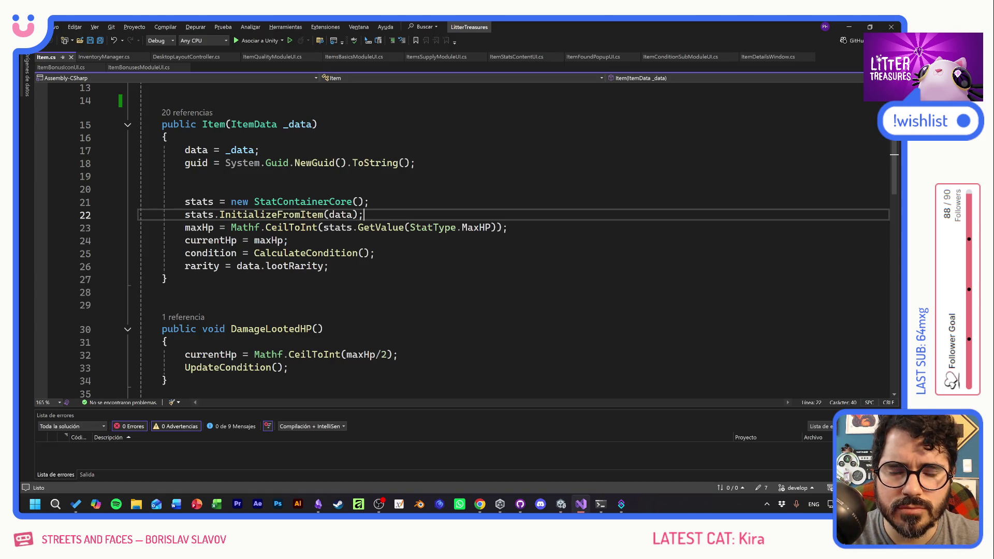
Browse the Item.cs, ItemsBasicsModuleUI.cs, ItemsSupplyModuleUI.cs and ItemDetailsWindow.cs scripts
{"action": "left_click", "coordinate": [330, 265]}
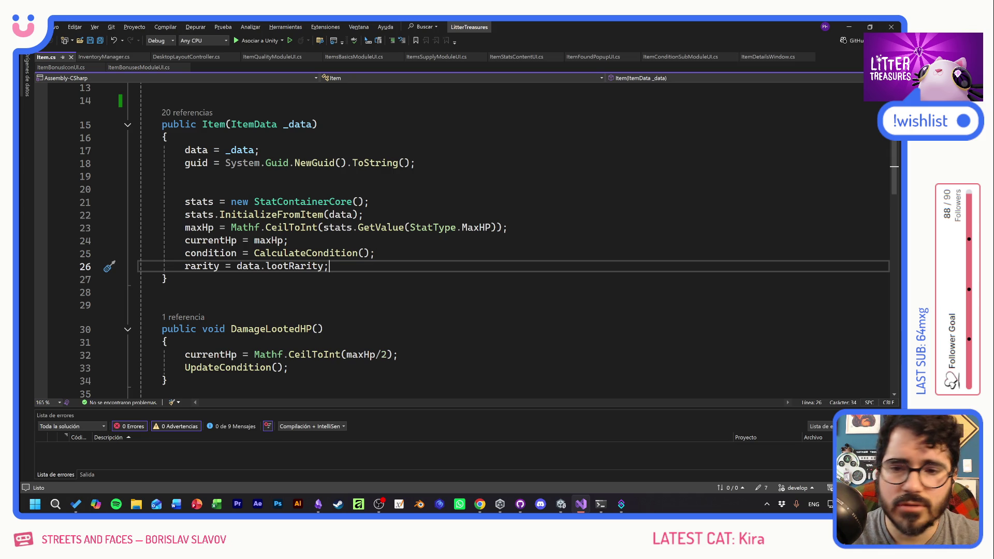
{"action": "scroll", "coordinate": [466, 238], "scroll_direction": "up", "scroll_amount": 4}
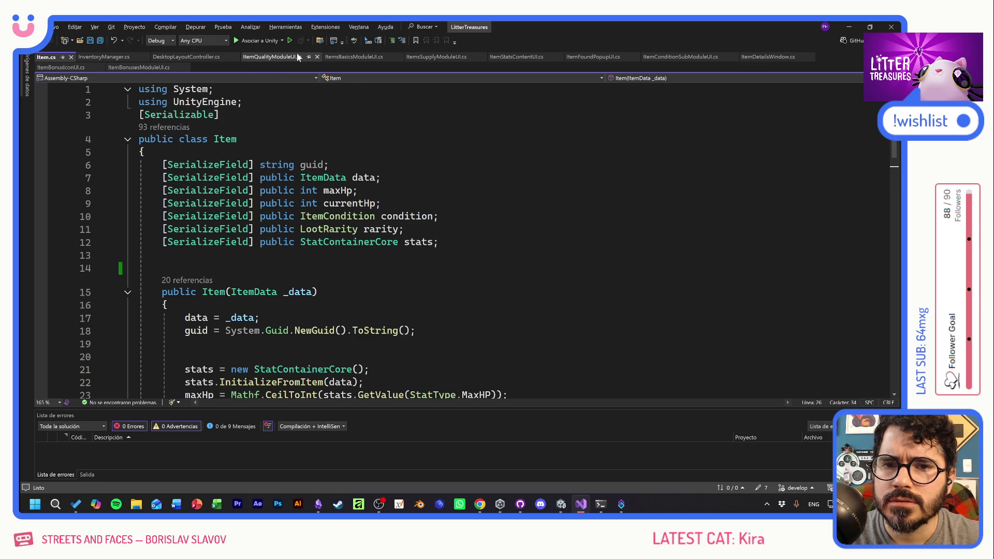
{"action": "left_click", "coordinate": [338, 57]}
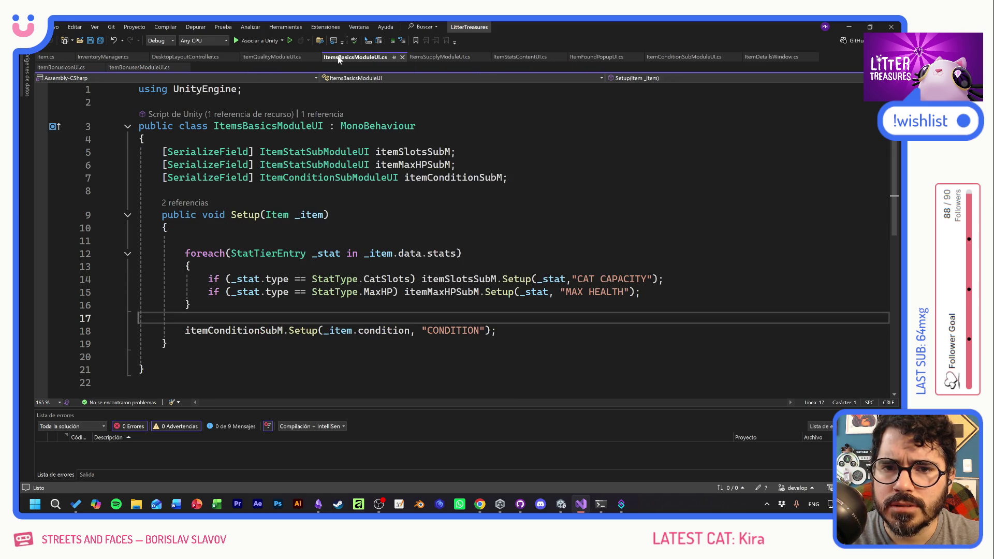
{"action": "left_click", "coordinate": [453, 58]}
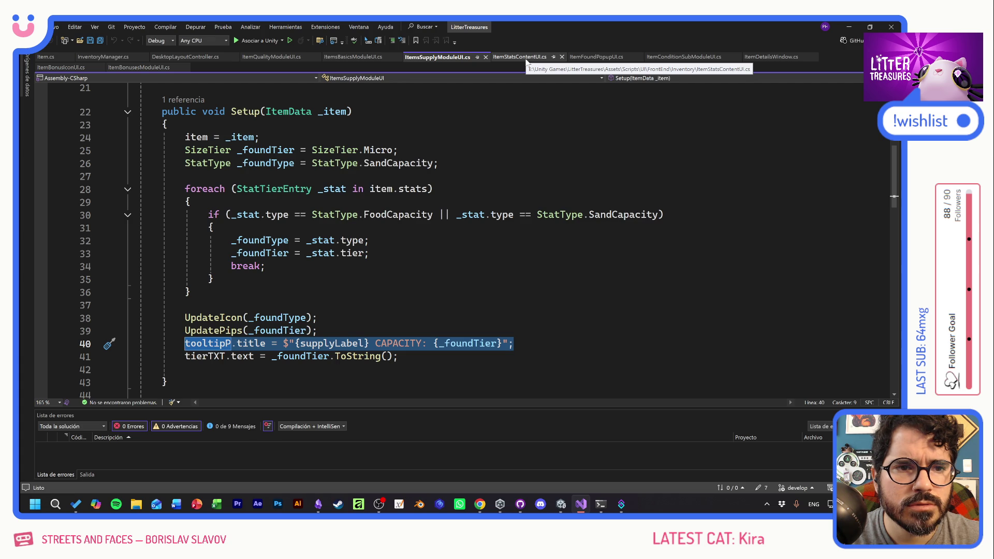
{"action": "left_click", "coordinate": [770, 58]}
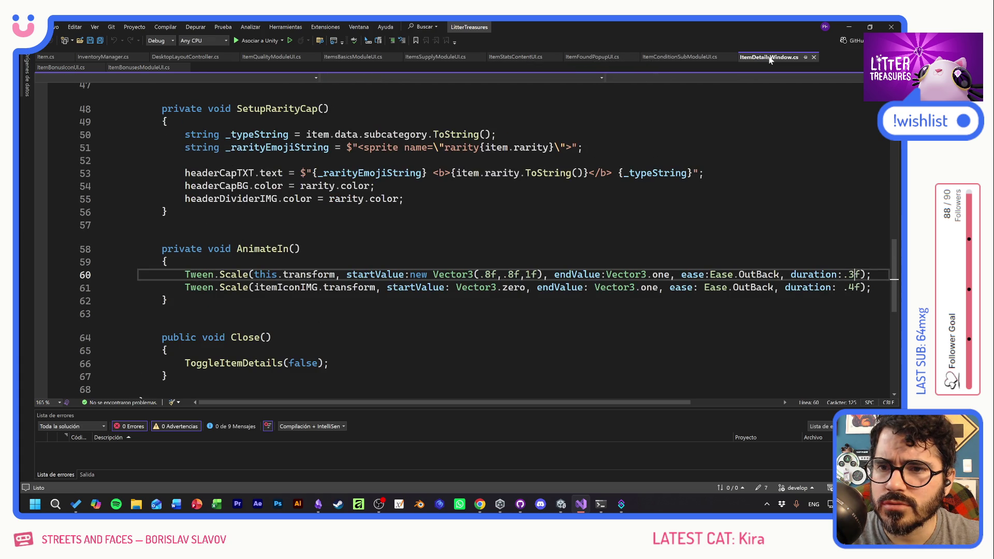
{"action": "key", "text": "Up"}
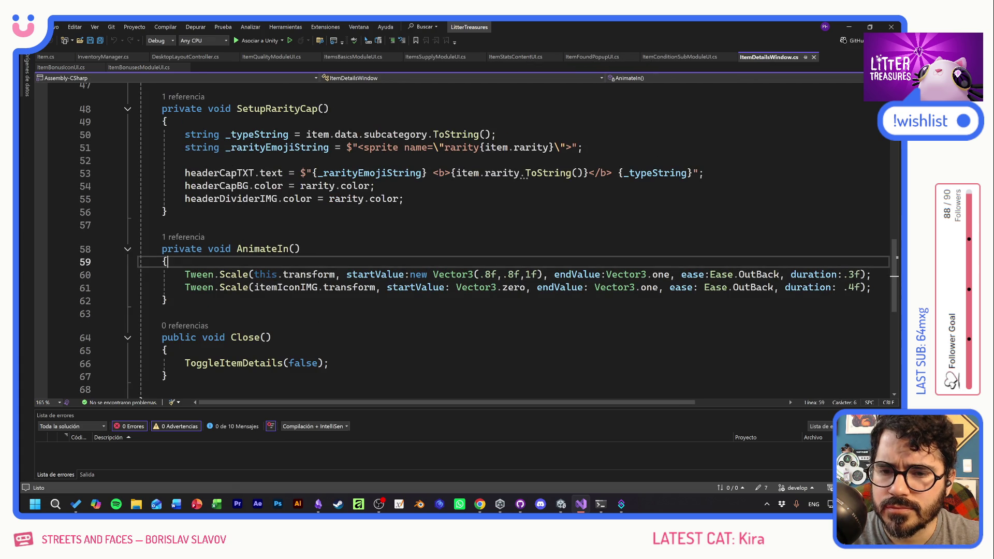
{"action": "scroll", "coordinate": [460, 238], "scroll_direction": "up", "scroll_amount": 15}
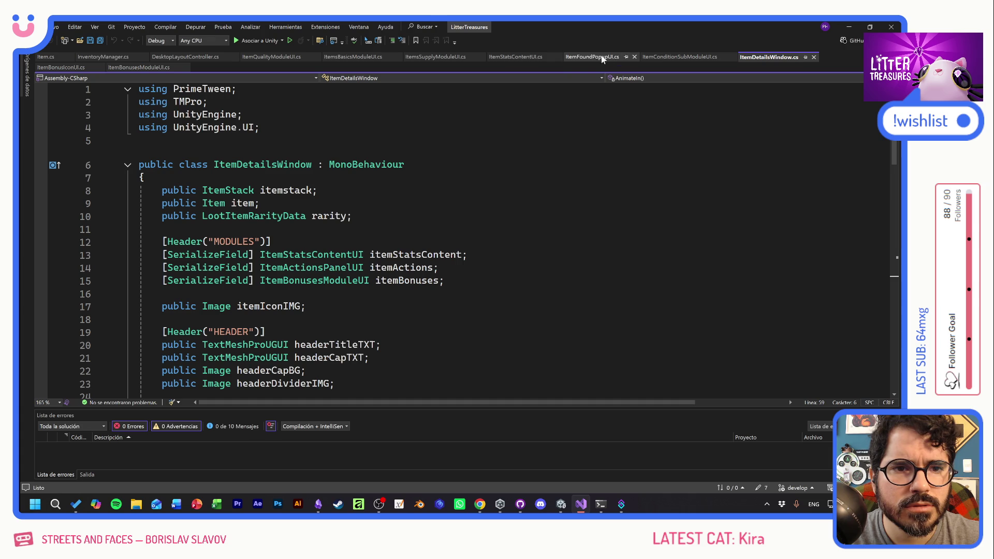
Open ItemStatsContentUI.cs at the top and place the caret at the end of the Sand case
{"action": "left_click", "coordinate": [516, 57]}
{"action": "key", "text": "Up"}
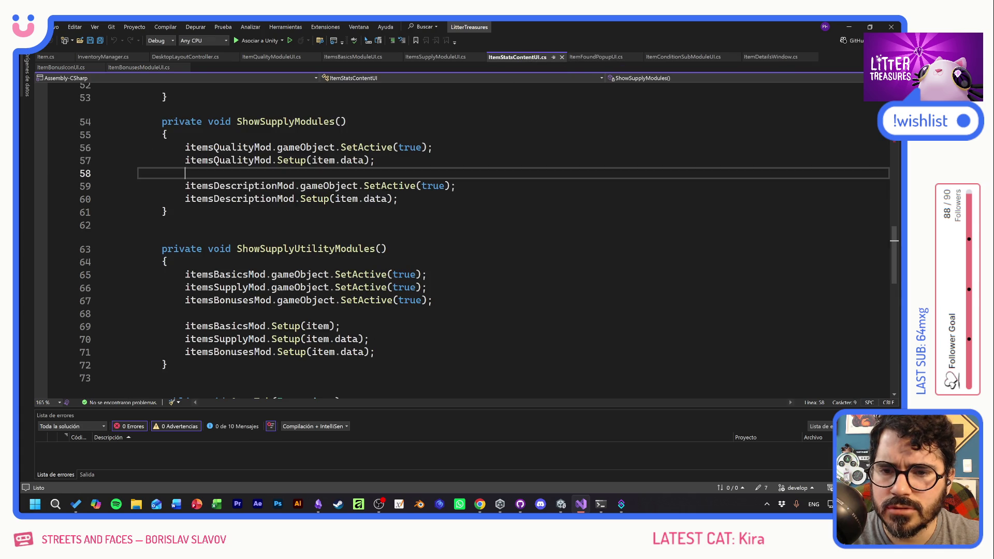
{"action": "scroll", "coordinate": [461, 238], "scroll_direction": "up", "scroll_amount": 16}
{"action": "scroll", "coordinate": [461, 238], "scroll_direction": "up", "scroll_amount": 1}
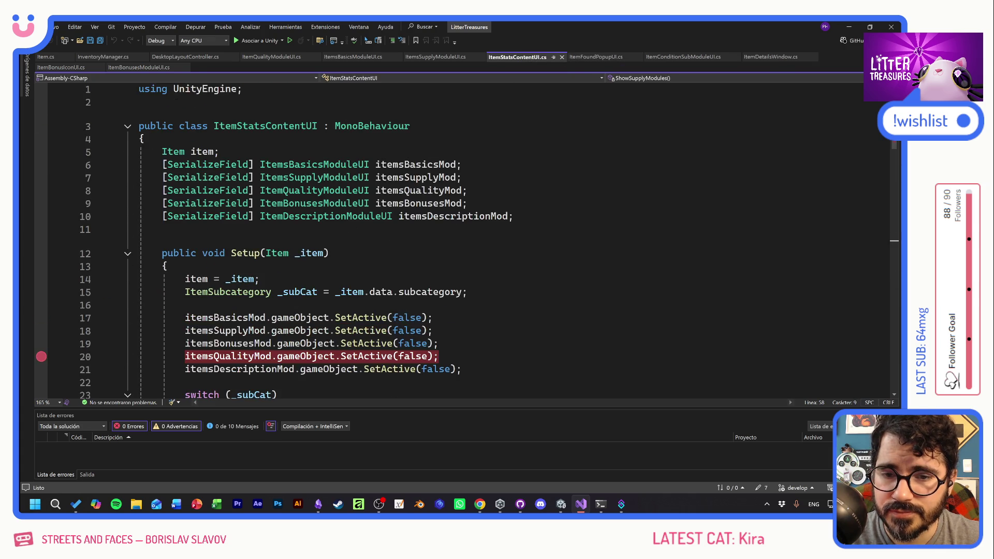
{"action": "scroll", "coordinate": [461, 238], "scroll_direction": "down", "scroll_amount": 6}
{"action": "left_click", "coordinate": [247, 176]}
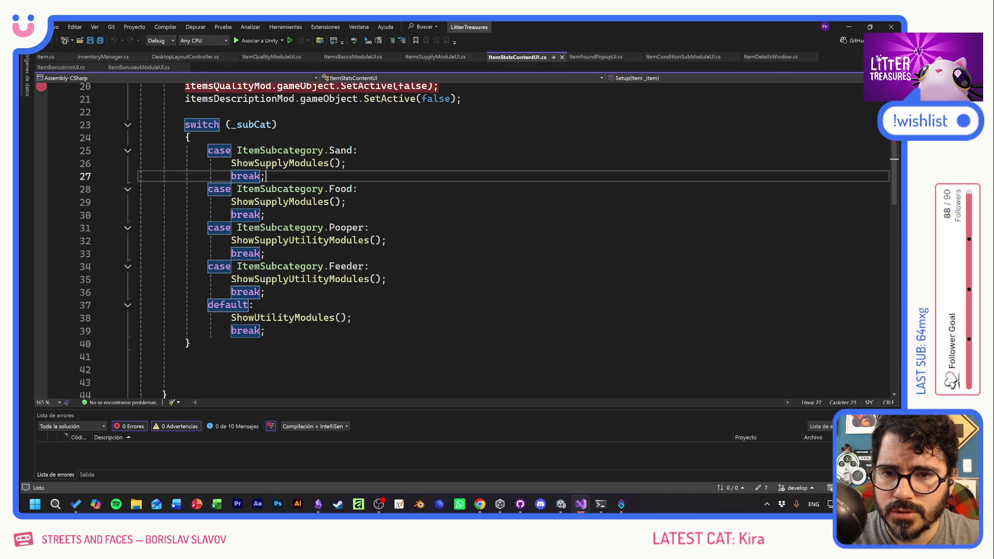
Duplicate the Sand case as an ItemSubcategory.Floor case calling ShowFloorModules() and save
{"action": "key", "text": "shift+Up"}
{"action": "key", "text": "shift+Up"}
{"action": "key", "text": "ctrl+c"}
{"action": "key", "text": "Up"}
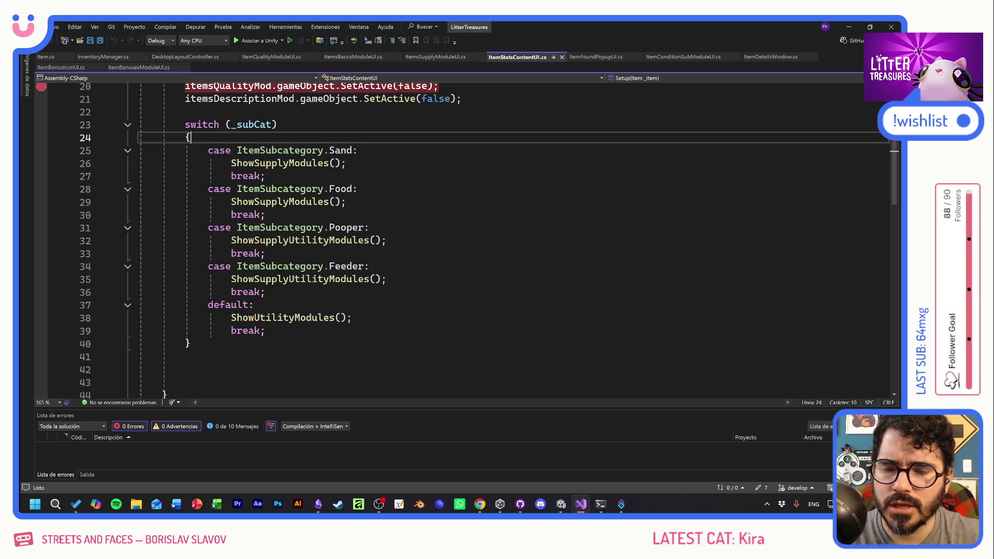
{"action": "key", "text": "Return"}
{"action": "key", "text": "ctrl+v"}
{"action": "left_click", "coordinate": [353, 150]}
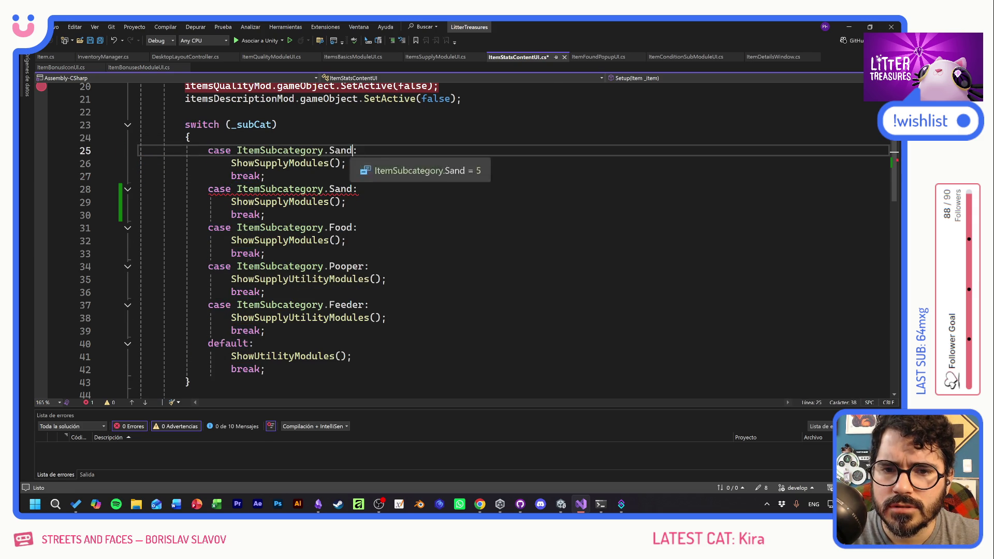
{"action": "double_click", "coordinate": [334, 150]}
{"action": "type", "text": "F"}
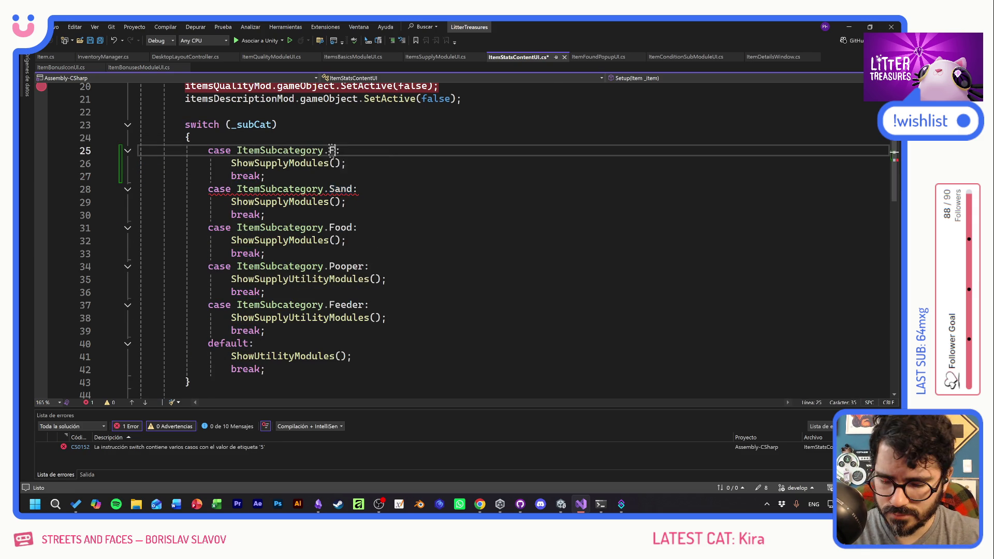
{"action": "type", "text": "loor"}
{"action": "left_click", "coordinate": [227, 124]}
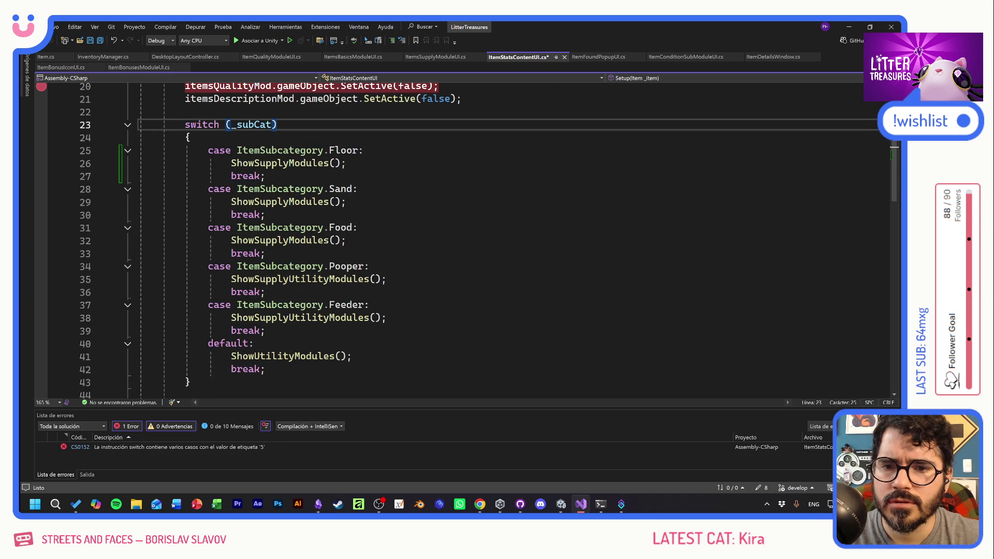
{"action": "left_click", "coordinate": [254, 163]}
{"action": "left_click_drag", "start_coordinate": [254, 163], "coordinate": [288, 163]}
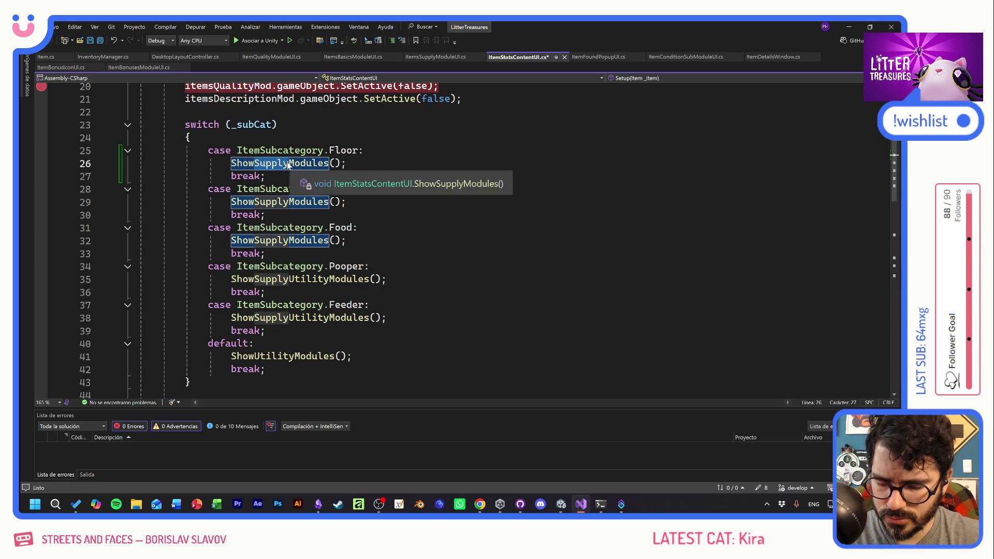
{"action": "type", "text": "Floor"}
{"action": "key", "text": "ctrl+s"}
Cut the two description-module lines out of ShowSupplyModules
{"action": "key", "text": "Down"}
{"action": "key", "text": "Down"}
{"action": "key", "text": "Down"}
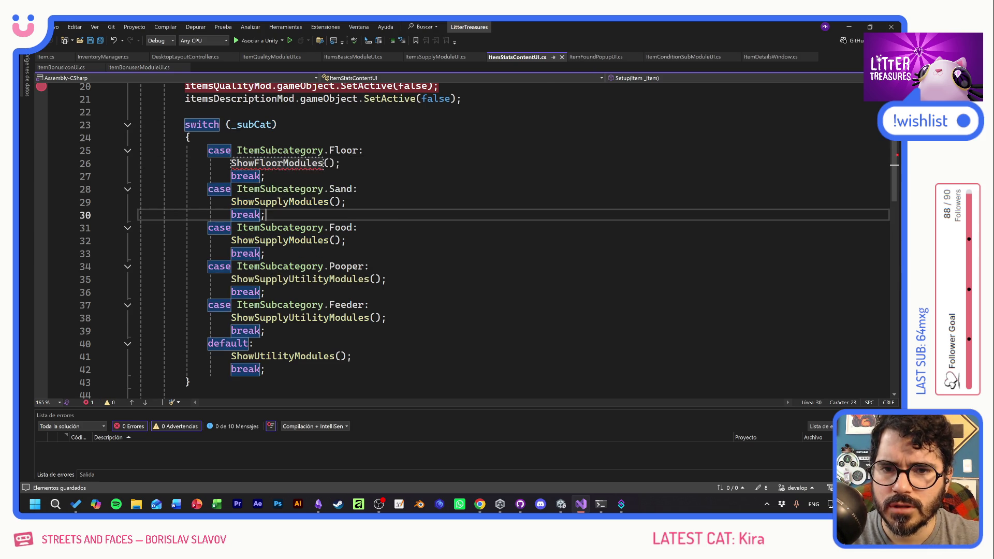
{"action": "scroll", "coordinate": [466, 238], "scroll_direction": "up", "scroll_amount": 5}
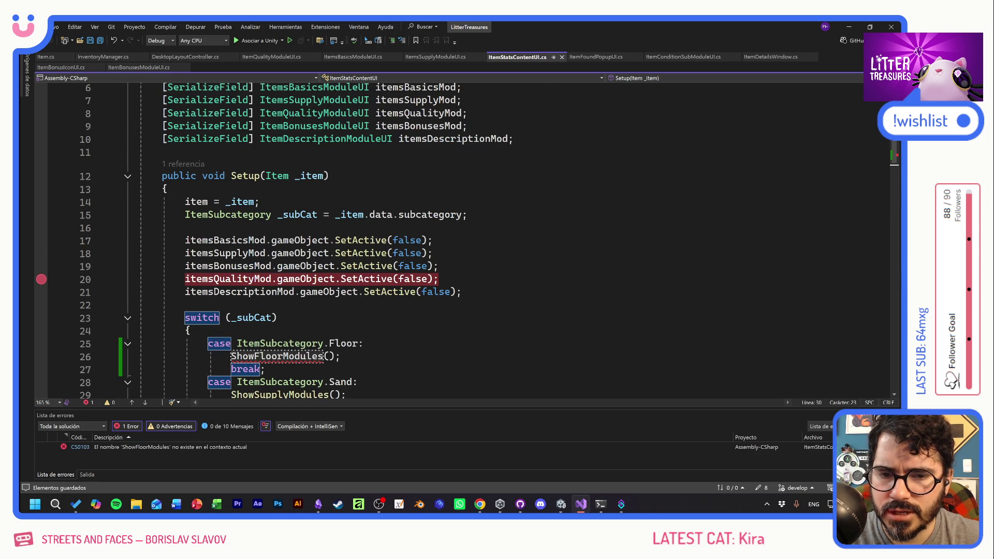
{"action": "scroll", "coordinate": [465, 238], "scroll_direction": "down", "scroll_amount": 14}
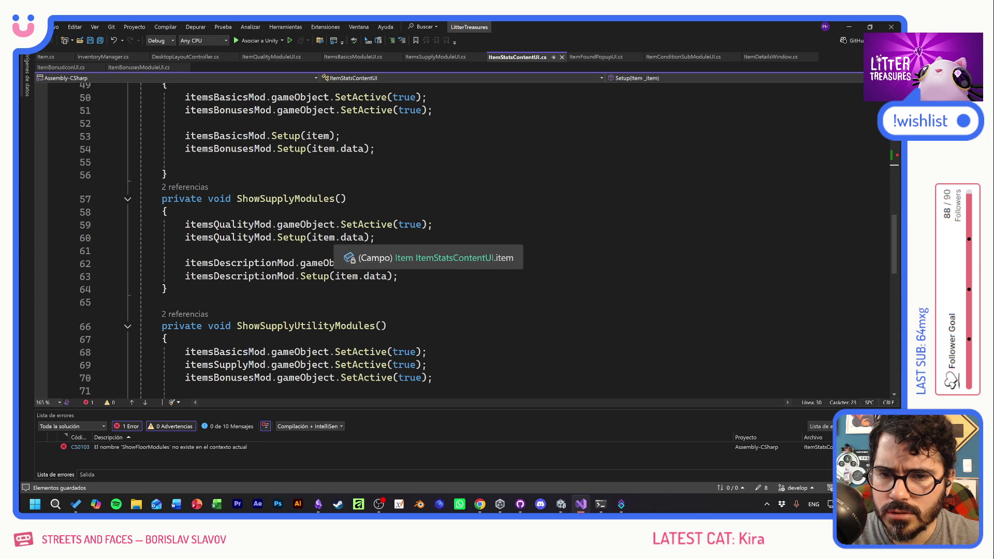
{"action": "mouse_move", "coordinate": [398, 276]}
{"action": "left_mouse_down"}
{"action": "mouse_move", "coordinate": [139, 276]}
{"action": "mouse_move", "coordinate": [139, 263]}
{"action": "left_mouse_up"}
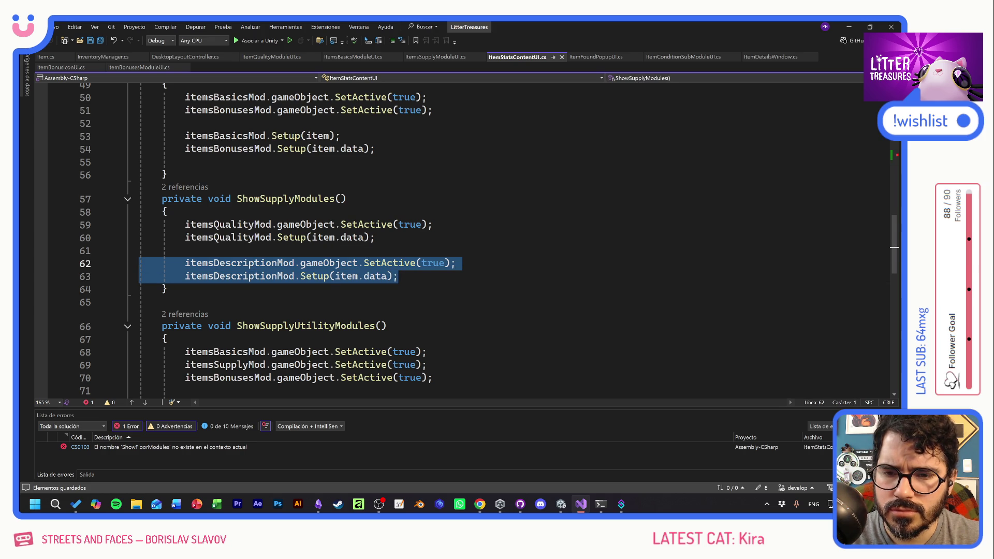
{"action": "key", "text": "ctrl+x"}
{"action": "scroll", "coordinate": [346, 279], "scroll_direction": "up", "scroll_amount": 4}
Paste the description-module lines at the start of ShowUtilityModules' body
{"action": "left_click", "coordinate": [169, 238]}
{"action": "key", "text": "Return"}
{"action": "key", "text": "ctrl+v"}
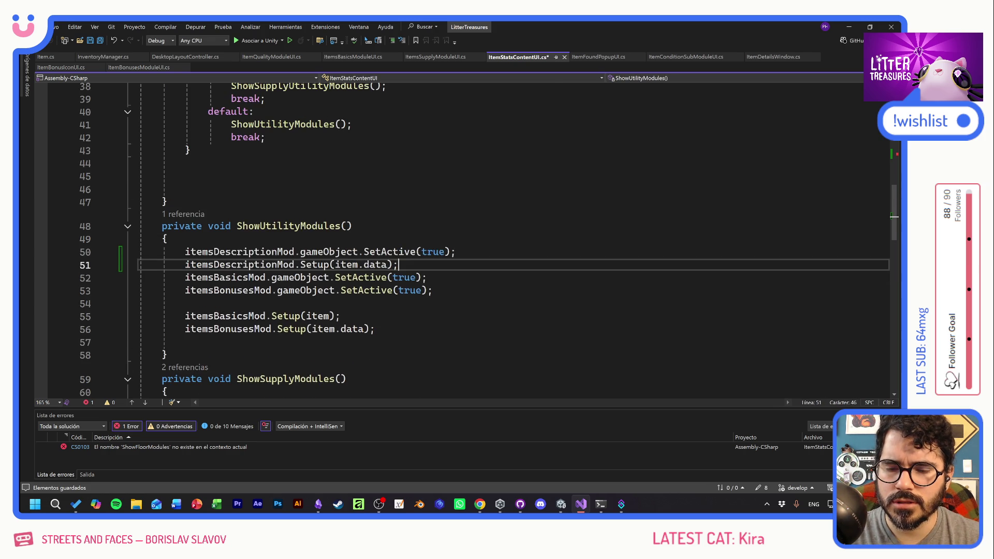
{"action": "key", "text": "Return"}
{"action": "scroll", "coordinate": [465, 238], "scroll_direction": "up", "scroll_amount": 5}
{"action": "scroll", "coordinate": [465, 238], "scroll_direction": "down", "scroll_amount": 13}
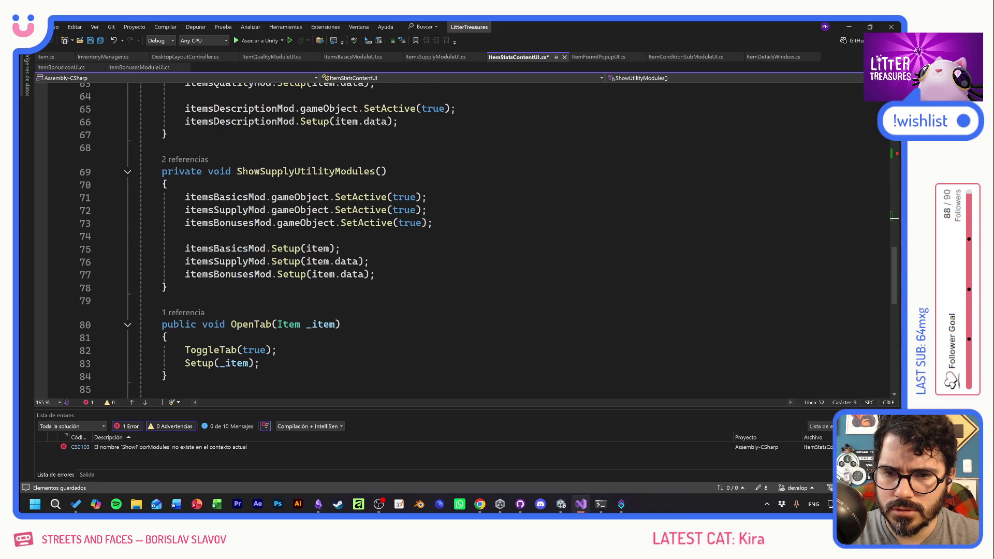
Paste the description-module lines after the bonuses setup in ShowSupplyUtilityModules
{"action": "left_click", "coordinate": [376, 274]}
{"action": "key", "text": "Return"}
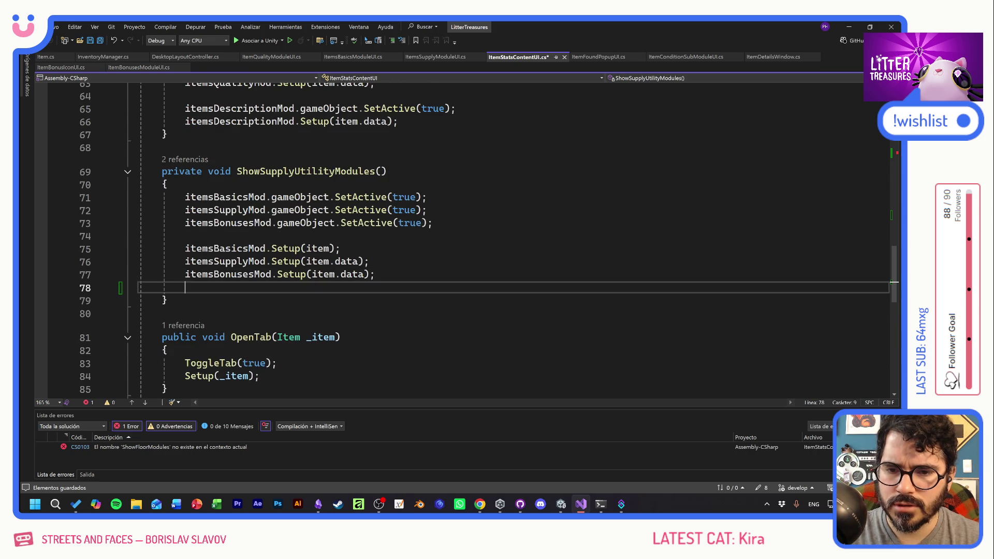
{"action": "key", "text": "Return"}
{"action": "key", "text": "ctrl+v"}
{"action": "scroll", "coordinate": [466, 238], "scroll_direction": "up", "scroll_amount": 6}
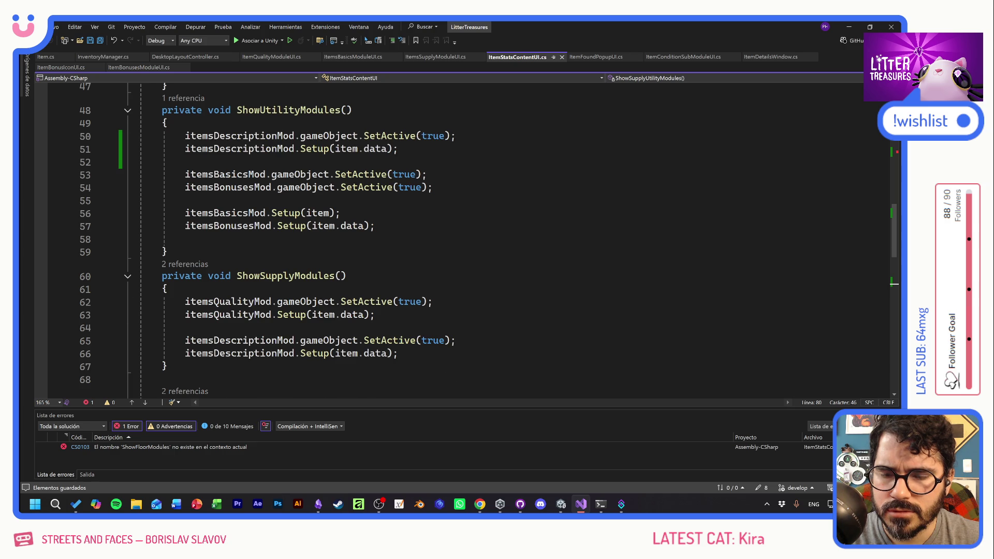
{"action": "scroll", "coordinate": [466, 238], "scroll_direction": "up", "scroll_amount": 6}
{"action": "scroll", "coordinate": [466, 238], "scroll_direction": "down", "scroll_amount": 14}
{"action": "scroll", "coordinate": [466, 238], "scroll_direction": "up", "scroll_amount": 4}
Duplicate ShowSupplyModules below itself and rename the copy ShowFloorModules
{"action": "left_click_drag", "start_coordinate": [207, 211], "coordinate": [101, 119]}
{"action": "key", "text": "ctrl+c"}
{"action": "key", "text": "Right"}
{"action": "key", "text": "Return"}
{"action": "key", "text": "Return"}
{"action": "key", "text": "ctrl+v"}
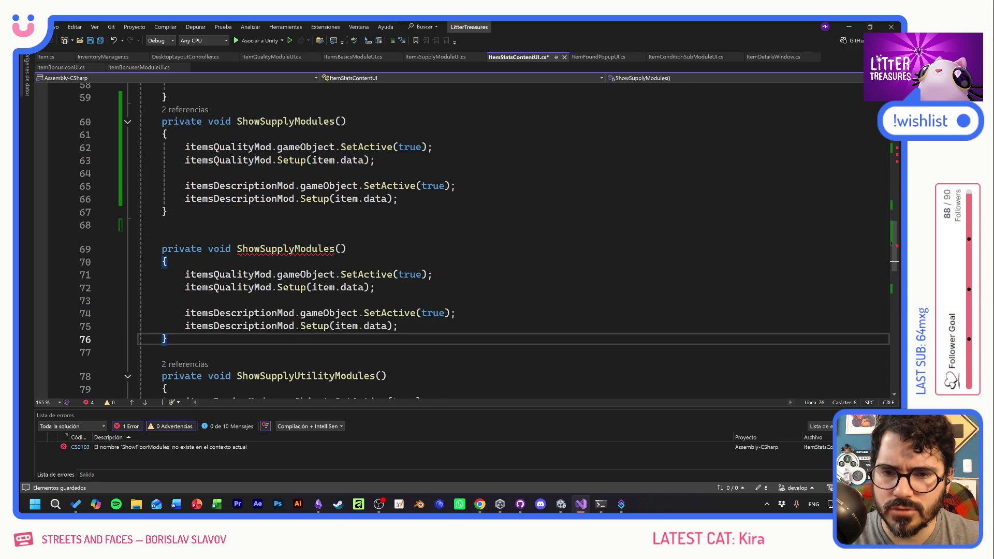
{"action": "left_click_drag", "start_coordinate": [260, 249], "coordinate": [297, 249]}
{"action": "type", "text": "Floor"}
Delete the quality-module lines from ShowFloorModules so only the description remains, and save
{"action": "key", "text": "Down"}
{"action": "key", "text": "Down"}
{"action": "key", "text": "Down"}
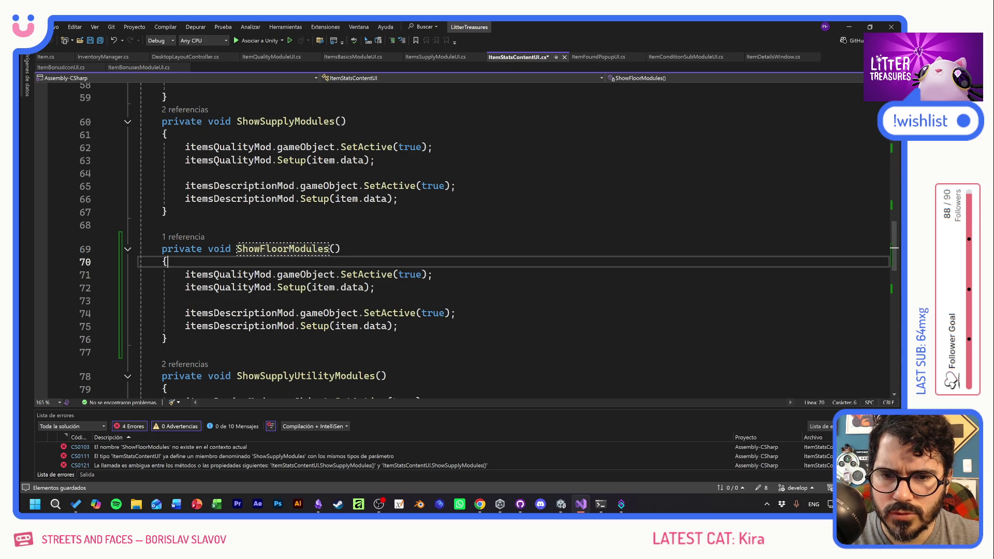
{"action": "key", "text": "shift+Up"}
{"action": "key", "text": "shift+Up"}
{"action": "key", "text": "BackSpace"}
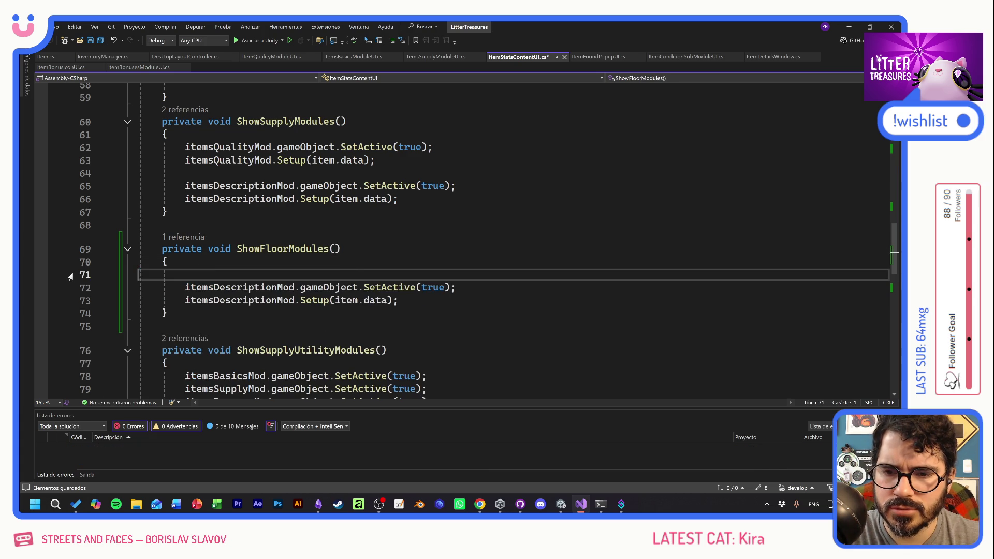
{"action": "key", "text": "shift+Delete"}
{"action": "key", "text": "Down"}
{"action": "key", "text": "End"}
{"action": "key", "text": "ctrl+s"}
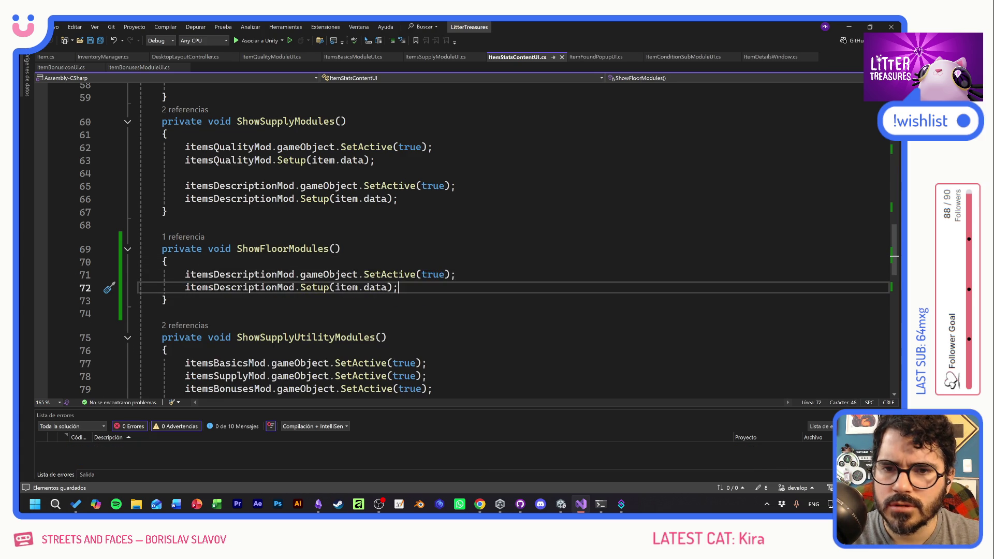
{"action": "key", "text": "alt+Tab"}
{"action": "key", "text": "alt+shift"}
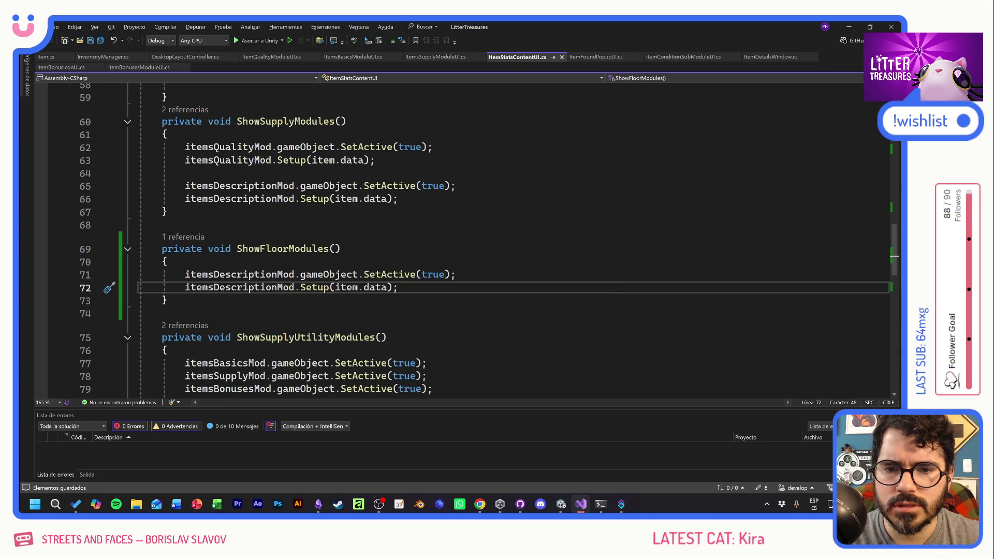
{"action": "key", "text": "alt+Tab"}
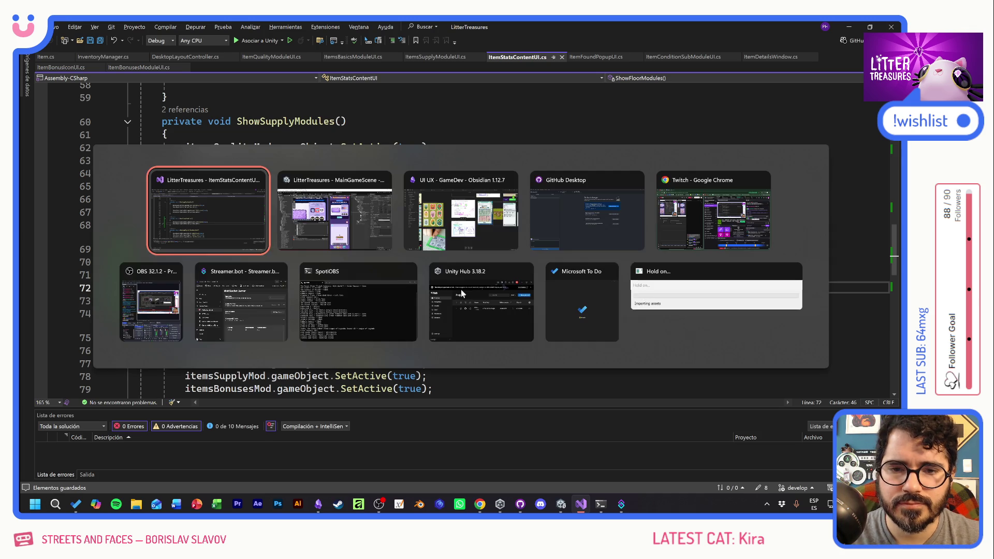
Start Play mode, open the inventory and inspect Scratch Pole and Thin Sand Box
{"action": "key", "text": "alt+Tab"}
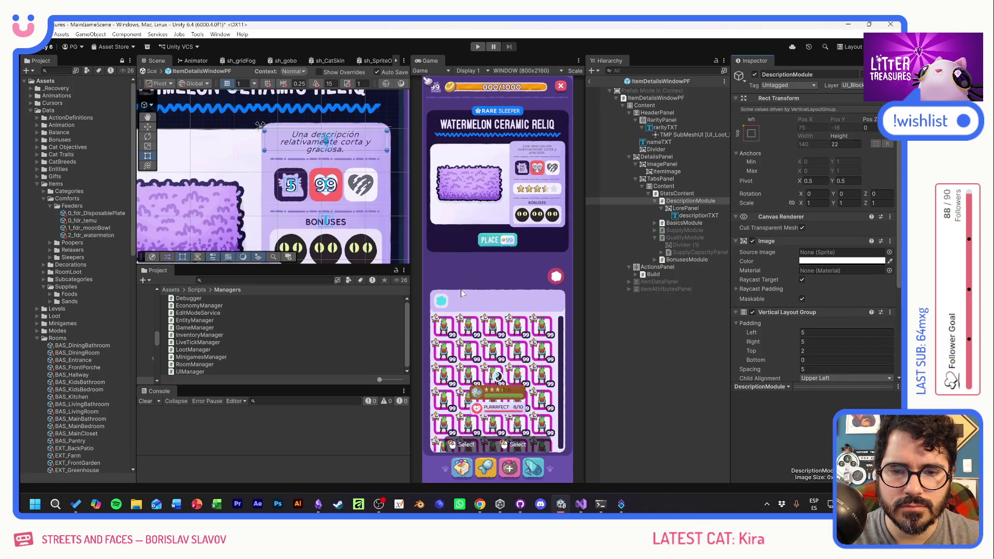
{"action": "key", "text": "ctrl+p"}
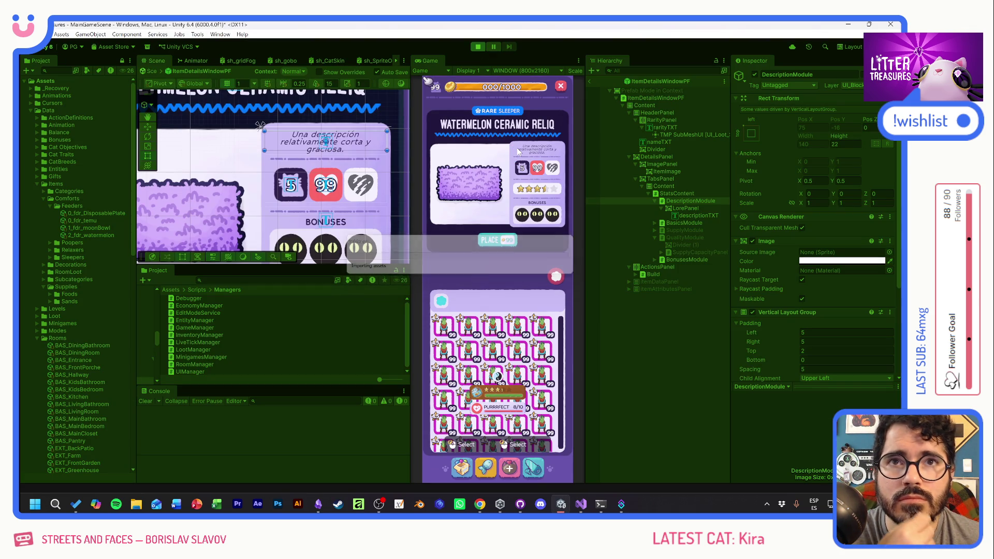
{"action": "left_click", "coordinate": [515, 240]}
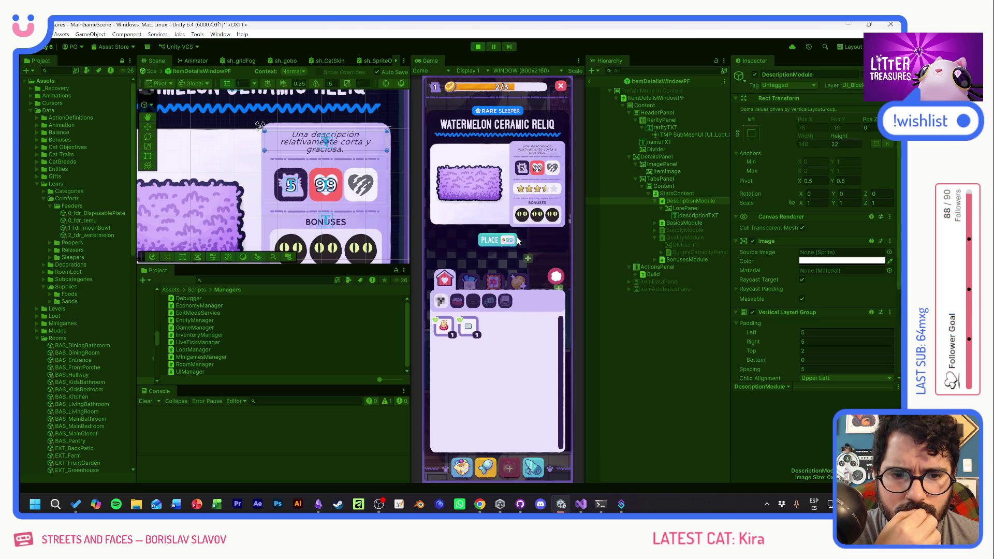
{"action": "left_click", "coordinate": [461, 466]}
{"action": "left_click", "coordinate": [444, 326]}
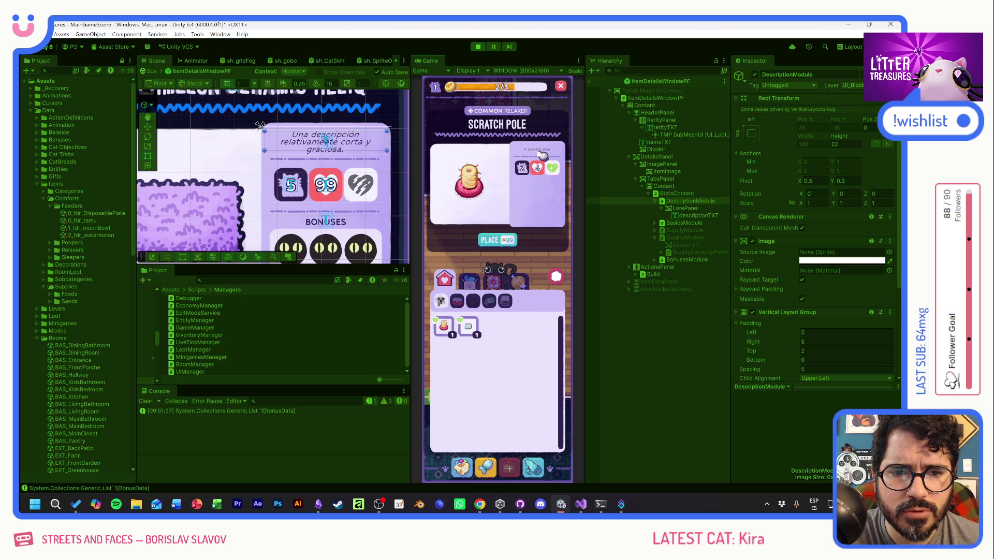
{"action": "left_click", "coordinate": [468, 327]}
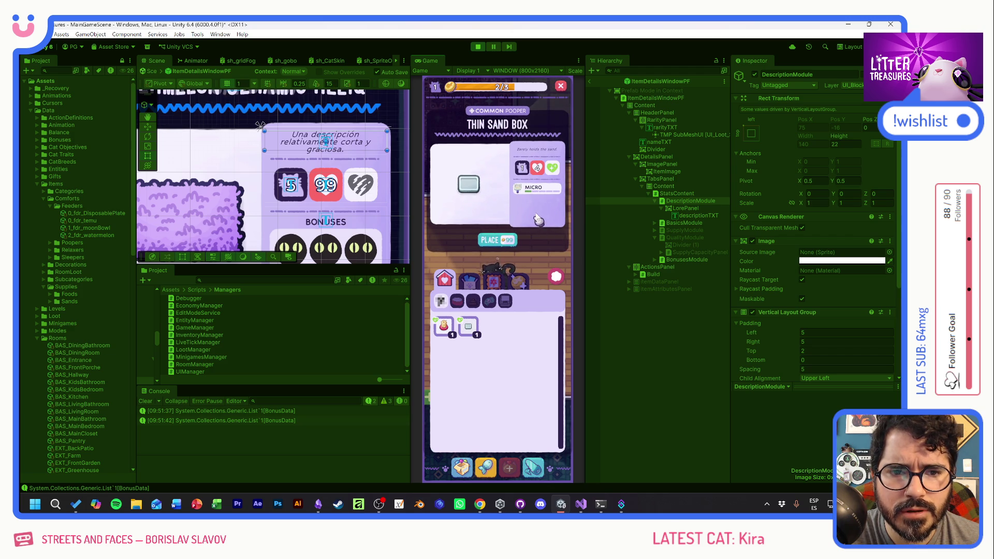
{"action": "mouse_move", "coordinate": [524, 170]}
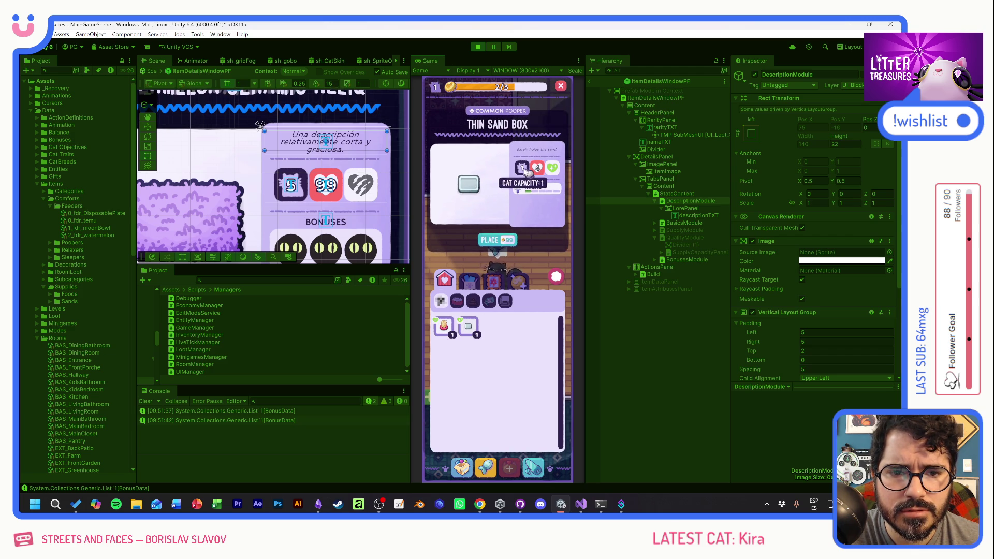
{"action": "mouse_move", "coordinate": [557, 170]}
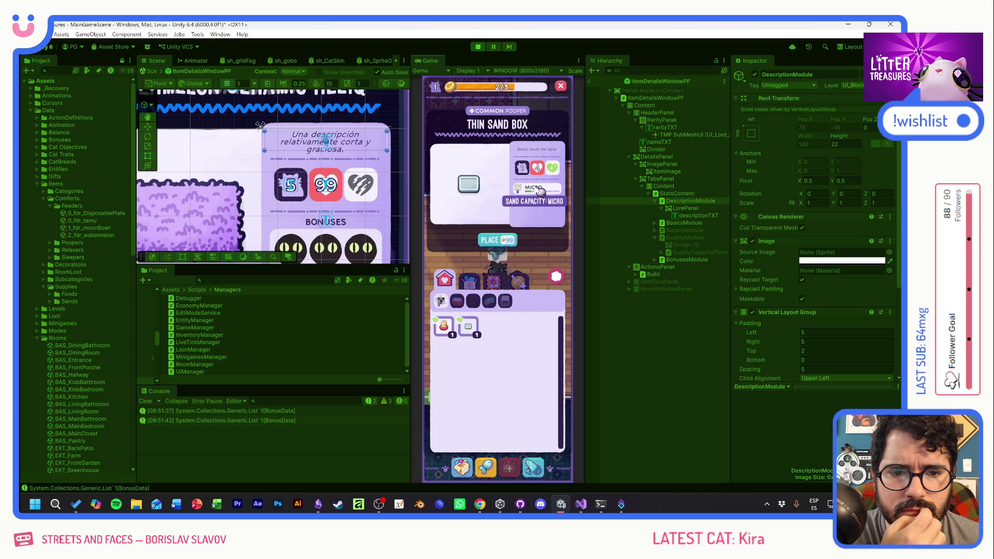
Switch the inventory to food items and check Old Bread's details
{"action": "left_click", "coordinate": [477, 284]}
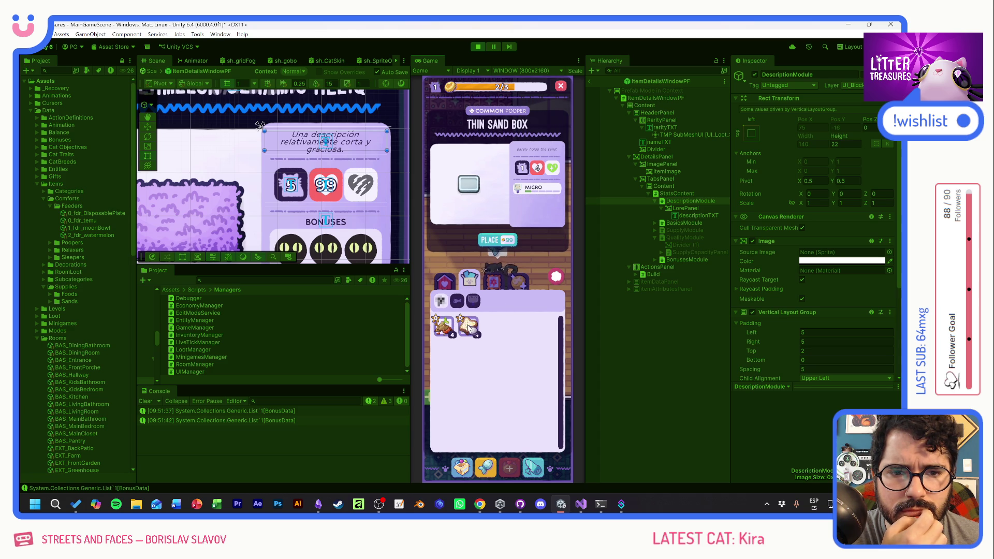
{"action": "left_click", "coordinate": [468, 326]}
{"action": "left_click", "coordinate": [443, 326]}
{"action": "left_click", "coordinate": [467, 326]}
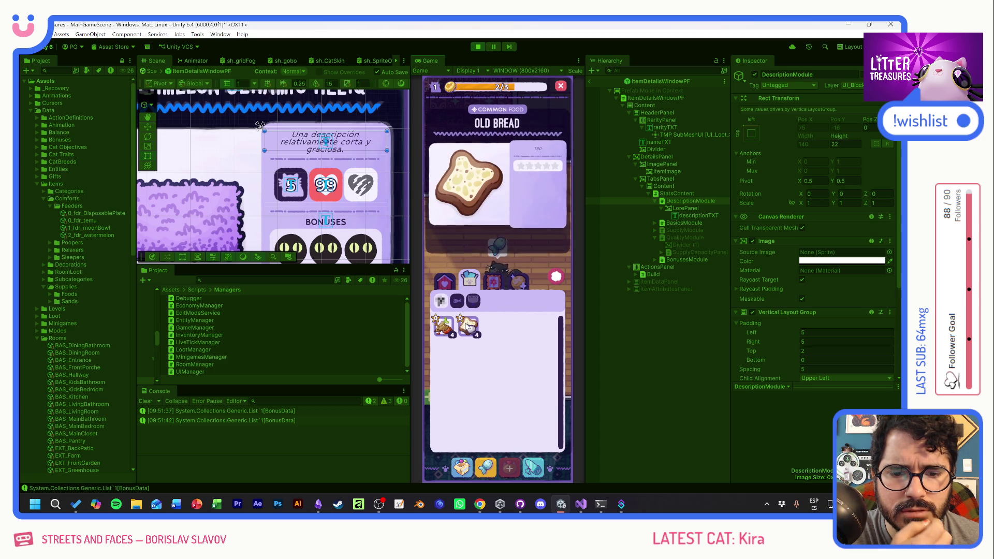
Check floor items Big Ceramic, Lengua de Suegra and Checkered Tiles, then open the debug item grid
{"action": "left_click", "coordinate": [493, 279]}
{"action": "left_click", "coordinate": [446, 326]}
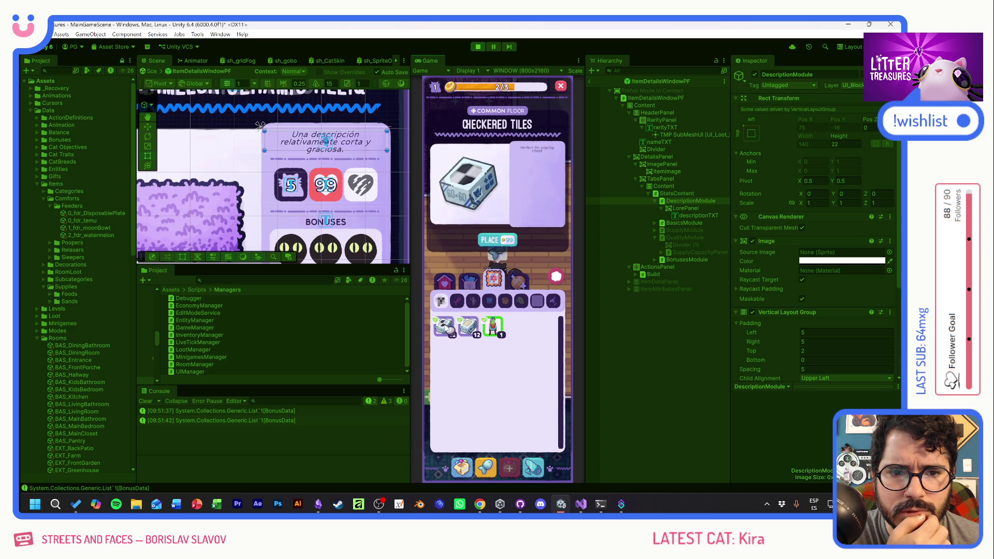
{"action": "left_click", "coordinate": [471, 329]}
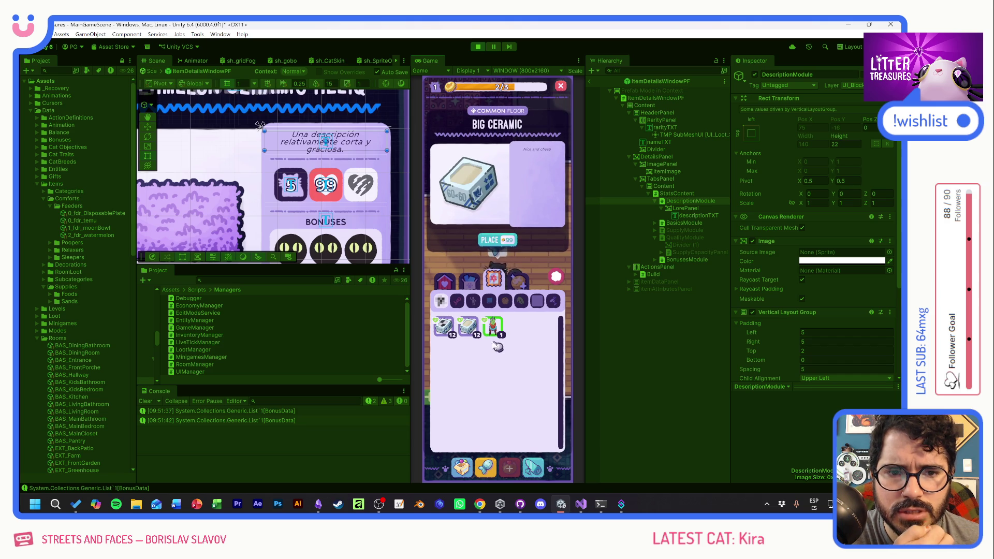
{"action": "left_click", "coordinate": [493, 327]}
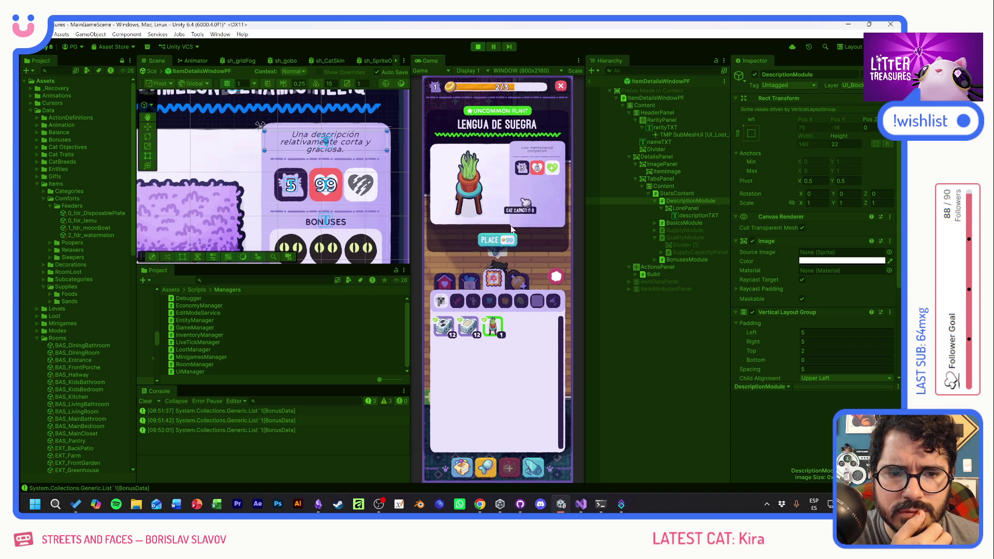
{"action": "left_click", "coordinate": [465, 323]}
{"action": "left_click", "coordinate": [466, 324]}
{"action": "left_click", "coordinate": [493, 326]}
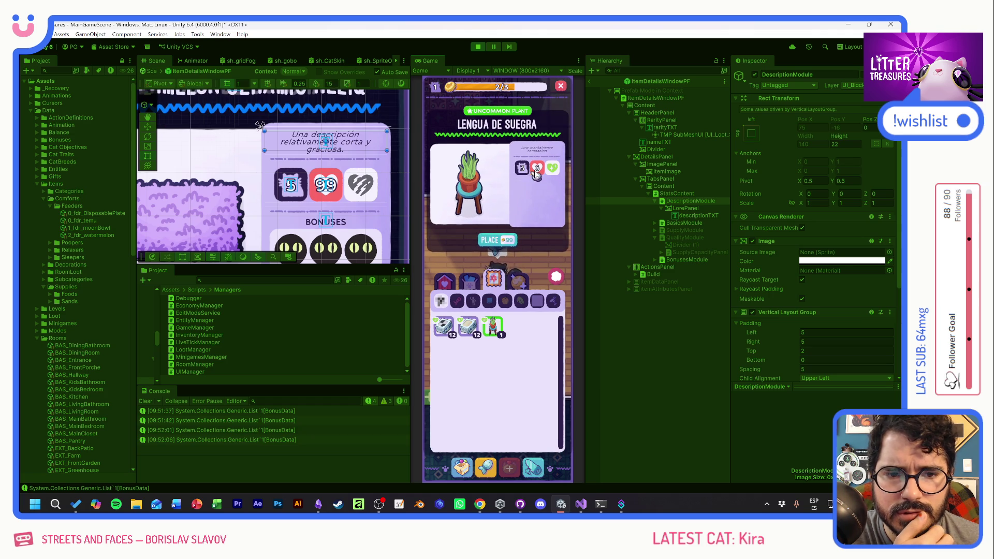
{"action": "mouse_move", "coordinate": [555, 171]}
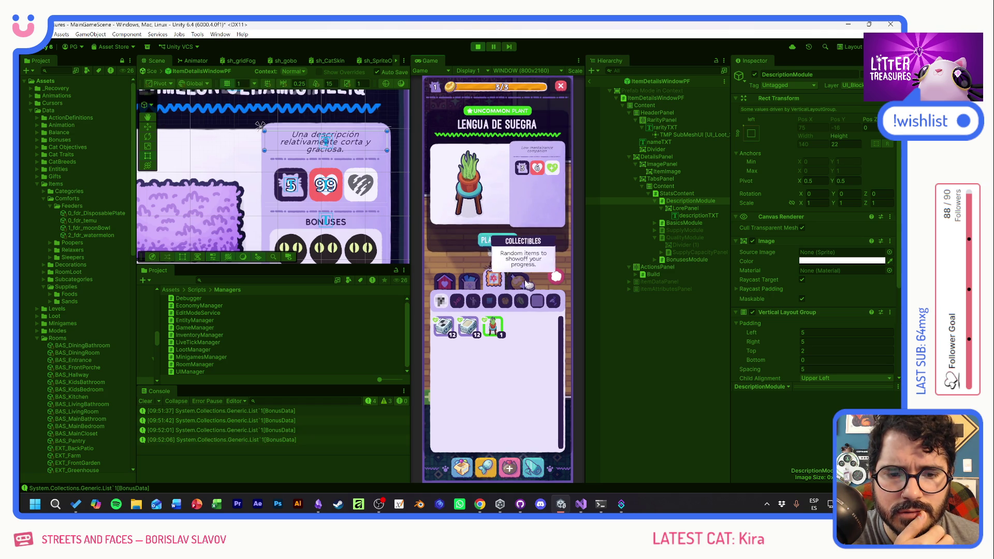
{"action": "left_click", "coordinate": [555, 277]}
{"action": "left_click", "coordinate": [509, 467]}
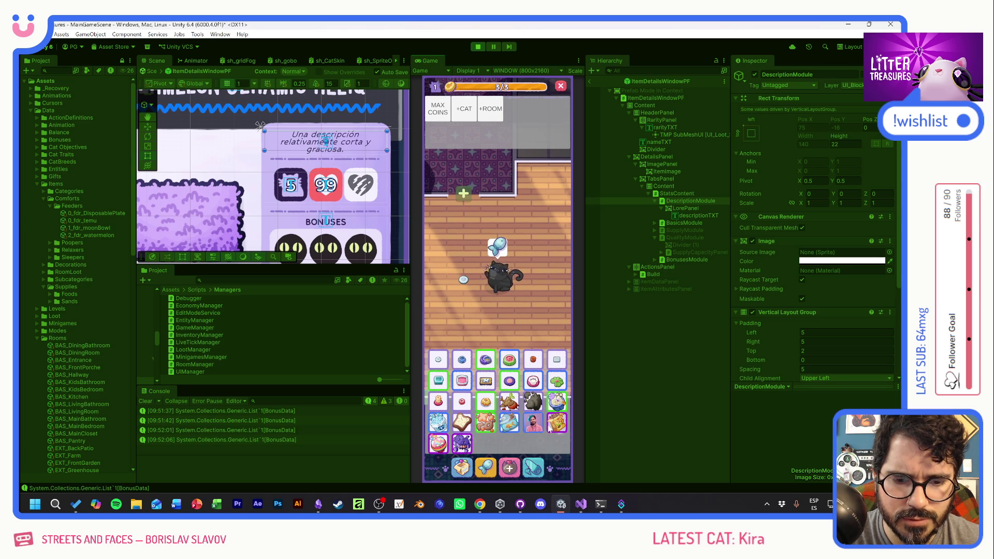
Close the debug grid and inspect Big Ceramic, Tiger Food, Caviar, Crystal Gels and Rainbow Mellows
{"action": "left_click", "coordinate": [444, 443]}
{"action": "left_click", "coordinate": [462, 467]}
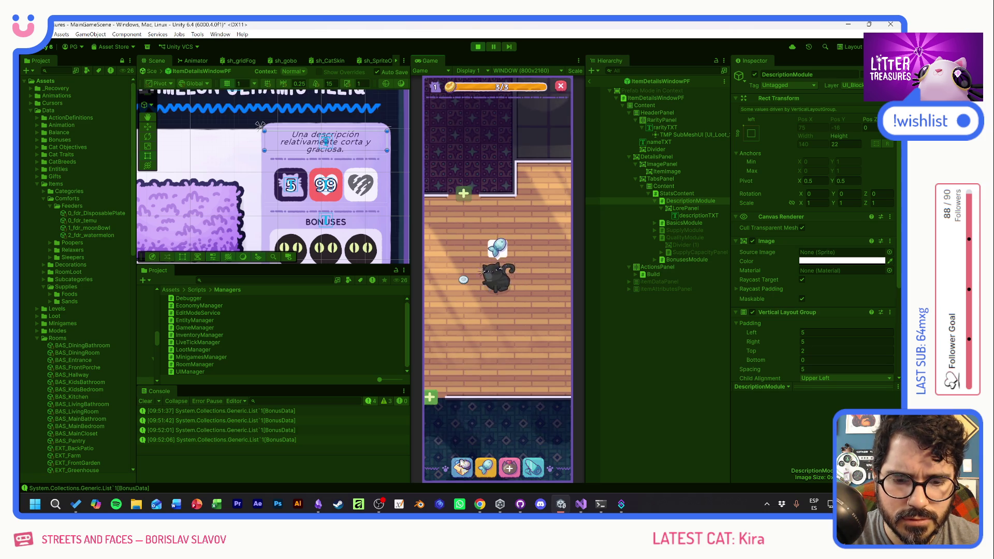
{"action": "left_click", "coordinate": [472, 329]}
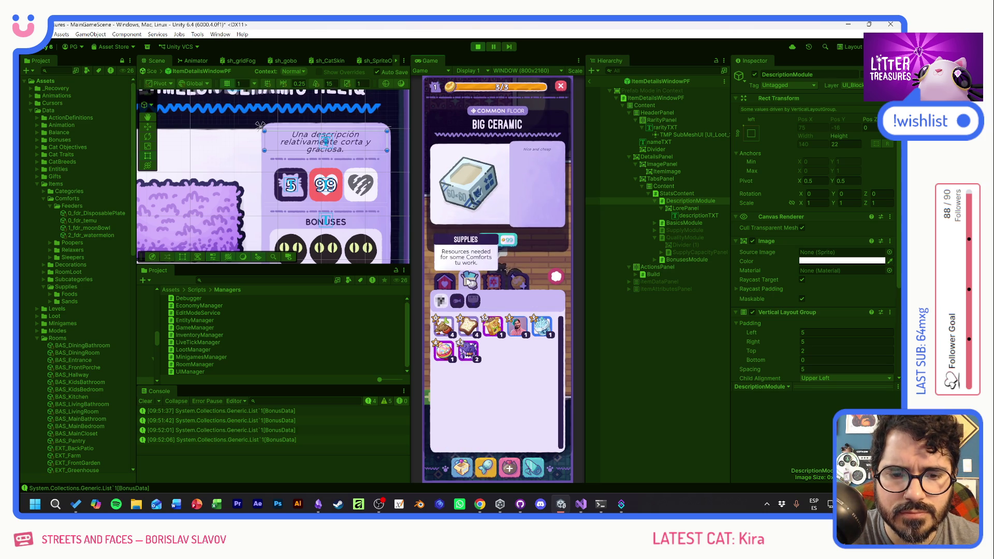
{"action": "left_click", "coordinate": [499, 327]}
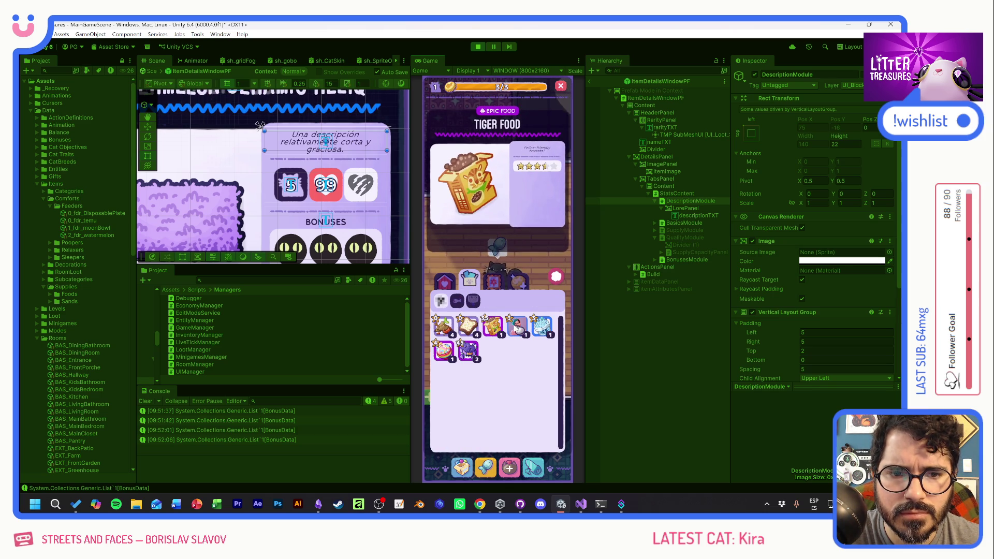
{"action": "left_click", "coordinate": [516, 326]}
{"action": "mouse_move", "coordinate": [535, 169]}
{"action": "left_click", "coordinate": [542, 326]}
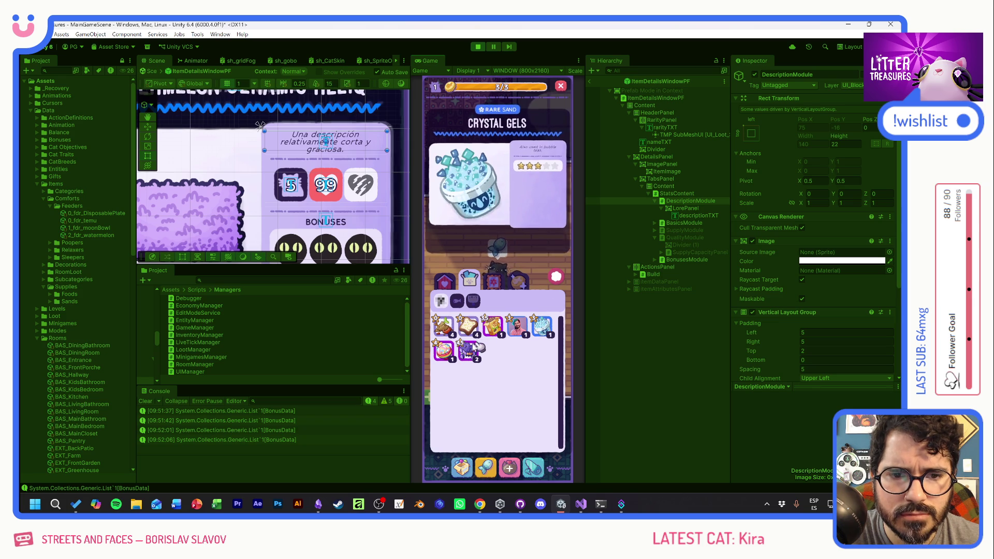
{"action": "left_click", "coordinate": [445, 351]}
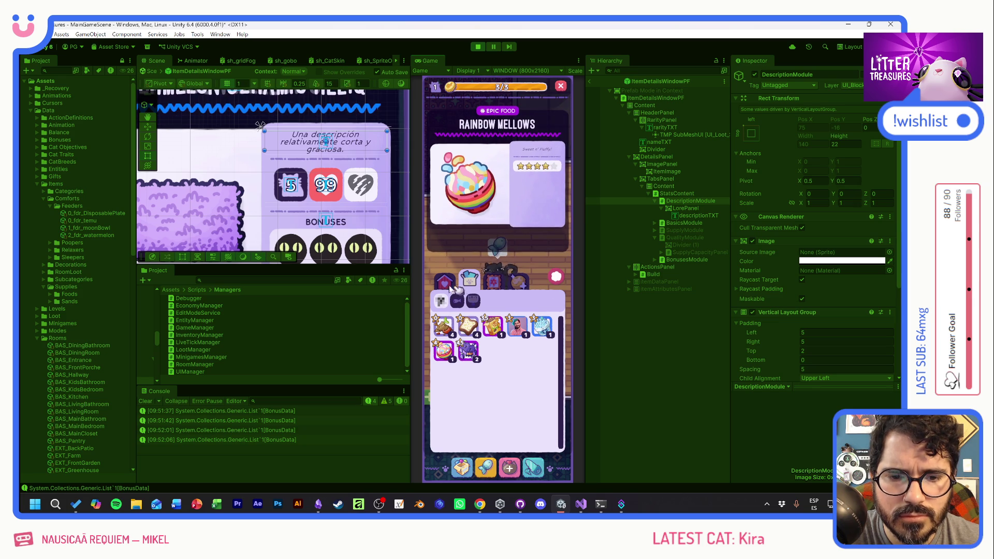
In comfort items, inspect Standard Bed, Lillypad, Simple Rug, Patched Pillow, Slick Box, Tupperware, Soda Cap and Yellow Jello
{"action": "left_click", "coordinate": [444, 280]}
{"action": "left_click", "coordinate": [493, 328]}
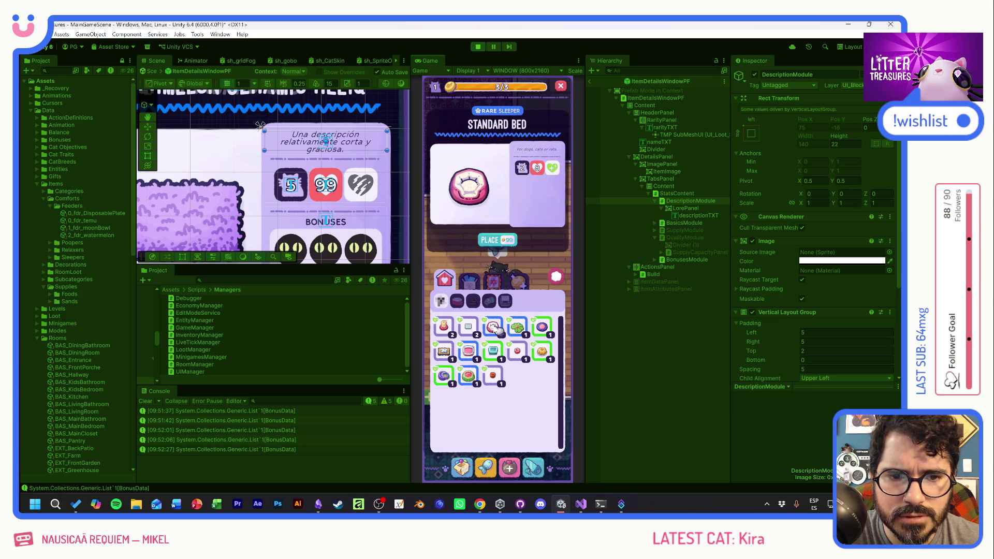
{"action": "left_click", "coordinate": [517, 328]}
{"action": "left_click", "coordinate": [541, 326]}
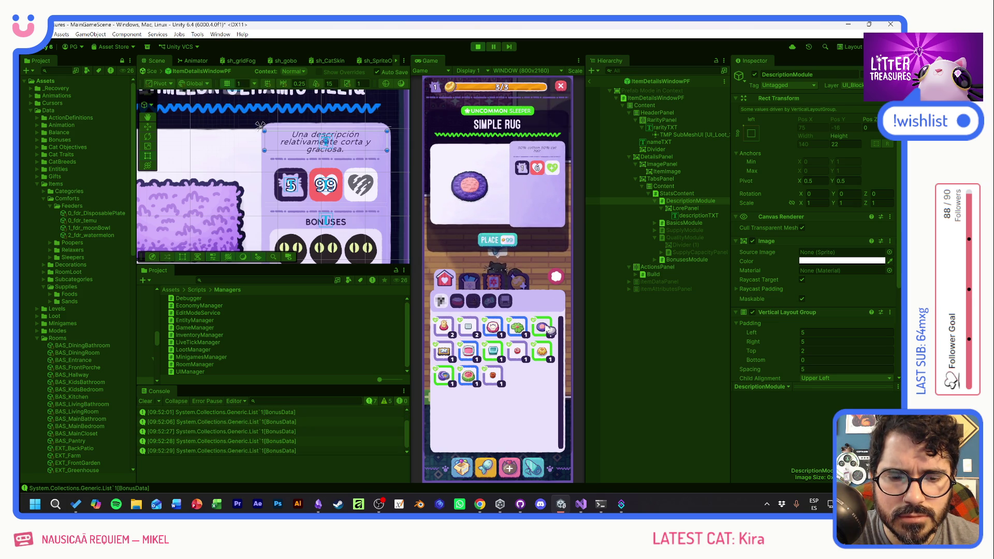
{"action": "left_click", "coordinate": [522, 329]}
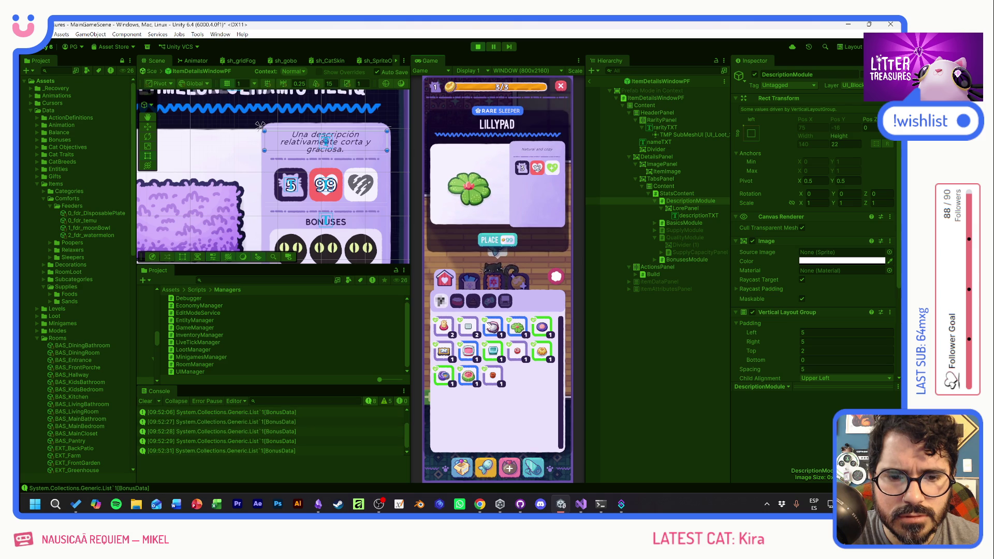
{"action": "left_click", "coordinate": [493, 327]}
{"action": "left_click", "coordinate": [468, 327]}
{"action": "left_click", "coordinate": [468, 350]}
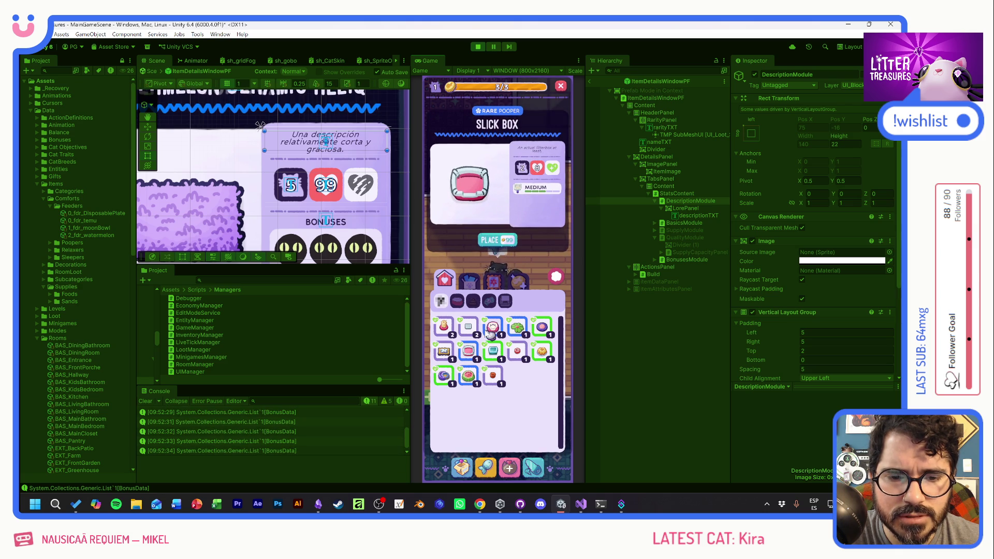
{"action": "left_click", "coordinate": [493, 352]}
{"action": "left_click", "coordinate": [513, 353]}
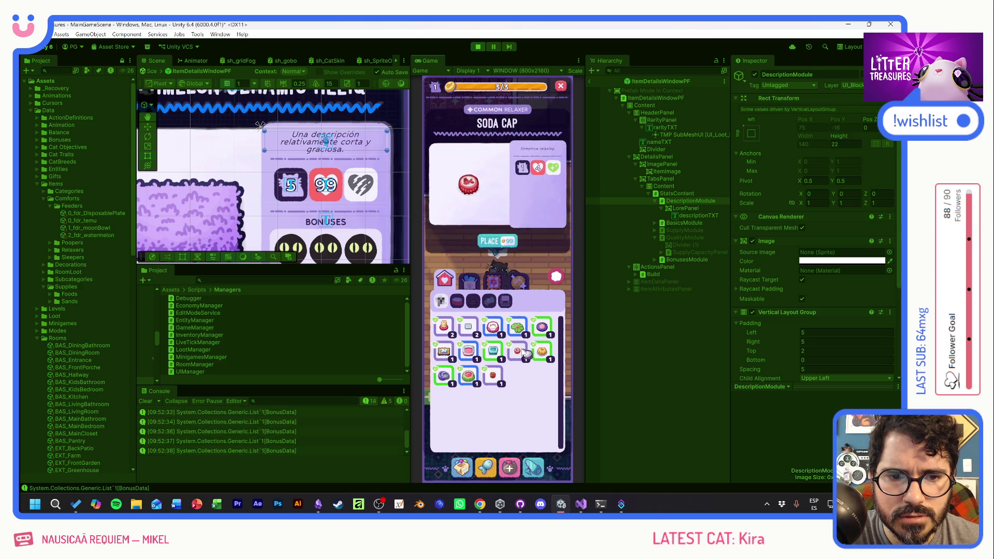
{"action": "left_click", "coordinate": [541, 352]}
Compare the Plantpot, Ceramic Watermelon and Moon Bowl details cards
{"action": "left_click", "coordinate": [493, 376]}
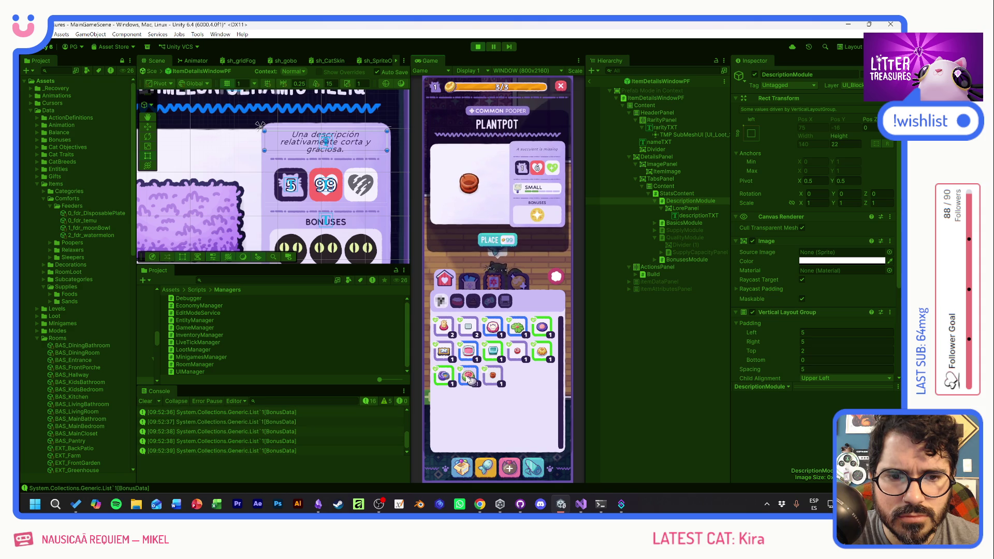
{"action": "left_click", "coordinate": [469, 376]}
{"action": "left_click", "coordinate": [445, 376]}
{"action": "left_click", "coordinate": [468, 377]}
{"action": "left_click", "coordinate": [448, 378]}
{"action": "left_click", "coordinate": [468, 377]}
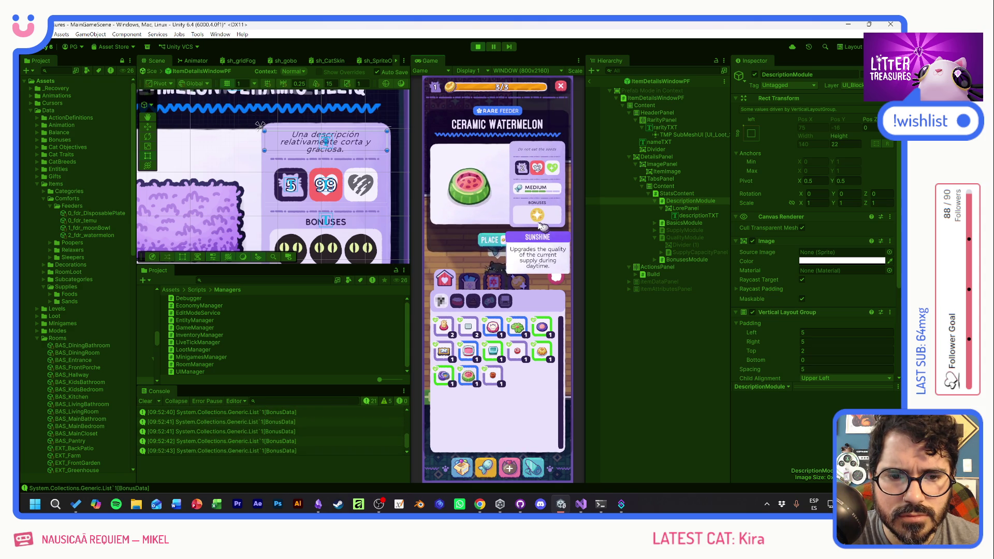
{"action": "left_click", "coordinate": [444, 376]}
Click through every comfort slot again, from Scratch Pole to Moon Bowl
{"action": "left_click", "coordinate": [468, 328]}
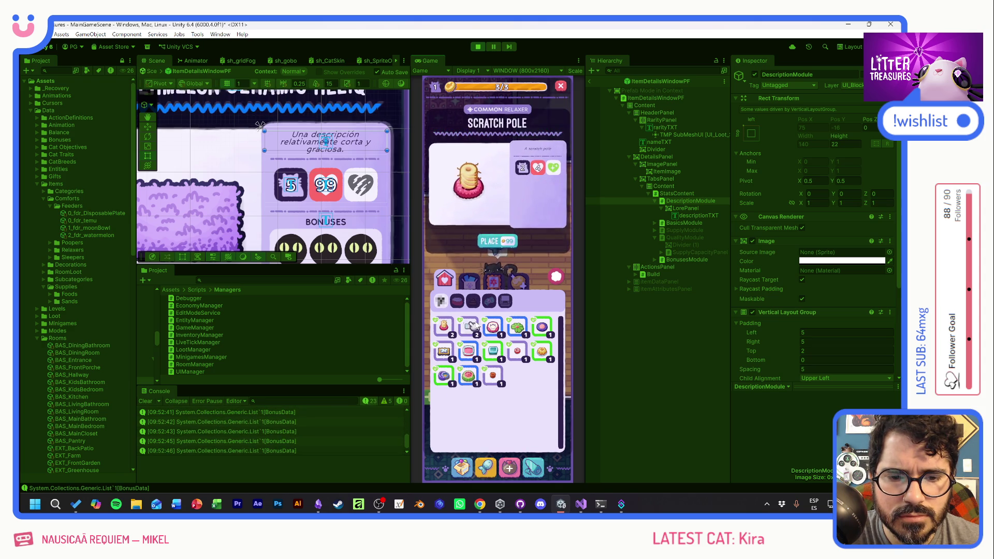
{"action": "left_click", "coordinate": [492, 327]}
{"action": "left_click", "coordinate": [517, 327]}
{"action": "left_click", "coordinate": [542, 327]}
{"action": "left_click", "coordinate": [492, 326]}
{"action": "left_click", "coordinate": [468, 326]}
{"action": "left_click", "coordinate": [443, 327]}
{"action": "left_click", "coordinate": [443, 351]}
{"action": "left_click", "coordinate": [492, 351]}
{"action": "left_click", "coordinate": [516, 350]}
{"action": "left_click", "coordinate": [541, 351]}
{"action": "left_click", "coordinate": [490, 377]}
{"action": "left_click", "coordinate": [468, 377]}
{"action": "left_click", "coordinate": [444, 377]}
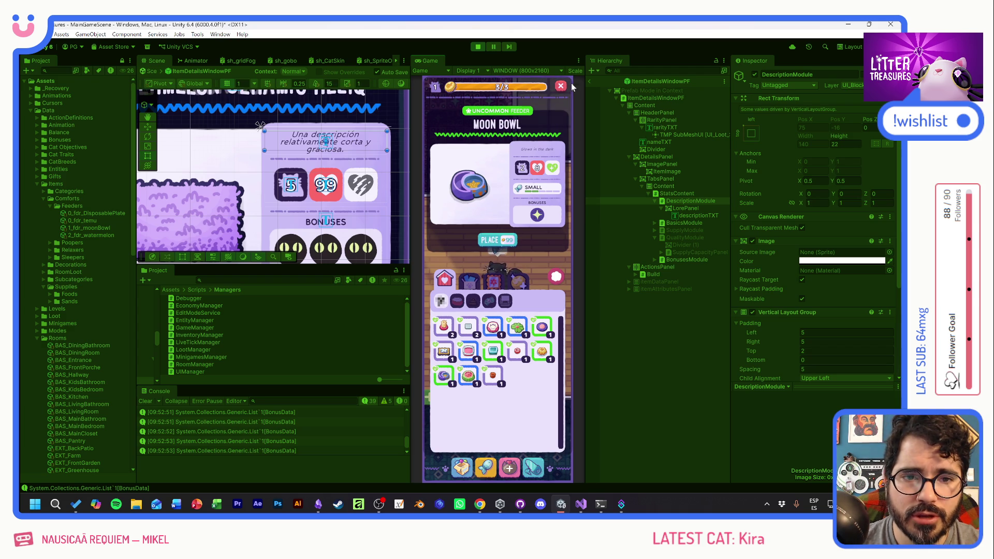
Close the in-game item details and move the Litter Treasures Steam page window onto this screen
{"action": "left_click", "coordinate": [555, 276]}
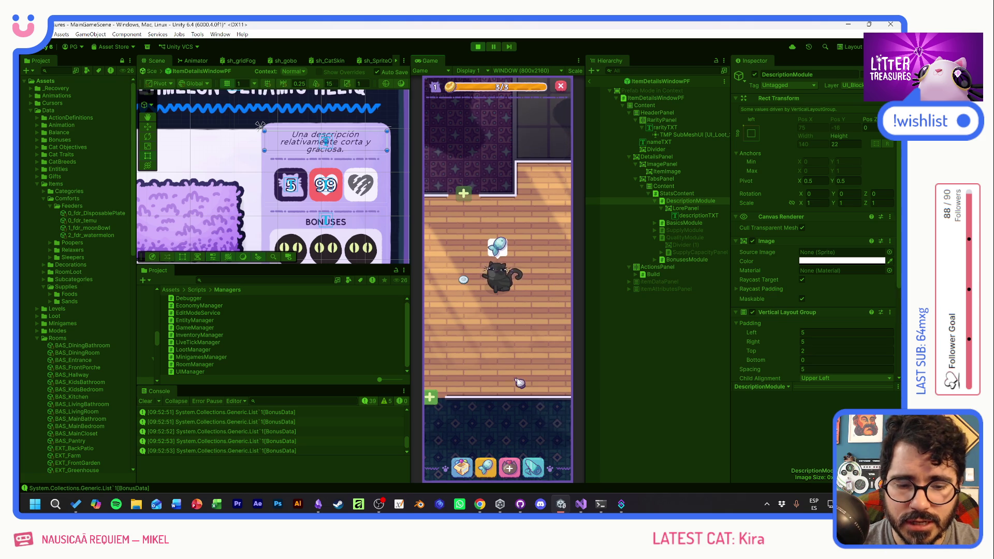
{"action": "key", "text": "alt+Tab"}
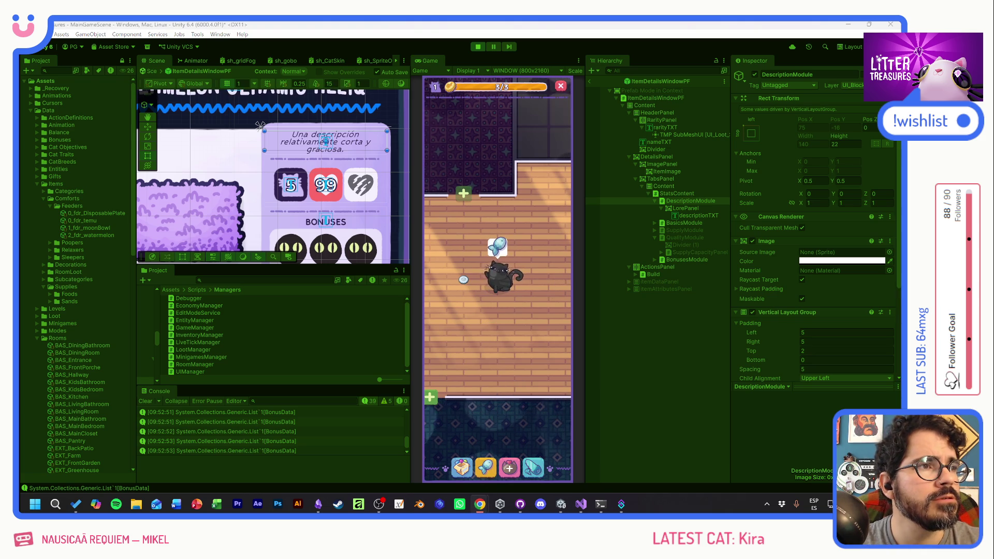
{"action": "left_click_drag", "start_coordinate": [585, 232], "coordinate": [275, 141]}
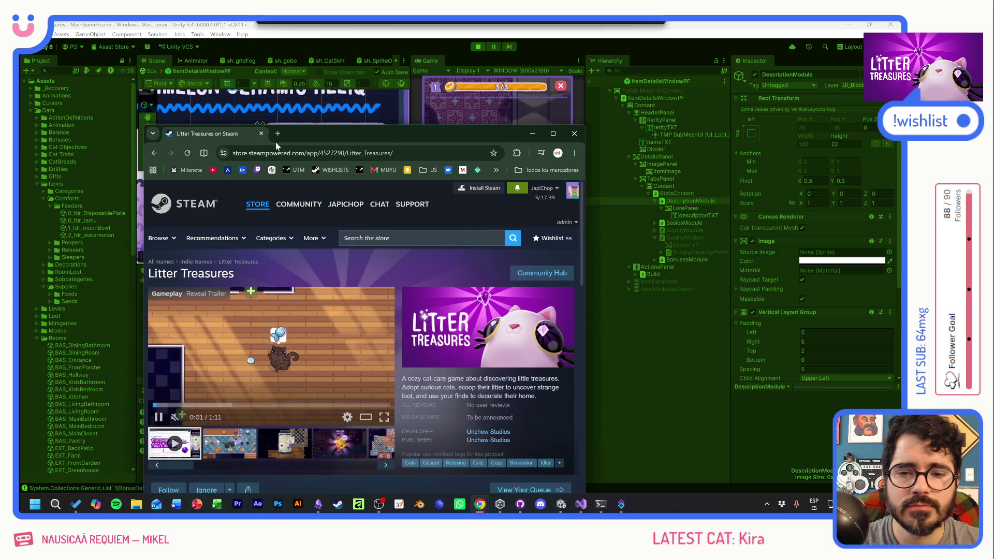
Maximize the Litter Treasures Steam page and pause its trailer
{"action": "double_click", "coordinate": [308, 131]}
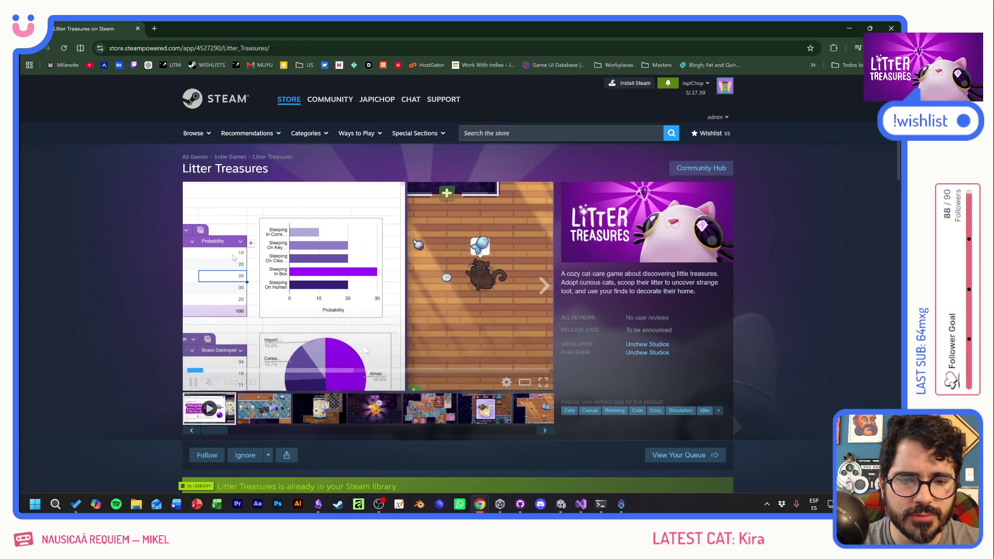
{"action": "left_click", "coordinate": [352, 354]}
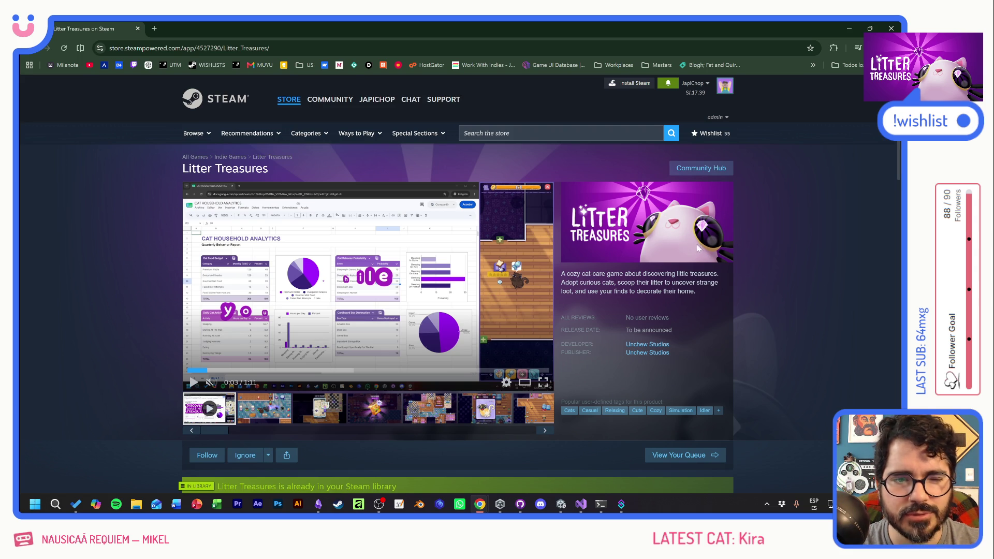
{"action": "scroll", "coordinate": [823, 261], "scroll_direction": "down", "scroll_amount": 20}
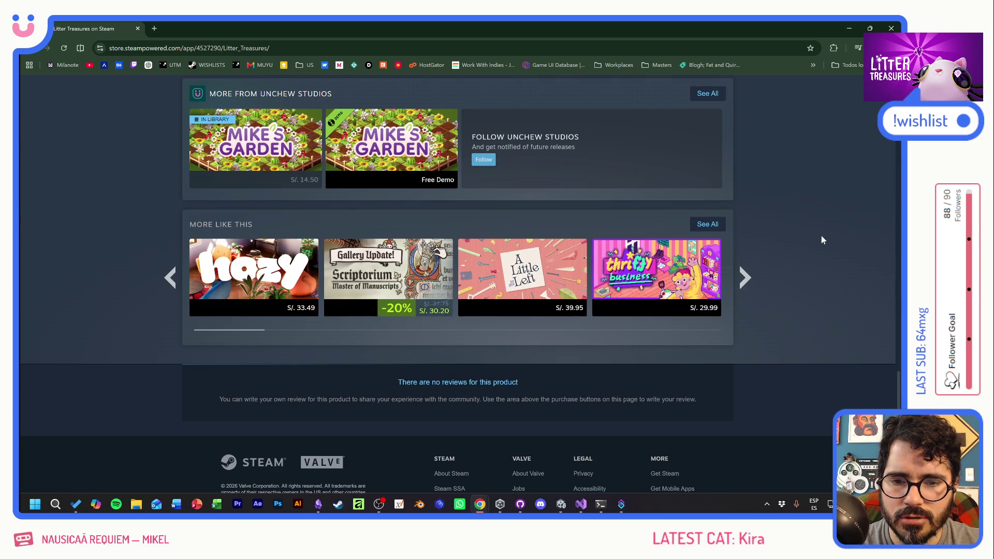
Page the More Like This row five times to reach Birdwatching, Dragon Shelter, Story of Seasons and The Regreening
{"action": "mouse_move", "coordinate": [211, 249]}
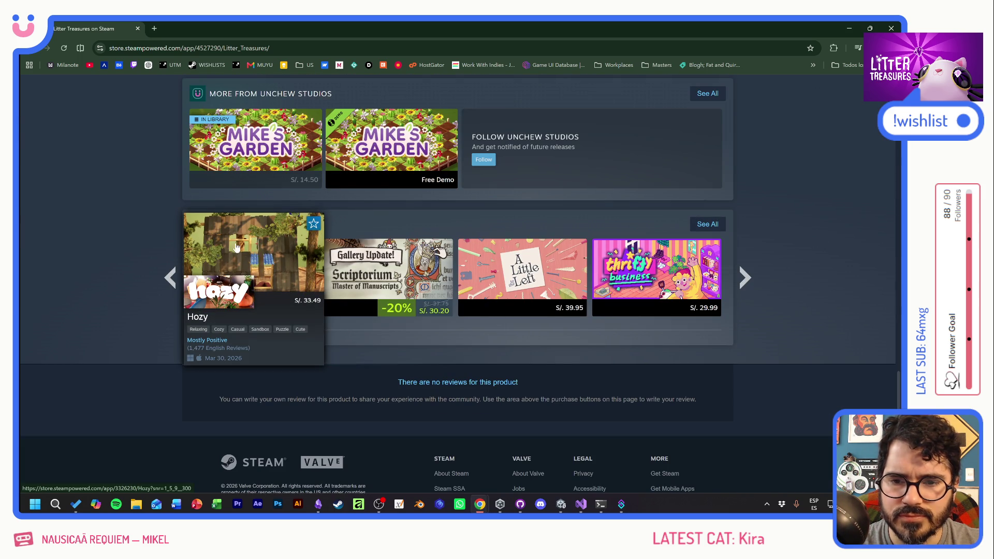
{"action": "mouse_move", "coordinate": [521, 280]}
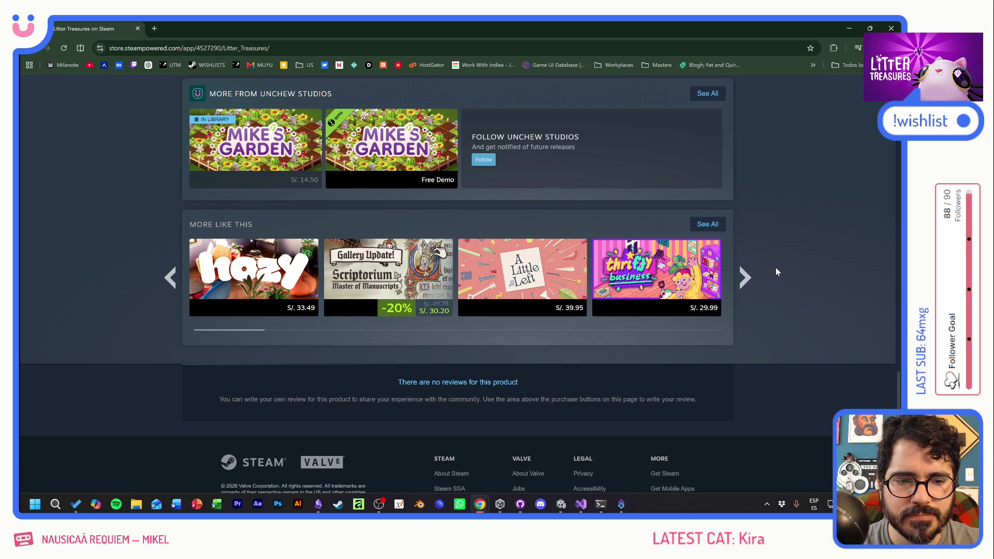
{"action": "mouse_move", "coordinate": [635, 269]}
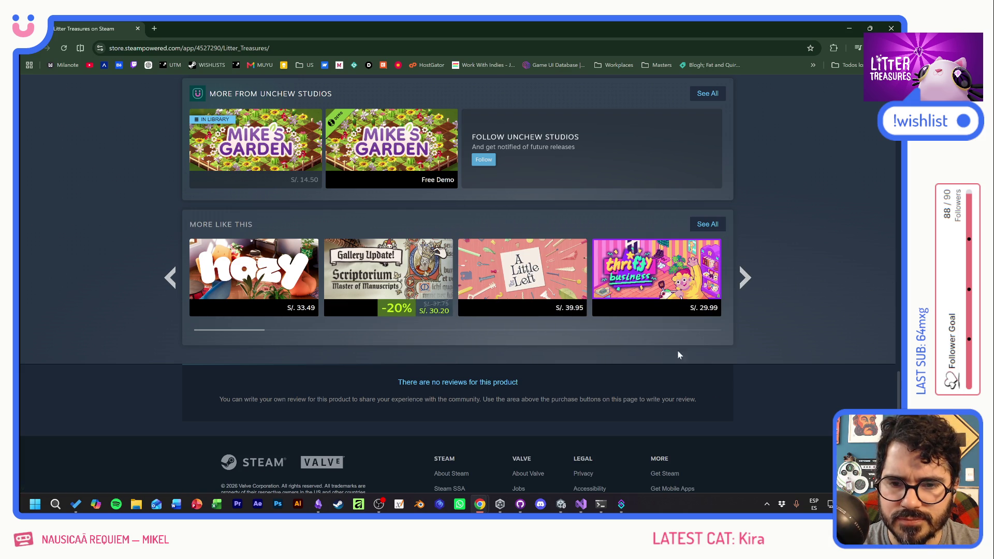
{"action": "left_click", "coordinate": [745, 278]}
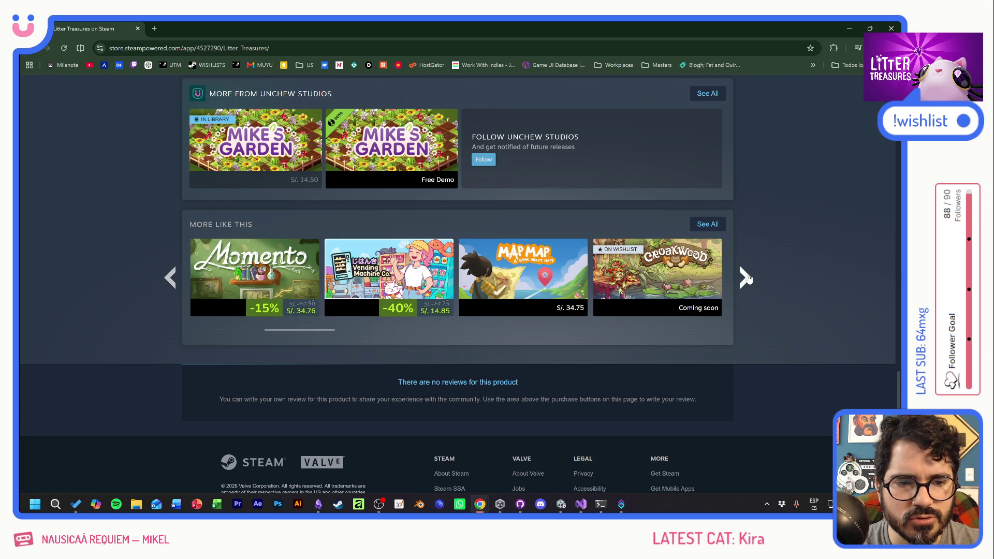
{"action": "left_click", "coordinate": [745, 278]}
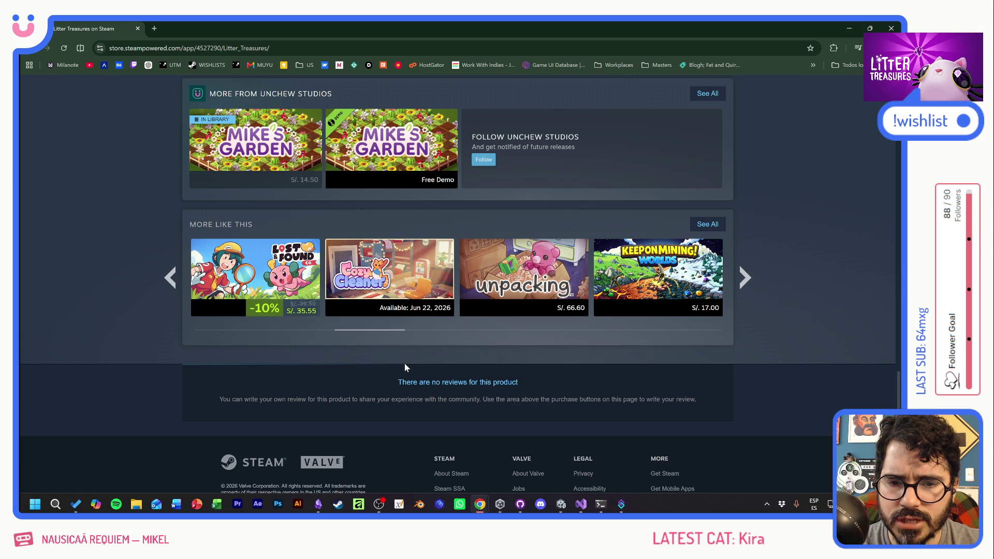
{"action": "mouse_move", "coordinate": [403, 263]}
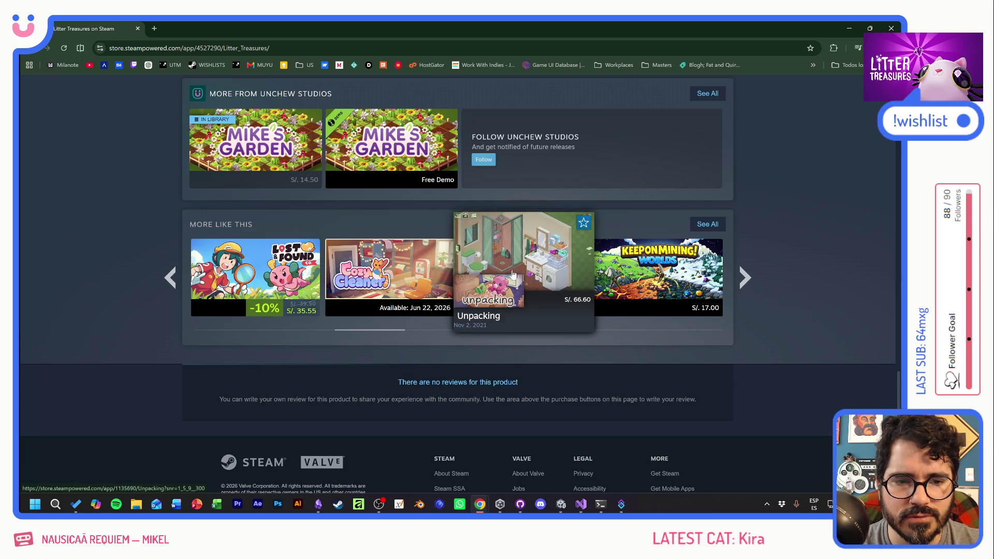
{"action": "left_click", "coordinate": [746, 279]}
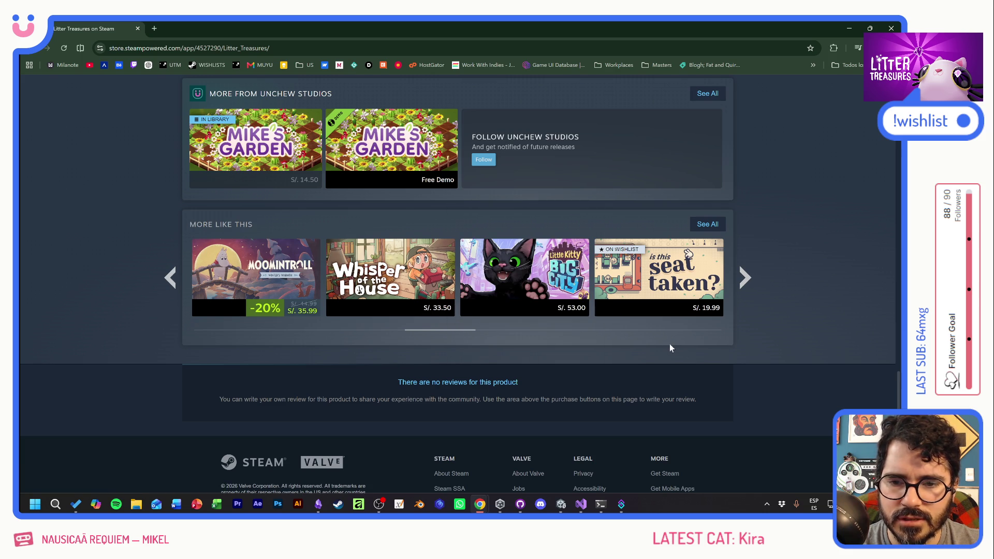
{"action": "left_click", "coordinate": [743, 277]}
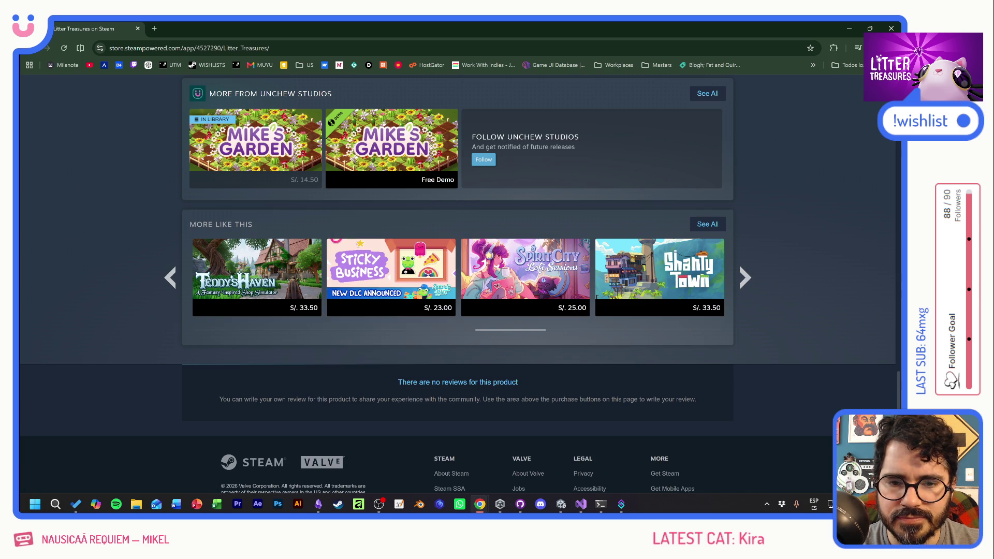
{"action": "left_click", "coordinate": [746, 279]}
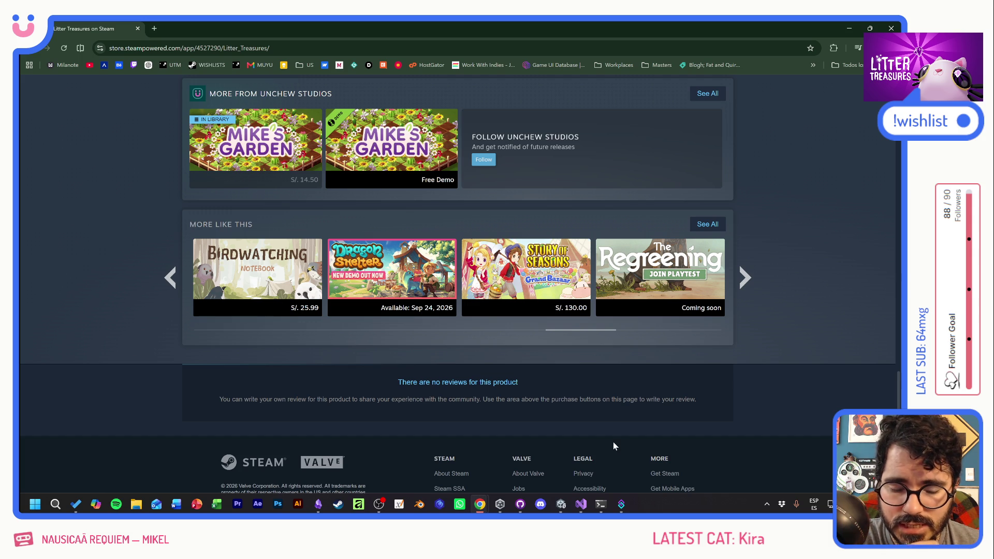
{"action": "left_click", "coordinate": [137, 505]}
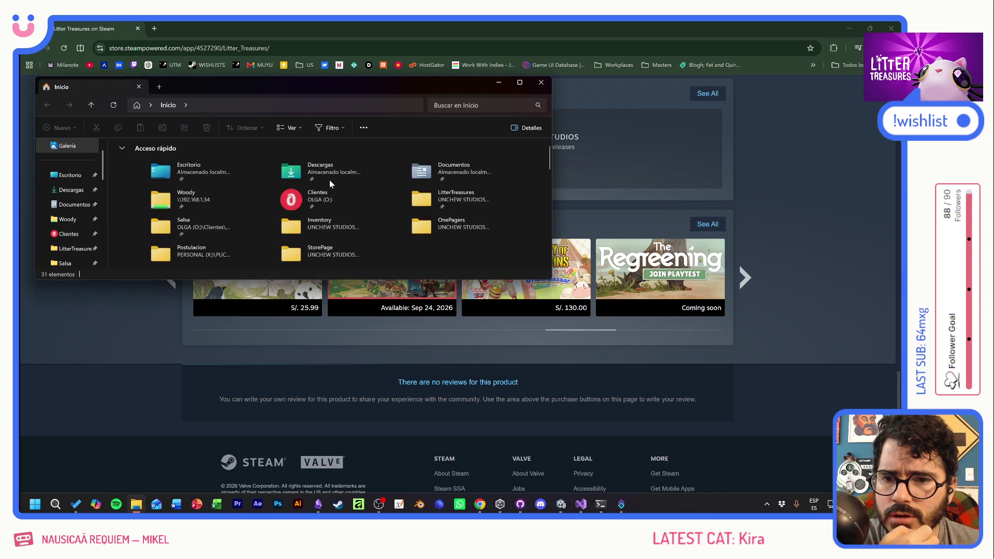
{"action": "left_click", "coordinate": [67, 145]}
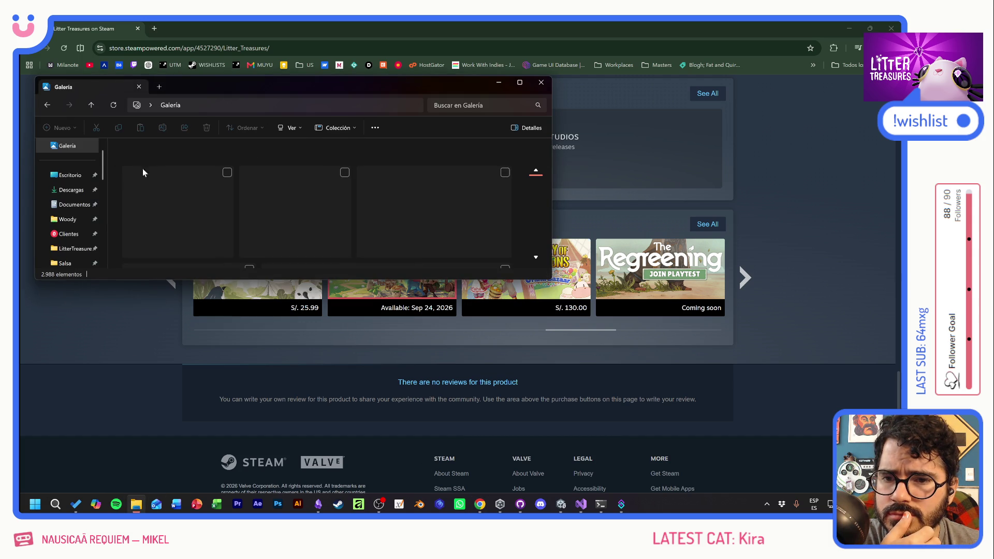
{"action": "left_click", "coordinate": [440, 212]}
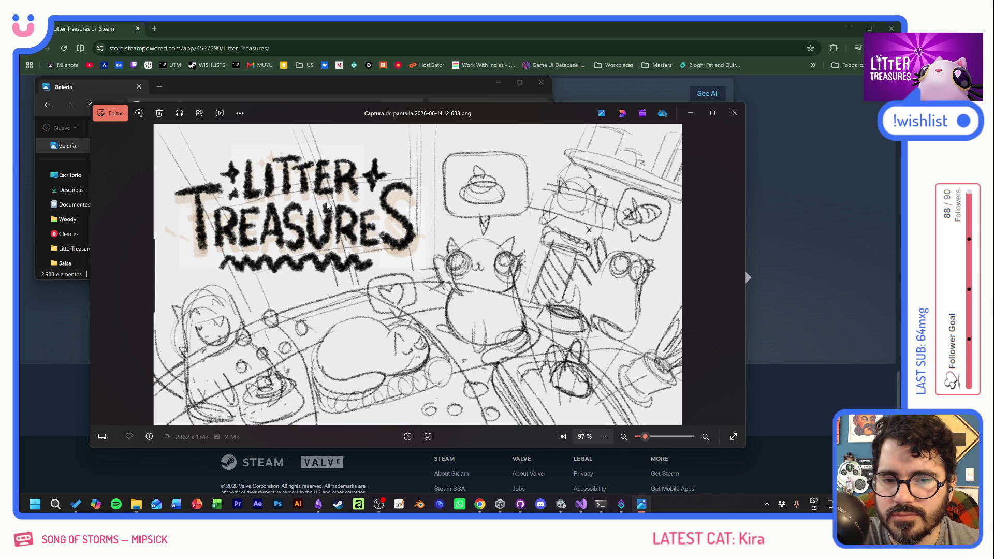
{"action": "key", "text": "super+Down"}
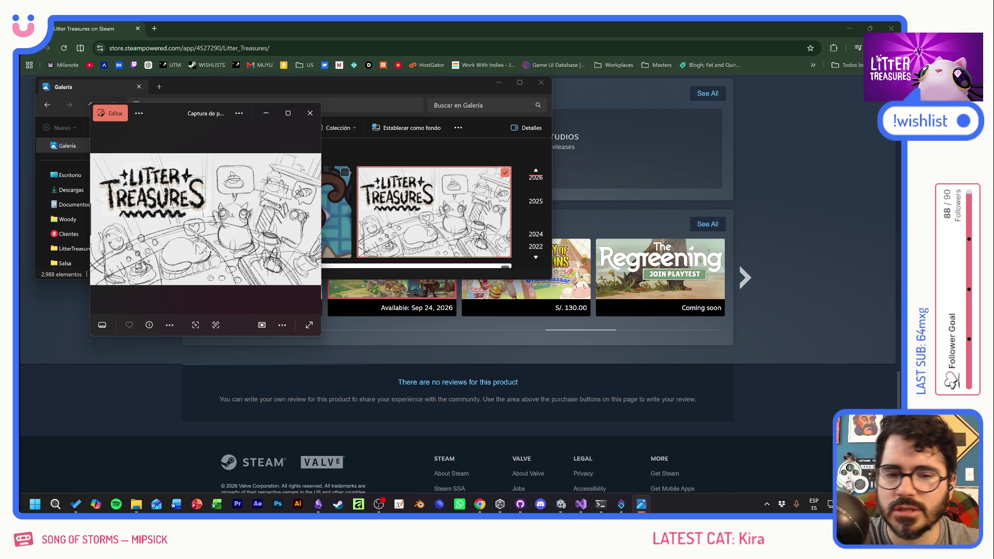
{"action": "left_click", "coordinate": [310, 113]}
{"action": "left_click", "coordinate": [540, 86]}
{"action": "scroll", "coordinate": [502, 206], "scroll_direction": "up", "scroll_amount": 15}
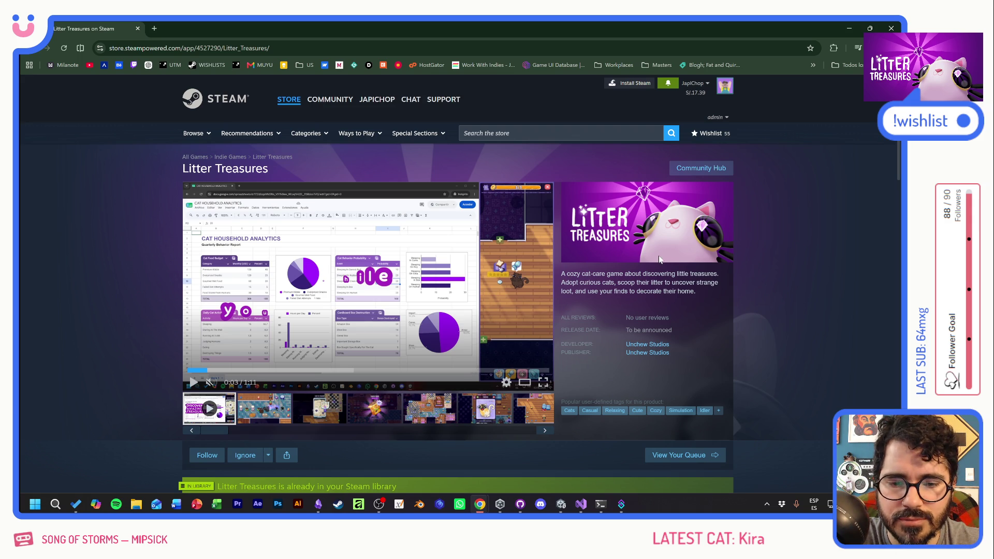
View the Tiger Food, map, Tostada cat and cats-in-a-room screenshots in the media viewer
{"action": "left_click", "coordinate": [377, 409]}
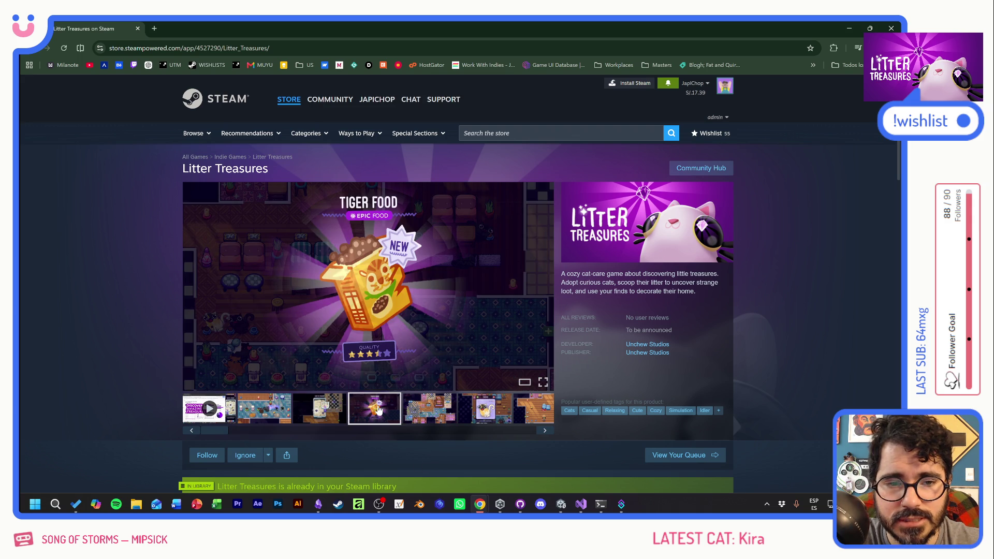
{"action": "left_click", "coordinate": [437, 407]}
{"action": "left_click", "coordinate": [485, 407]}
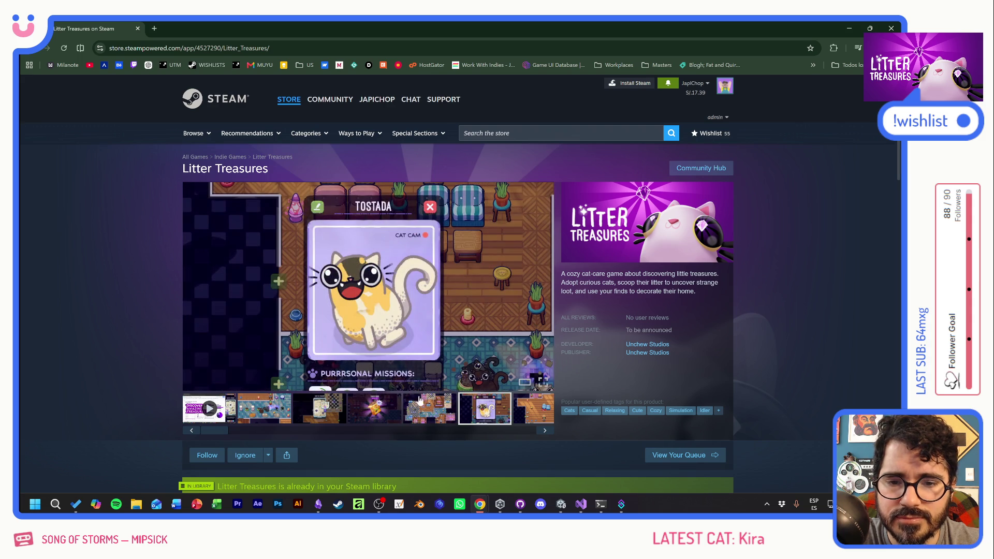
{"action": "left_click", "coordinate": [278, 409]}
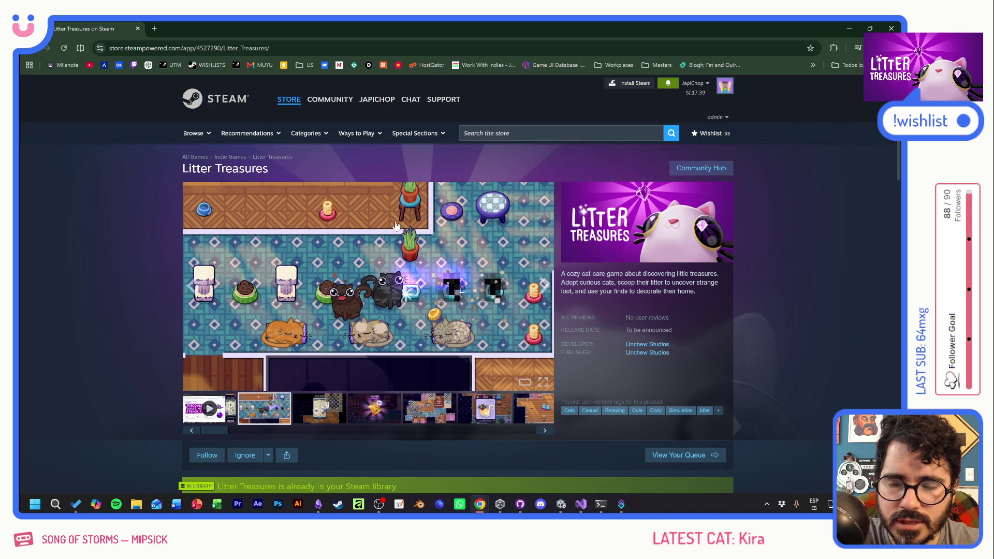
Close the Steam store page and bring the Obsidian notes to the front
{"action": "left_click", "coordinate": [138, 29]}
{"action": "left_click", "coordinate": [500, 277]}
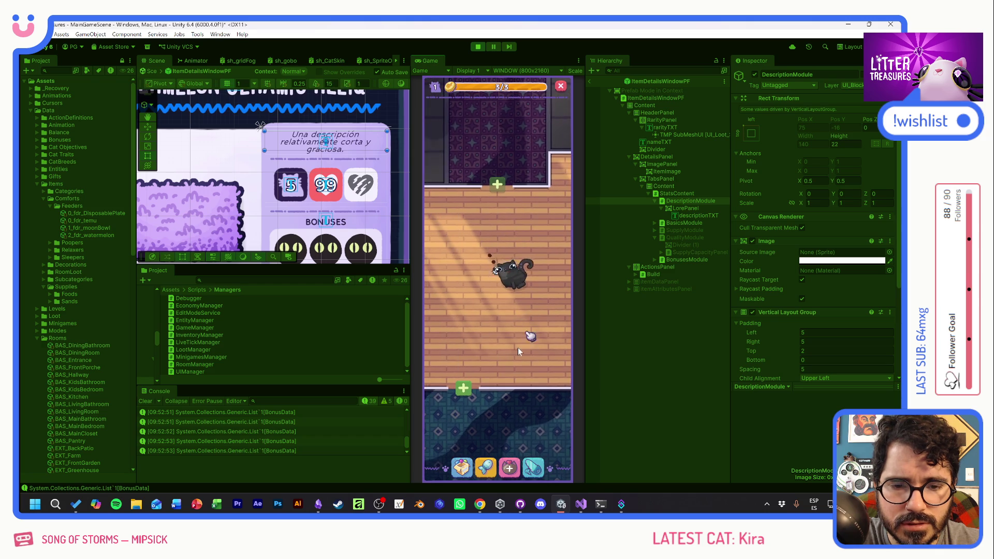
{"action": "left_click", "coordinate": [318, 504]}
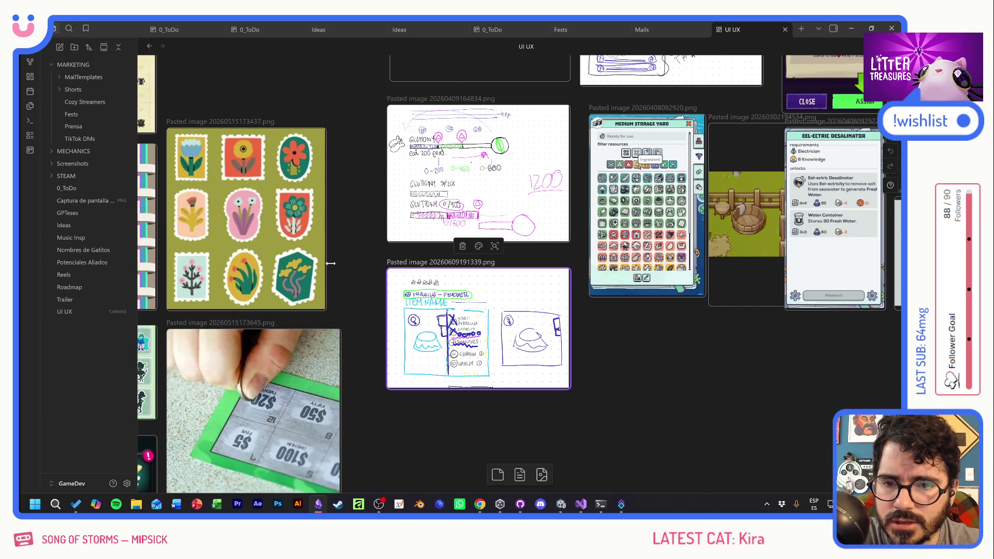
On the 0_ToDo board, remove the Found at code, Expand BTN and Expand method tasks
{"action": "left_click", "coordinate": [72, 188]}
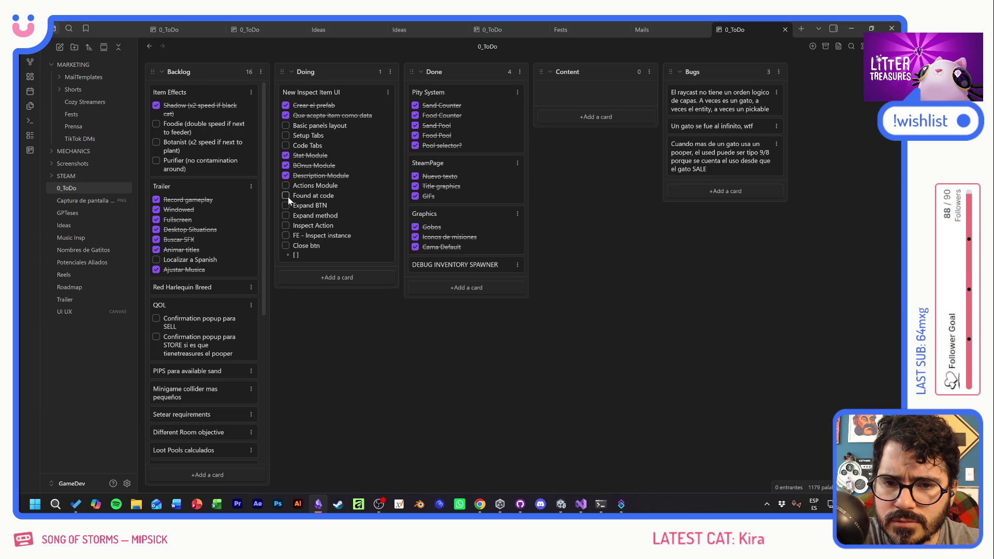
{"action": "left_click", "coordinate": [315, 195]}
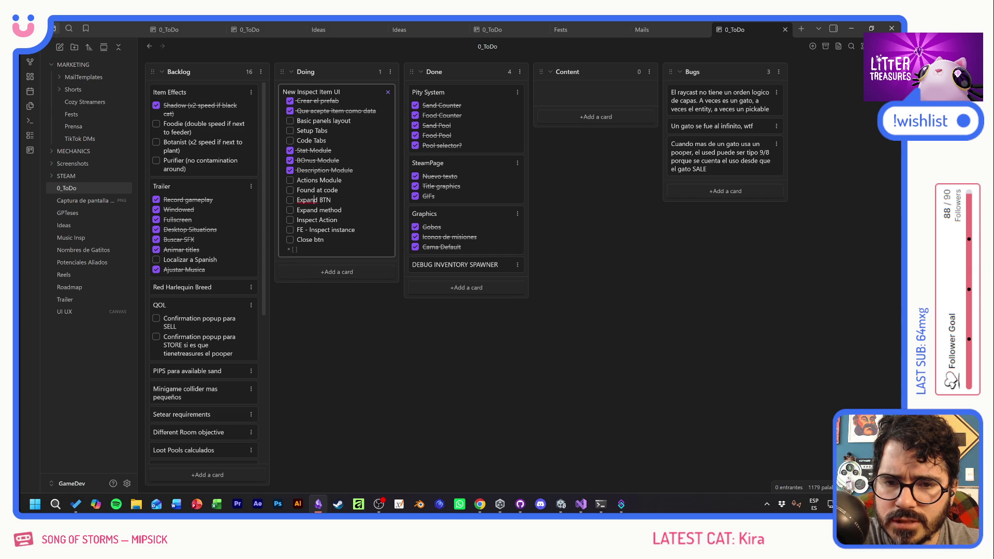
{"action": "key", "text": "shift+Home"}
{"action": "key", "text": "BackSpace"}
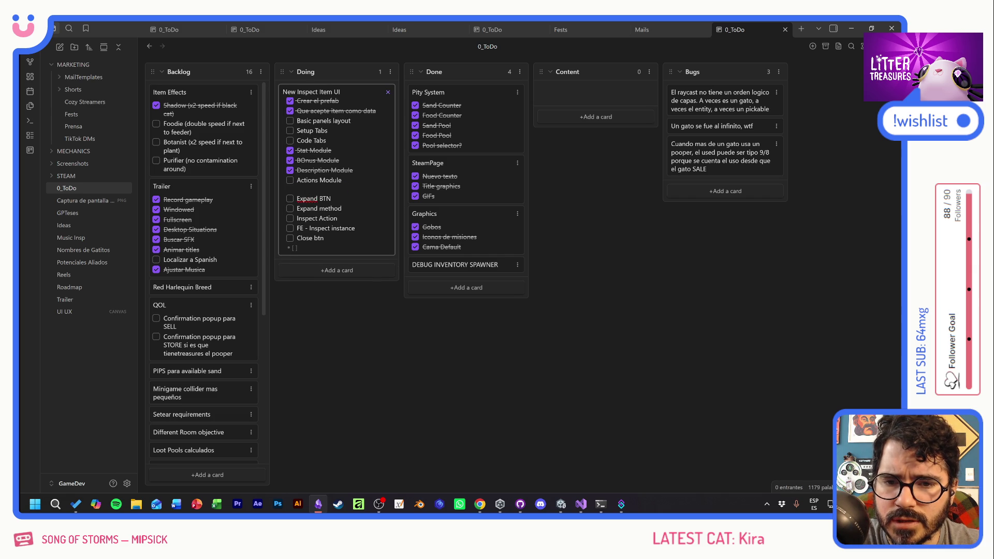
{"action": "key", "text": "BackSpace"}
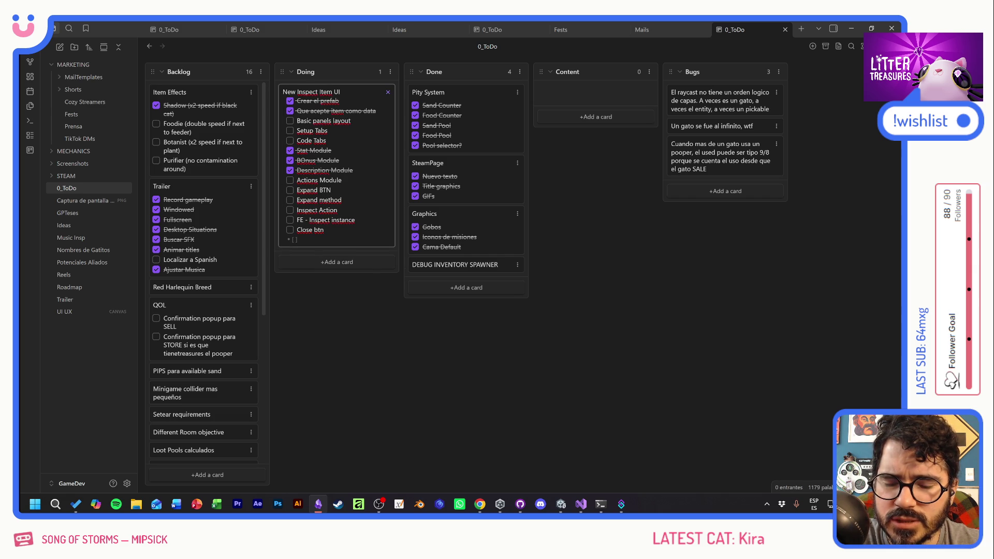
{"action": "key", "text": "shift+Up"}
{"action": "key", "text": "shift+Up"}
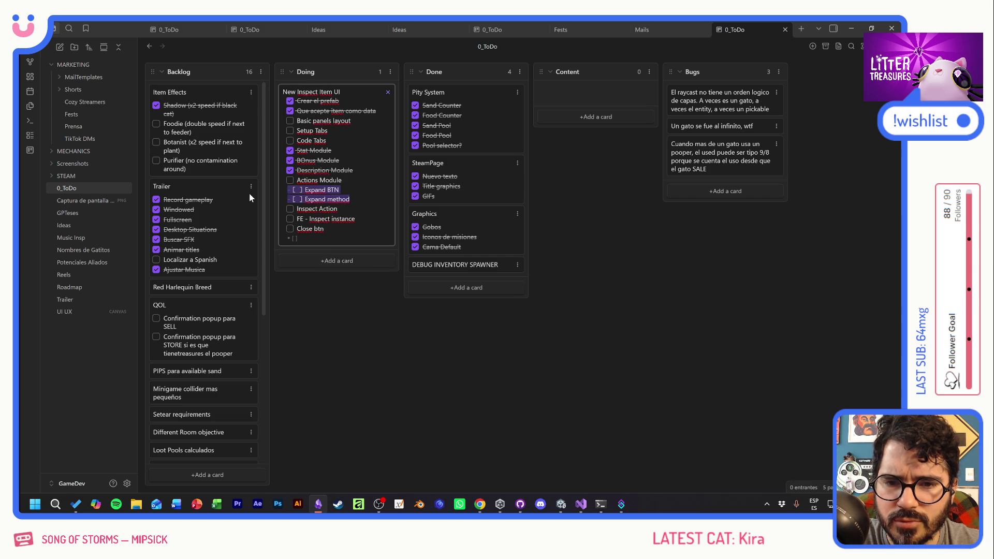
{"action": "key", "text": "BackSpace"}
Check off Basic panels layout, delete Setup Tabs and Code Tabs, and tidy the remaining task lines
{"action": "left_click", "coordinate": [337, 190]}
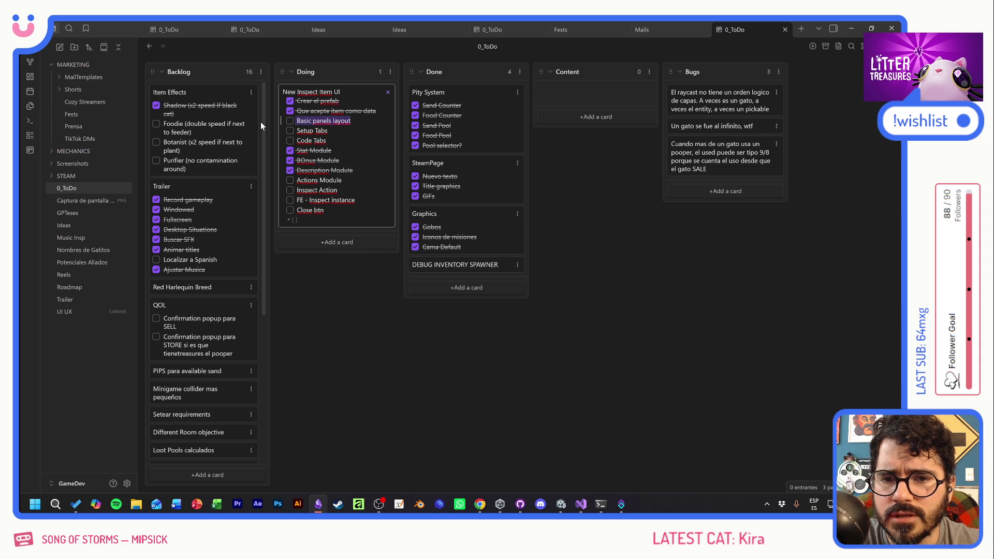
{"action": "left_click", "coordinate": [290, 121]}
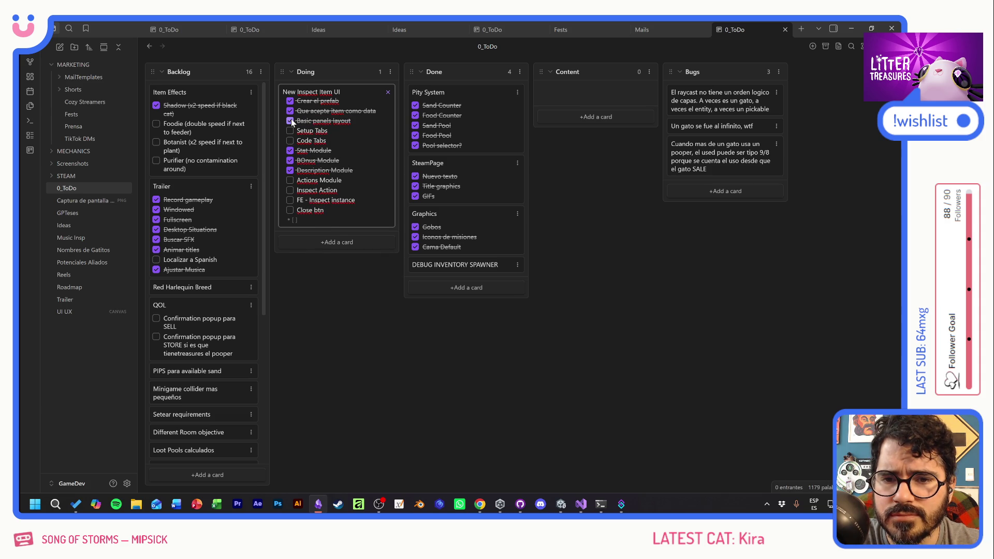
{"action": "left_click_drag", "start_coordinate": [327, 140], "coordinate": [271, 132]}
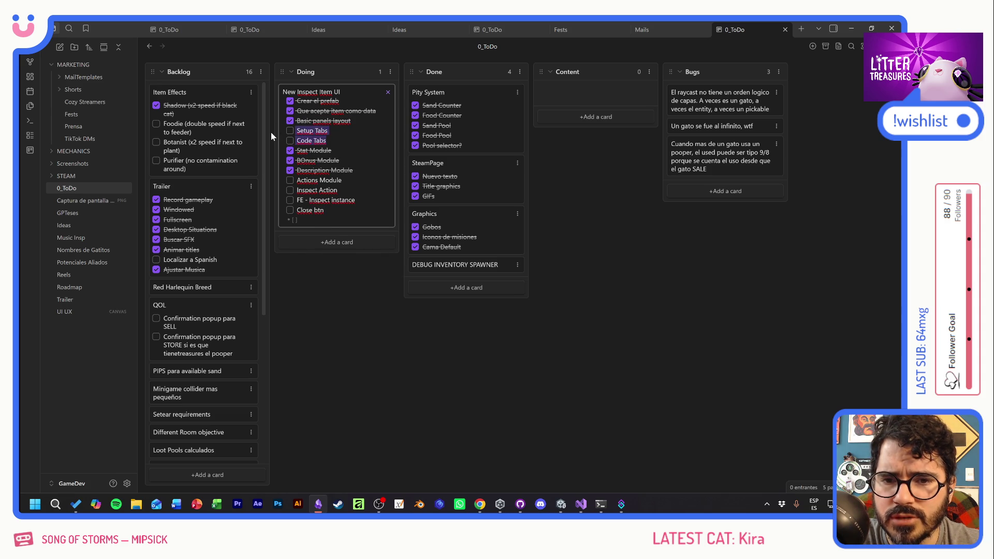
{"action": "key", "text": "BackSpace"}
{"action": "key", "text": "BackSpace"}
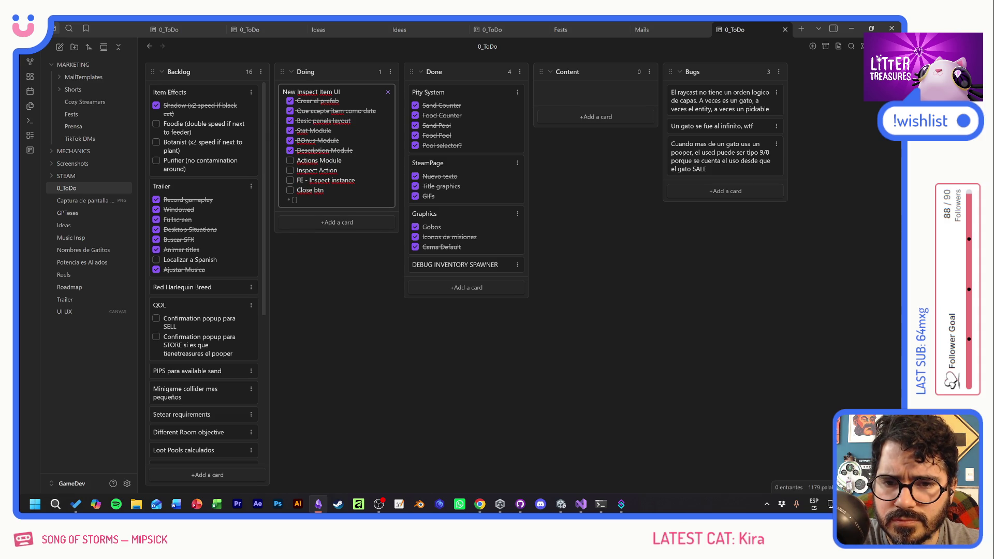
{"action": "left_click_drag", "start_coordinate": [296, 150], "coordinate": [337, 171]}
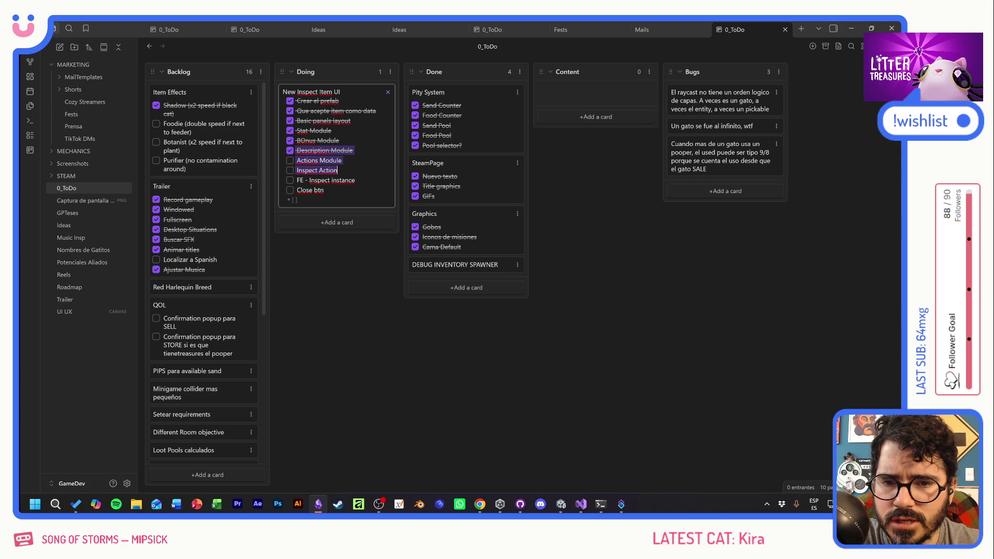
{"action": "key", "text": "shift+Down"}
{"action": "key", "text": "Tab"}
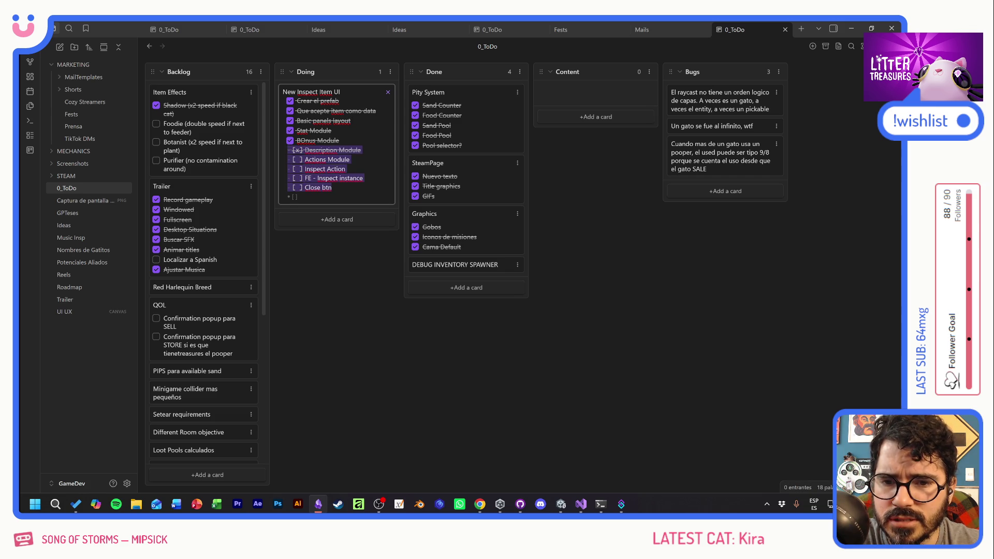
{"action": "key", "text": "shift+Tab"}
{"action": "key", "text": "BackSpace"}
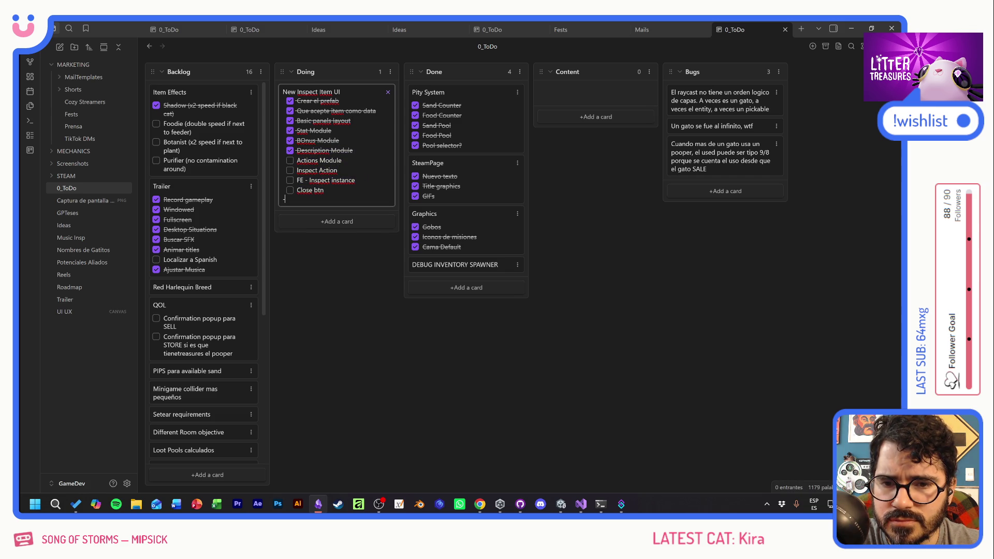
{"action": "key", "text": "BackSpace"}
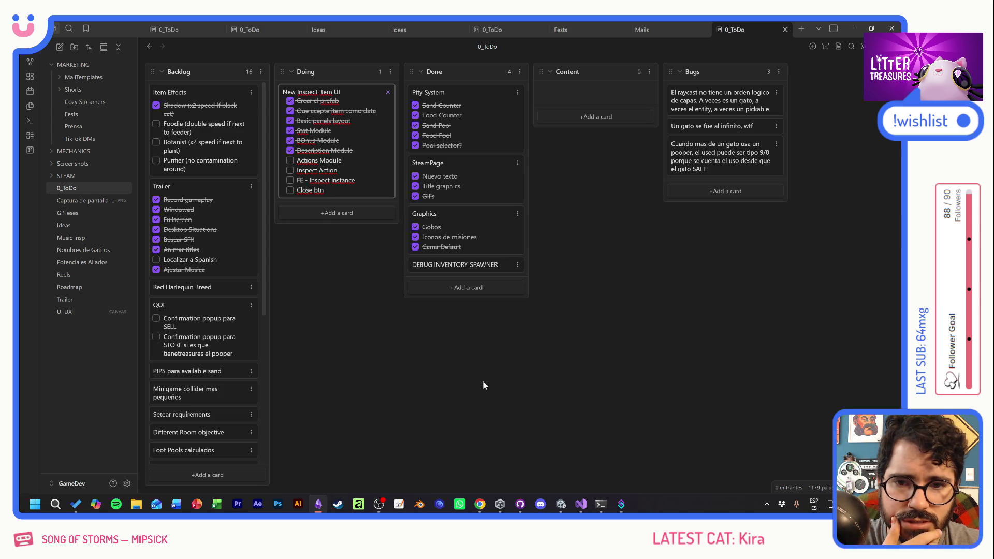
{"action": "mouse_move", "coordinate": [582, 507]}
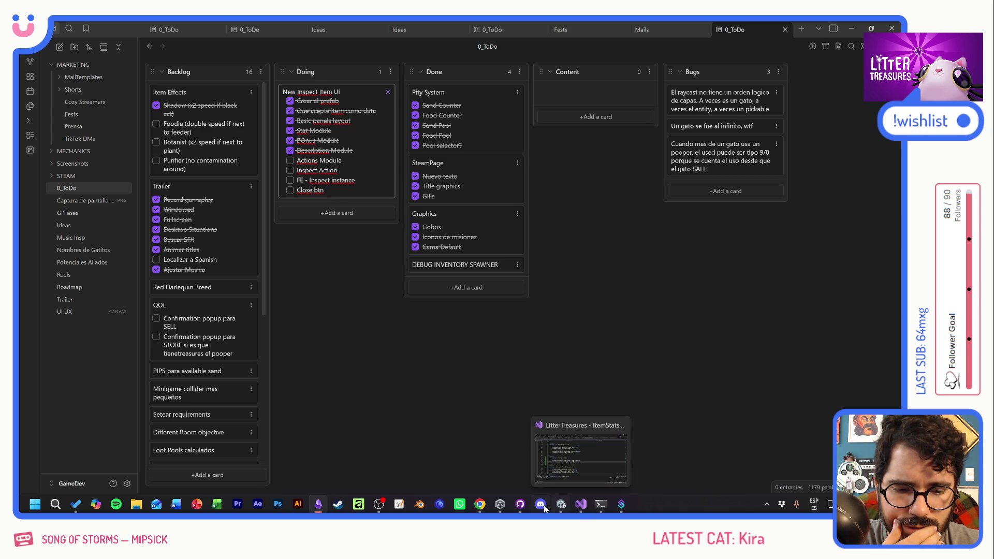
{"action": "left_click", "coordinate": [520, 504]}
Commit the 8 changed files to develop as 'Item Modules conditionals', push to origin, and minimize GitHub Desktop
{"action": "left_click", "coordinate": [127, 407]}
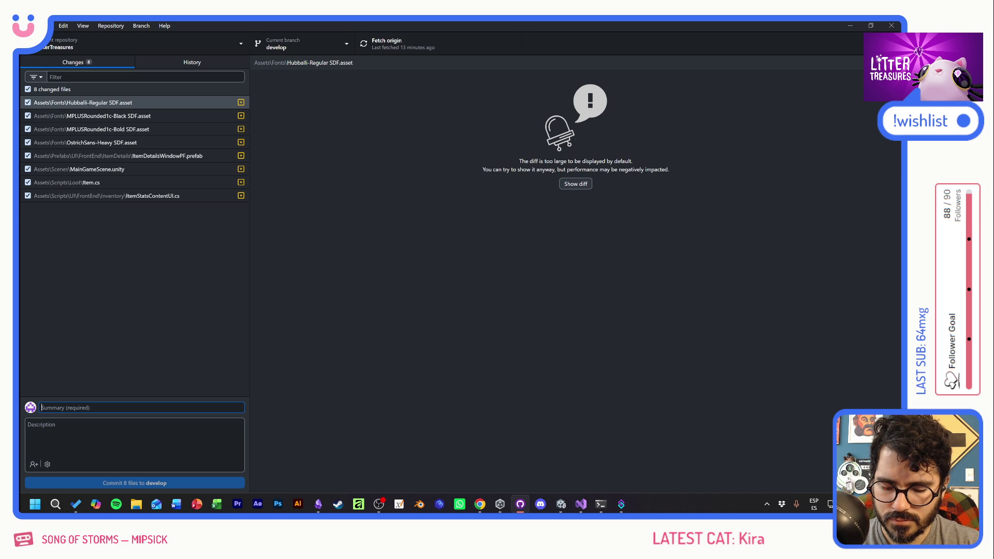
{"action": "type", "text": "Mo"}
{"action": "key", "text": "BackSpace"}
{"action": "type", "text": "Ite"}
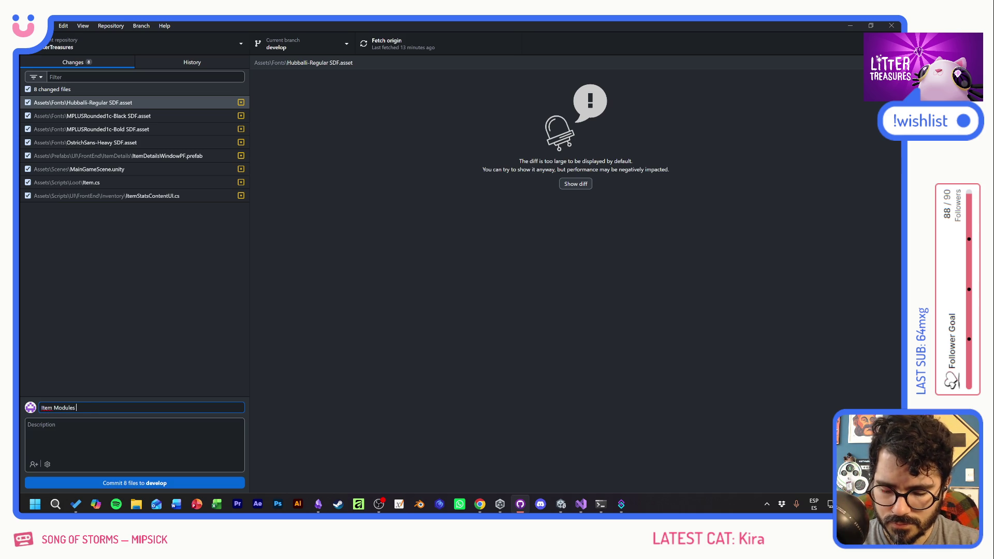
{"action": "type", "text": "conditionals"}
{"action": "left_click", "coordinate": [159, 482]}
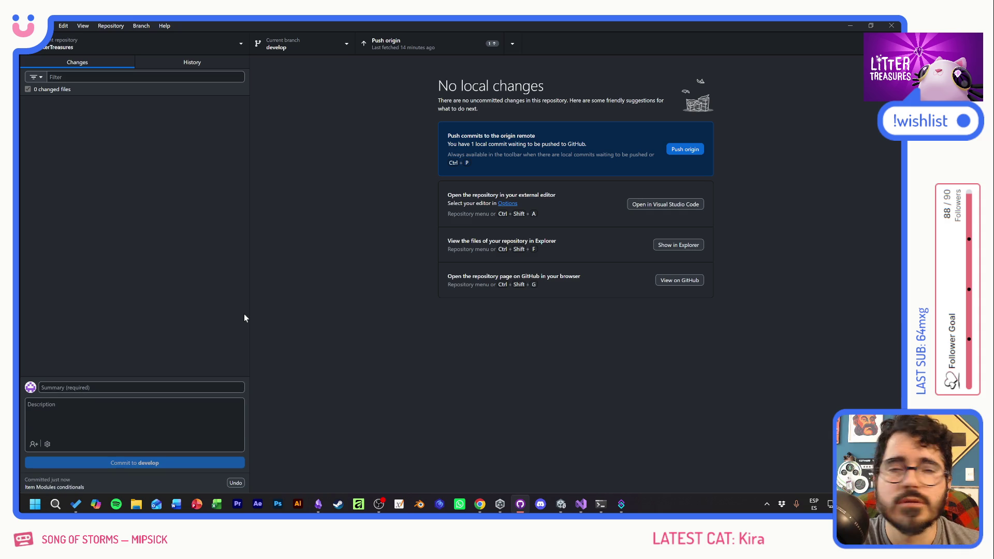
{"action": "left_click", "coordinate": [685, 149]}
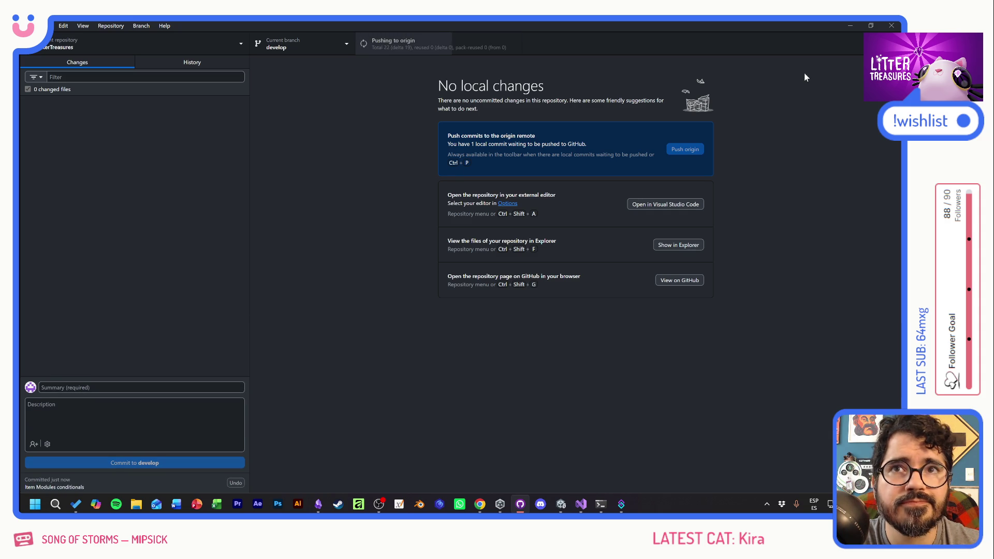
{"action": "left_click", "coordinate": [848, 25]}
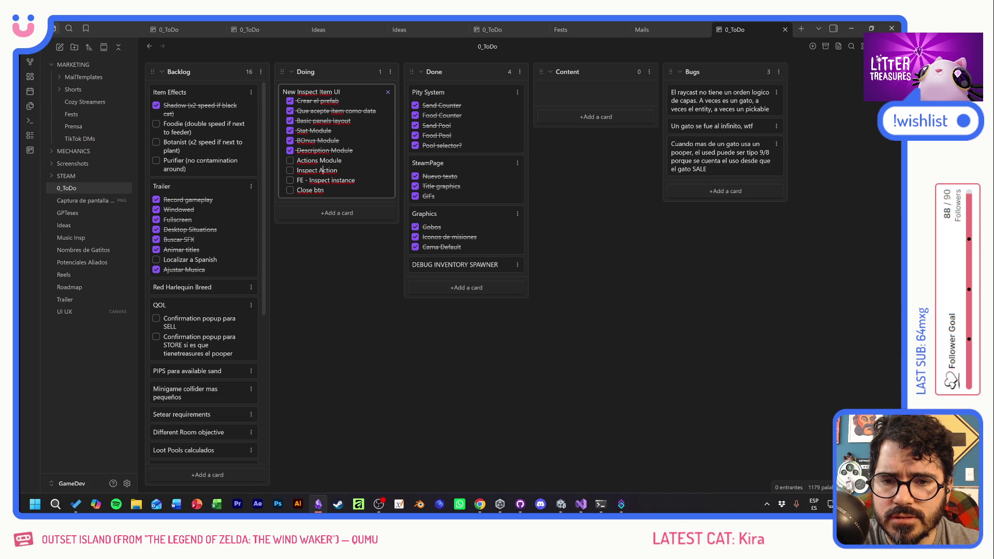
Select the Inspect Action and FE - Inspect instance tasks on the board, then switch to Unity
{"action": "left_click_drag", "start_coordinate": [314, 179], "coordinate": [264, 170]}
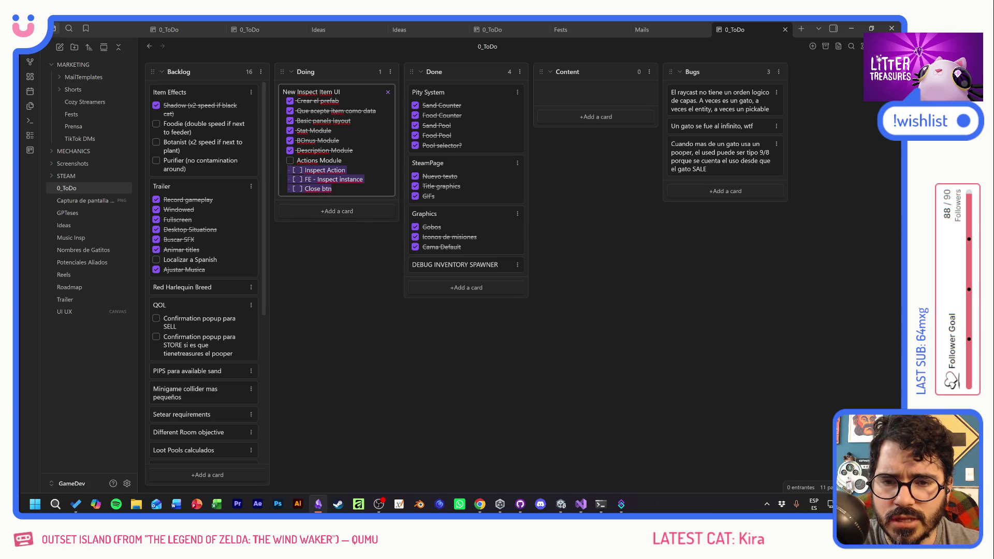
{"action": "key", "text": "alt+Tab"}
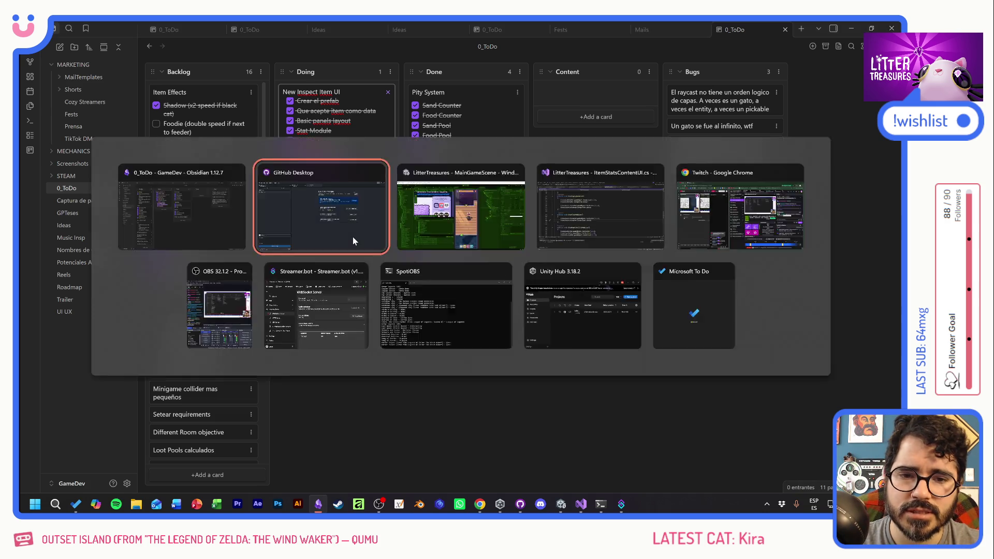
{"action": "key", "text": "alt+Tab"}
In play mode, open the inventory, view the Standard Bed details, then enter and exit edit mode
{"action": "left_click", "coordinate": [494, 236]}
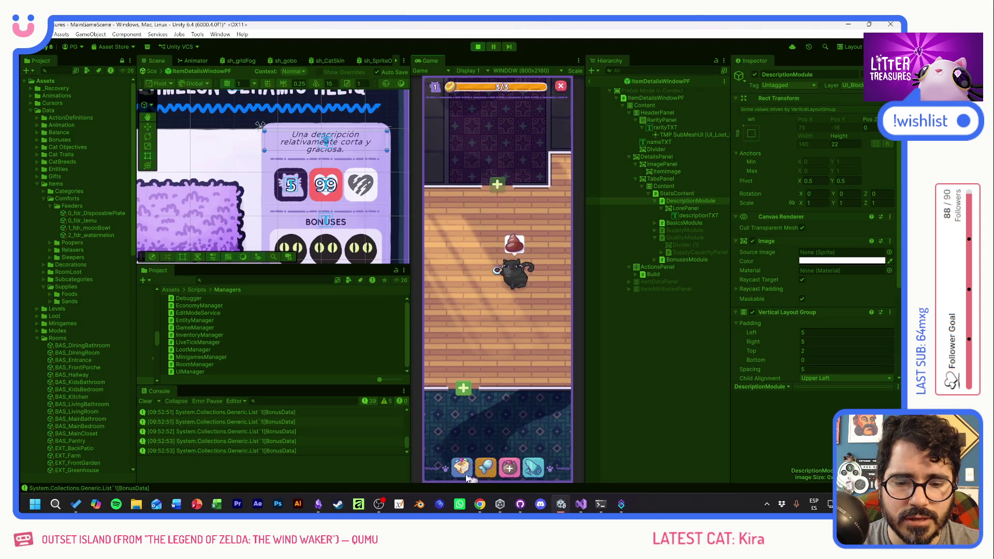
{"action": "left_click", "coordinate": [492, 326]}
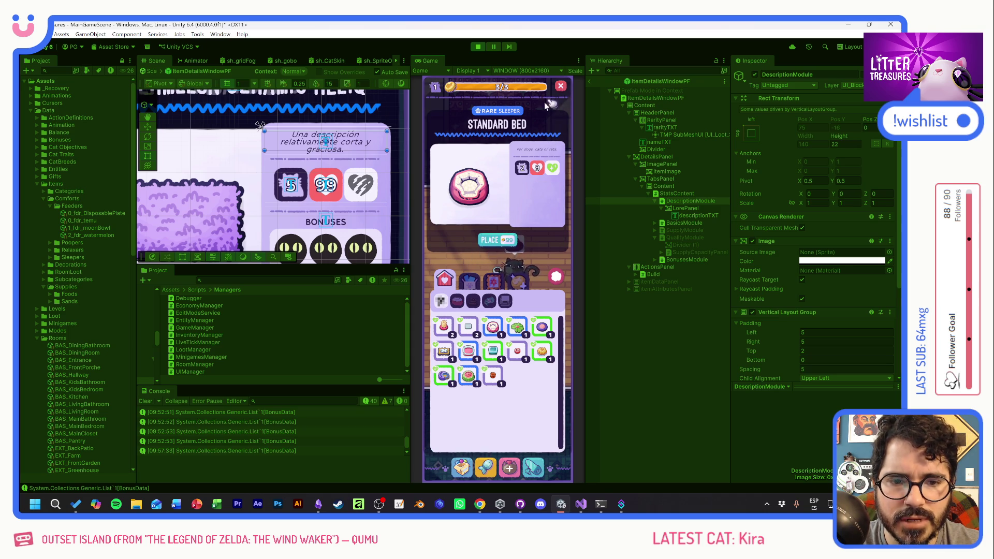
{"action": "left_click", "coordinate": [559, 89]}
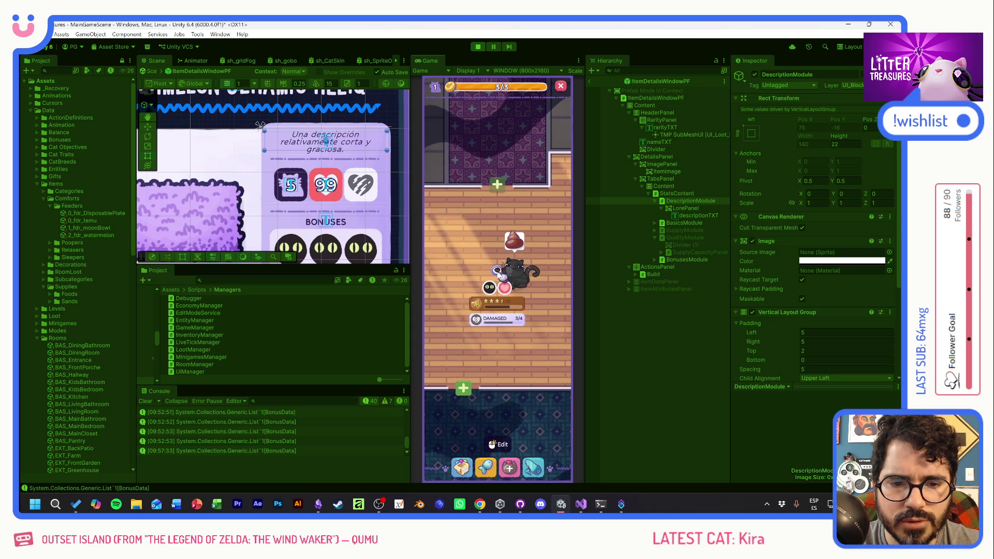
{"action": "left_click", "coordinate": [514, 243]}
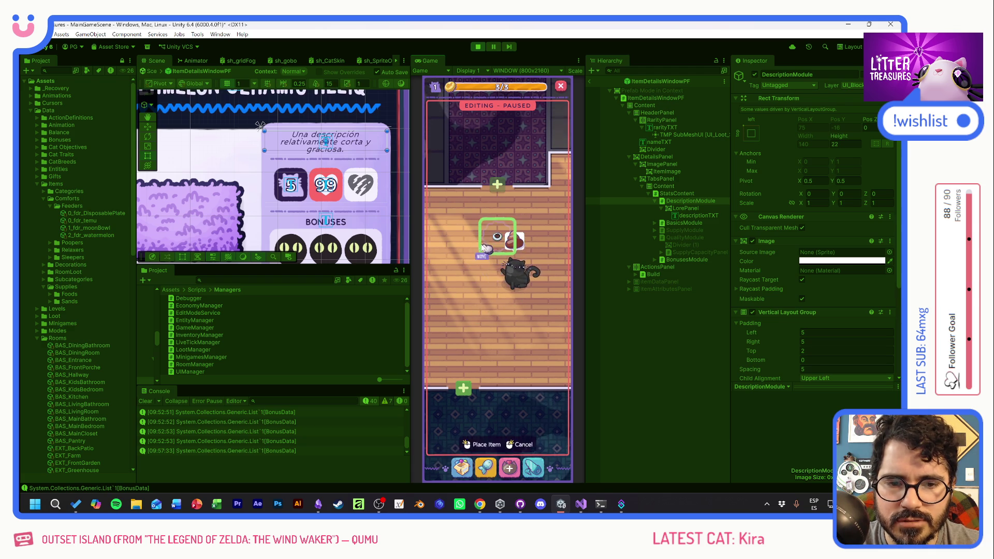
{"action": "right_click", "coordinate": [469, 271]}
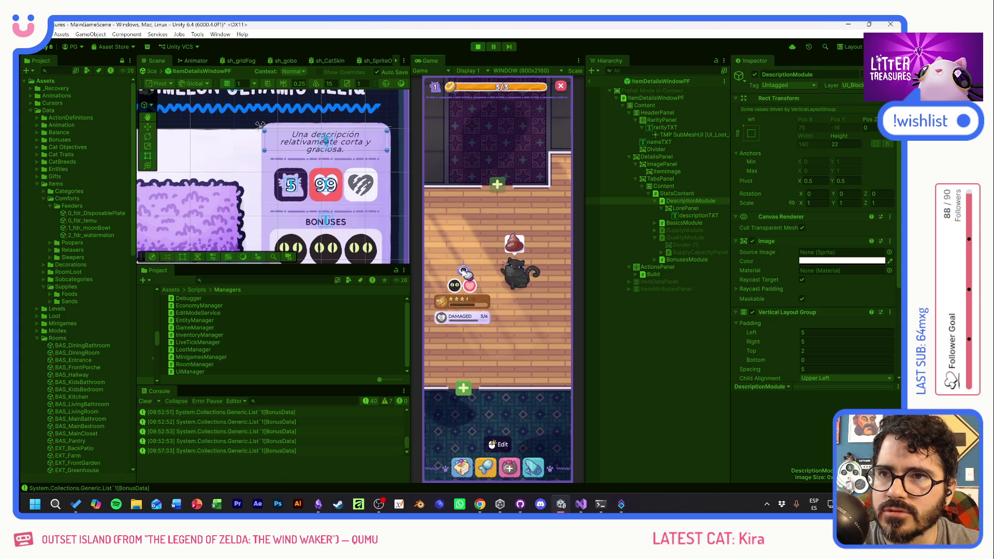
Re-enter edit mode, view the Standard Bed details again, close everything and stop play
{"action": "key", "text": "e"}
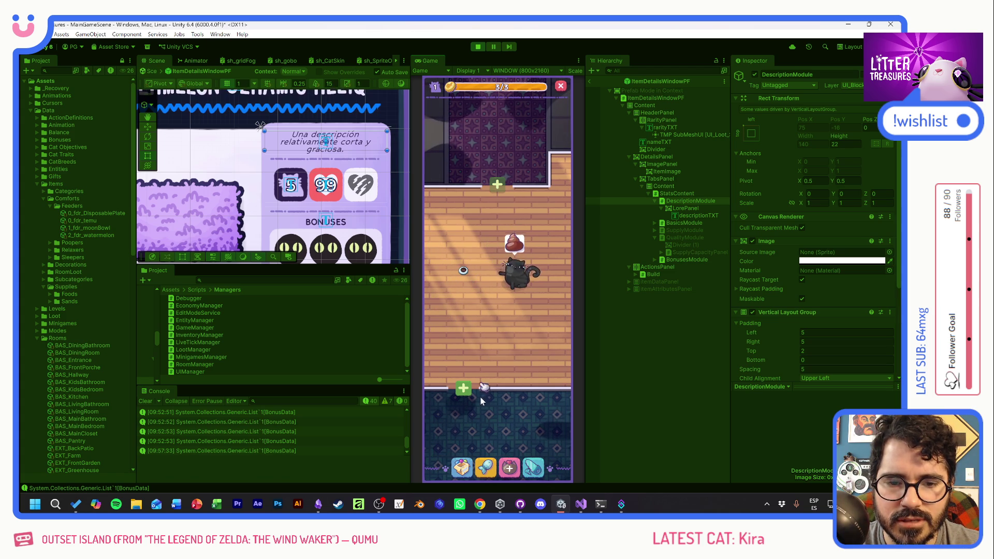
{"action": "key", "text": "i"}
{"action": "left_click", "coordinate": [468, 351]}
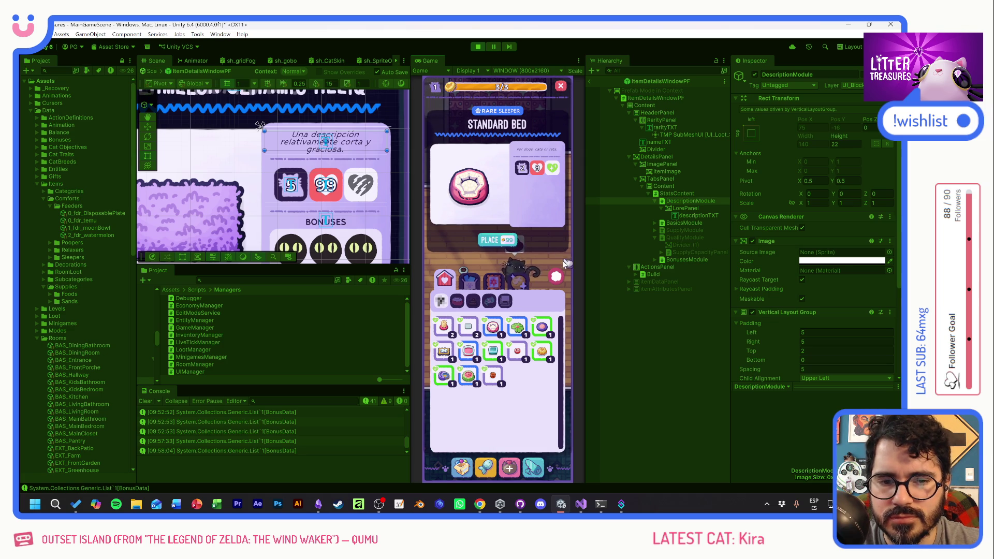
{"action": "left_click", "coordinate": [557, 277]}
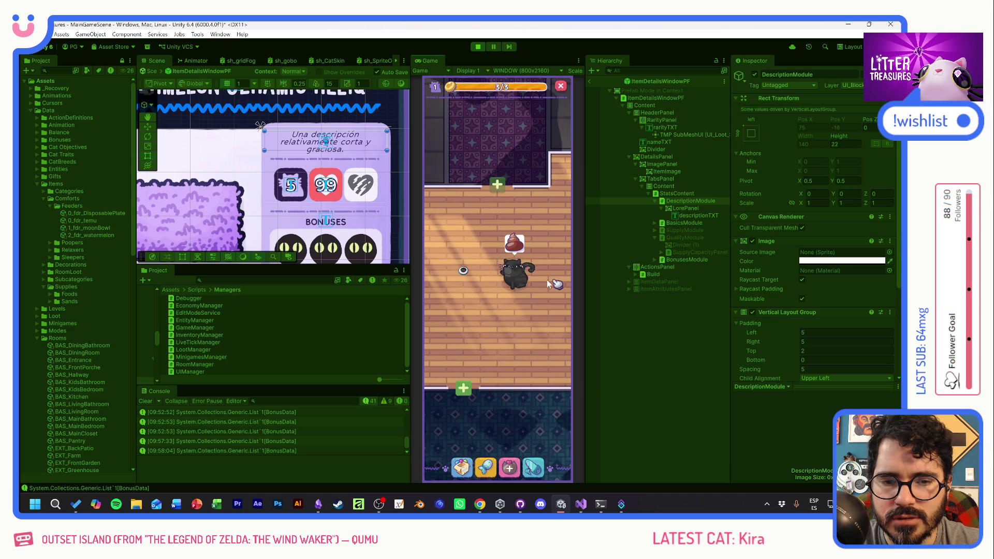
{"action": "left_click", "coordinate": [463, 273]}
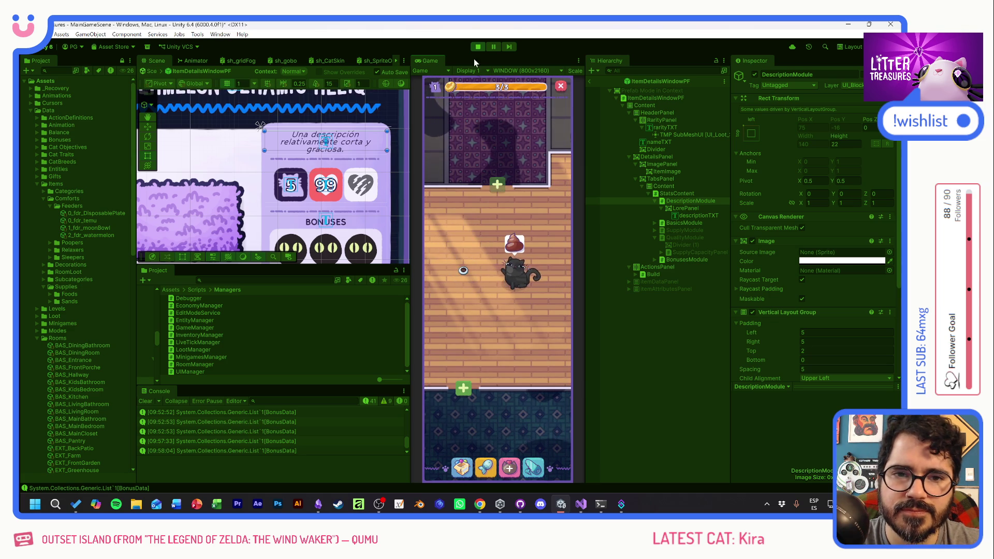
{"action": "left_click", "coordinate": [478, 47]}
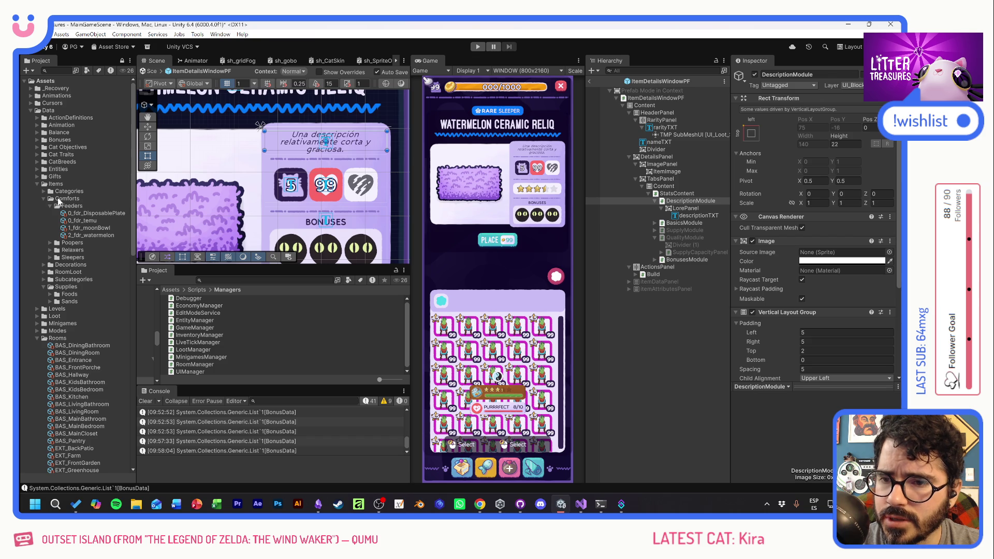
Collapse the Items folder, search the project assets for 'action', and open MoveAction.cs in Visual Studio
{"action": "left_click", "coordinate": [36, 185]}
{"action": "left_click", "coordinate": [233, 280]}
{"action": "type", "text": "action"}
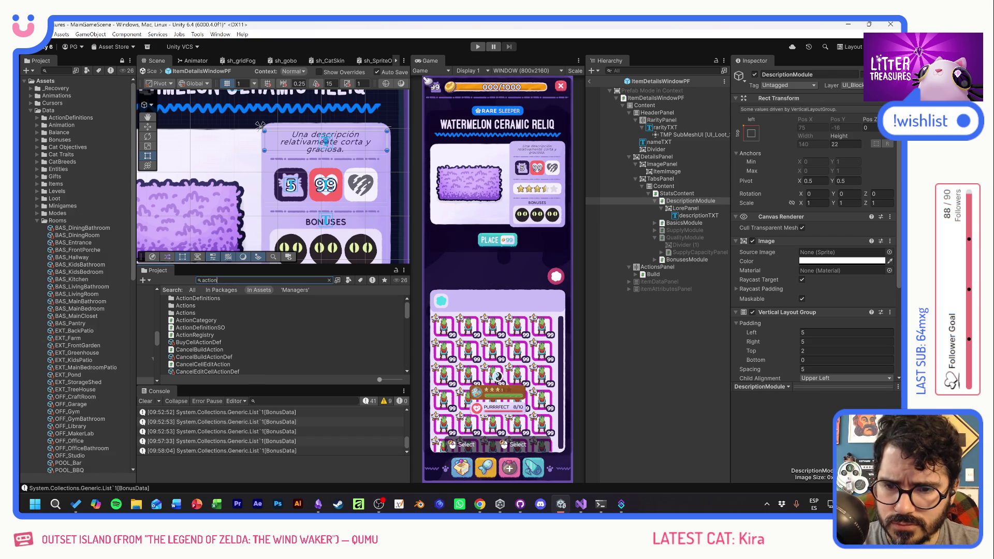
{"action": "scroll", "coordinate": [284, 324], "scroll_direction": "down", "scroll_amount": 5}
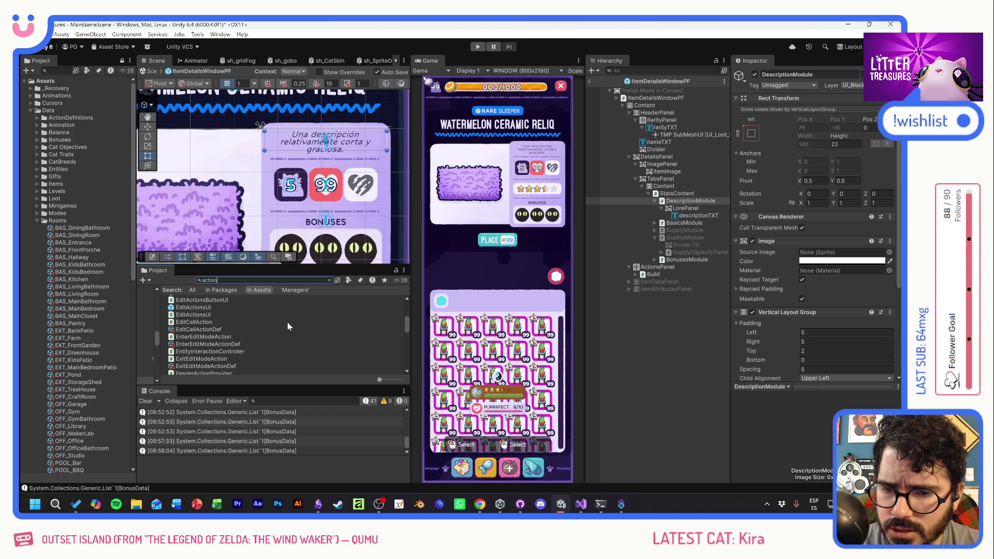
{"action": "scroll", "coordinate": [287, 322], "scroll_direction": "down", "scroll_amount": 6}
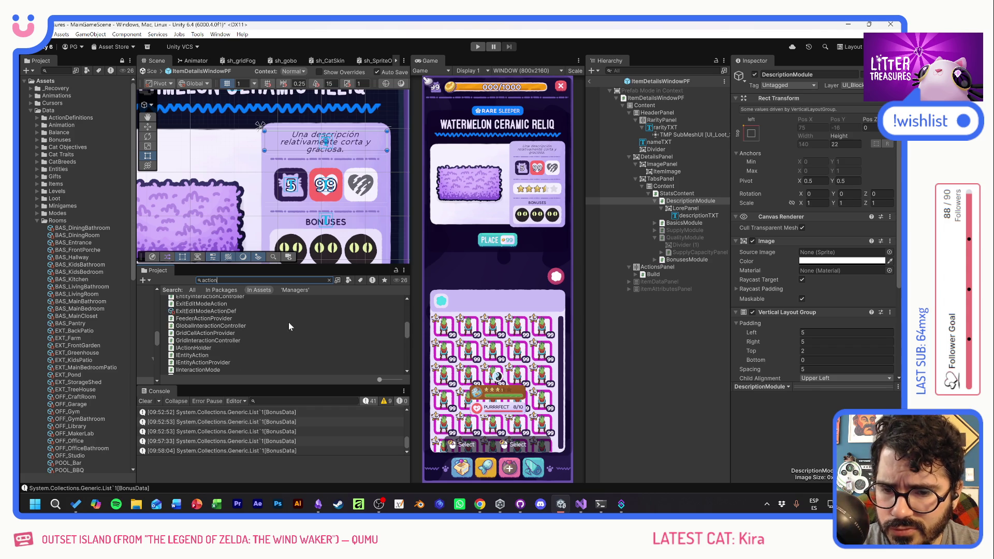
{"action": "scroll", "coordinate": [291, 323], "scroll_direction": "up", "scroll_amount": 6}
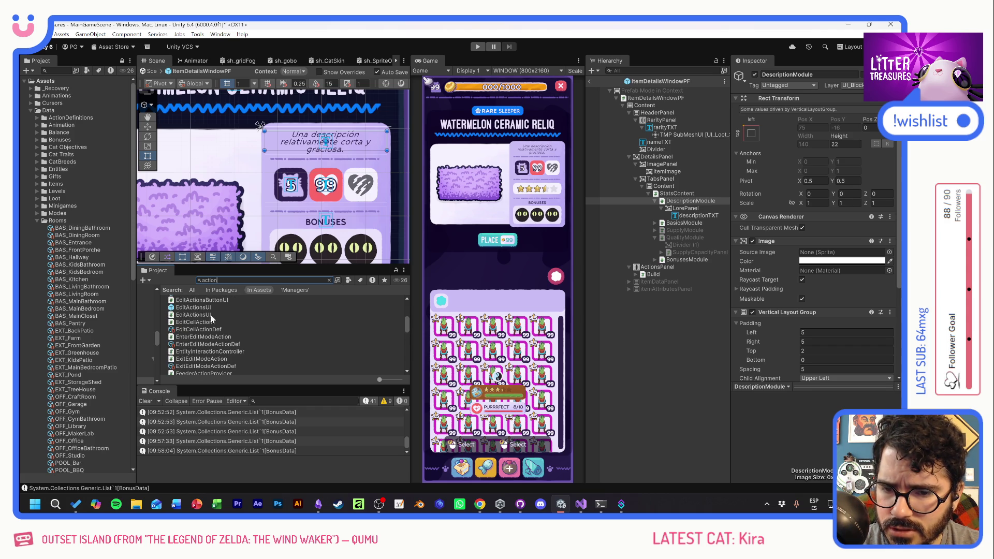
{"action": "scroll", "coordinate": [269, 330], "scroll_direction": "up", "scroll_amount": 5}
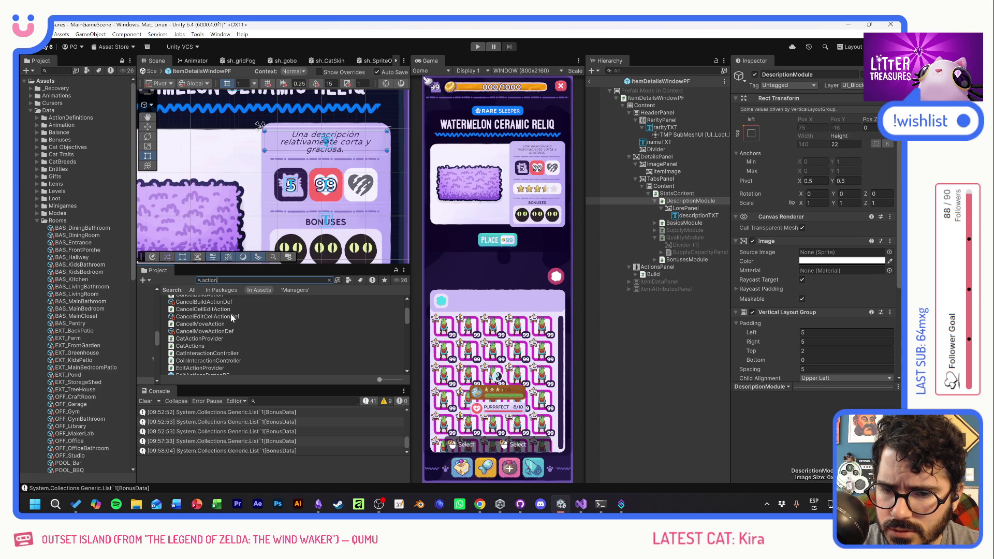
{"action": "scroll", "coordinate": [231, 313], "scroll_direction": "up", "scroll_amount": 4}
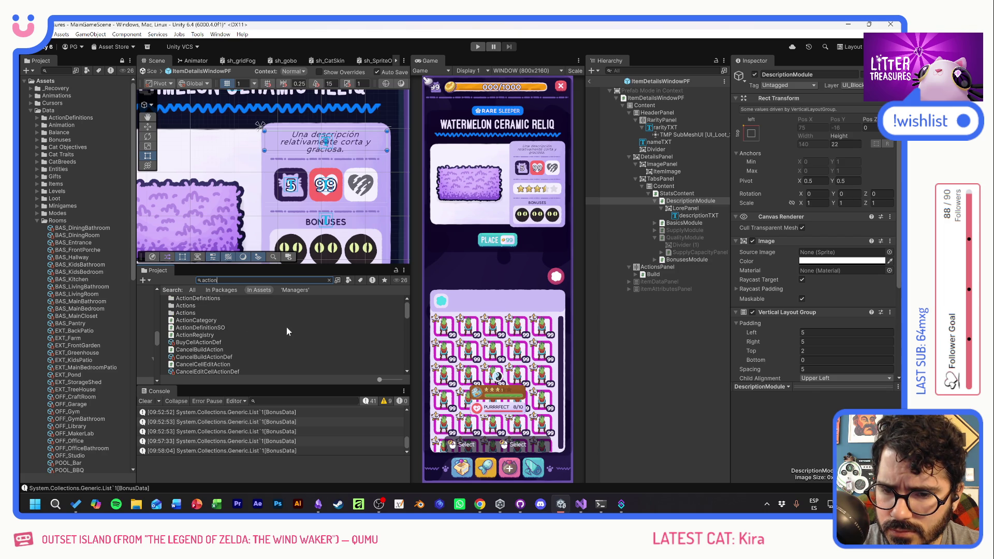
{"action": "scroll", "coordinate": [287, 327], "scroll_direction": "down", "scroll_amount": 8}
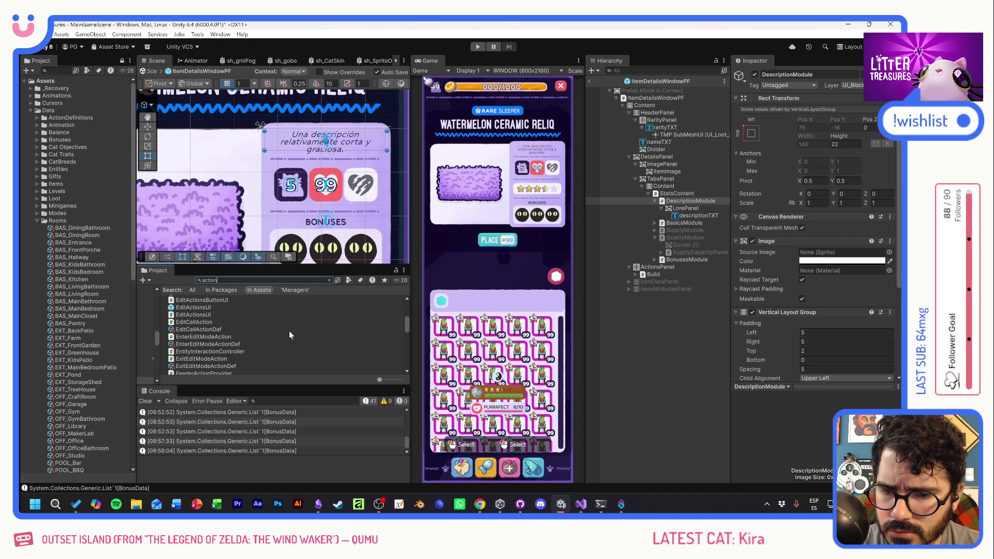
{"action": "scroll", "coordinate": [289, 334], "scroll_direction": "down", "scroll_amount": 6}
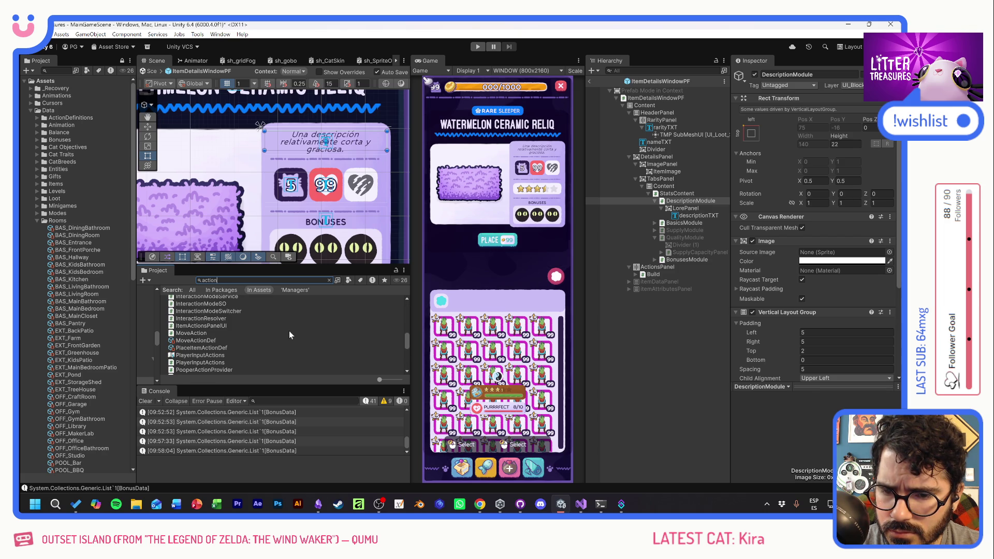
{"action": "double_click", "coordinate": [288, 333]}
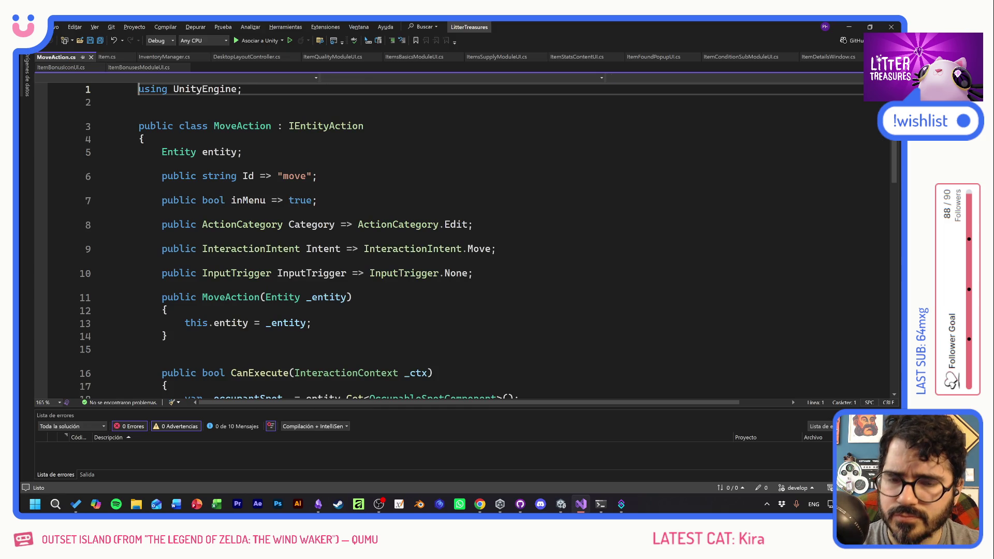
Rename the copied script to InspectItemAction in Unity's Project window and open it in Visual Studio
{"action": "key", "text": "alt+Tab"}
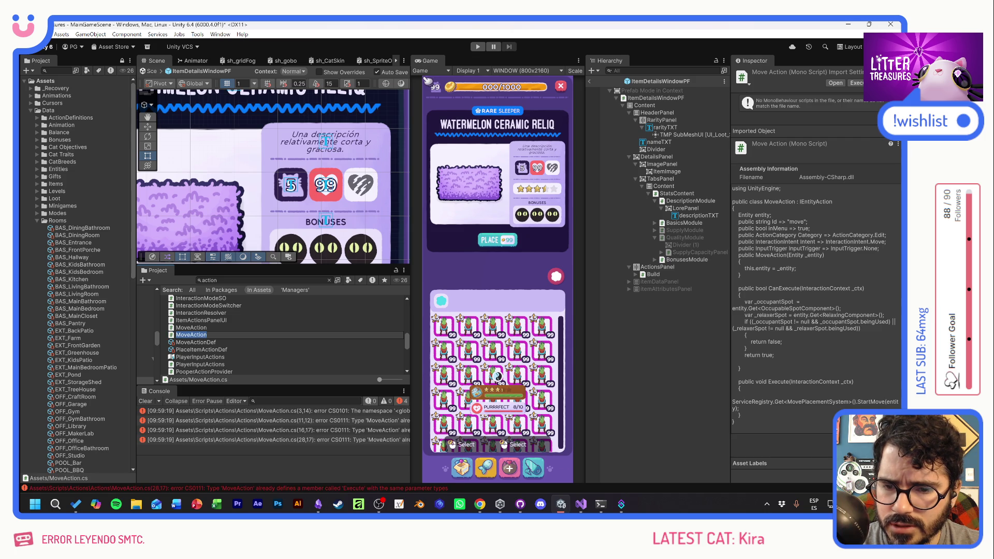
{"action": "left_click", "coordinate": [190, 335]}
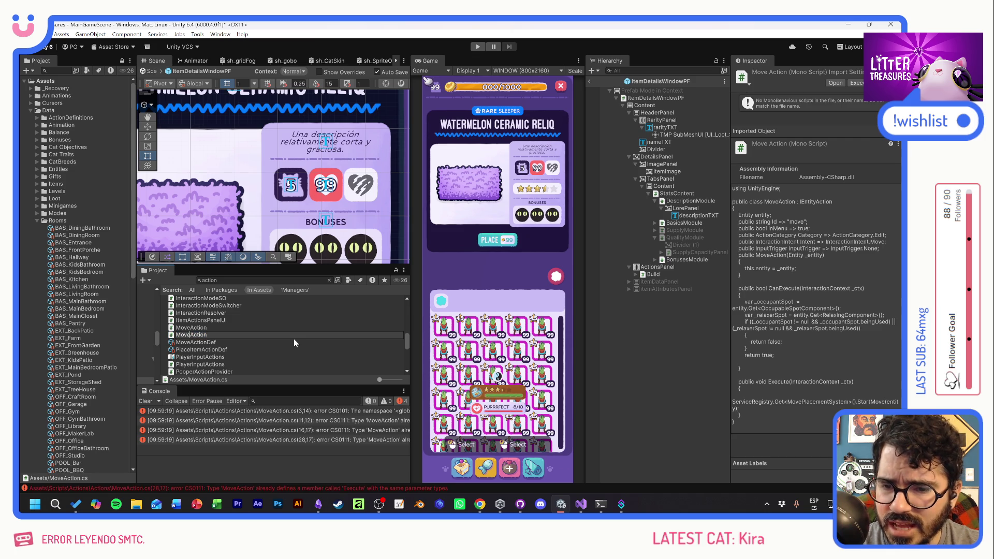
{"action": "key", "text": "BackSpace"}
{"action": "key", "text": "BackSpace"}
{"action": "key", "text": "BackSpace"}
{"action": "type", "text": "Inspect"}
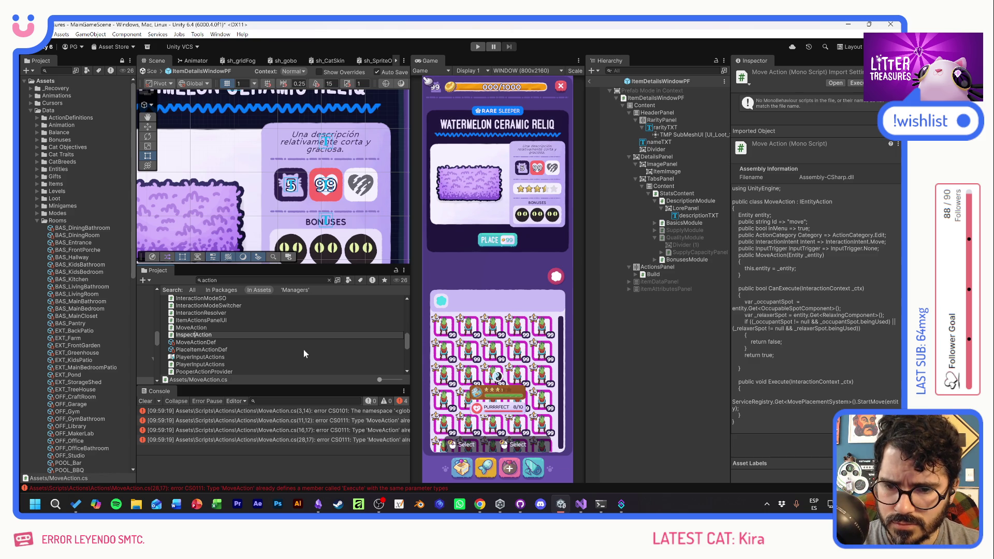
{"action": "type", "text": "Item"}
{"action": "key", "text": "Return"}
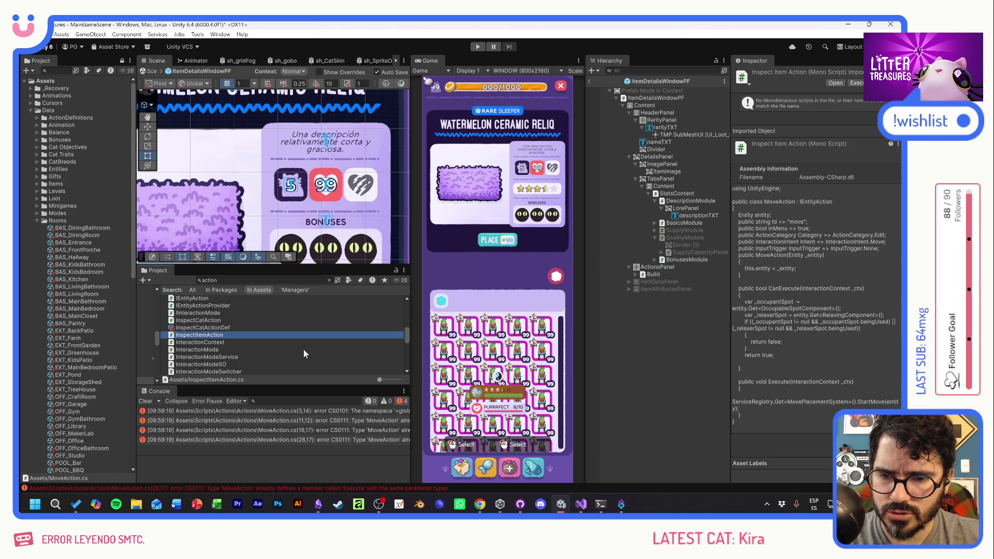
{"action": "double_click", "coordinate": [175, 335]}
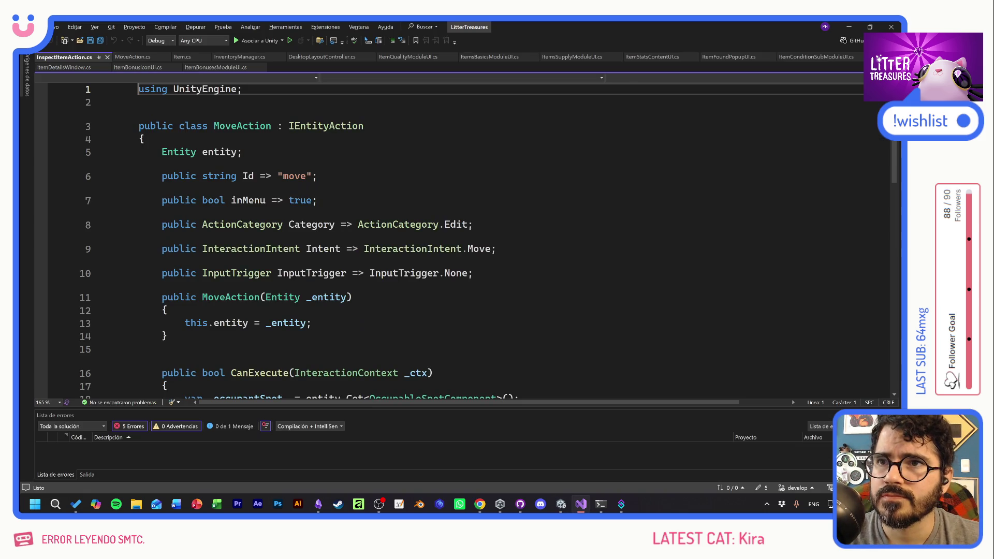
Rename the MoveAction class and constructor to InspectItemAction and save
{"action": "left_click", "coordinate": [254, 126]}
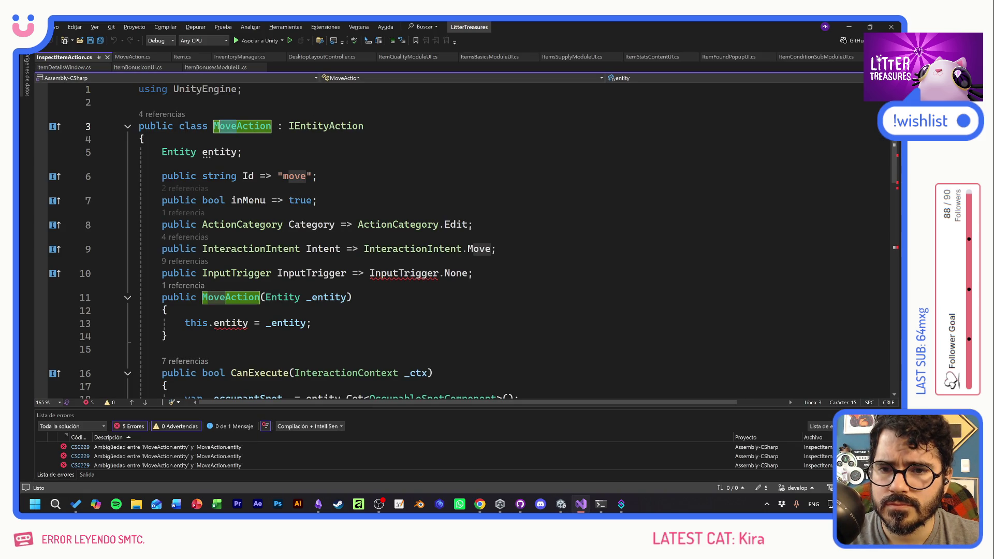
{"action": "left_click_drag", "start_coordinate": [214, 126], "coordinate": [237, 126]}
{"action": "type", "text": "InspectItem"}
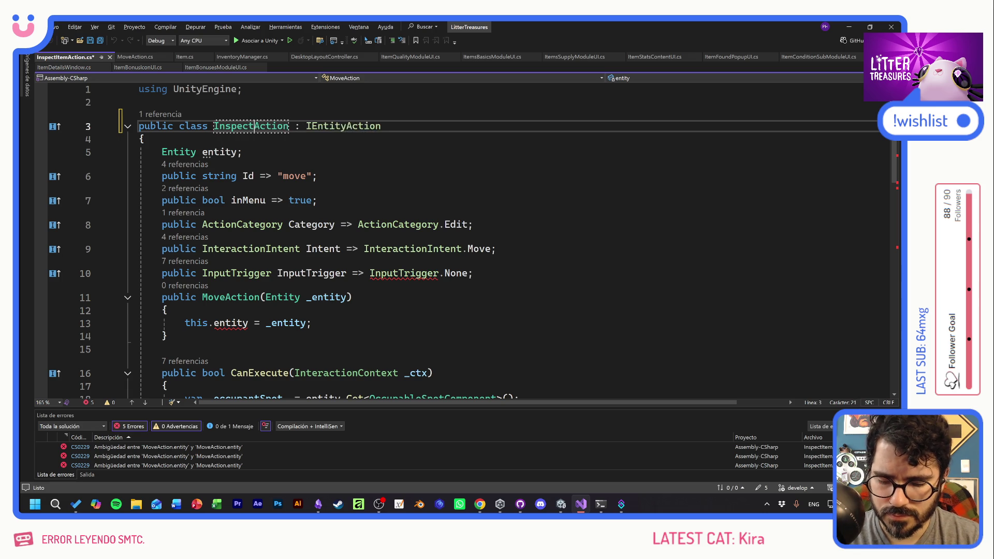
{"action": "key", "text": "Return"}
{"action": "left_click", "coordinate": [242, 152]}
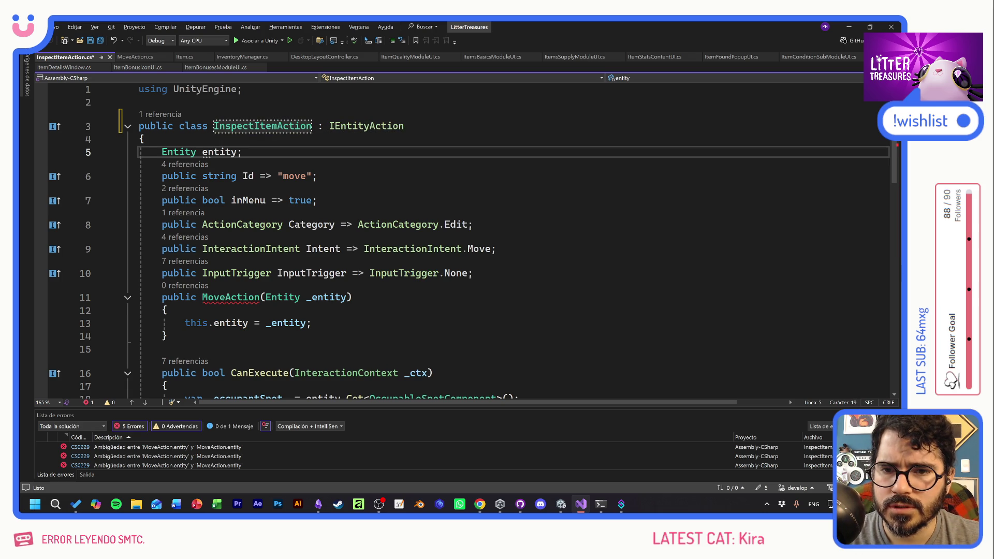
{"action": "double_click", "coordinate": [230, 297]}
{"action": "type", "text": "InspectItemAction"}
{"action": "left_click", "coordinate": [317, 201]}
{"action": "key", "text": "ctrl+s"}
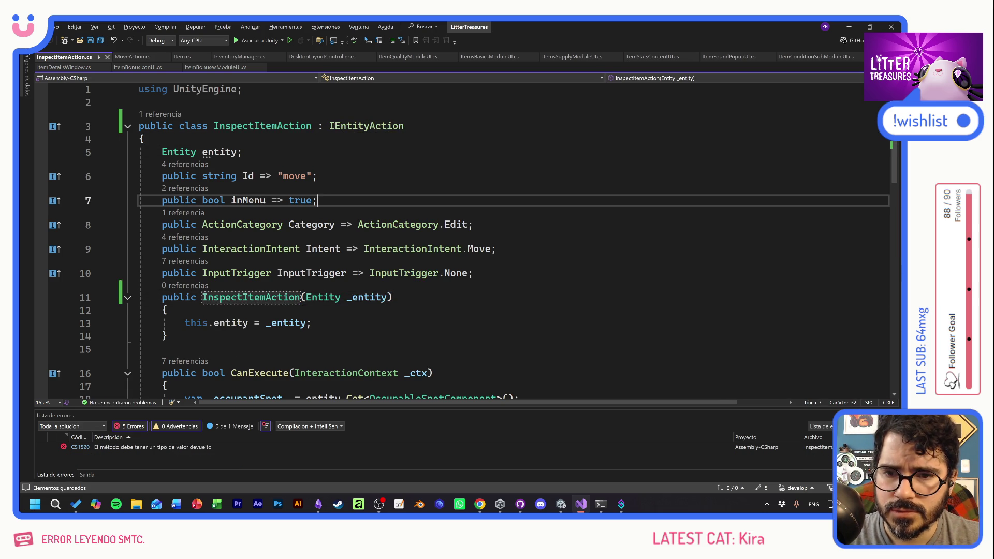
Change the action's Id from "move" to "inspectItem" and save
{"action": "key", "text": "Up"}
{"action": "key", "text": "Up"}
{"action": "key", "text": "Up"}
{"action": "key", "text": "Down"}
{"action": "key", "text": "Down"}
{"action": "double_click", "coordinate": [288, 178]}
{"action": "type", "text": "inspect"}
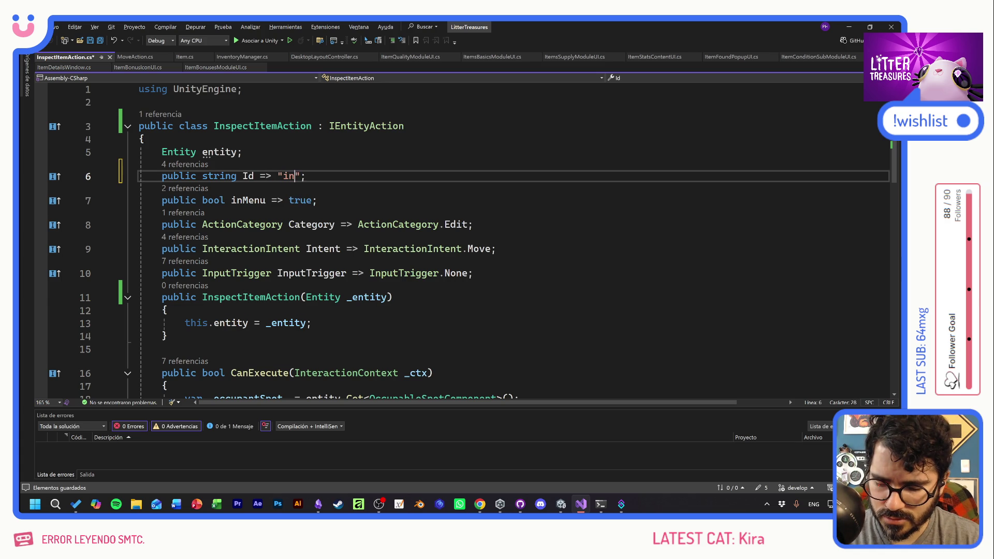
{"action": "type", "text": "Item"}
{"action": "key", "text": "ctrl+s"}
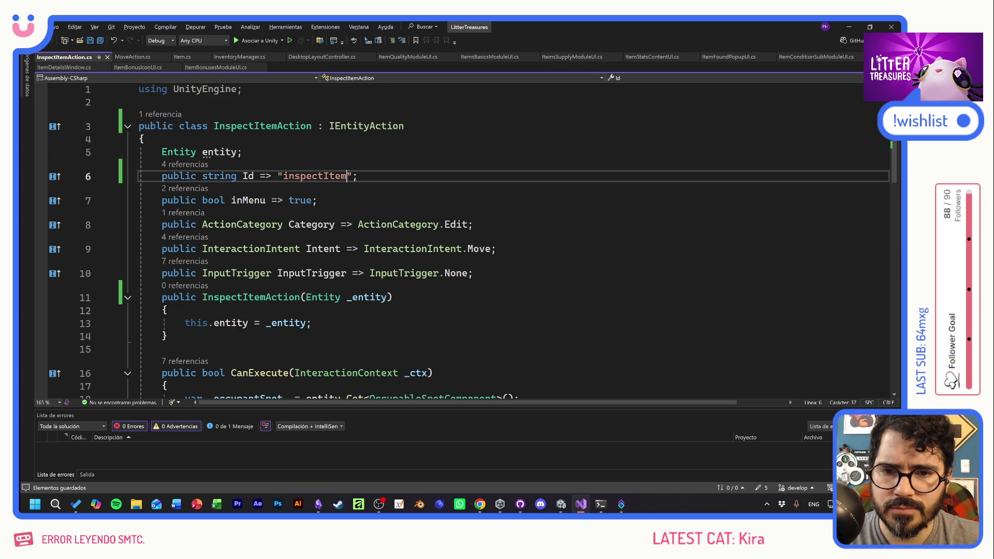
{"action": "left_click", "coordinate": [318, 200]}
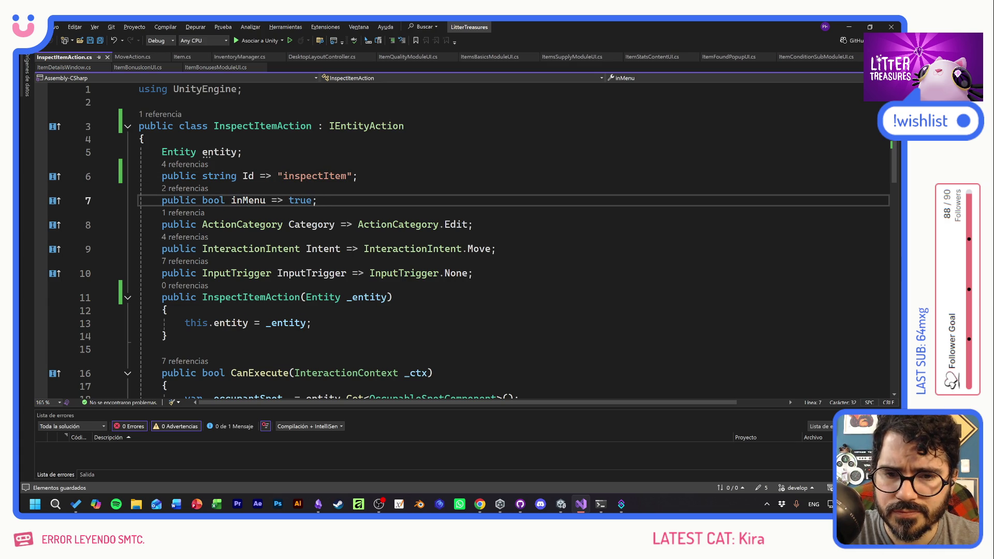
Check the Edit category and change the Intent from Move to InteractionIntent.Inspect
{"action": "left_click", "coordinate": [410, 224]}
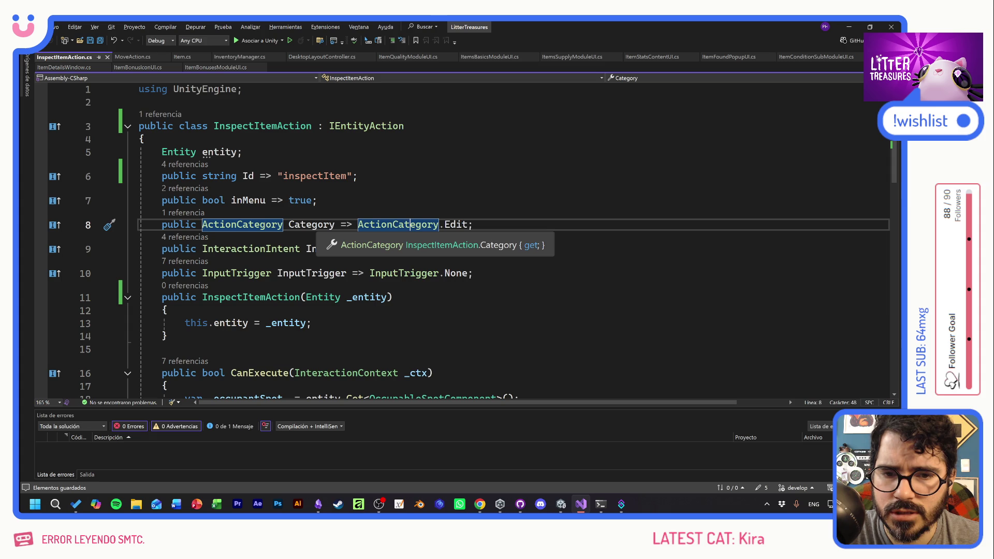
{"action": "left_click", "coordinate": [473, 224]}
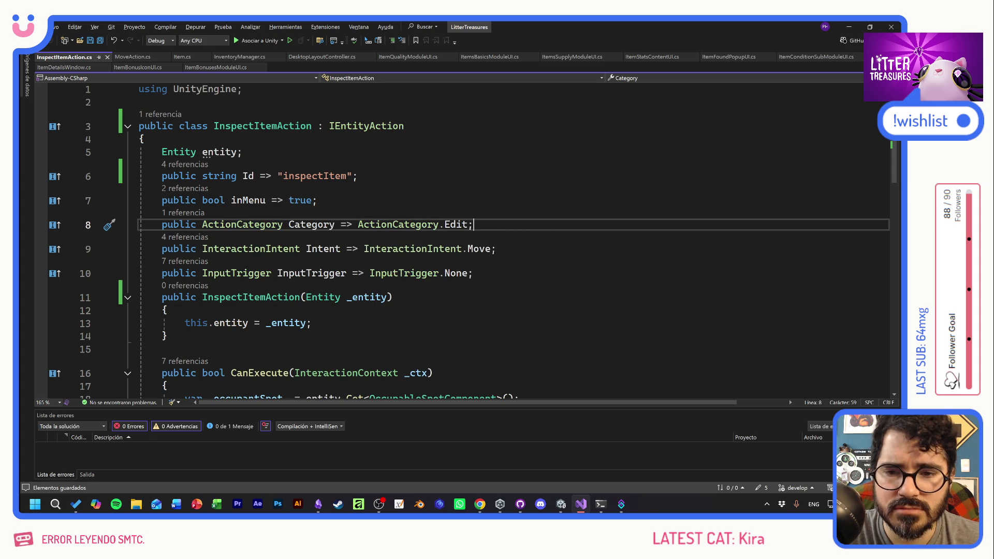
{"action": "left_click", "coordinate": [496, 249]}
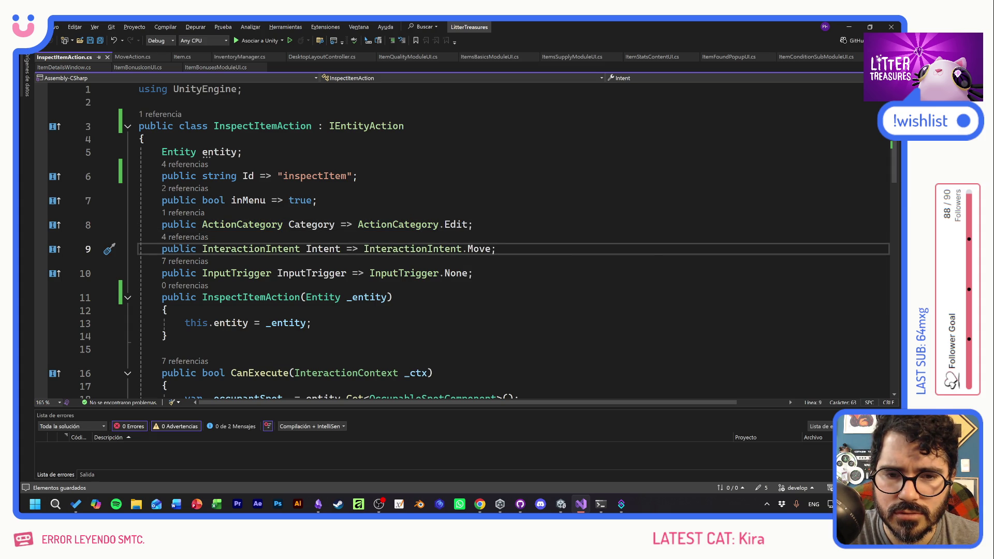
{"action": "double_click", "coordinate": [478, 249]}
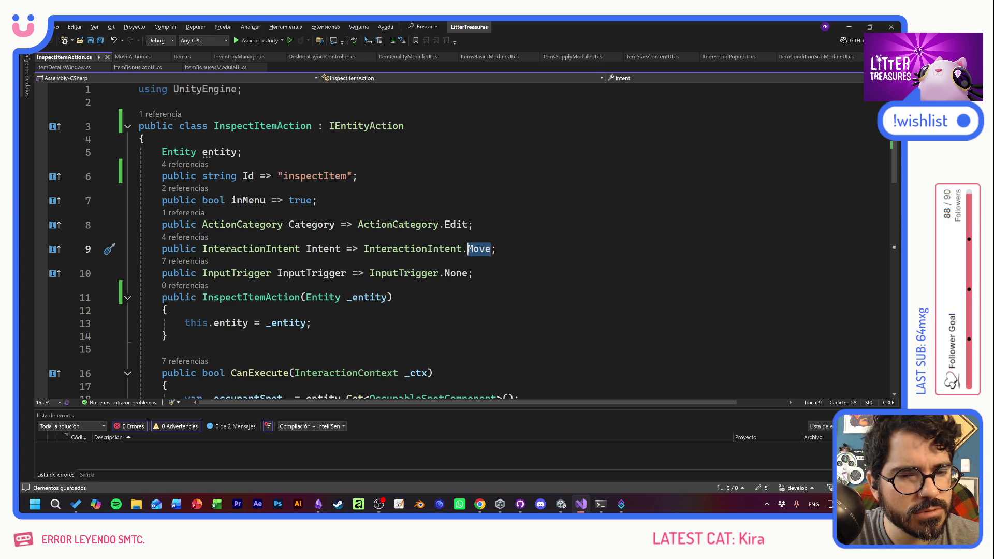
{"action": "type", "text": "Ins"}
{"action": "key", "text": "Tab"}
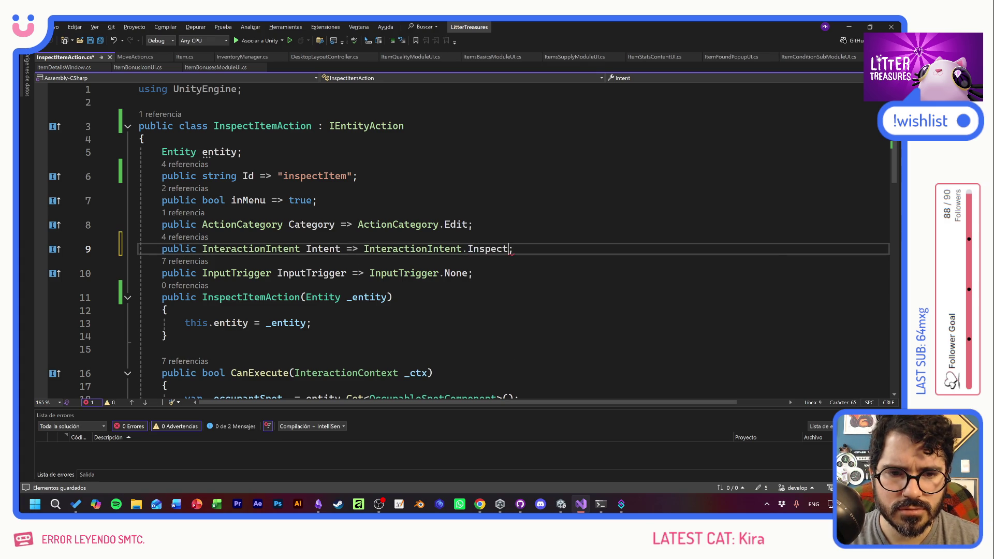
{"action": "key", "text": "Up"}
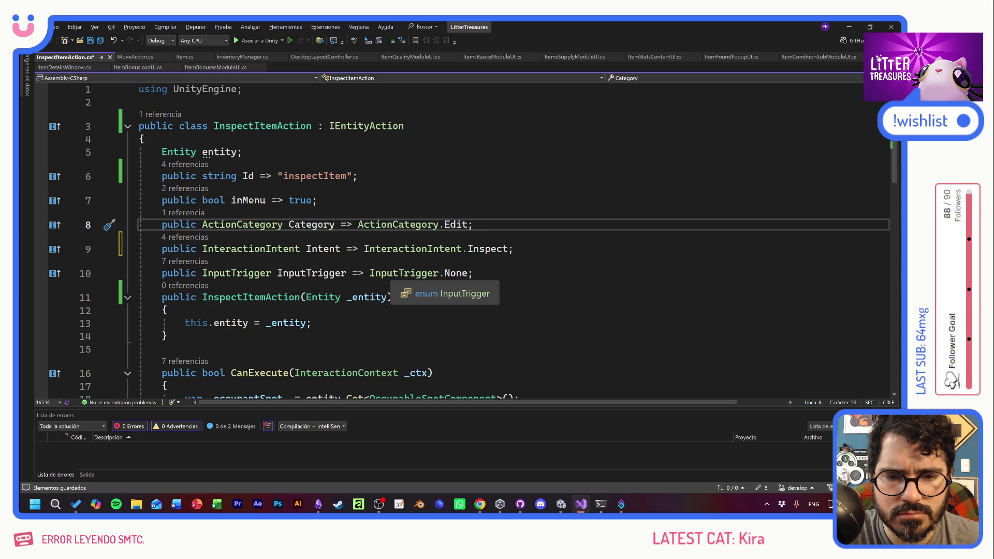
Review the InputTrigger values, remove the stray dot, and check the intent and constructor parameter
{"action": "left_click", "coordinate": [439, 273]}
{"action": "type", "text": "."}
{"action": "mouse_move", "coordinate": [542, 299]}
{"action": "left_mouse_down"}
{"action": "mouse_move", "coordinate": [555, 355]}
{"action": "mouse_move", "coordinate": [554, 337]}
{"action": "left_mouse_up"}
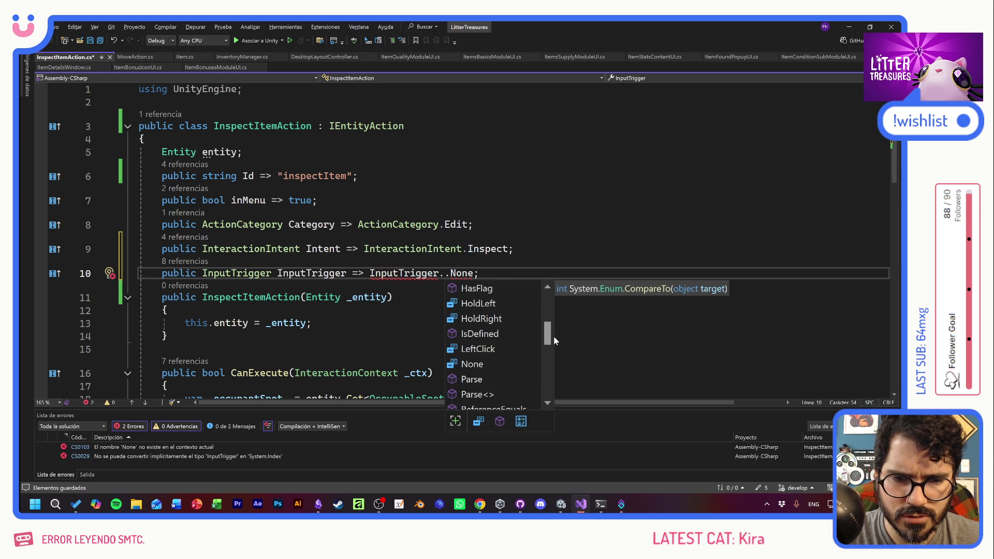
{"action": "key", "text": "BackSpace"}
{"action": "left_click", "coordinate": [467, 248]}
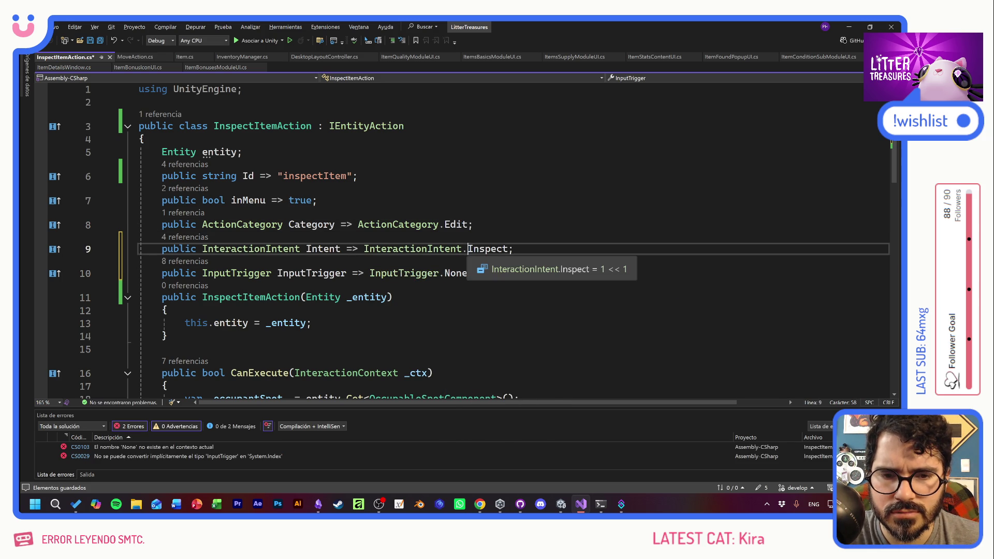
{"action": "left_click", "coordinate": [375, 297]}
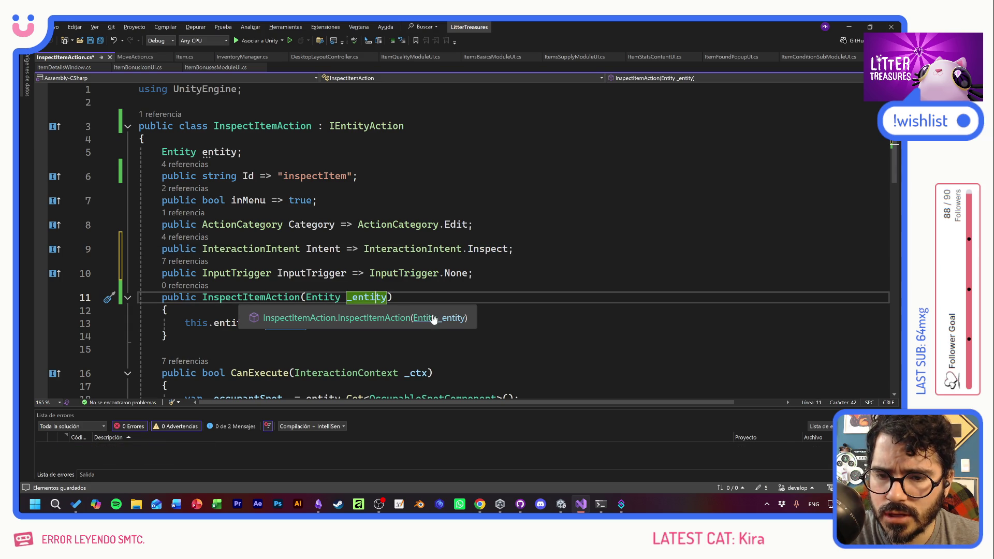
{"action": "left_click", "coordinate": [162, 349]}
{"action": "scroll", "coordinate": [472, 241], "scroll_direction": "down", "scroll_amount": 4}
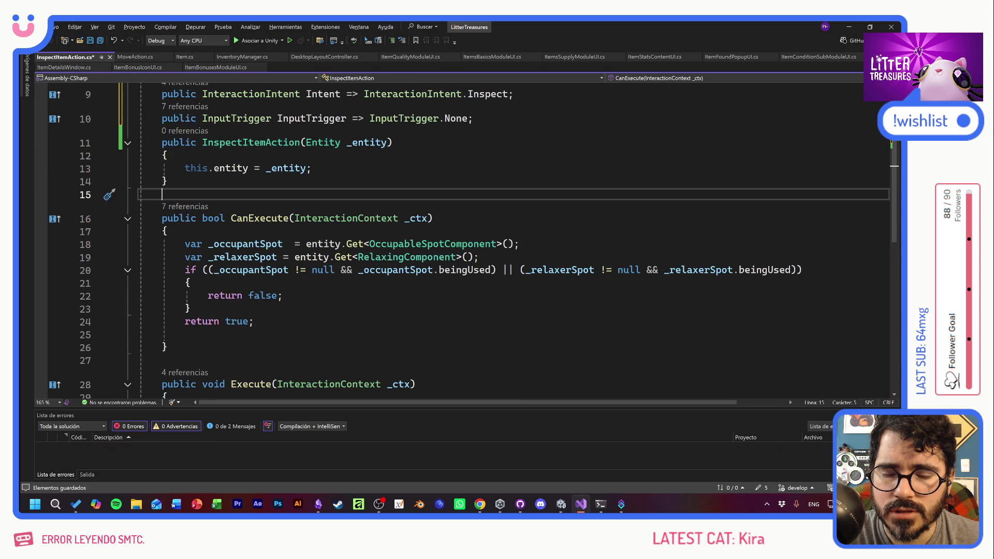
Delete the occupancy checks so CanExecute simply returns true
{"action": "left_click", "coordinate": [167, 232]}
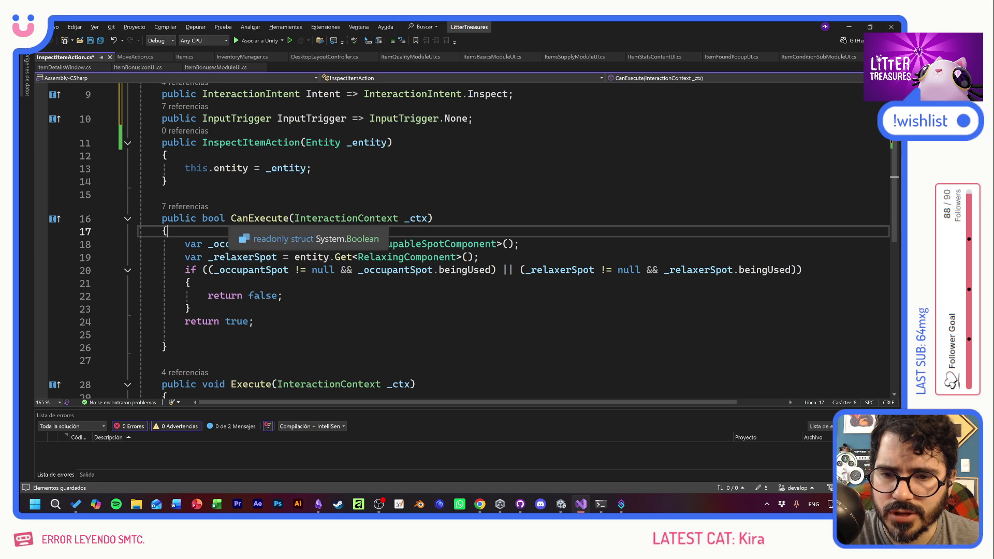
{"action": "left_click_drag", "start_coordinate": [122, 322], "coordinate": [119, 244]}
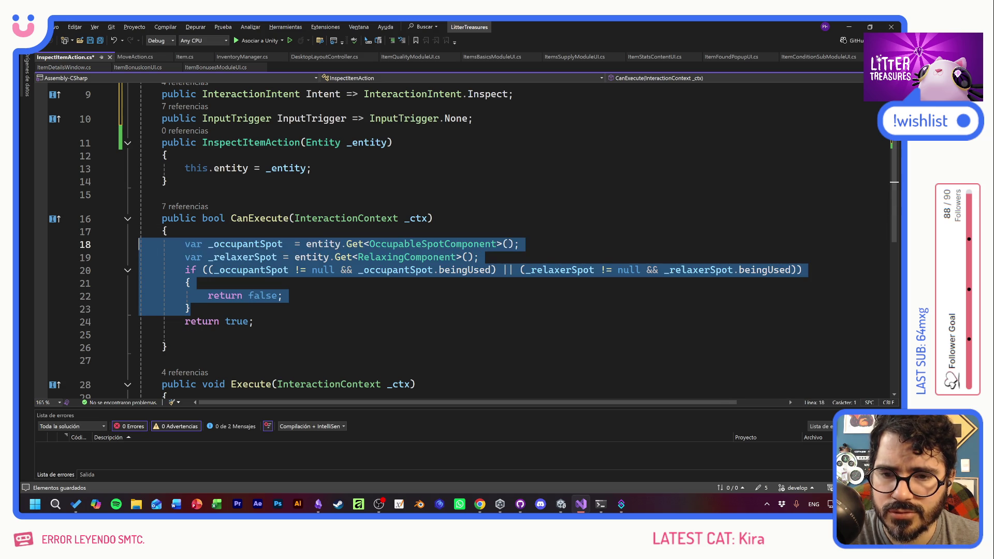
{"action": "key", "text": "Delete"}
{"action": "key", "text": "Down"}
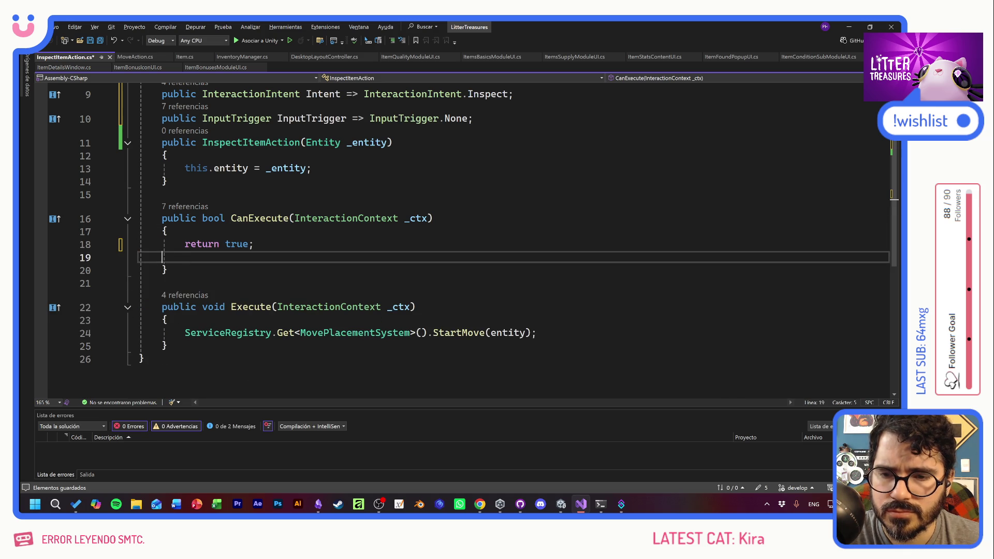
{"action": "key", "text": "BackSpace"}
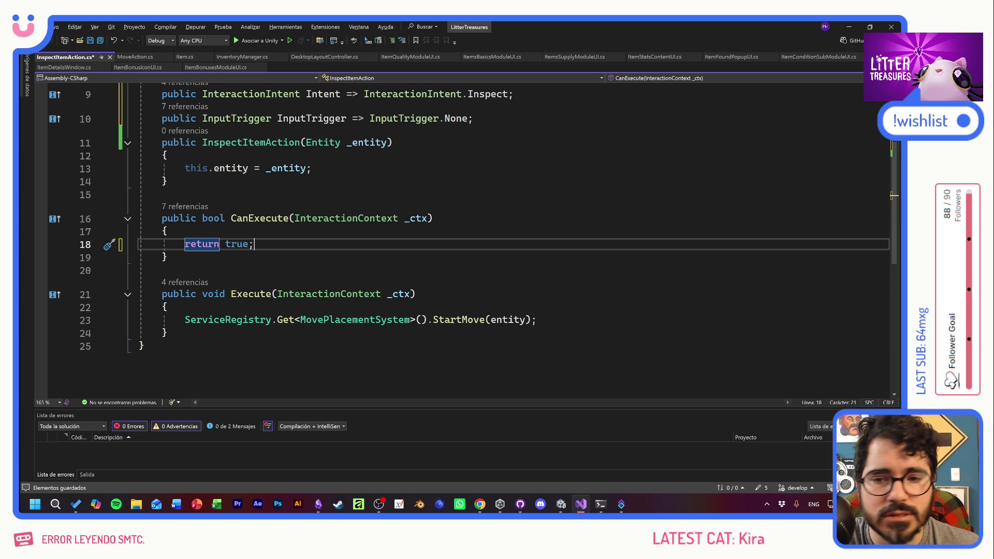
Make Execute call ServiceRegistry.Get<UIManager>().InspectItem(entity) instead of StartMove, and save
{"action": "left_click", "coordinate": [185, 270]}
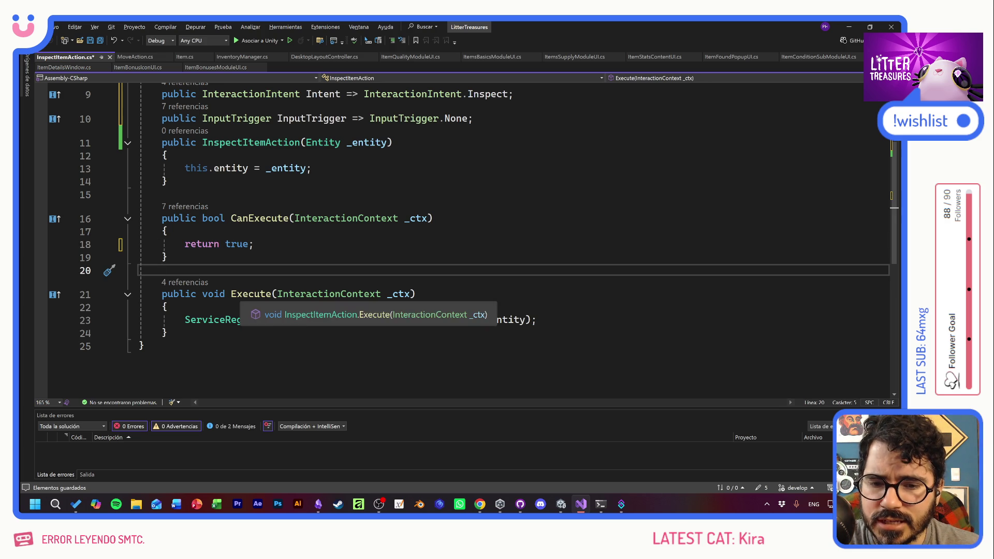
{"action": "mouse_move", "coordinate": [410, 319]}
{"action": "left_mouse_down"}
{"action": "mouse_move", "coordinate": [277, 319]}
{"action": "mouse_move", "coordinate": [300, 319]}
{"action": "left_mouse_up"}
{"action": "type", "text": "UIManager>().StartMove(entity);"}
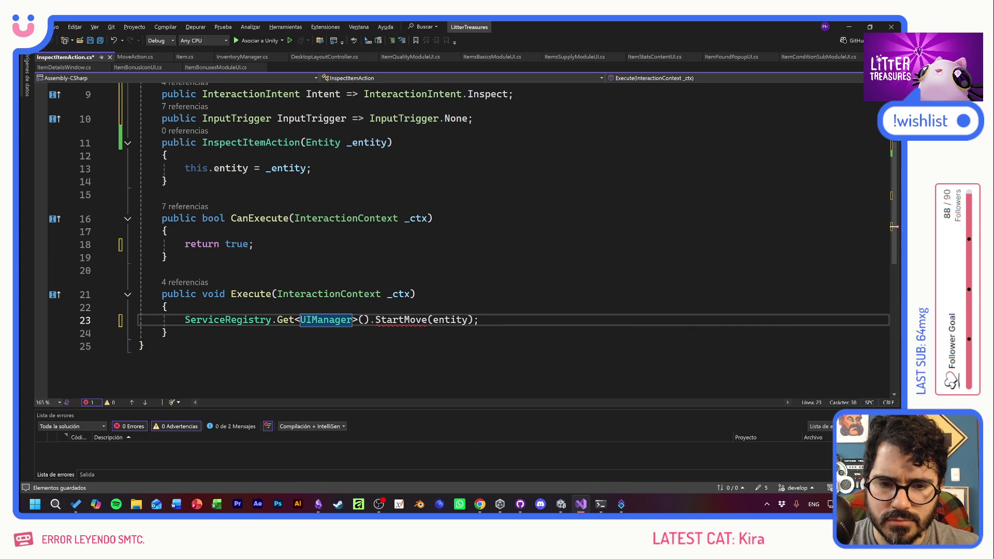
{"action": "left_click", "coordinate": [376, 319]}
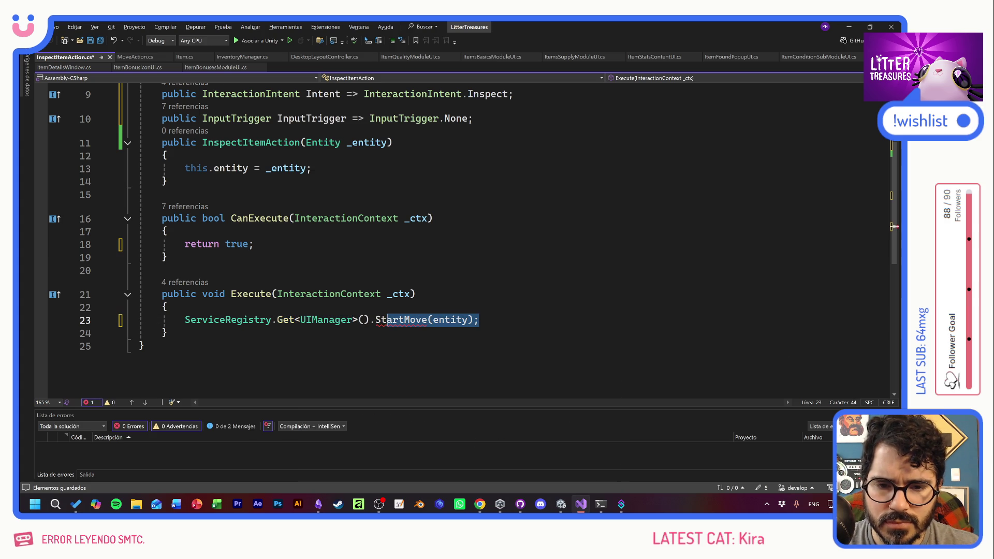
{"action": "key", "text": "BackSpace"}
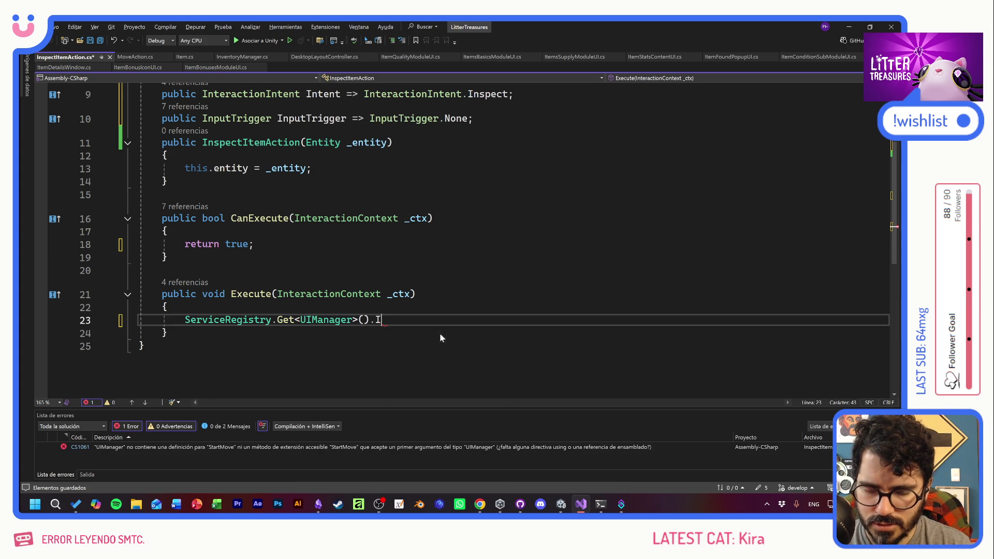
{"action": "type", "text": "Inspect"}
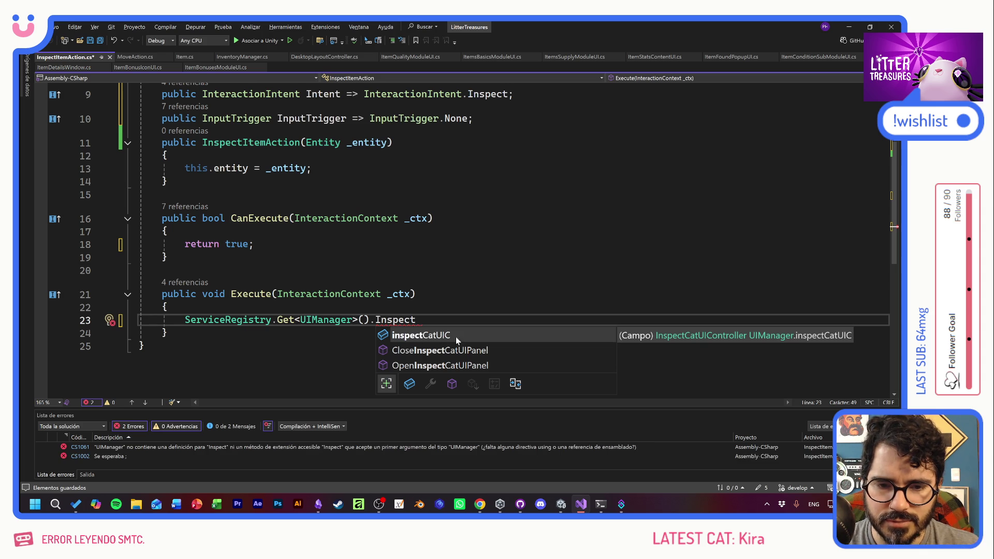
{"action": "type", "text": "Item"}
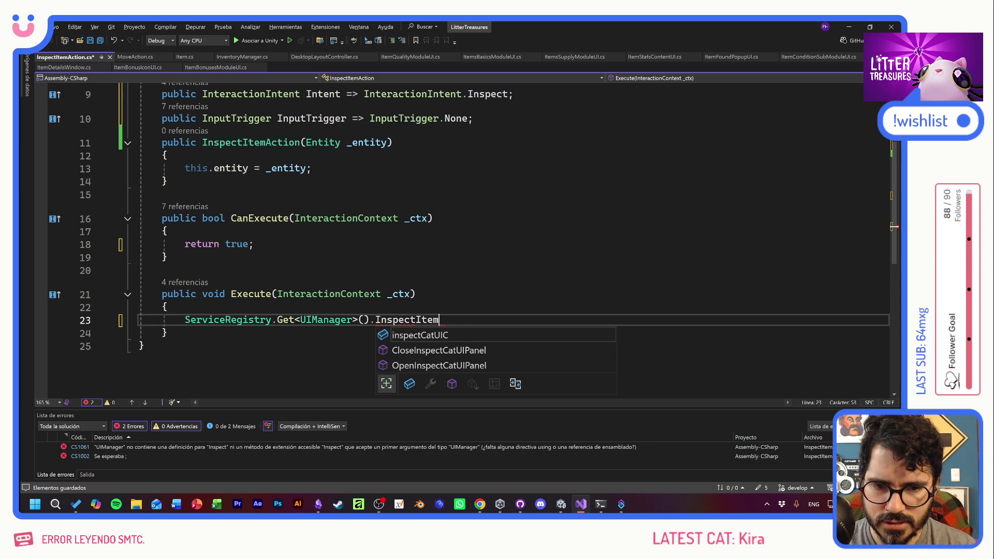
{"action": "type", "text": "("}
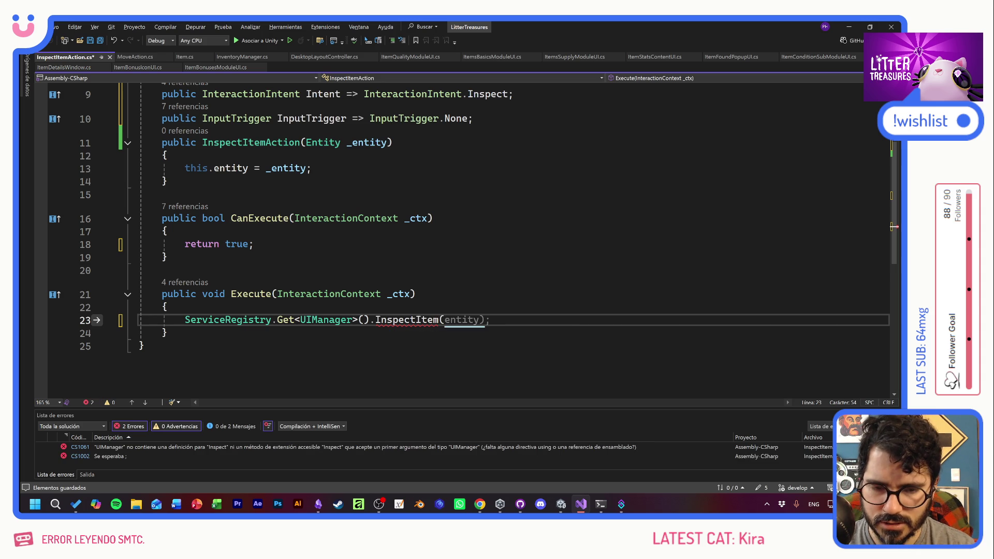
{"action": "key", "text": "Tab"}
{"action": "key", "text": "ctrl+s"}
Check the undefined InspectItem error and jump to the UIManager class definition
{"action": "left_click", "coordinate": [166, 306]}
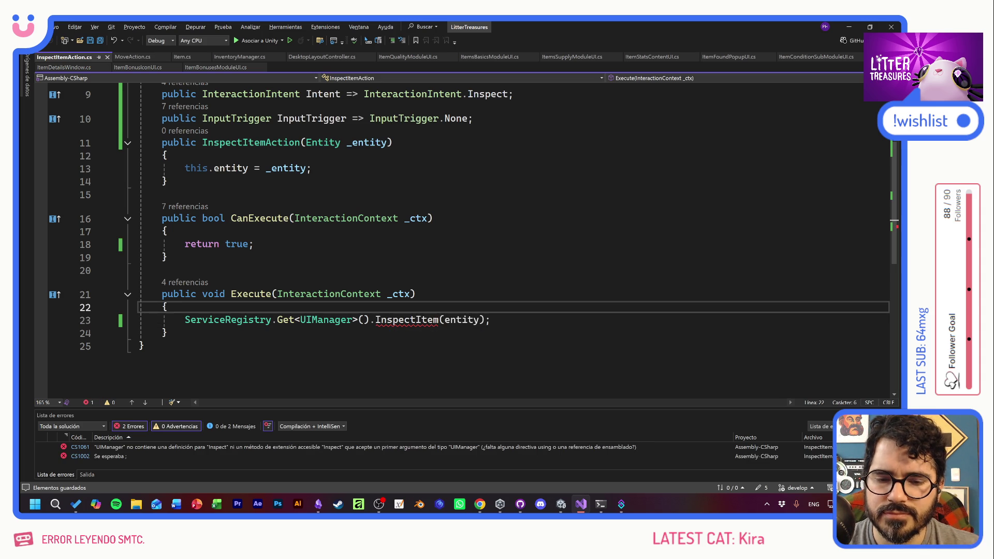
{"action": "left_click", "coordinate": [416, 293]}
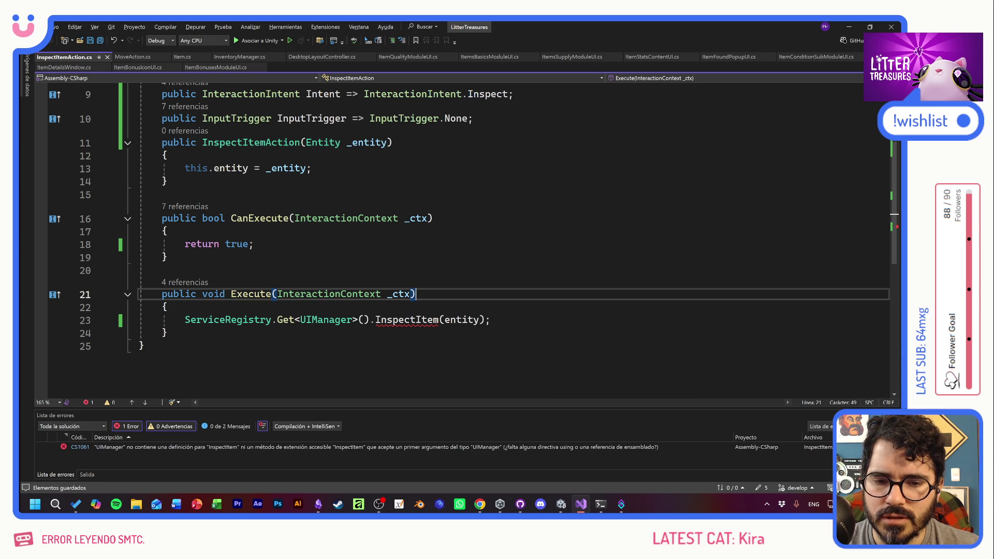
{"action": "left_click", "coordinate": [326, 319], "text": "ctrl"}
Add an empty public void InspectItem(Item _item) method after OnInventoryChanged in UIManager
{"action": "scroll", "coordinate": [282, 239], "scroll_direction": "down", "scroll_amount": 12}
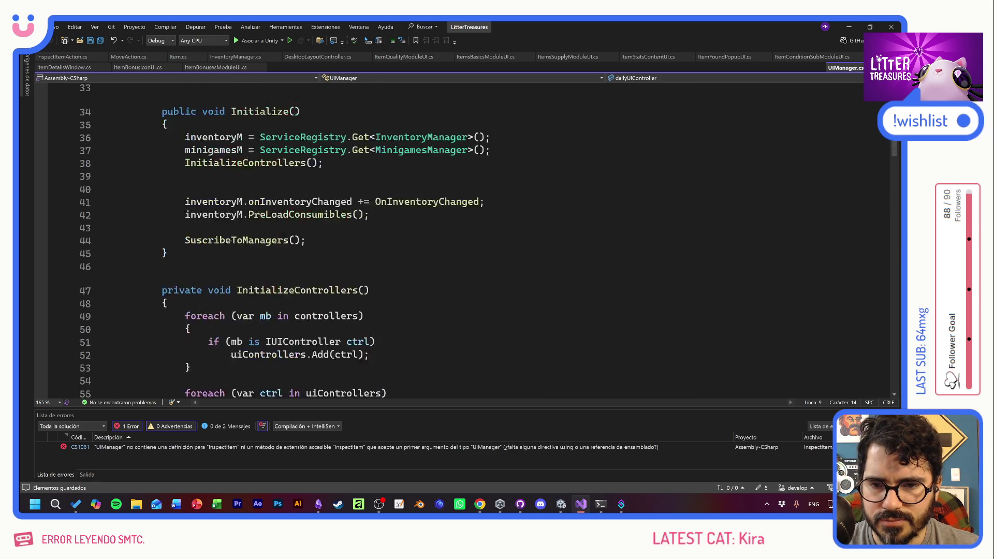
{"action": "scroll", "coordinate": [282, 240], "scroll_direction": "down", "scroll_amount": 5}
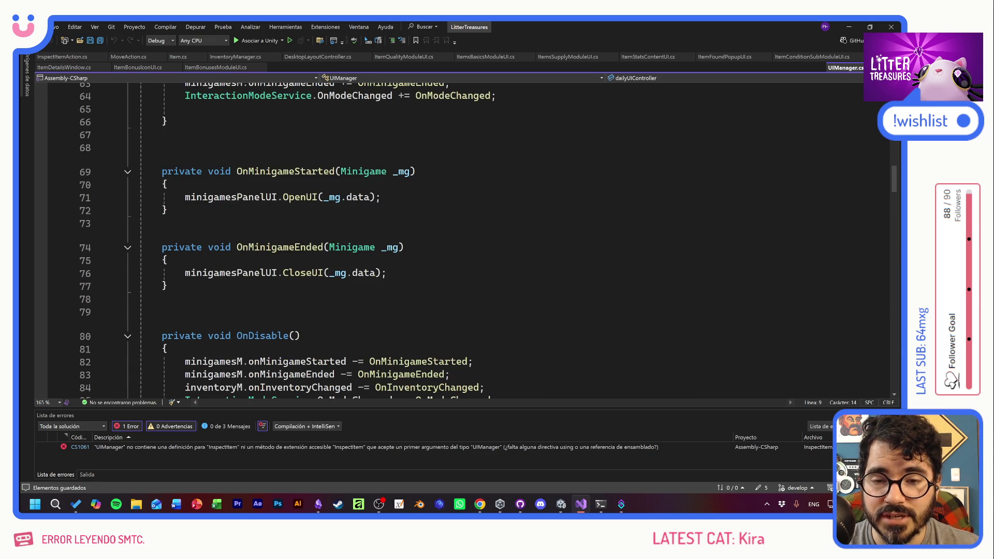
{"action": "scroll", "coordinate": [465, 238], "scroll_direction": "down", "scroll_amount": 20}
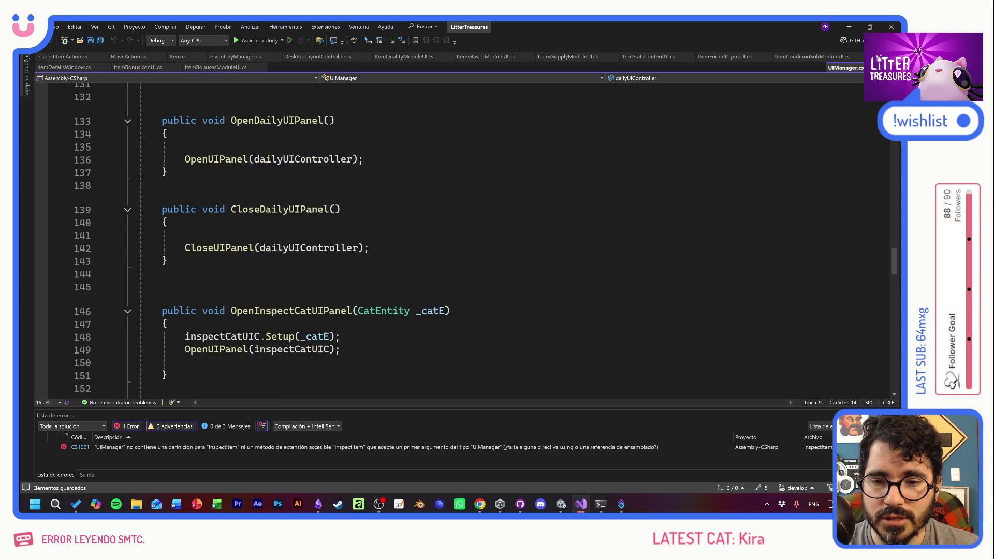
{"action": "scroll", "coordinate": [465, 238], "scroll_direction": "down", "scroll_amount": 4}
{"action": "scroll", "coordinate": [466, 239], "scroll_direction": "up", "scroll_amount": 20}
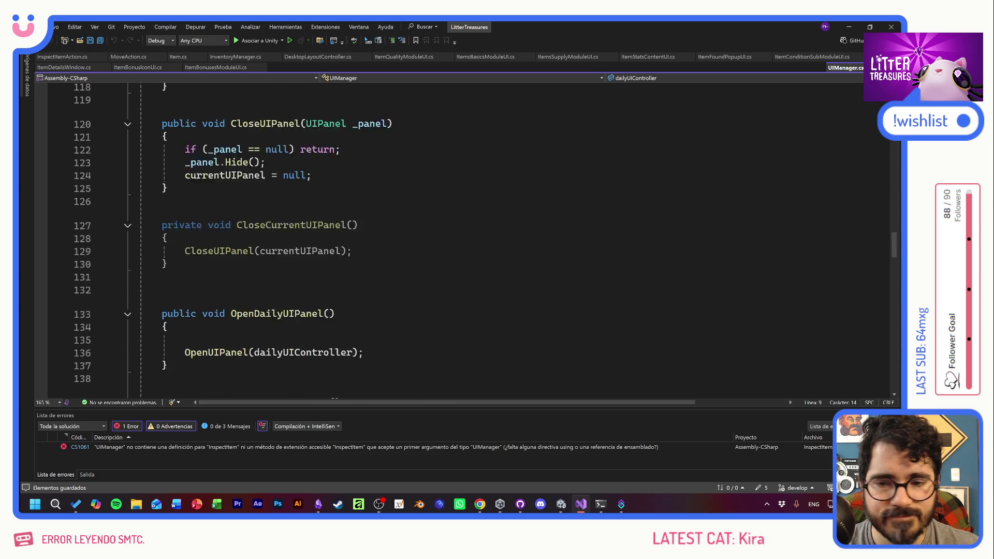
{"action": "scroll", "coordinate": [465, 238], "scroll_direction": "up", "scroll_amount": 2}
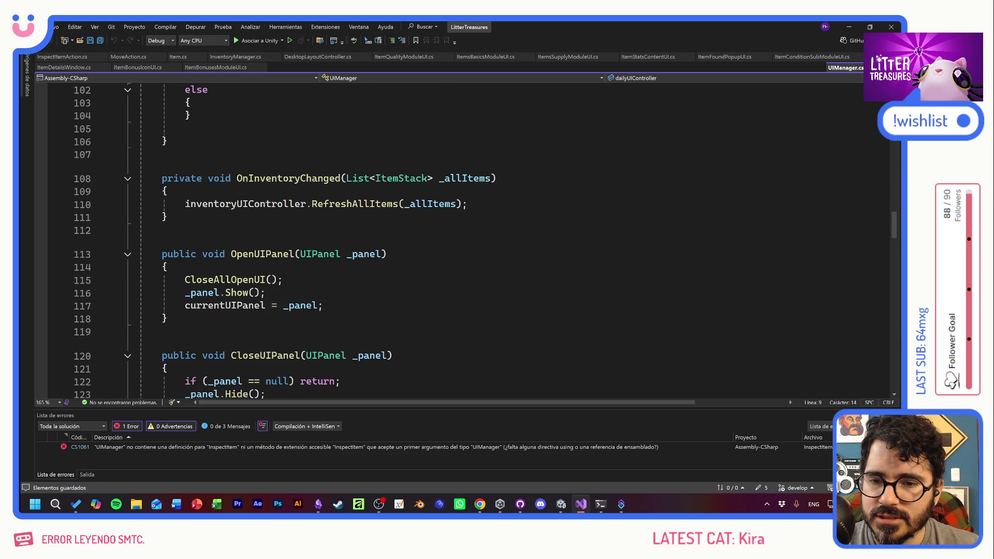
{"action": "left_click", "coordinate": [168, 217]}
{"action": "key", "text": "Return"}
{"action": "key", "text": "Return"}
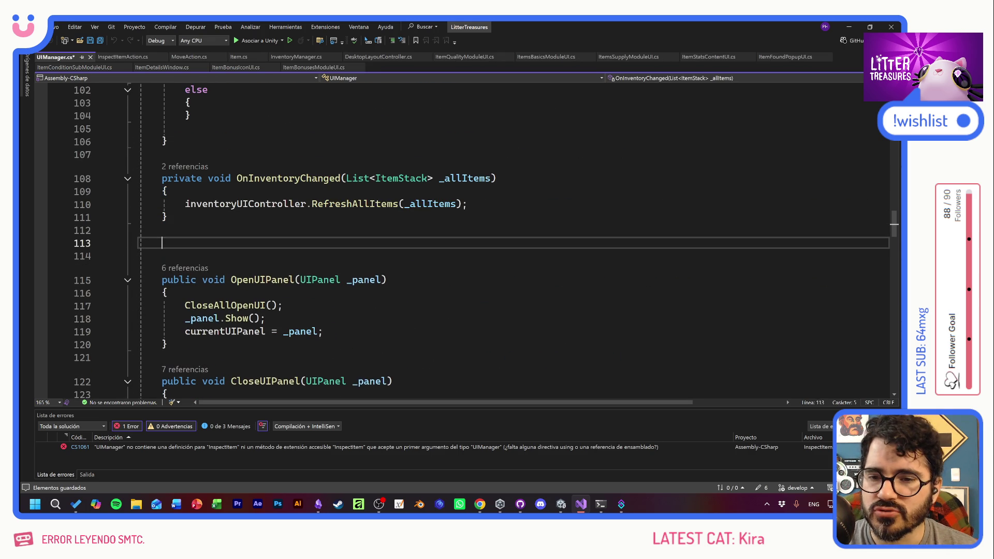
{"action": "type", "text": "public v"}
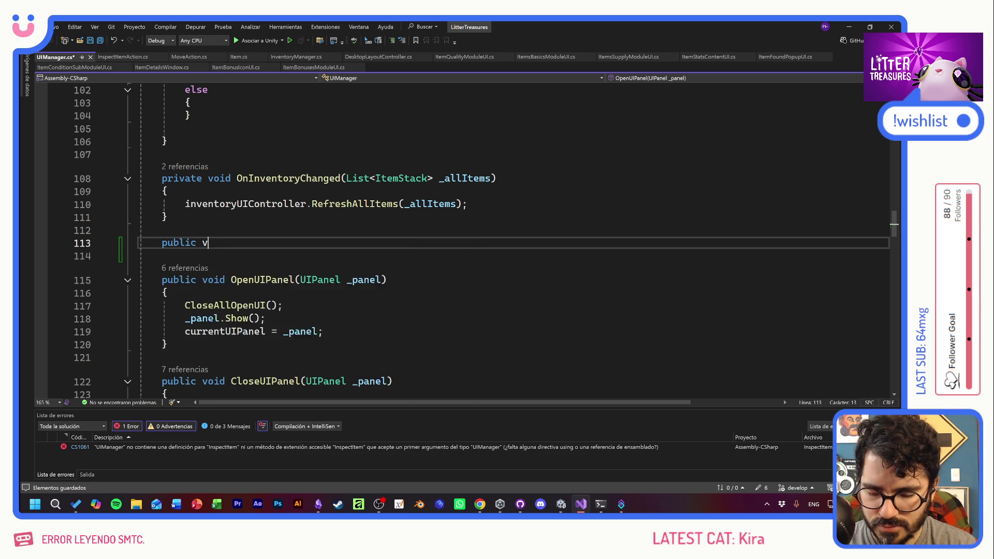
{"action": "type", "text": "oid Inspec"}
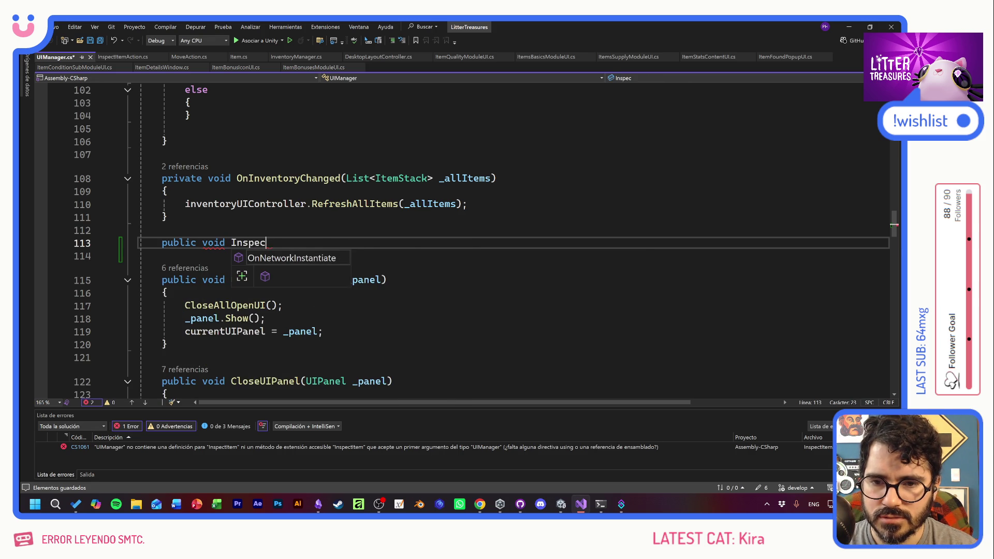
{"action": "type", "text": "tItem("}
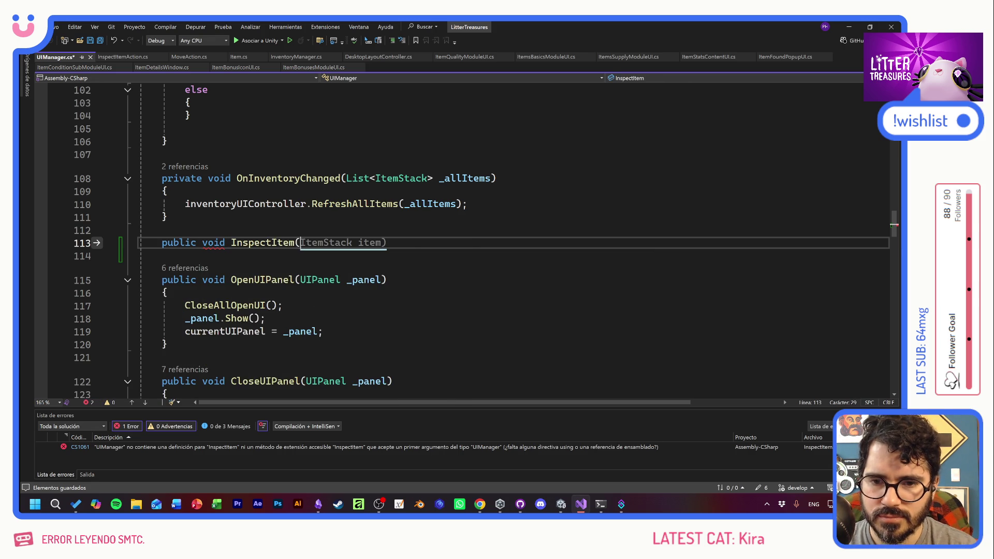
{"action": "type", "text": "Item"}
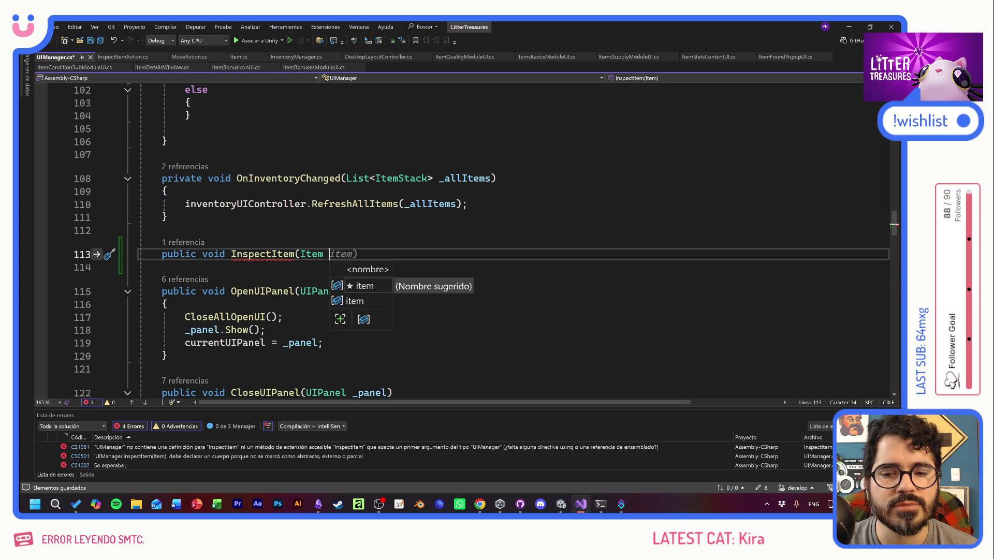
{"action": "type", "text": "_item) {"}
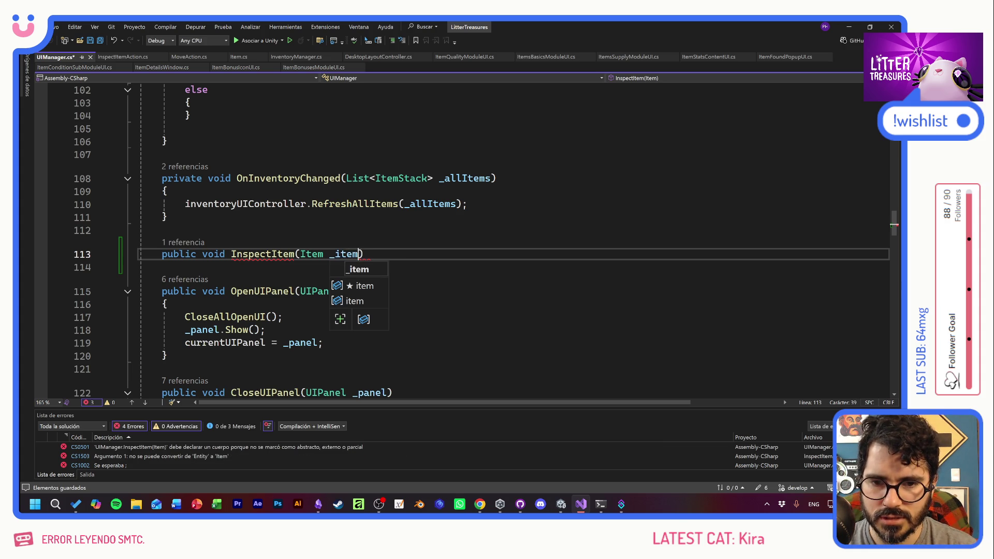
{"action": "key", "text": "Return"}
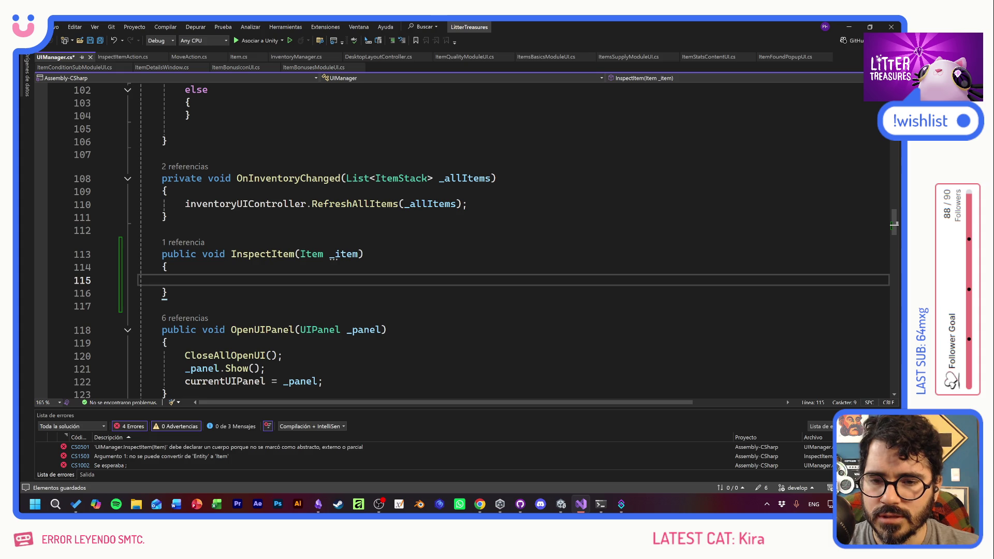
Browse UIManager for reference code and erase the stray 'insc' text in the new method
{"action": "scroll", "coordinate": [481, 241], "scroll_direction": "down", "scroll_amount": 3}
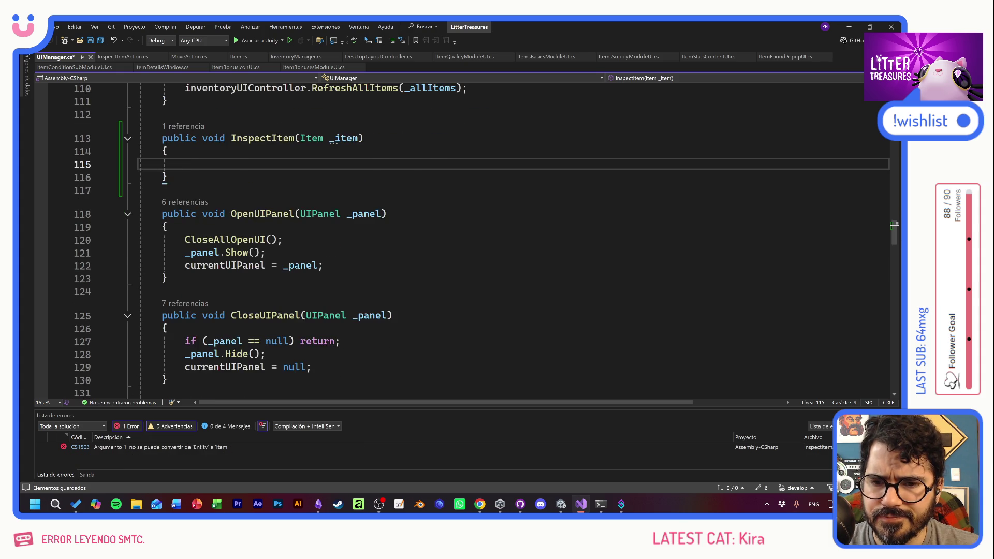
{"action": "scroll", "coordinate": [481, 240], "scroll_direction": "up", "scroll_amount": 2}
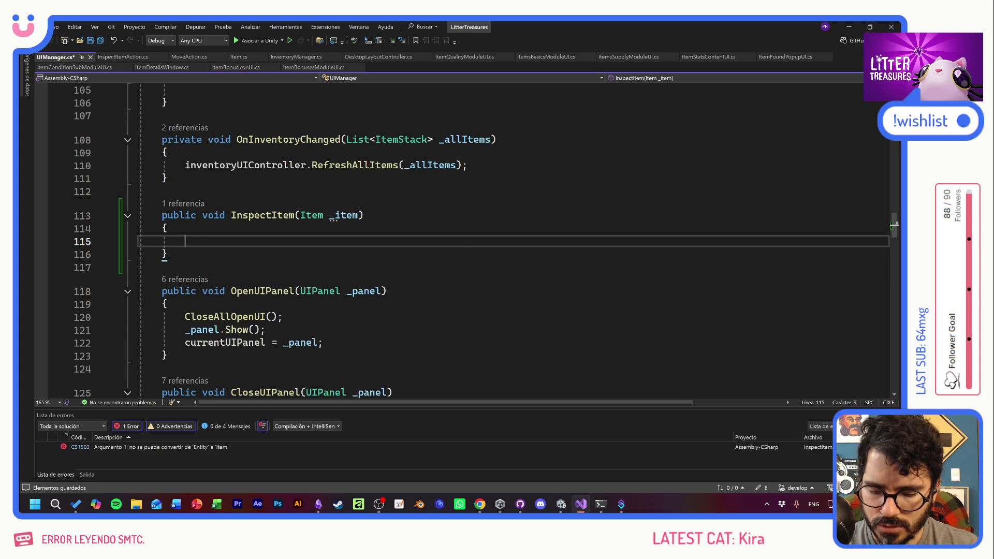
{"action": "type", "text": "insc"}
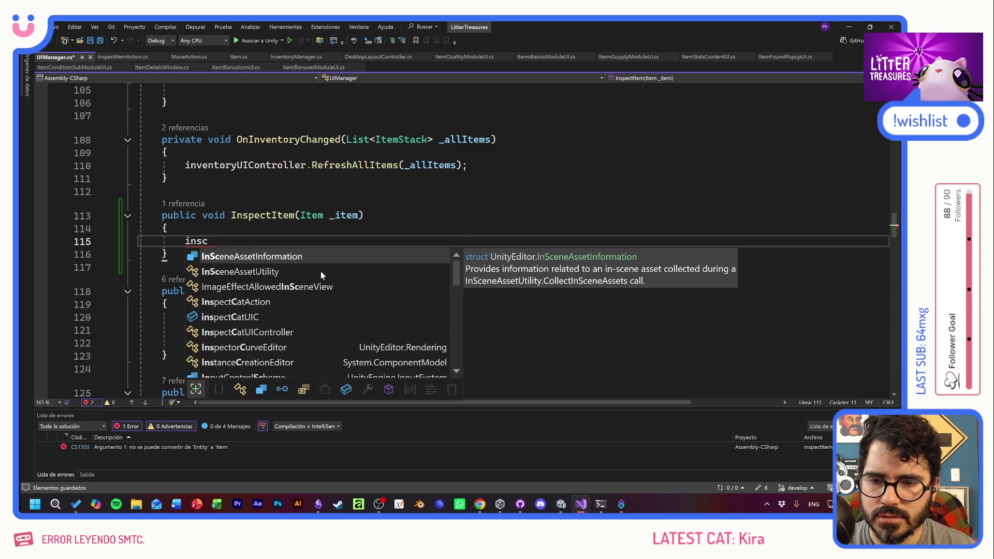
{"action": "key", "text": "Escape"}
{"action": "key", "text": "Up"}
{"action": "key", "text": "Up"}
{"action": "key", "text": "Up"}
{"action": "scroll", "coordinate": [466, 238], "scroll_direction": "down", "scroll_amount": 8}
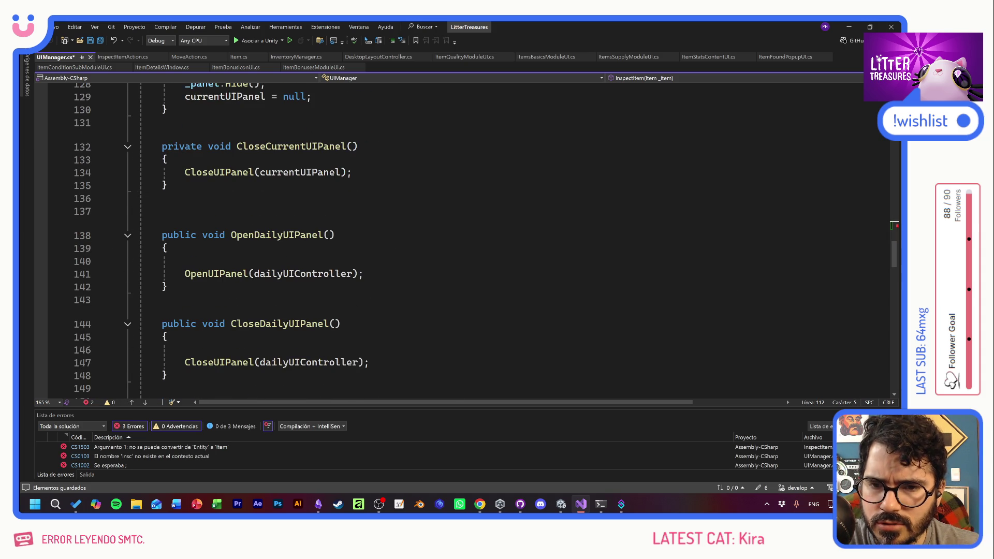
{"action": "scroll", "coordinate": [466, 238], "scroll_direction": "down", "scroll_amount": 6}
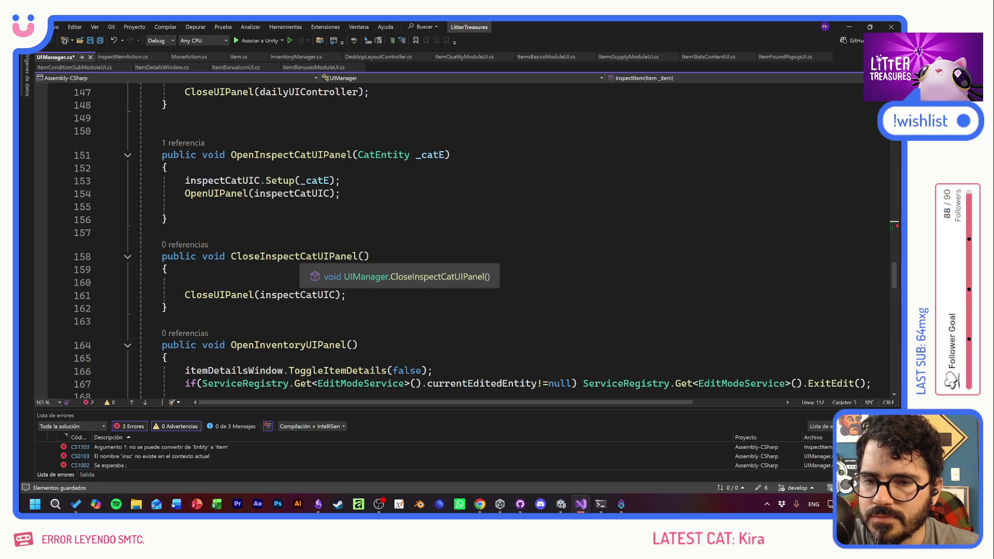
{"action": "scroll", "coordinate": [311, 238], "scroll_direction": "up", "scroll_amount": 5}
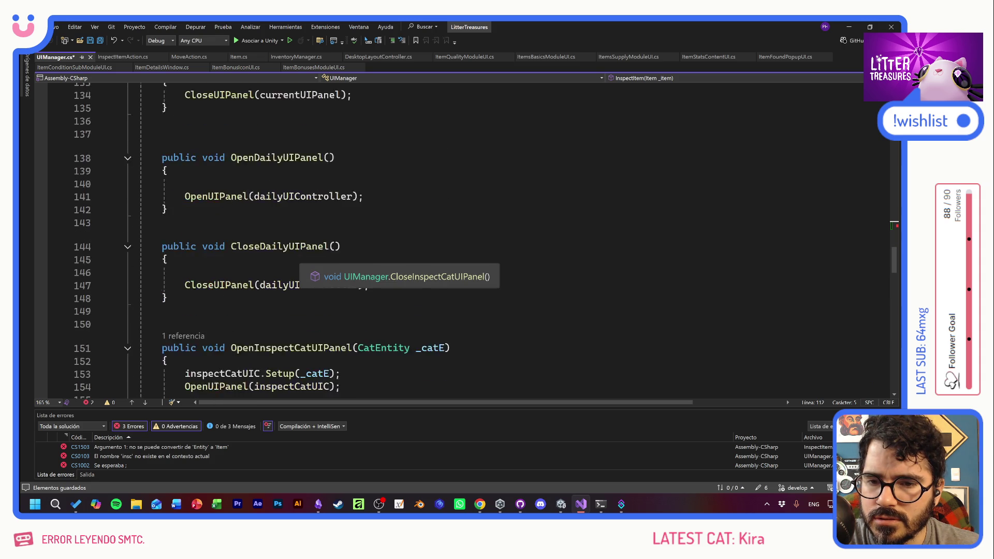
{"action": "scroll", "coordinate": [311, 238], "scroll_direction": "down", "scroll_amount": 3}
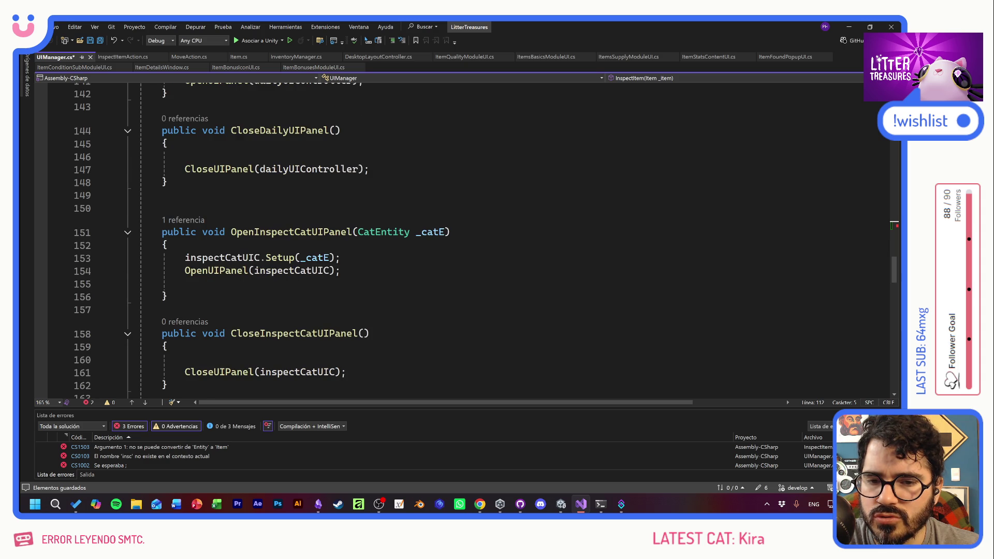
{"action": "scroll", "coordinate": [362, 238], "scroll_direction": "up", "scroll_amount": 10}
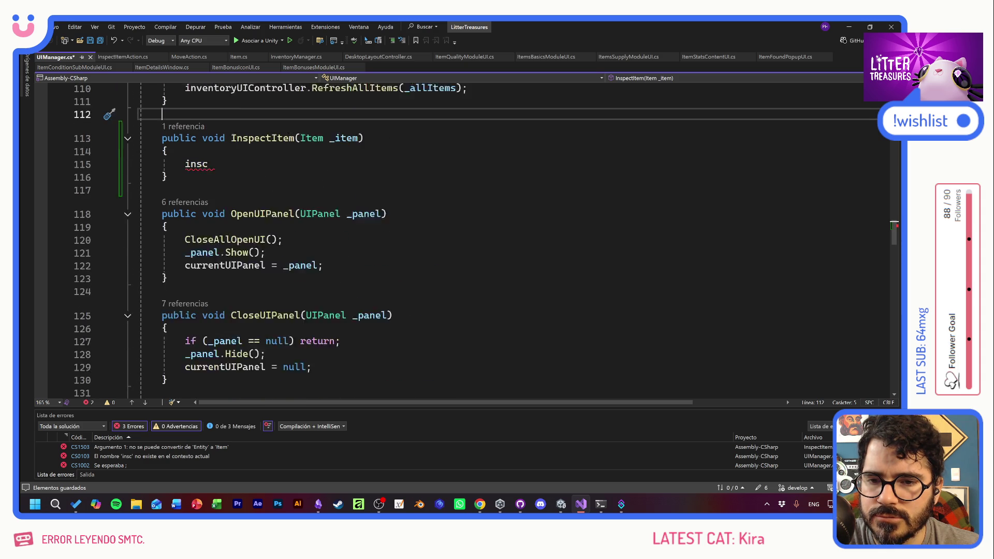
{"action": "scroll", "coordinate": [466, 238], "scroll_direction": "up", "scroll_amount": 2}
{"action": "left_click", "coordinate": [208, 240]}
{"action": "key", "text": "BackSpace"}
{"action": "key", "text": "BackSpace"}
{"action": "key", "text": "BackSpace"}
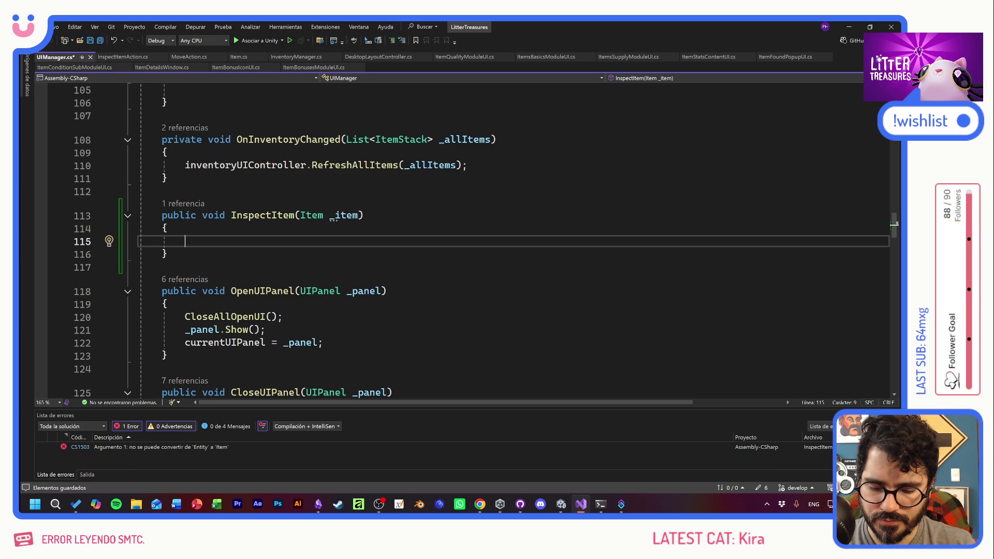
Copy the inspectCatUIC Setup and OpenUIPanel lines into the InspectItem body
{"action": "scroll", "coordinate": [460, 240], "scroll_direction": "down", "scroll_amount": 14}
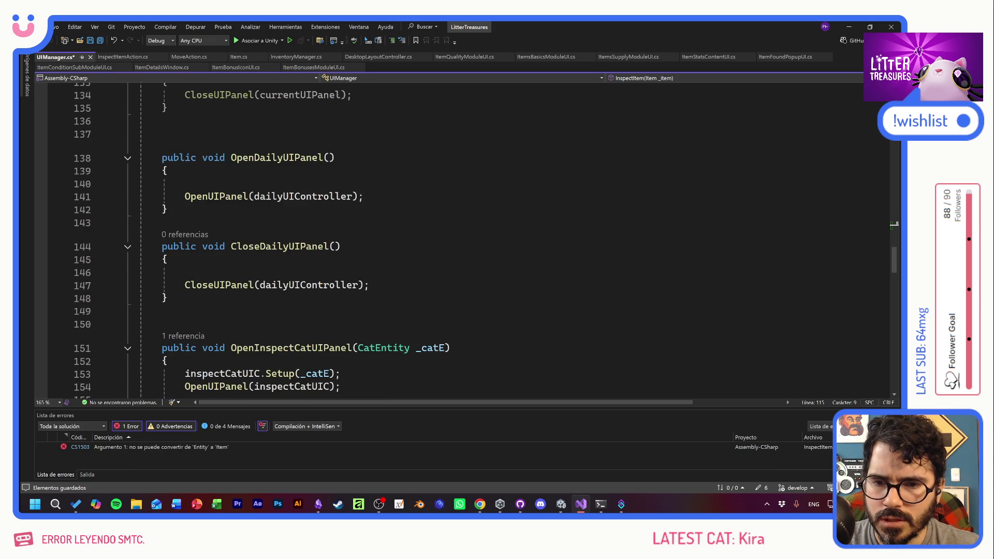
{"action": "left_click_drag", "start_coordinate": [340, 193], "coordinate": [139, 180]}
{"action": "key", "text": "ctrl+c"}
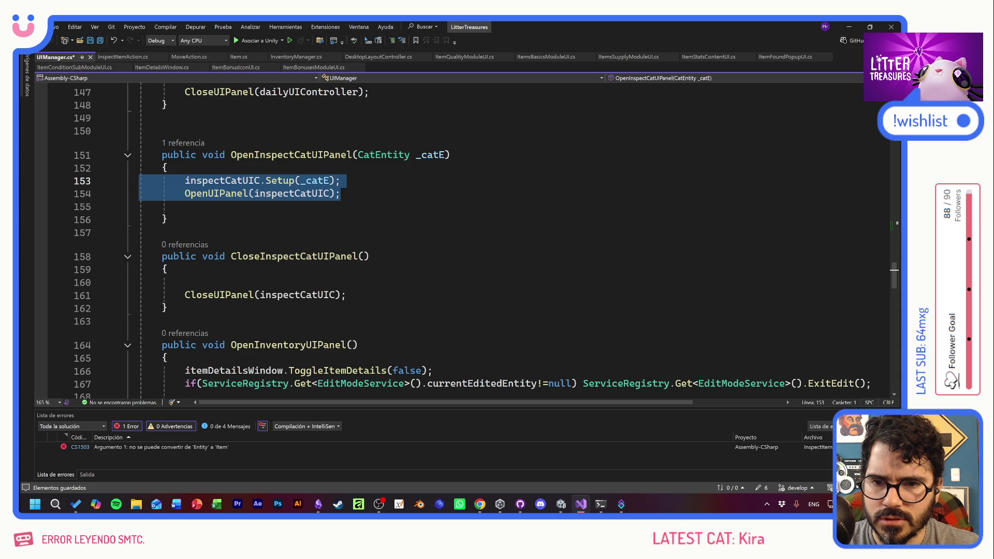
{"action": "scroll", "coordinate": [461, 241], "scroll_direction": "up", "scroll_amount": 14}
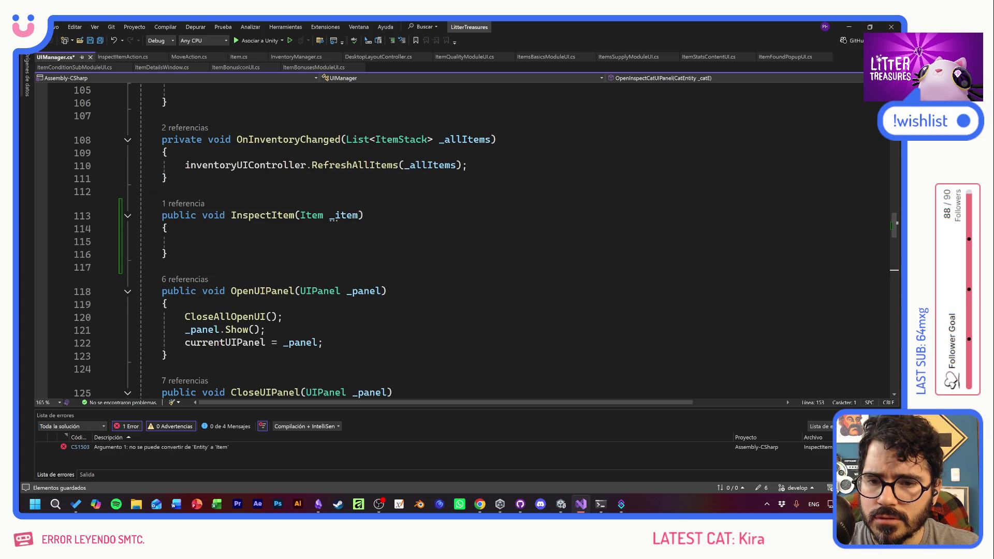
{"action": "left_click", "coordinate": [185, 241]}
{"action": "key", "text": "ctrl+v"}
On line 115, rename the panel to inspectItemUIC and replace _catE with _item
{"action": "left_click", "coordinate": [228, 241]}
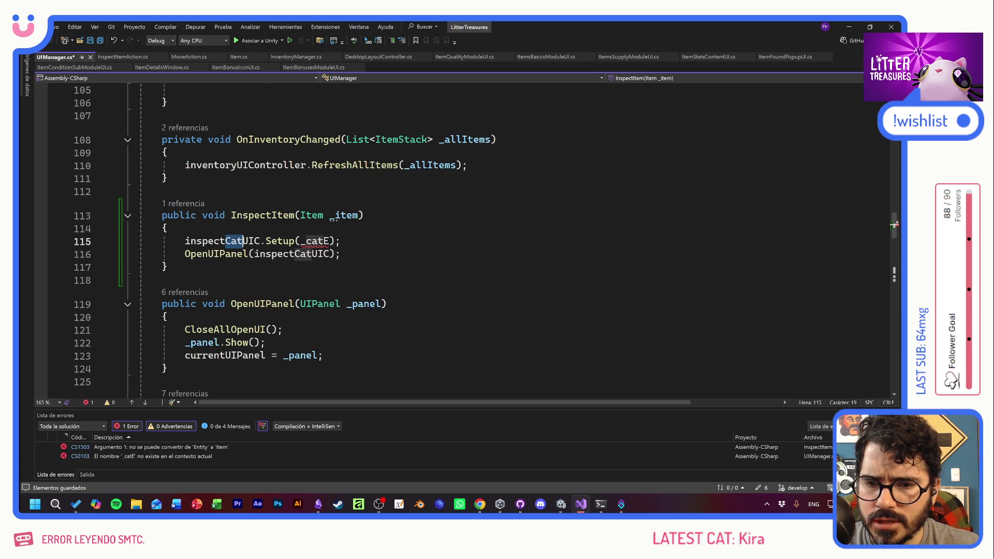
{"action": "type", "text": "tem"}
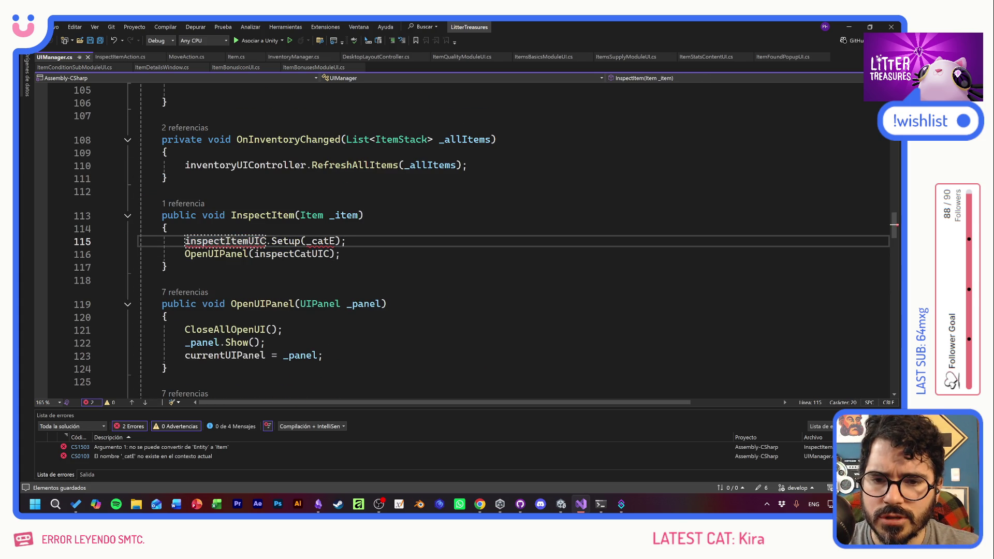
{"action": "left_click", "coordinate": [355, 215]}
{"action": "double_click", "coordinate": [342, 215]}
{"action": "key", "text": "ctrl+c"}
{"action": "double_click", "coordinate": [322, 241]}
{"action": "key", "text": "ctrl+v"}
Rename line 116's panel to inspectItemUIC, then select ItemDetailsWindowPF in Unity's Hierarchy
{"action": "key", "text": "Up"}
{"action": "double_click", "coordinate": [225, 241]}
{"action": "key", "text": "ctrl+c"}
{"action": "double_click", "coordinate": [292, 254]}
{"action": "key", "text": "ctrl+v"}
{"action": "key", "text": "Up"}
{"action": "key", "text": "Up"}
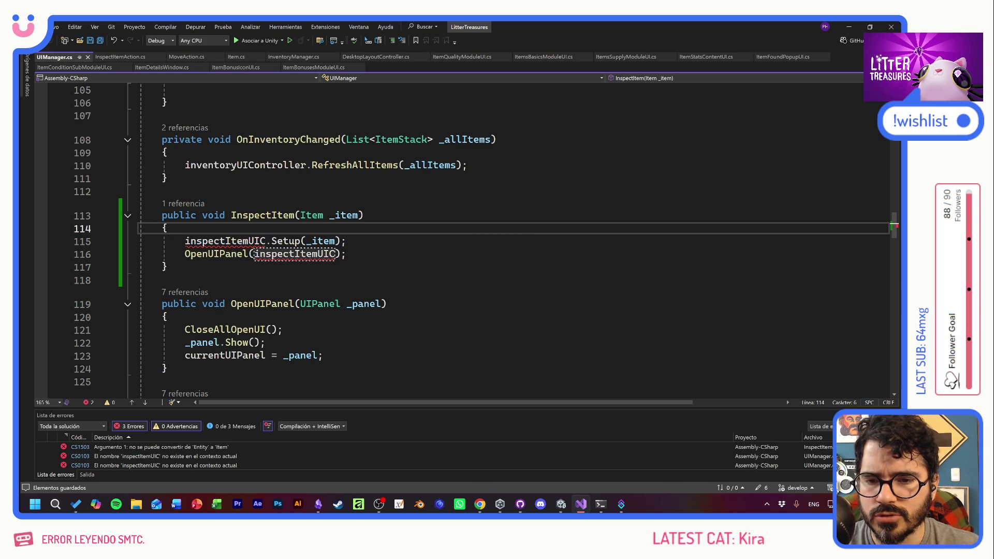
{"action": "scroll", "coordinate": [278, 241], "scroll_direction": "up", "scroll_amount": 20}
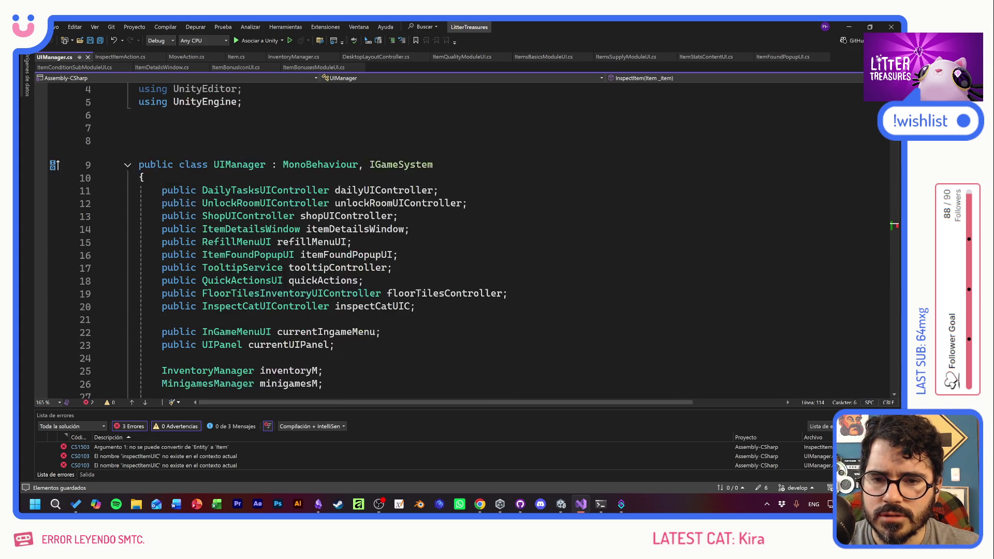
{"action": "scroll", "coordinate": [278, 241], "scroll_direction": "down", "scroll_amount": 2}
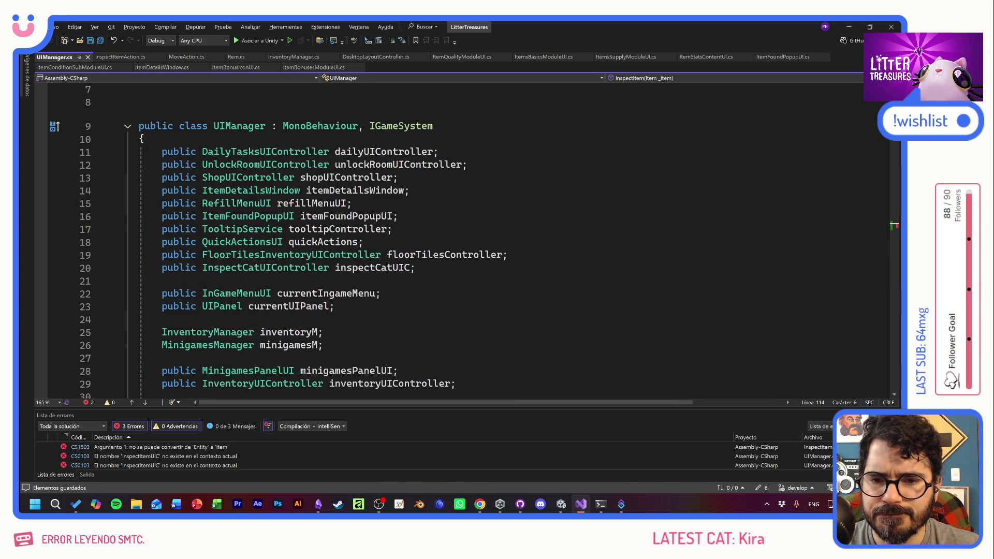
{"action": "key", "text": "alt+Tab"}
{"action": "left_click", "coordinate": [655, 97]}
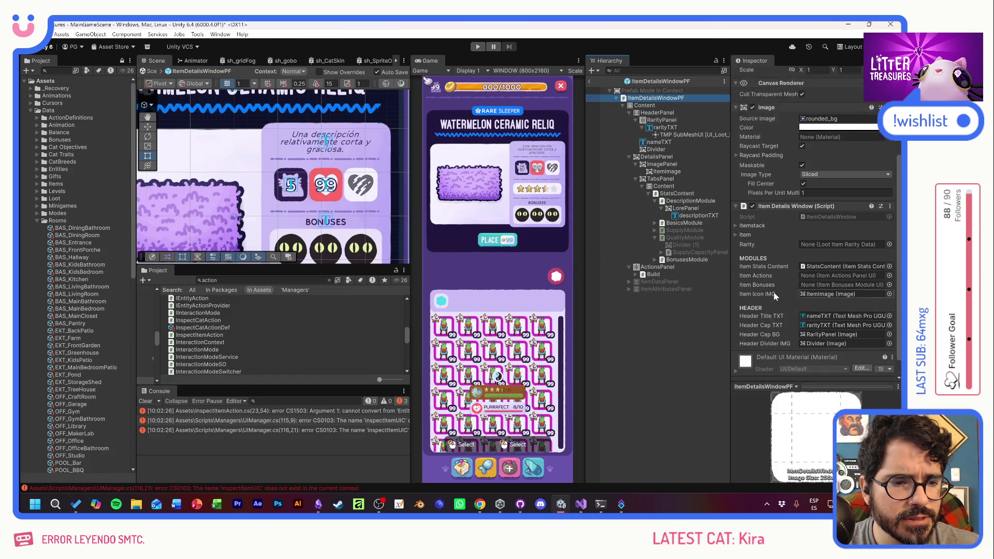
Open the ItemDetailsWindow script in Visual Studio from the prefab's Script field
{"action": "scroll", "coordinate": [774, 295], "scroll_direction": "down", "scroll_amount": 1}
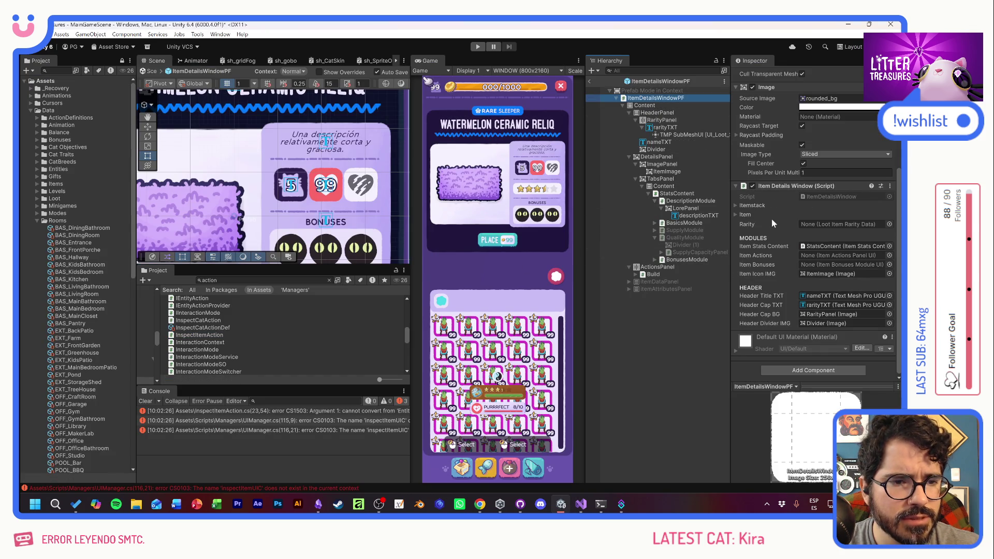
{"action": "left_click", "coordinate": [833, 195]}
{"action": "double_click", "coordinate": [834, 195]}
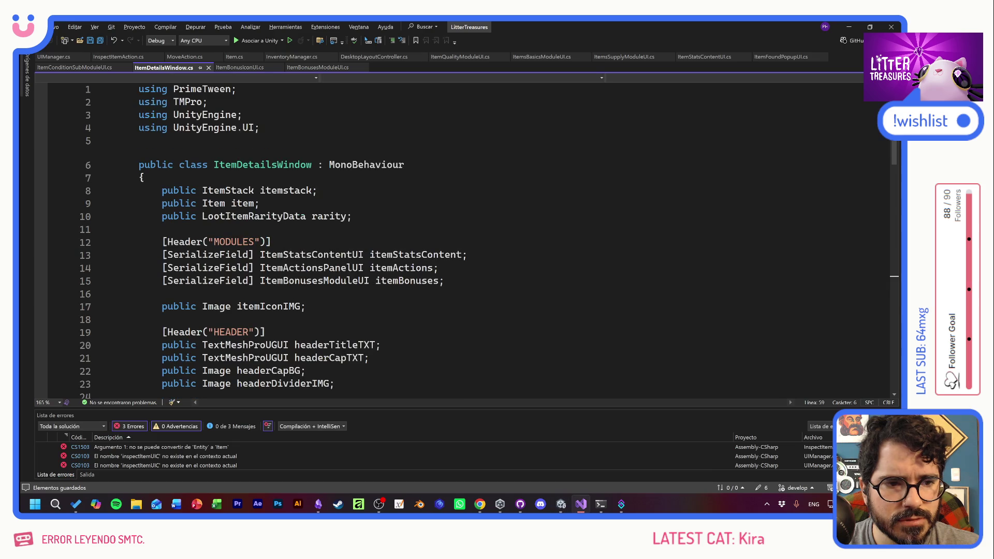
Make ItemDetailsWindow inherit from UIPanel instead of MonoBehaviour
{"action": "type", "text": ", Iu"}
{"action": "key", "text": "BackSpace"}
{"action": "key", "text": "BackSpace"}
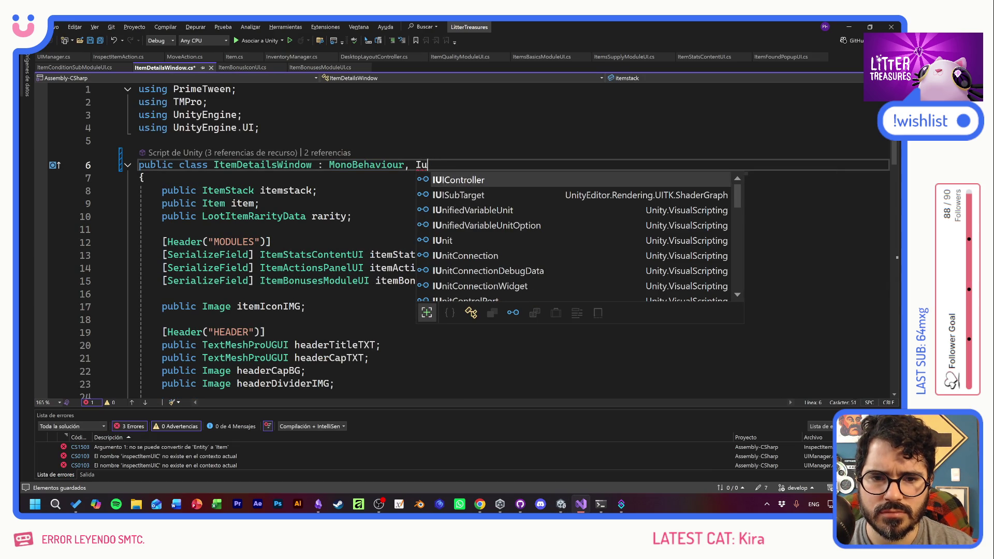
{"action": "type", "text": "UIpan"}
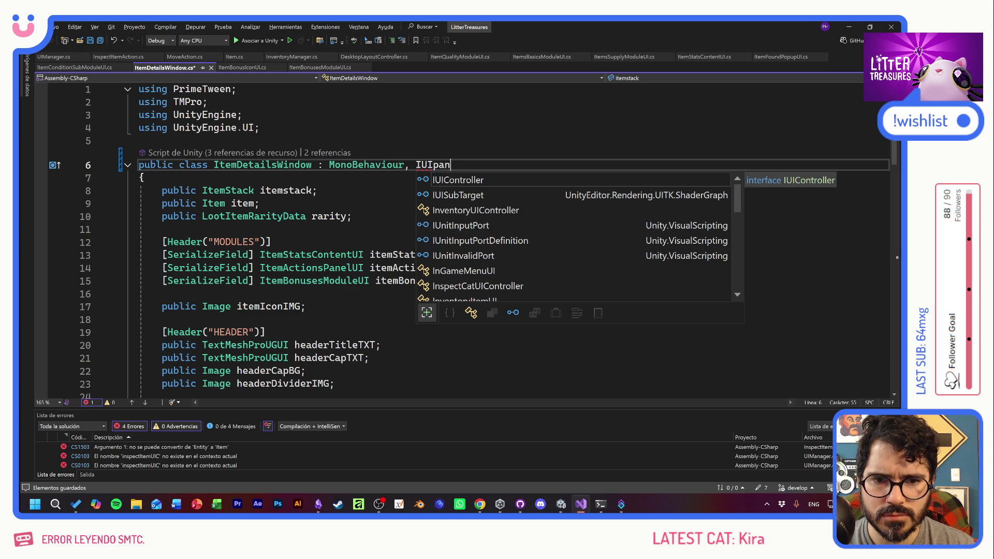
{"action": "key", "text": "BackSpace"}
{"action": "key", "text": "BackSpace"}
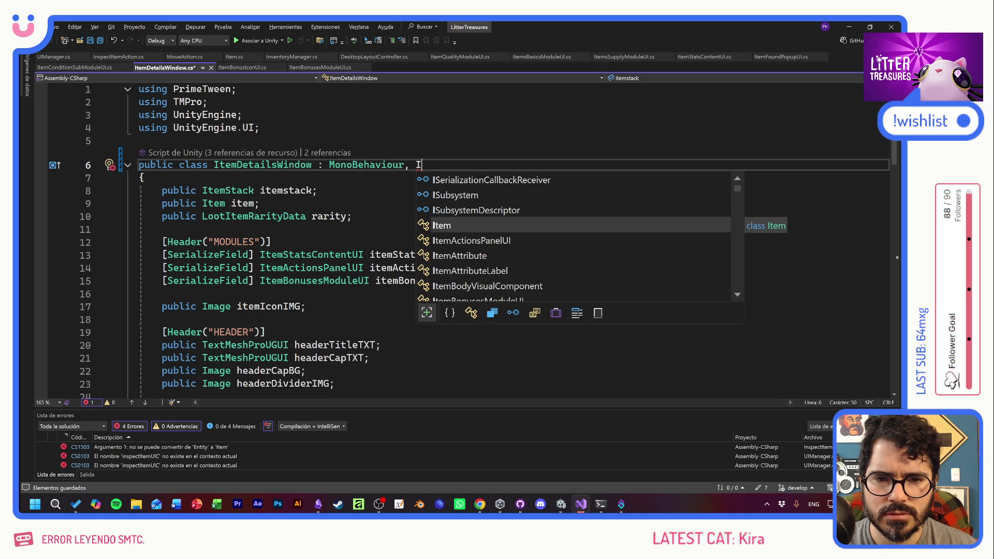
{"action": "key", "text": "BackSpace"}
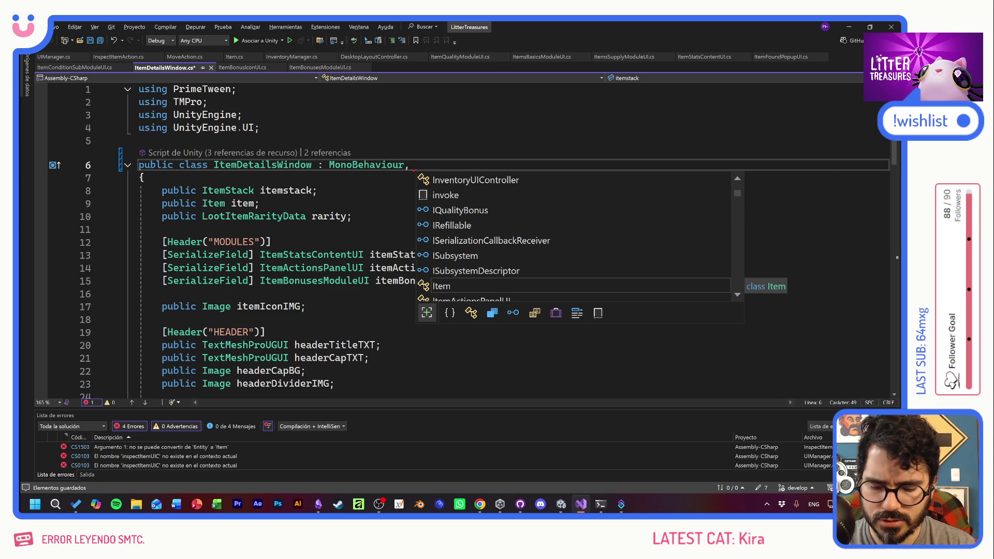
{"action": "type", "text": "UI"}
{"action": "key", "text": "Down"}
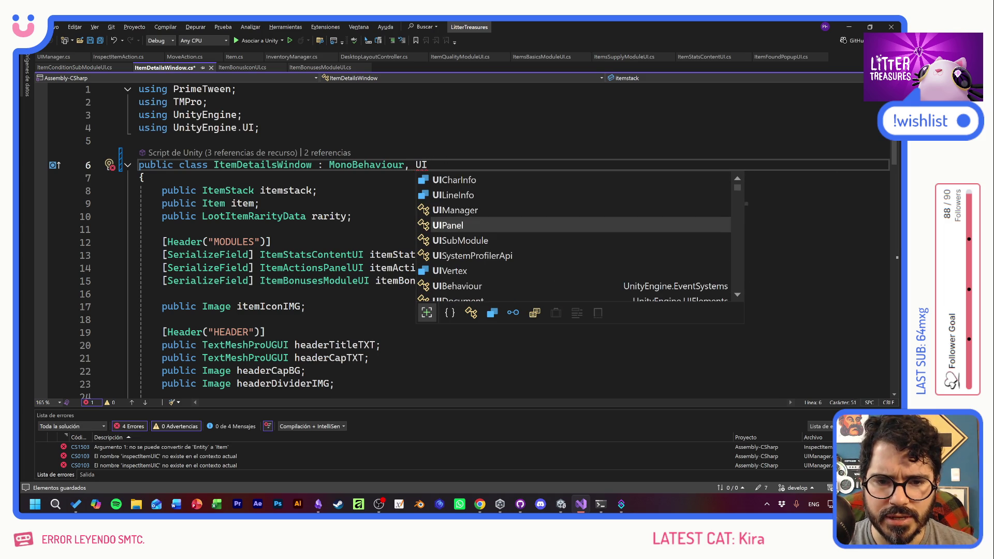
{"action": "key", "text": "Tab"}
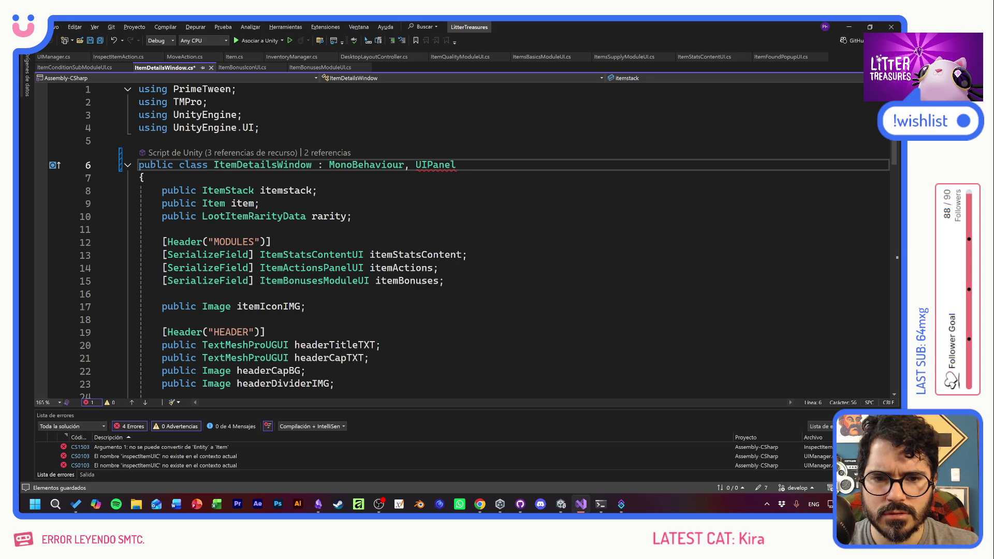
{"action": "right_click", "coordinate": [436, 165]}
{"action": "key", "text": "Escape"}
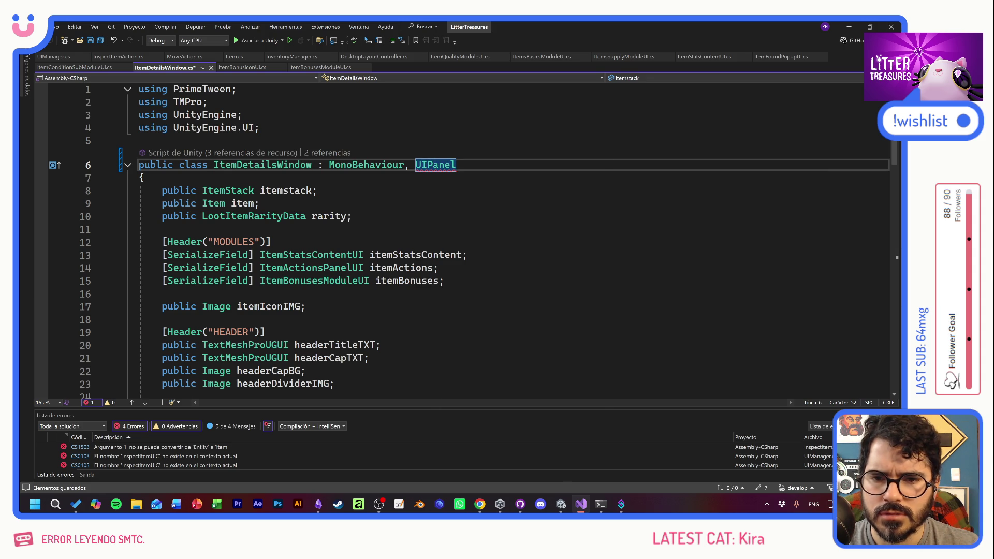
{"action": "mouse_move", "coordinate": [435, 166]}
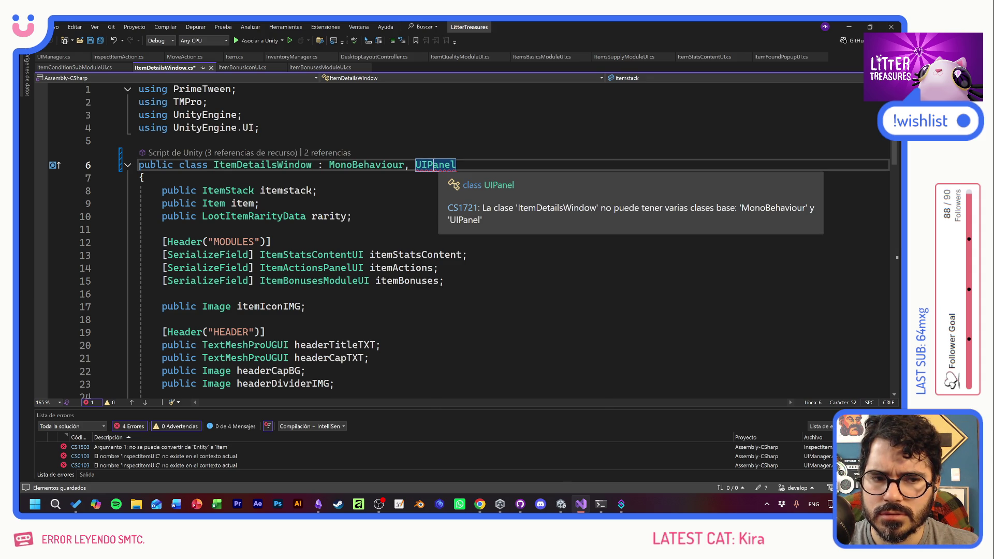
{"action": "left_click_drag", "start_coordinate": [415, 165], "coordinate": [329, 165]}
{"action": "key", "text": "BackSpace"}
{"action": "left_click", "coordinate": [351, 165]}
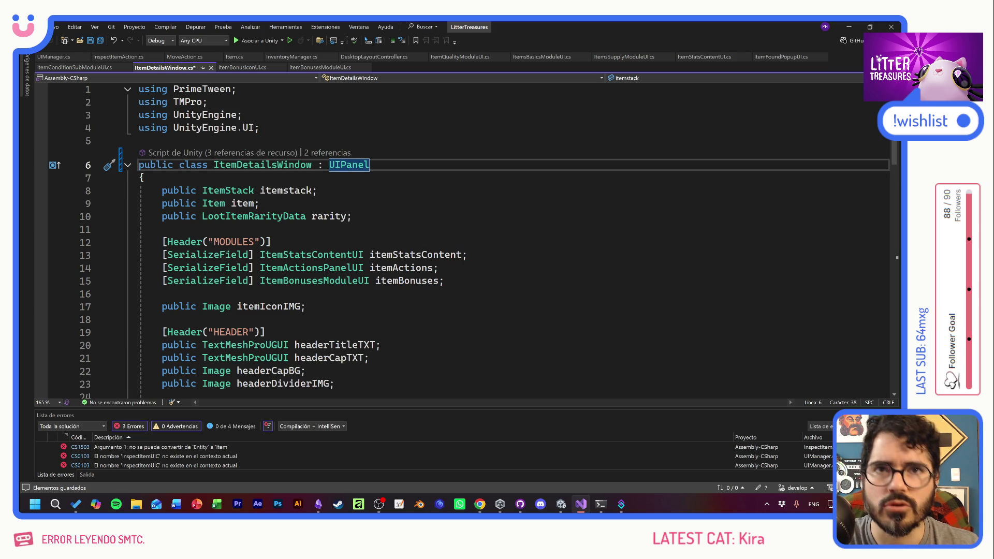
Save the ItemDetailsWindow script and return to Unity
{"action": "left_click", "coordinate": [352, 216]}
{"action": "key", "text": "ctrl+s"}
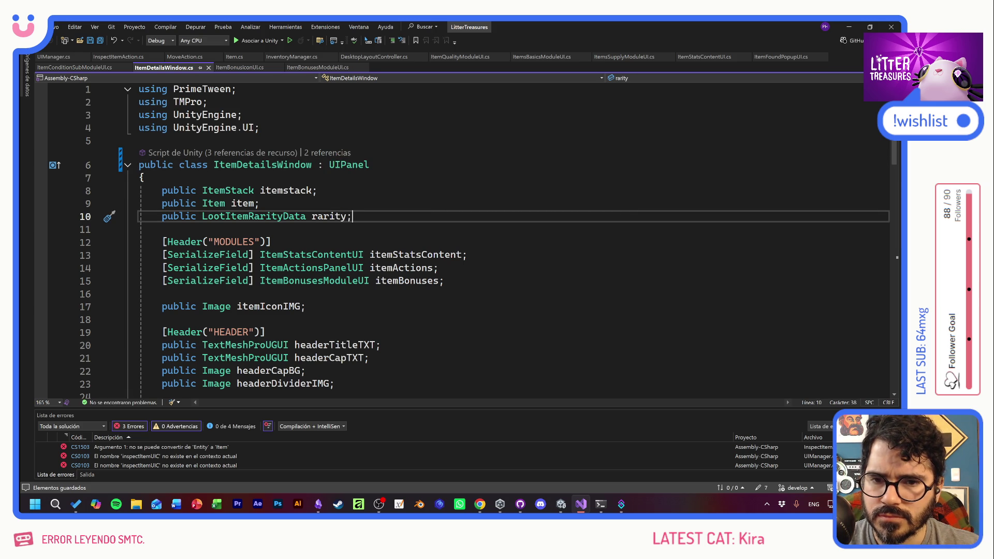
{"action": "key", "text": "alt+Tab"}
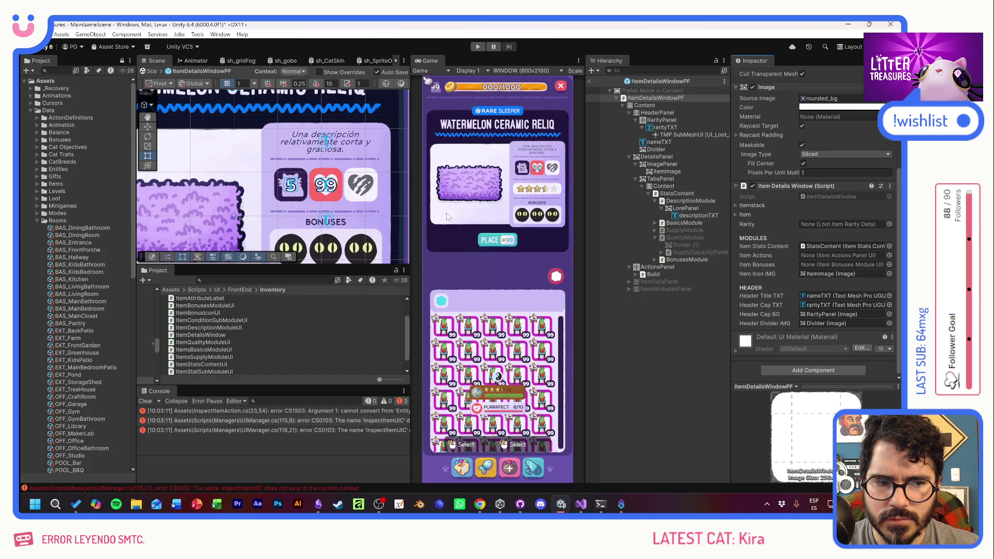
Open the InspectItemAction compile error in Visual Studio
{"action": "double_click", "coordinate": [266, 411]}
{"action": "key", "text": "Down"}
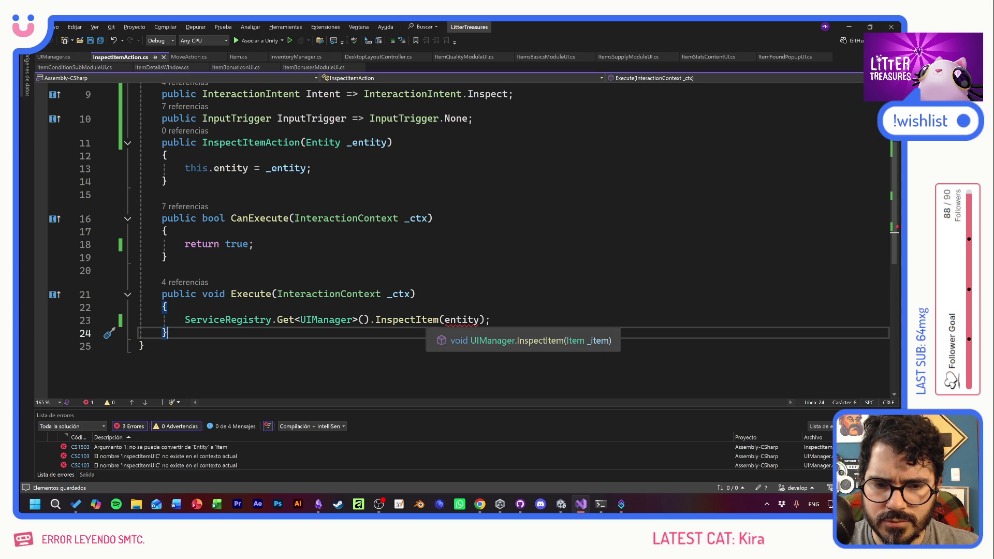
{"action": "mouse_move", "coordinate": [460, 319]}
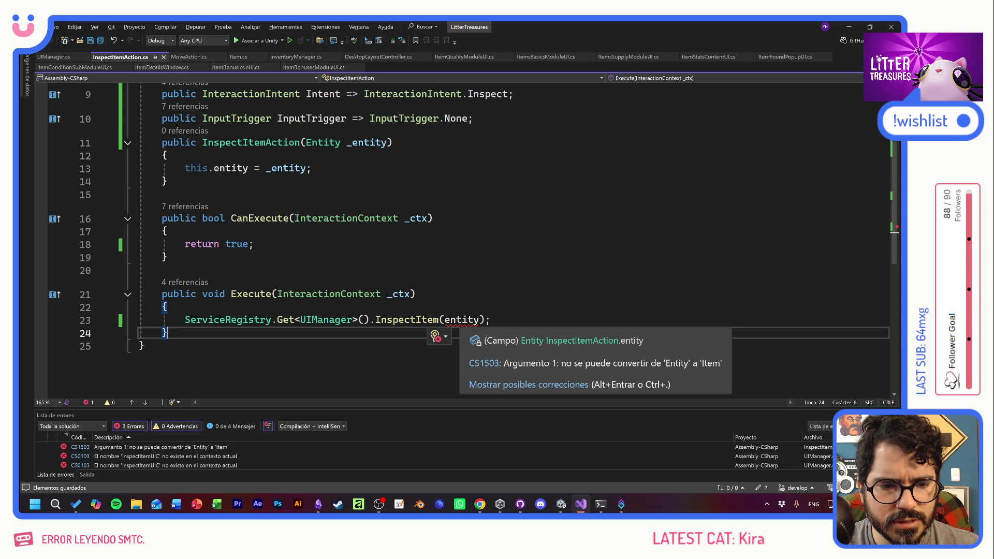
{"action": "scroll", "coordinate": [461, 238], "scroll_direction": "up", "scroll_amount": 3}
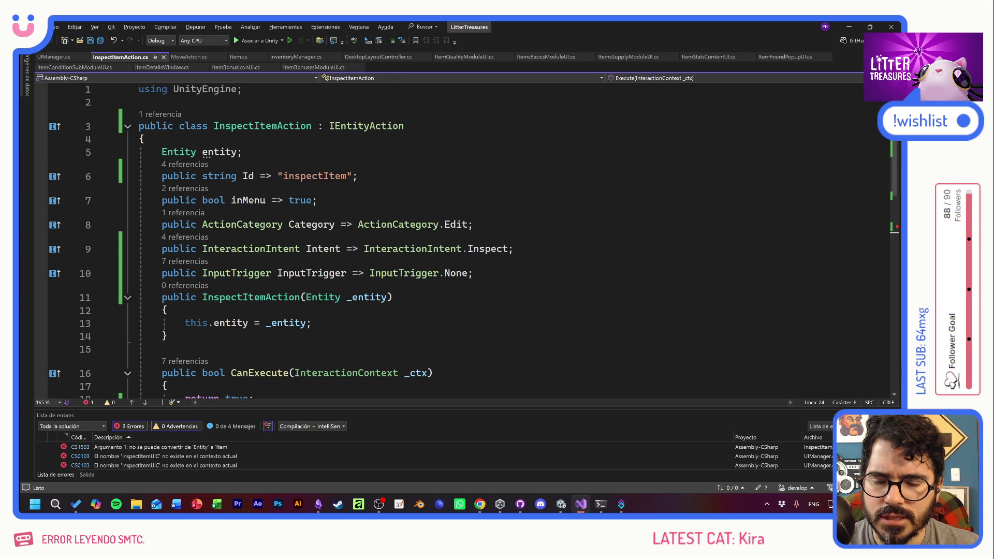
{"action": "scroll", "coordinate": [461, 238], "scroll_direction": "down", "scroll_amount": 5}
Pass entity.spawnContext.item to InspectItem in Execute and save InspectItemAction
{"action": "left_click", "coordinate": [480, 281]}
{"action": "type", "text": ".sp);"}
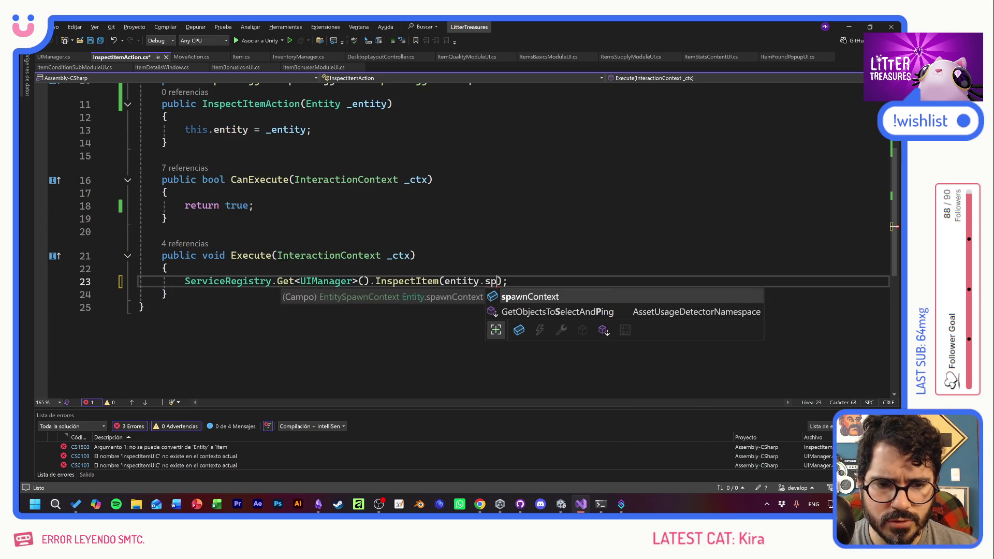
{"action": "key", "text": "Tab"}
{"action": "type", "text": "."}
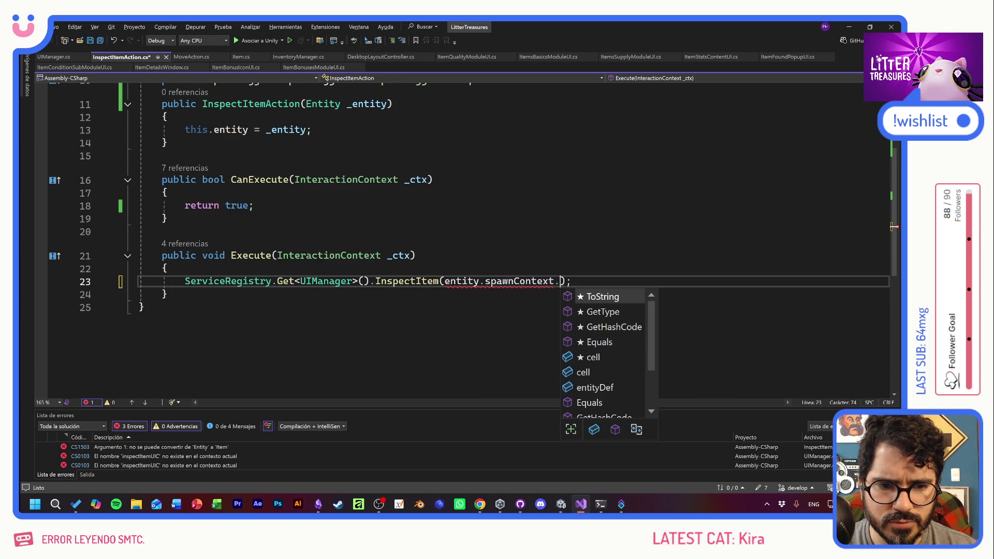
{"action": "type", "text": "it"}
{"action": "key", "text": "Tab"}
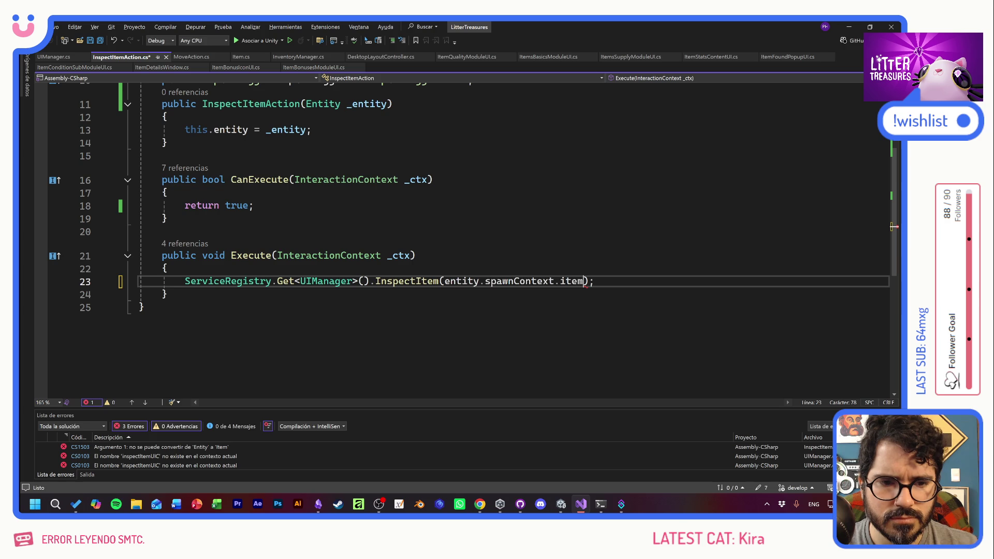
{"action": "key", "text": "ctrl+s"}
{"action": "key", "text": "Up"}
{"action": "key", "text": "Up"}
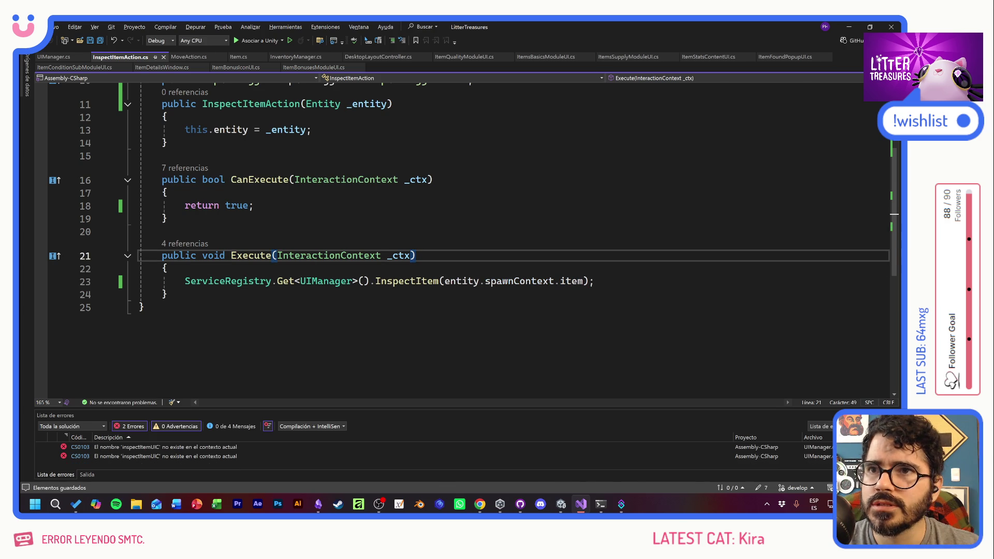
Open the remaining inspectItemUIC error at InspectItem in UIManager.cs
{"action": "key", "text": "alt+Tab"}
{"action": "double_click", "coordinate": [267, 411]}
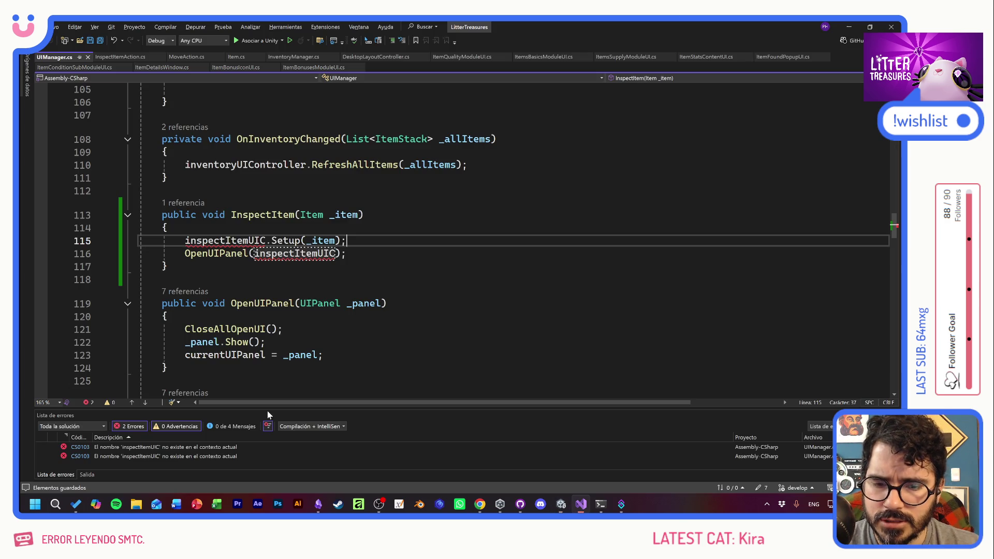
{"action": "left_click", "coordinate": [185, 280]}
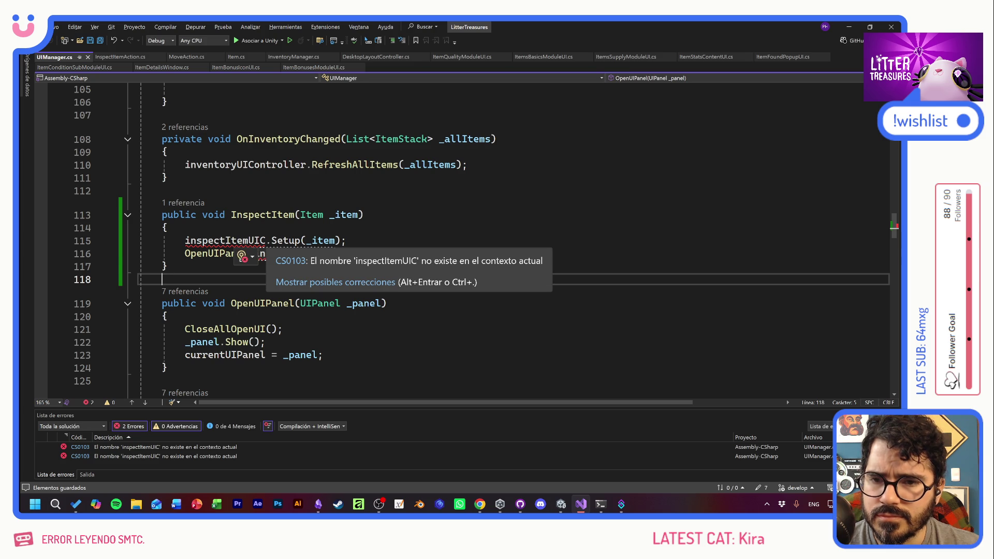
{"action": "key", "text": "alt+Tab"}
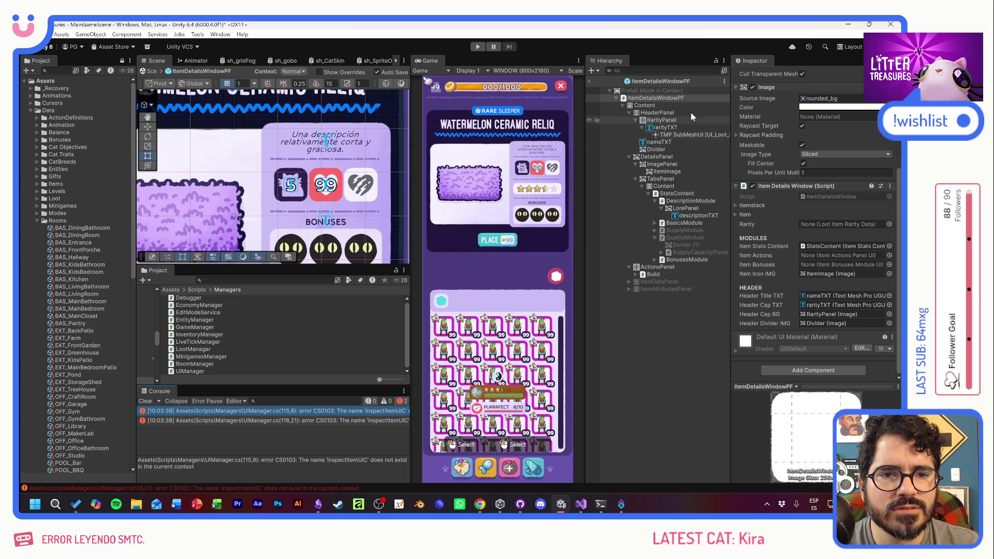
Leave prefab mode, collapse InventoryUI in MainGameScene's hierarchy, and select INSPECTCATUI
{"action": "left_click", "coordinate": [592, 84]}
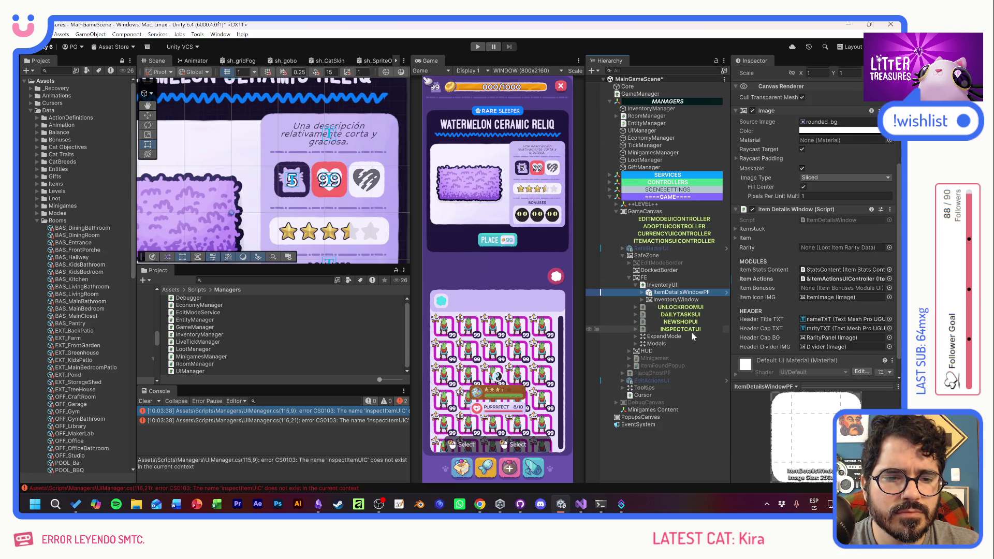
{"action": "left_click", "coordinate": [658, 285]}
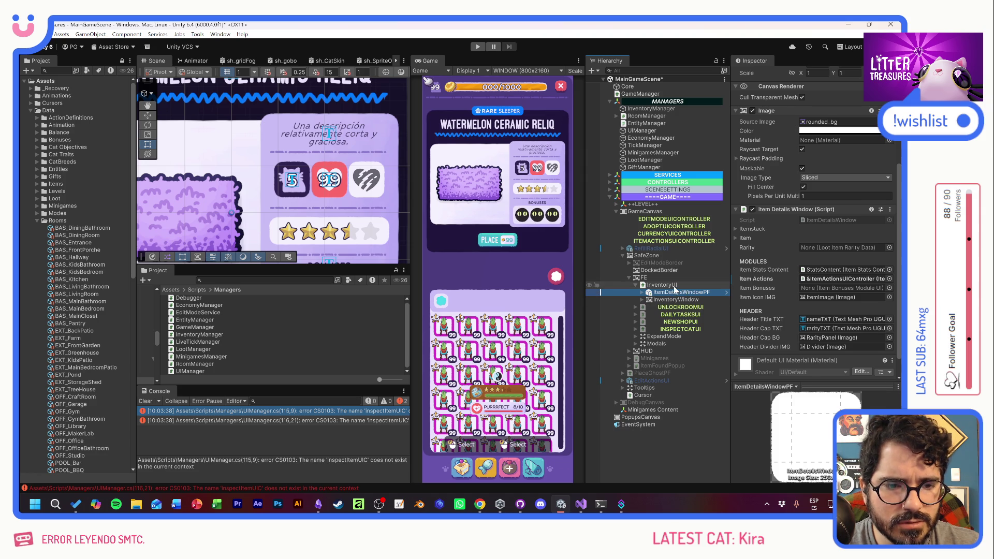
{"action": "left_click", "coordinate": [637, 286]}
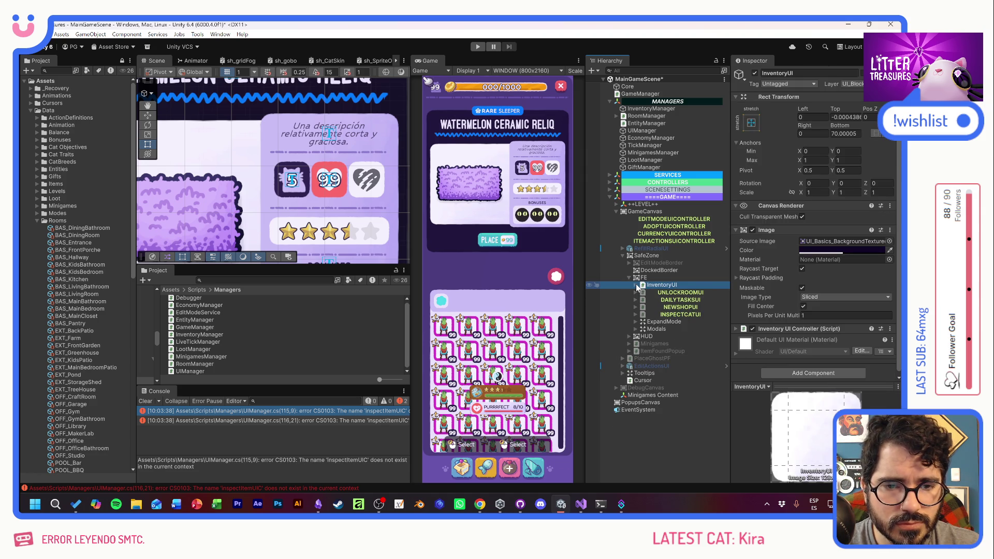
{"action": "left_click", "coordinate": [673, 315]}
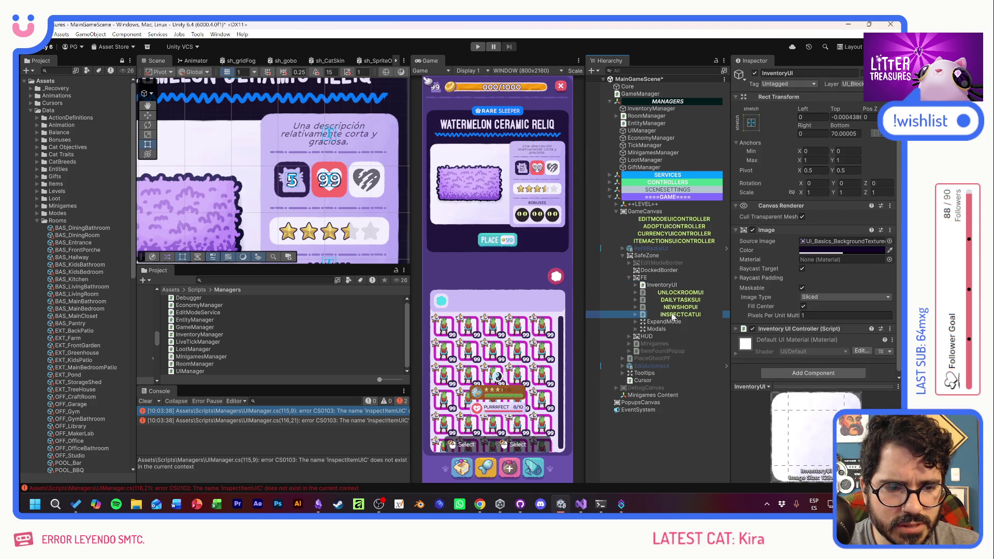
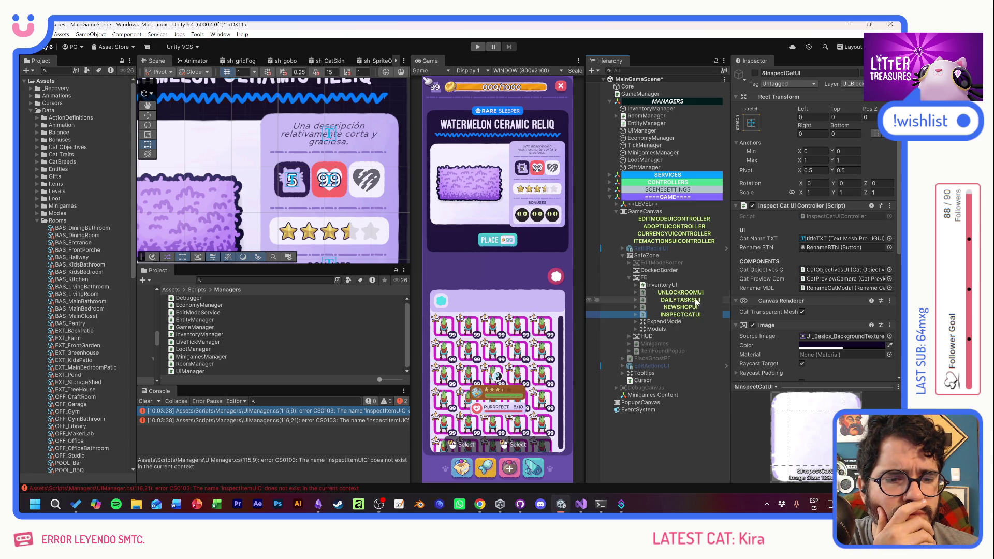
Re-enable InspectCatUI, duplicate it and rename the copy &InspectItemUI
{"action": "left_click", "coordinate": [755, 73]}
{"action": "left_click", "coordinate": [654, 313]}
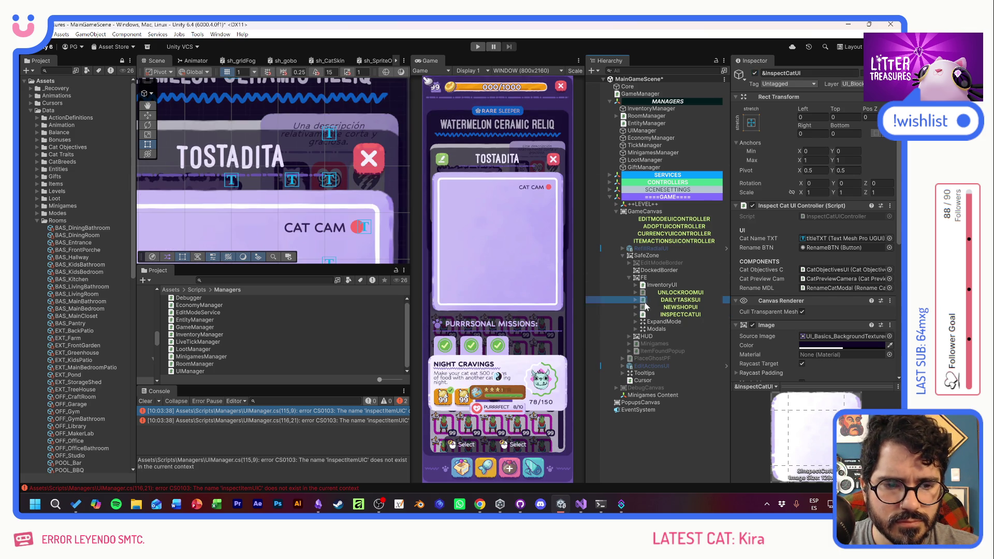
{"action": "key", "text": "ctrl+d"}
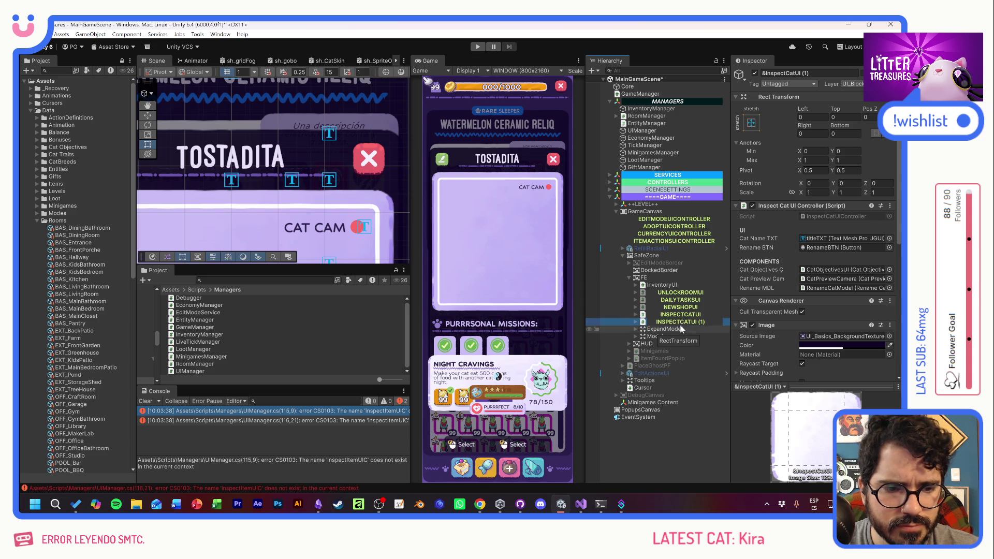
{"action": "left_click", "coordinate": [681, 322]}
{"action": "type", "text": "&InspectItemUI"}
{"action": "key", "text": "Return"}
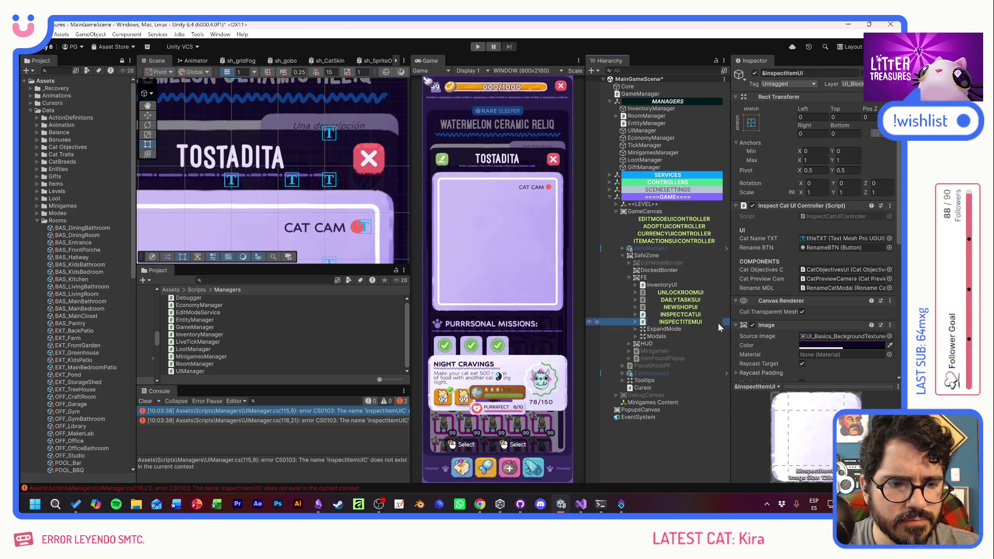
Remove the Inspect Cat UI Controller component from the copy
{"action": "right_click", "coordinate": [781, 206]}
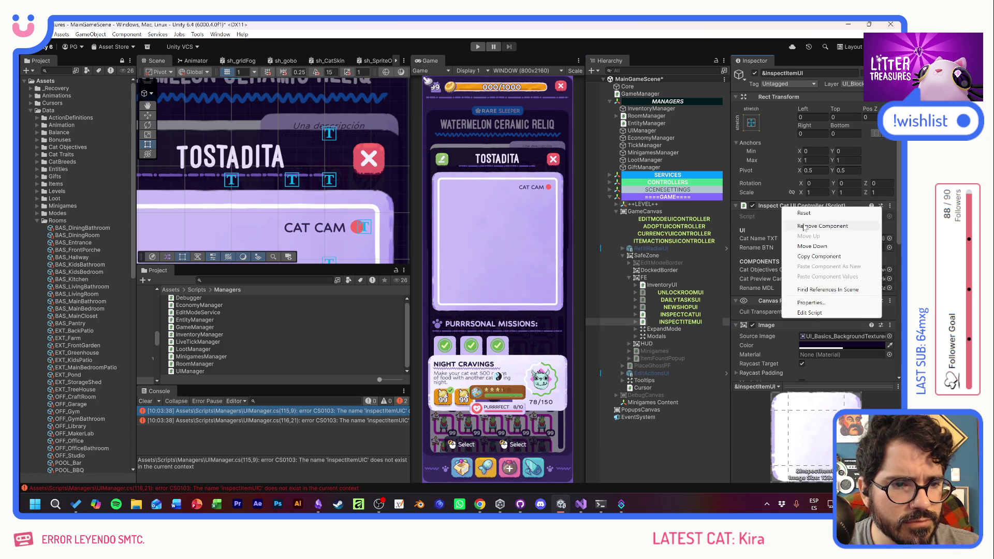
{"action": "left_click", "coordinate": [802, 223]}
{"action": "scroll", "coordinate": [781, 299], "scroll_direction": "down", "scroll_amount": 5}
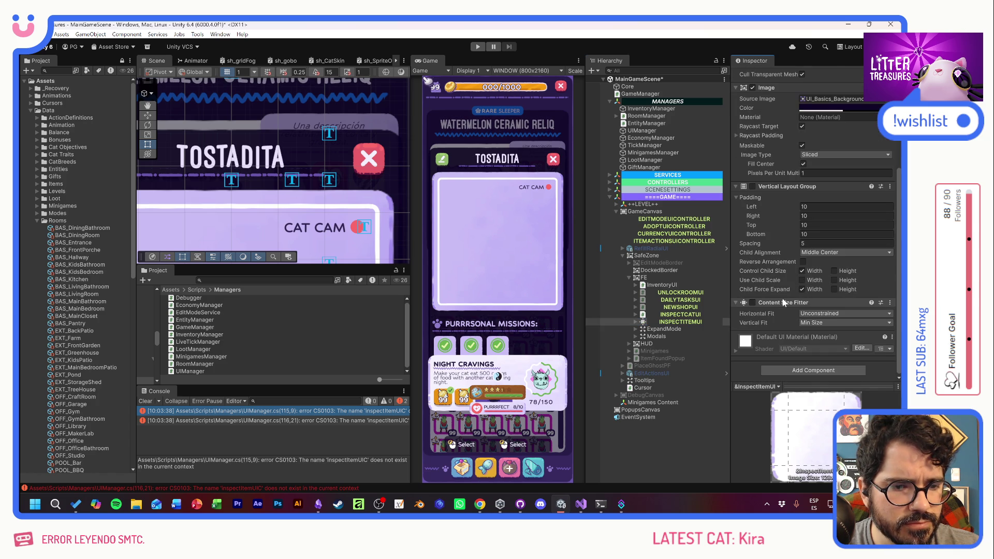
Delete the Container child from InspectItemUI
{"action": "left_click", "coordinate": [635, 321]}
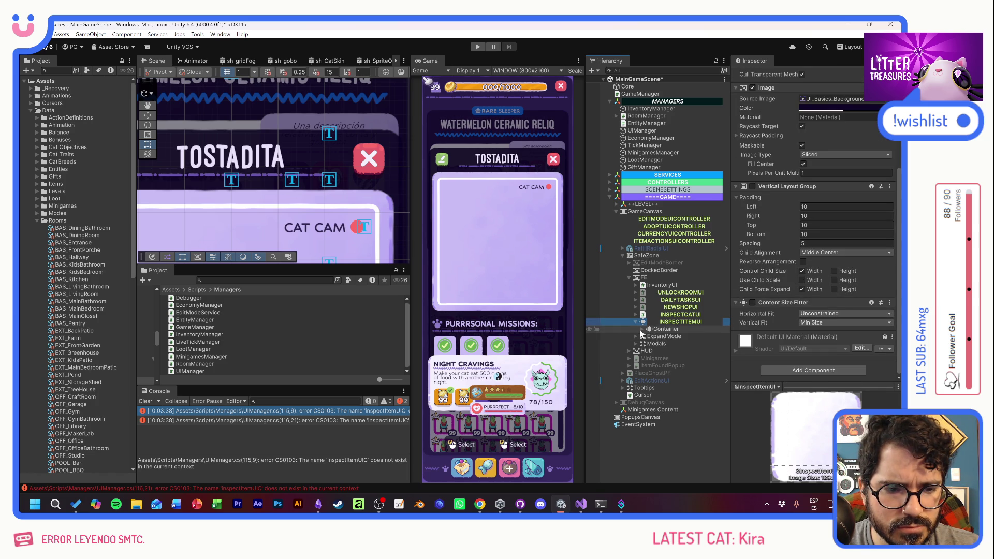
{"action": "left_click", "coordinate": [643, 329]}
{"action": "left_click", "coordinate": [672, 331]}
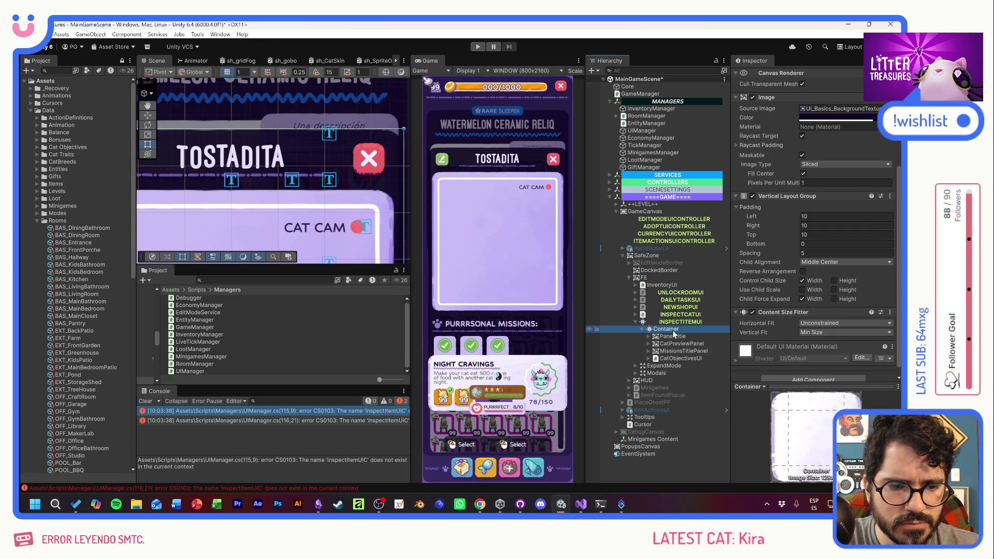
{"action": "key", "text": "ctrl+z"}
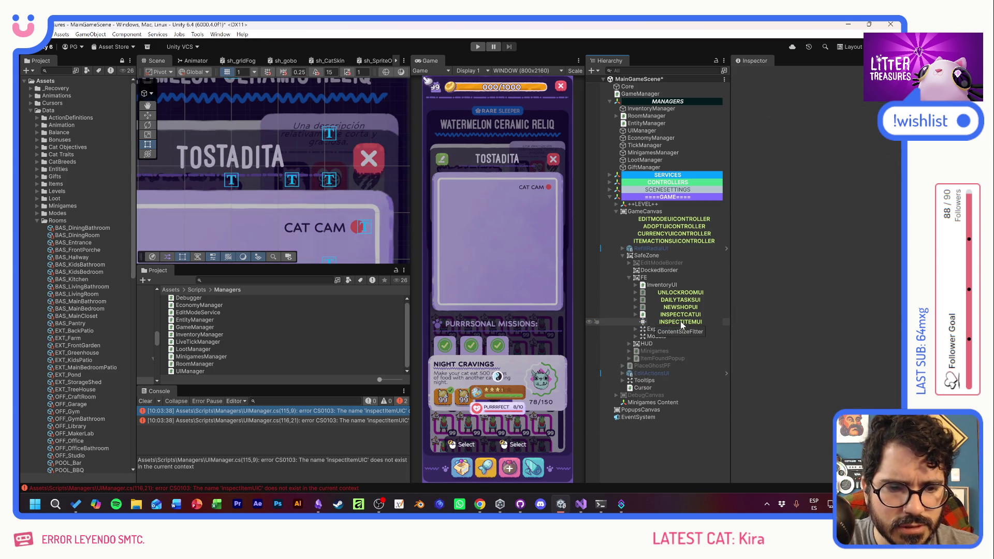
{"action": "left_click", "coordinate": [264, 280]}
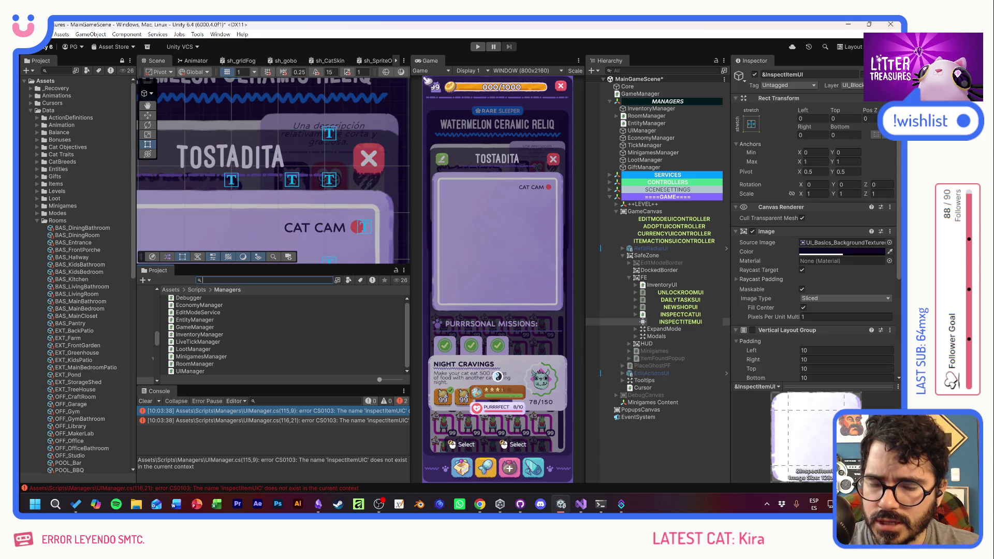
Place the ItemDetailsWindowPF prefab inside INSPECTITEMUI at position X 0, Y 0
{"action": "type", "text": "itemd"}
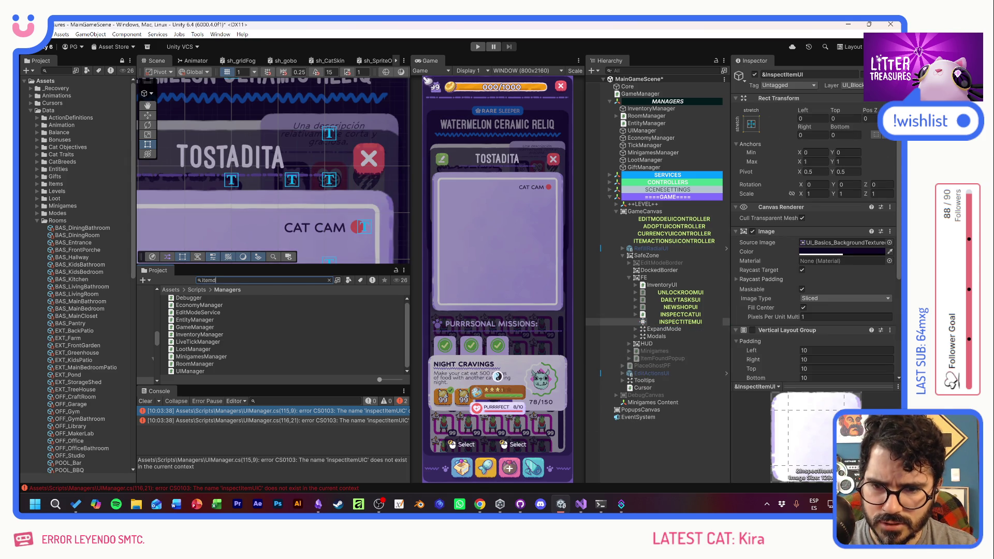
{"action": "left_click", "coordinate": [681, 322]}
{"action": "left_click_drag", "start_coordinate": [684, 322], "coordinate": [684, 321]}
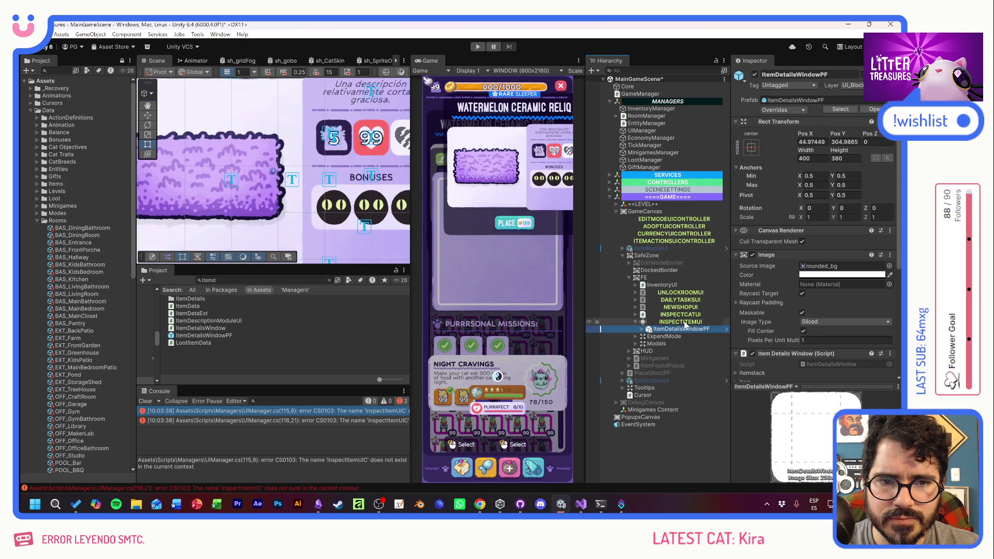
{"action": "left_click", "coordinate": [812, 142]}
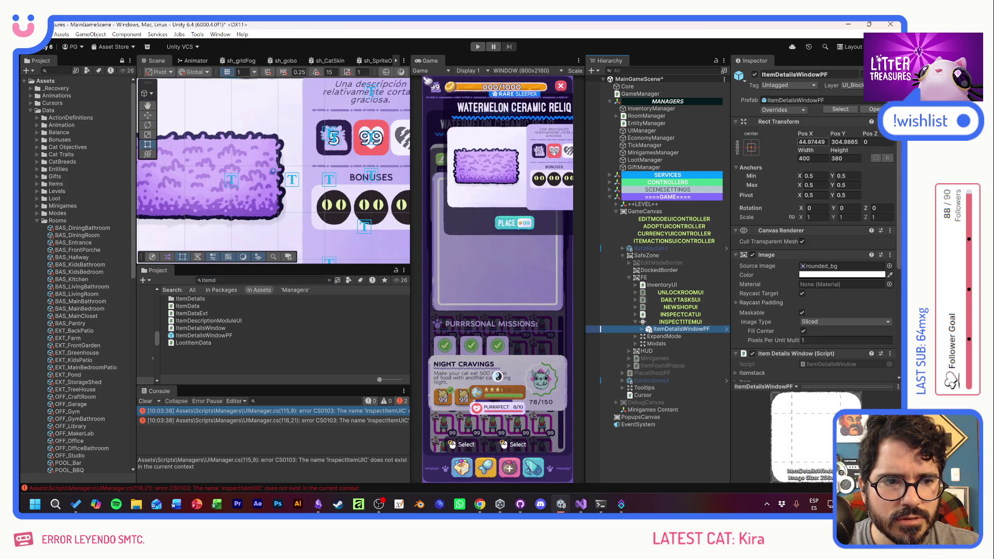
{"action": "type", "text": "0"}
{"action": "key", "text": "Tab"}
{"action": "type", "text": "0"}
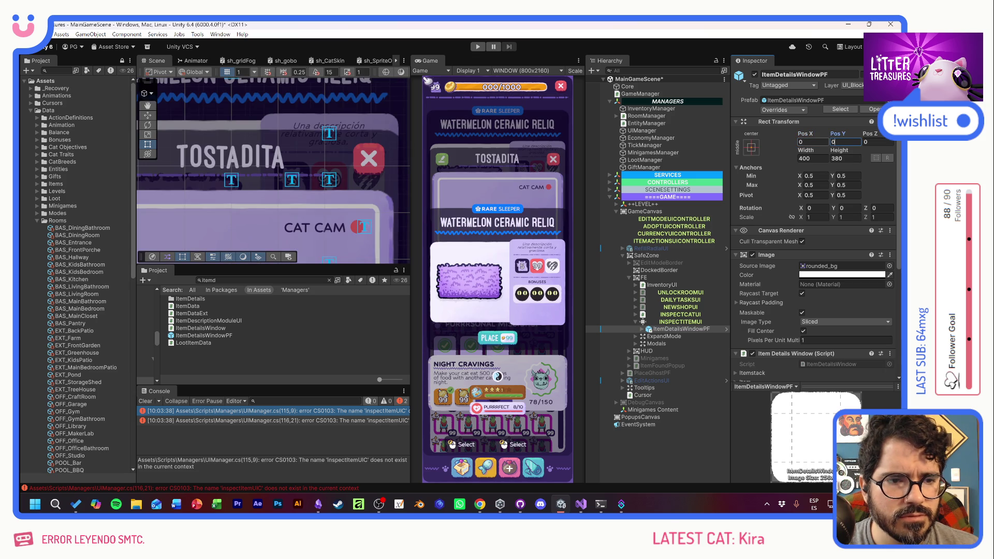
{"action": "key", "text": "Tab"}
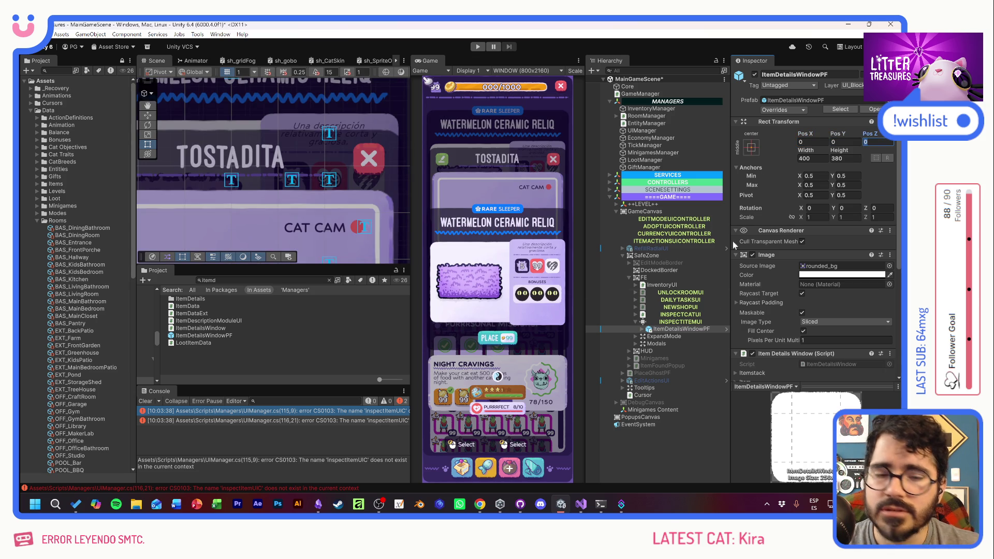
Deactivate the InspectCatUI, InventoryUI and FeederTooltip objects
{"action": "left_click", "coordinate": [680, 314]}
{"action": "left_click", "coordinate": [754, 74]}
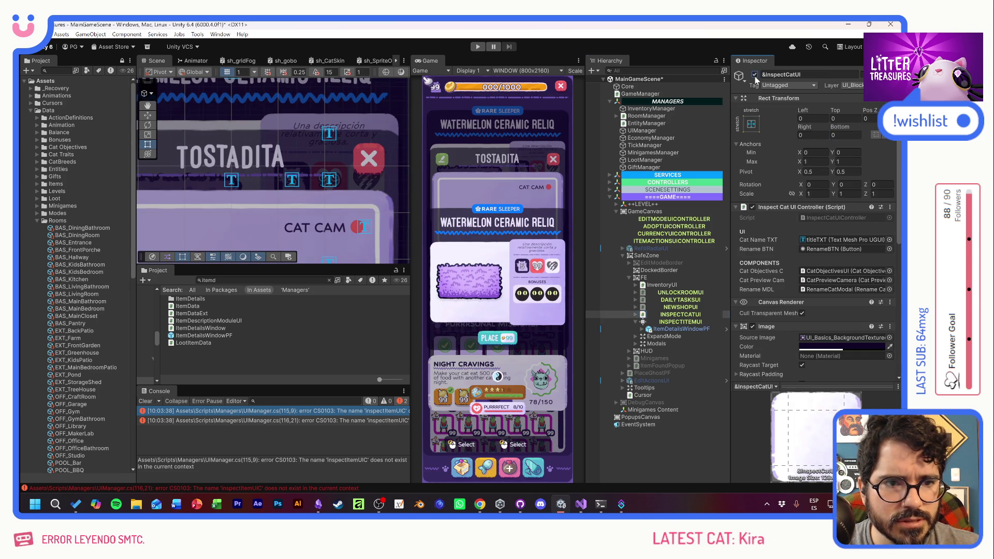
{"action": "left_click", "coordinate": [667, 285]}
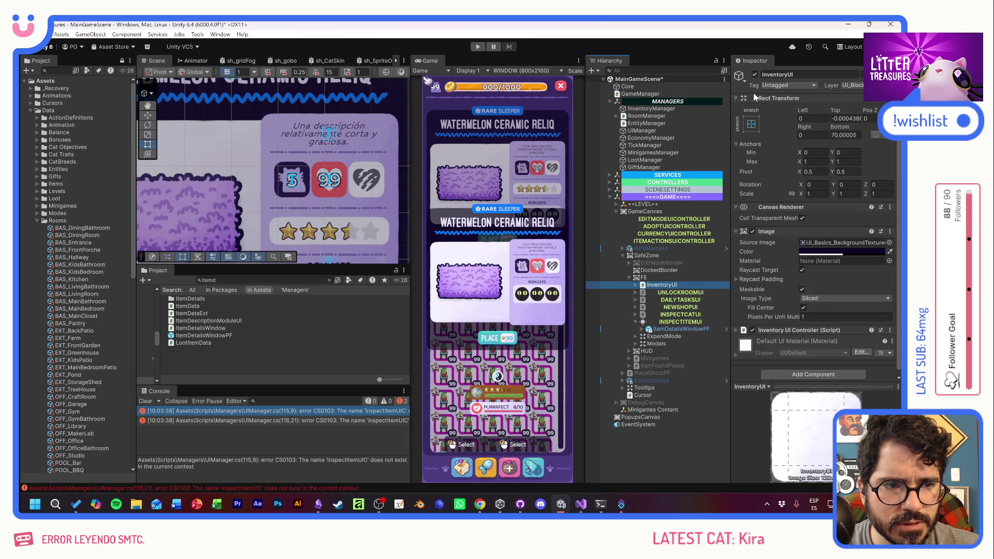
{"action": "left_click", "coordinate": [755, 75]}
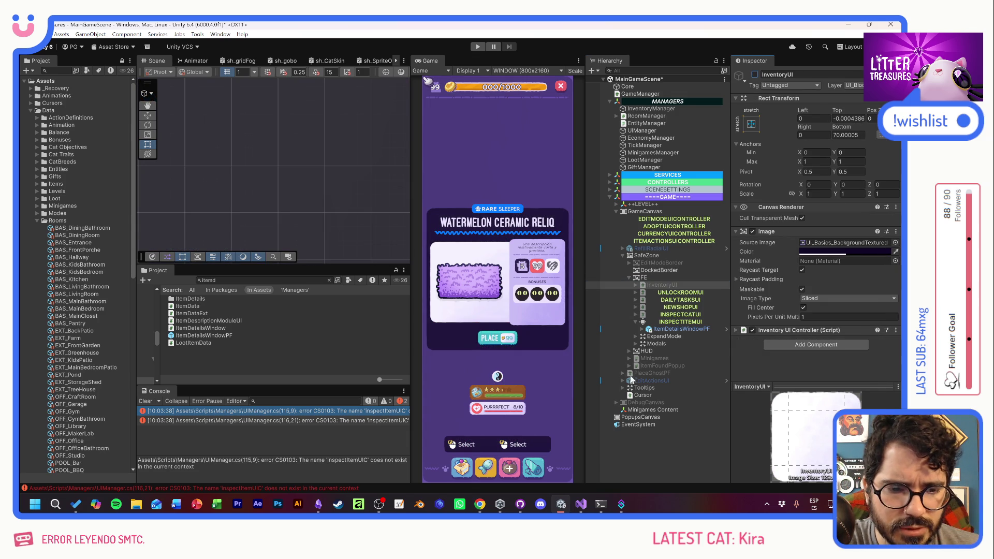
{"action": "left_click", "coordinate": [623, 388]}
{"action": "left_click", "coordinate": [658, 439]}
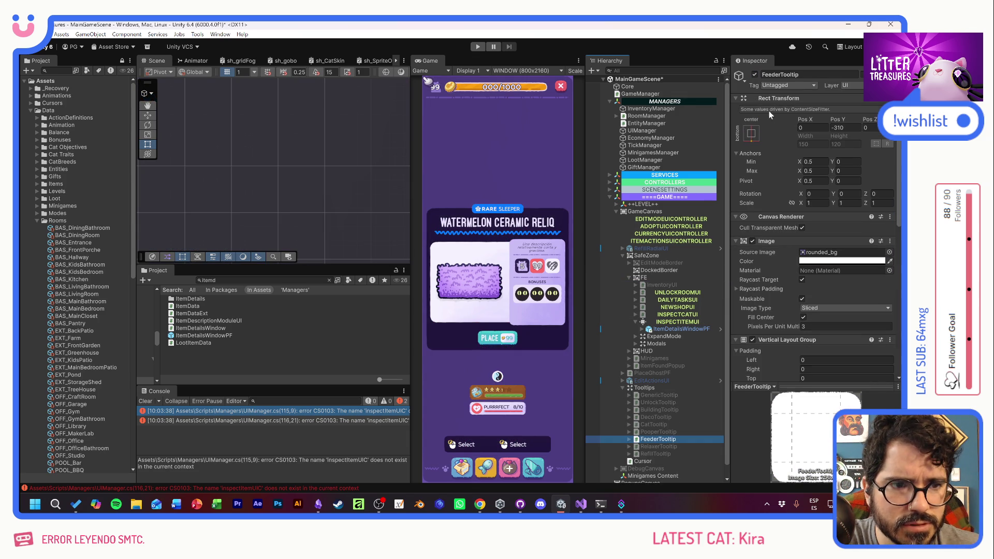
{"action": "left_click", "coordinate": [755, 75]}
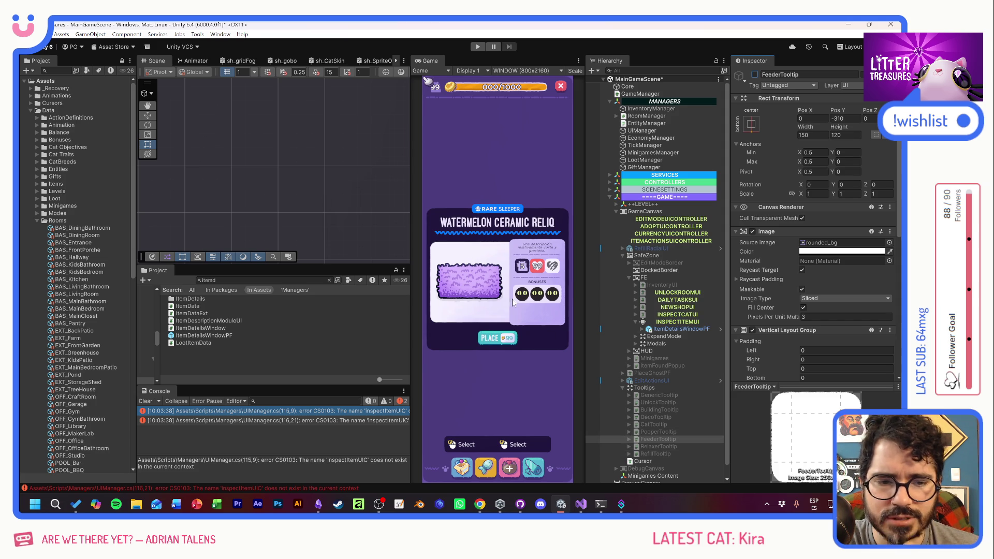
{"action": "left_click", "coordinate": [668, 330]}
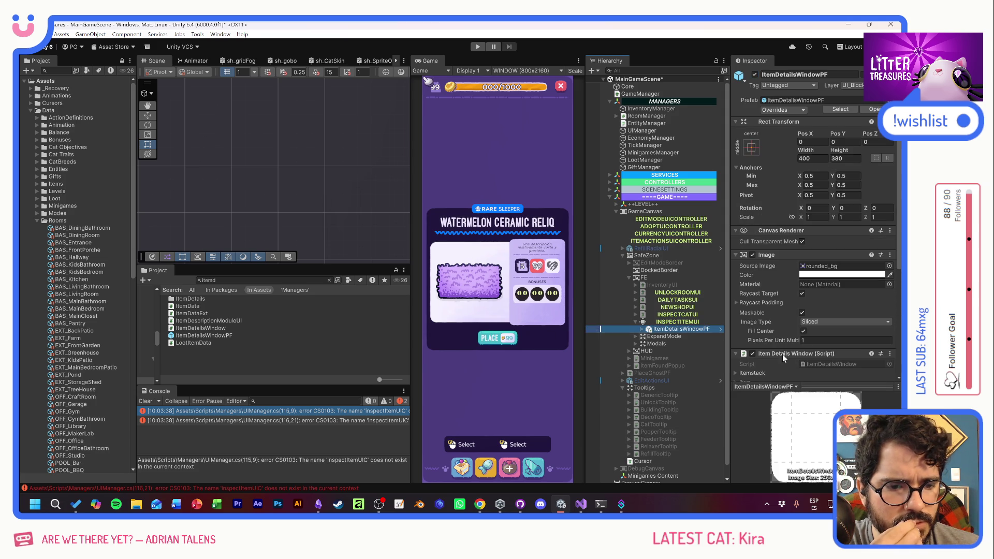
{"action": "left_click", "coordinate": [692, 323]}
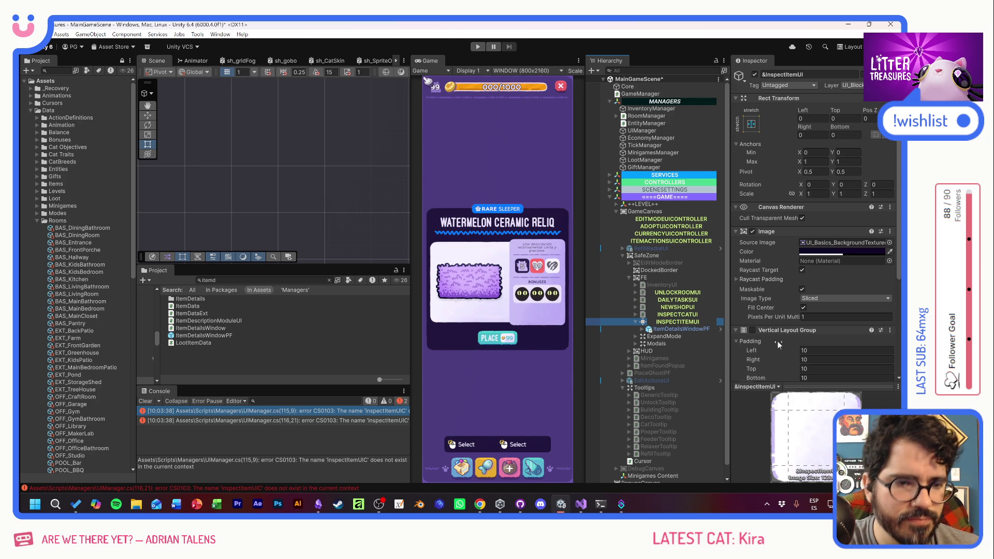
Add a new InspectItemUIController script component to &InspectItemUI
{"action": "scroll", "coordinate": [778, 340], "scroll_direction": "down", "scroll_amount": 5}
{"action": "left_click", "coordinate": [836, 369]}
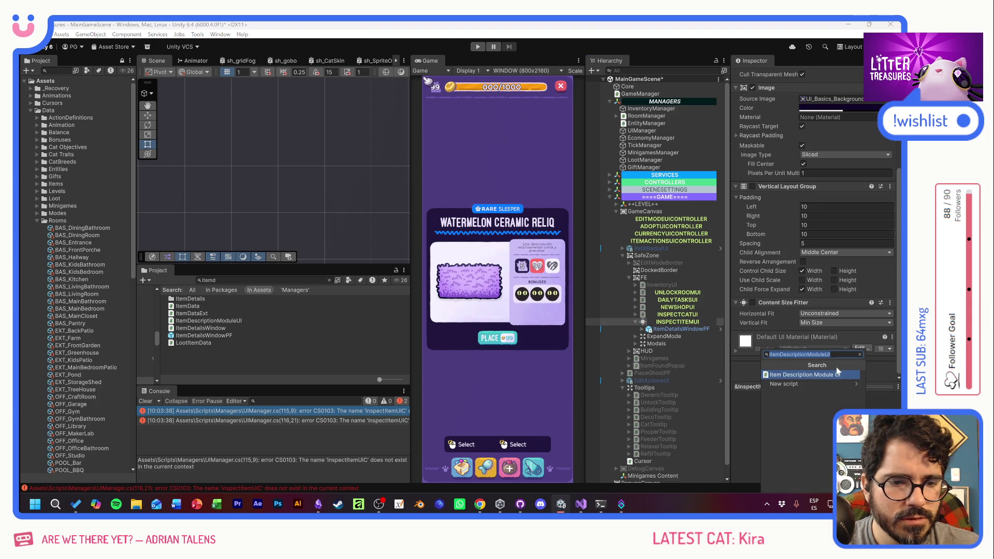
{"action": "type", "text": "Ins"}
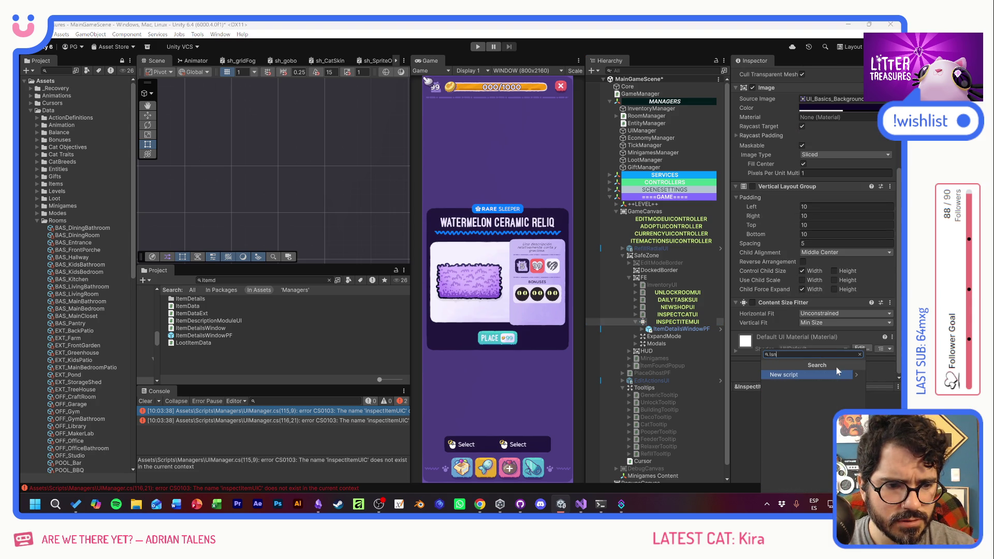
{"action": "type", "text": "pect"}
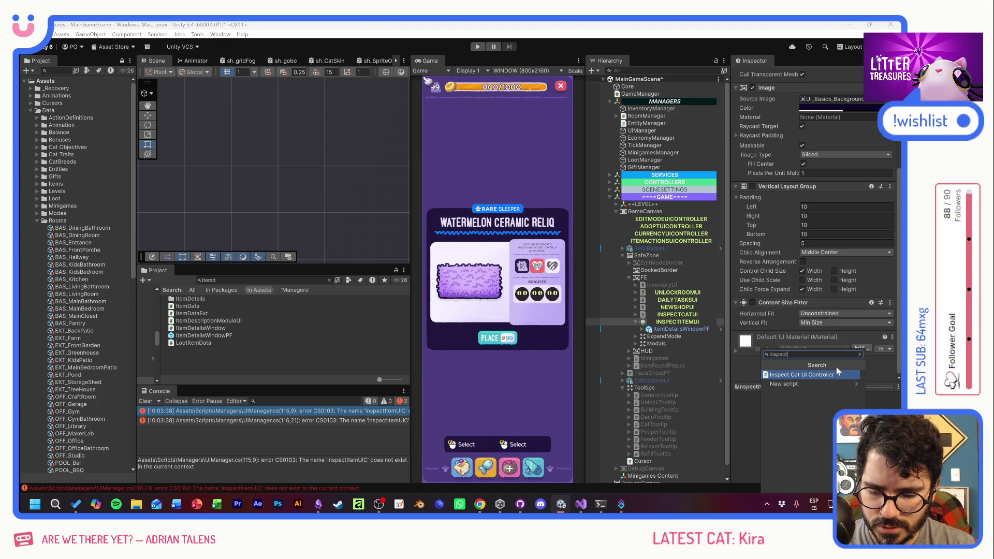
{"action": "type", "text": "ItemUIController"}
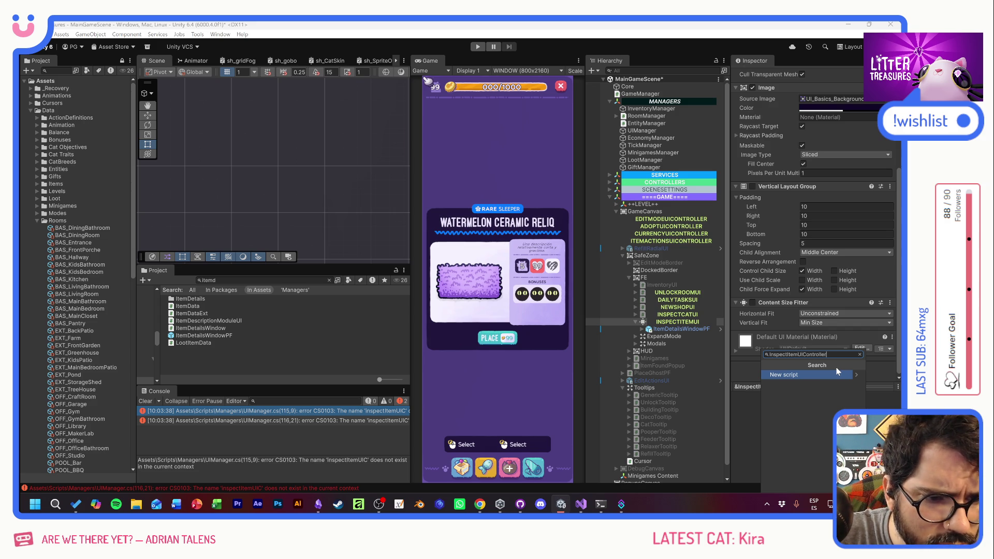
{"action": "key", "text": "Return"}
{"action": "left_click", "coordinate": [809, 485]}
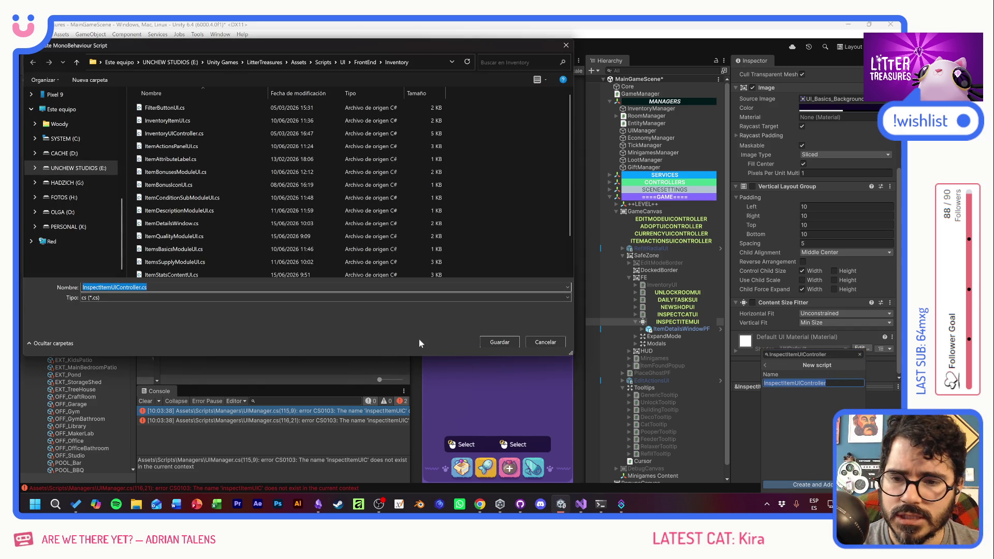
Save the new script in a new InspectItem folder under the FrontEnd scripts
{"action": "left_click", "coordinate": [370, 65]}
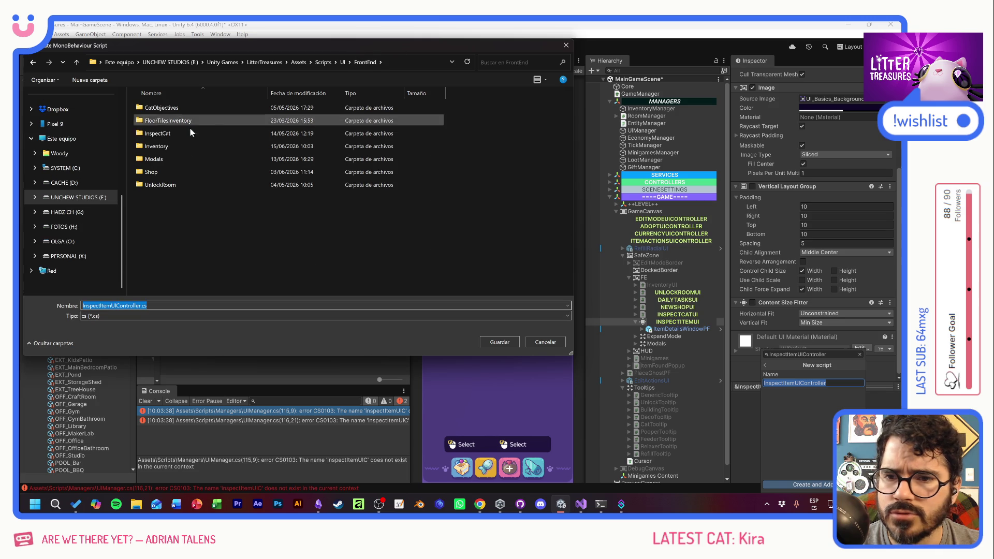
{"action": "left_click", "coordinate": [89, 79]}
{"action": "type", "text": "InspectItem"}
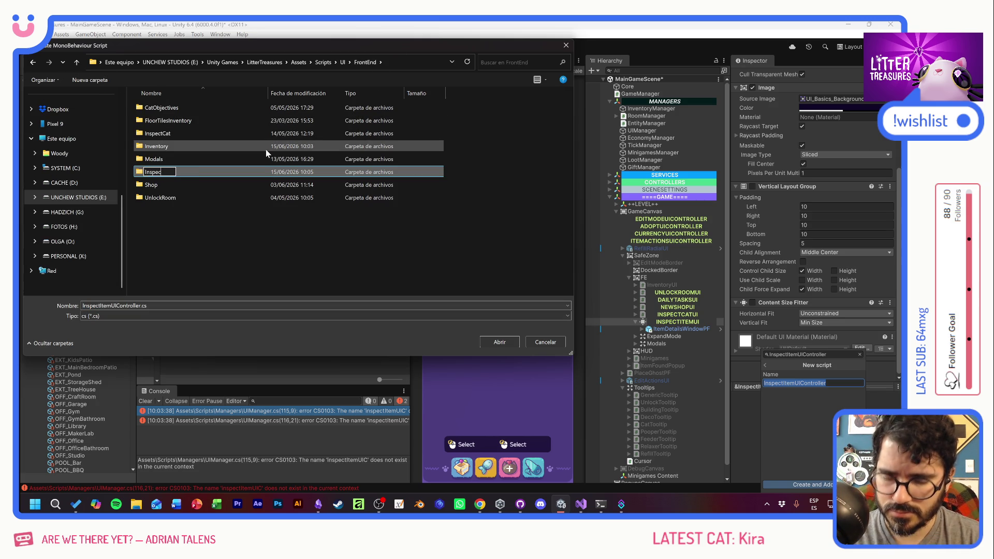
{"action": "key", "text": "Return"}
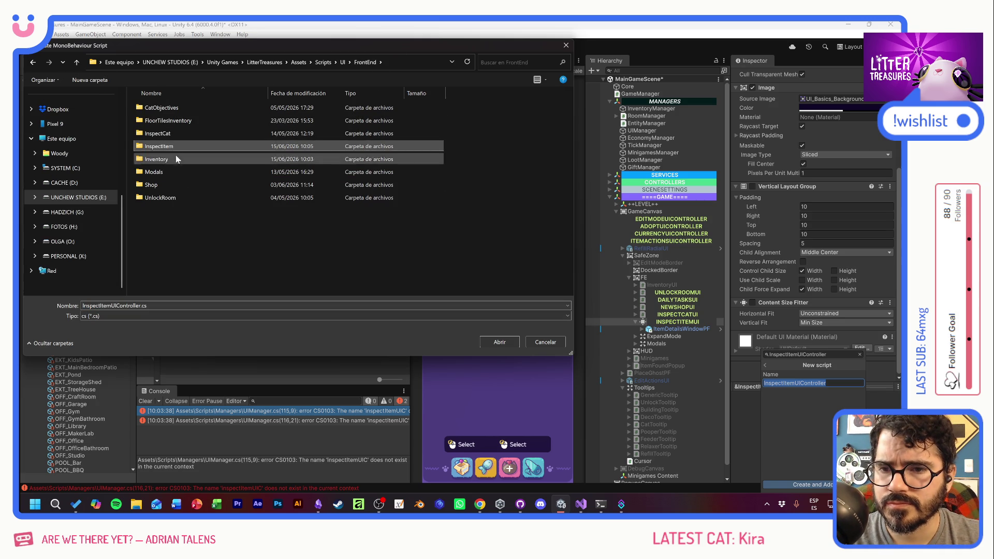
{"action": "double_click", "coordinate": [173, 147]}
{"action": "key", "text": "Return"}
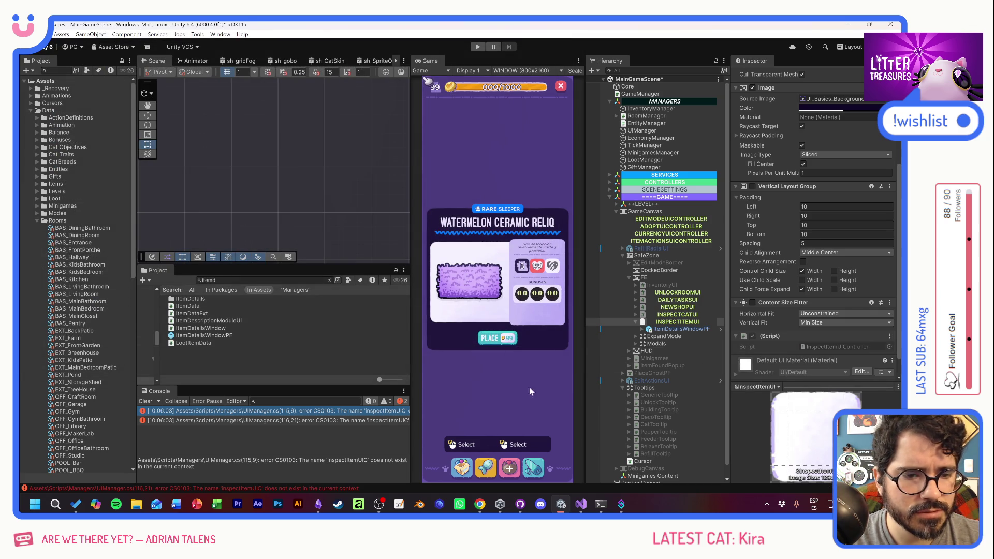
{"action": "double_click", "coordinate": [312, 420]}
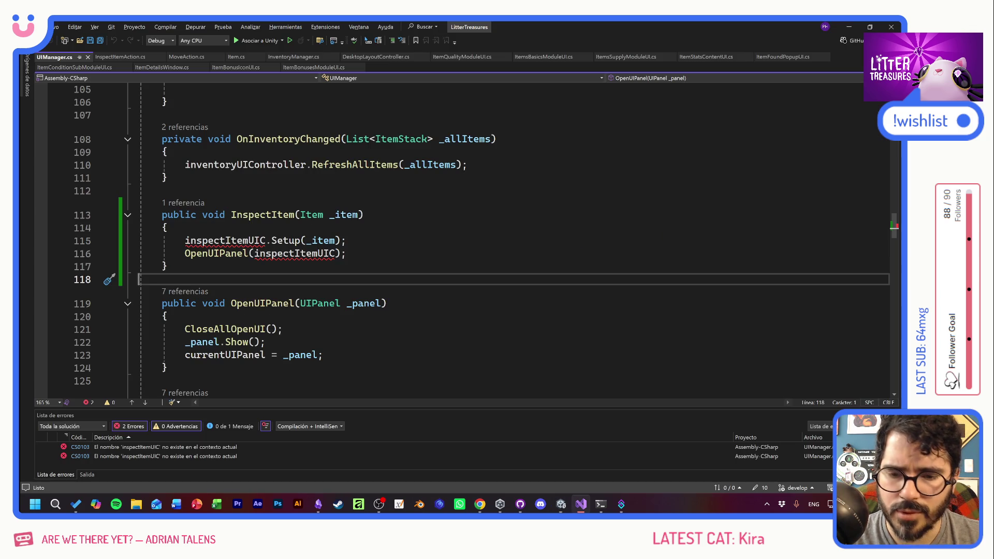
In UIManager.cs, paste a copy of the inspectCatUIC field declaration on its own line
{"action": "left_click", "coordinate": [334, 240]}
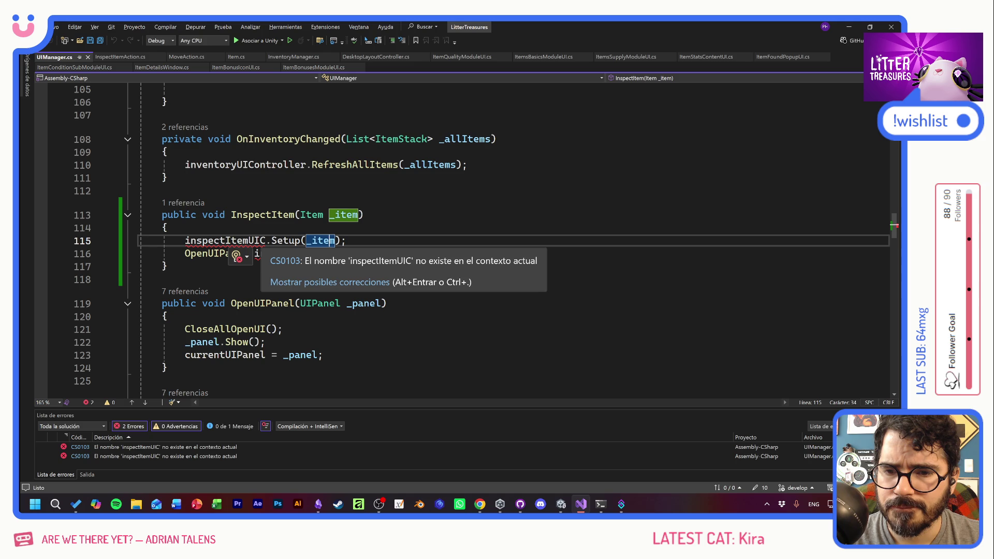
{"action": "left_click", "coordinate": [362, 214]}
{"action": "scroll", "coordinate": [362, 215], "scroll_direction": "up", "scroll_amount": 20}
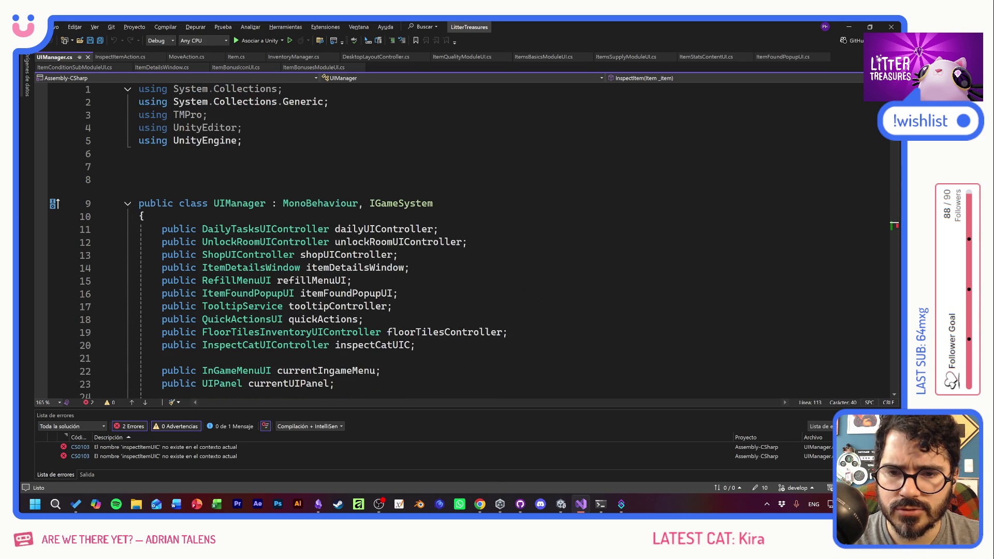
{"action": "left_click_drag", "start_coordinate": [415, 345], "coordinate": [140, 345]}
{"action": "key", "text": "ctrl+c"}
{"action": "key", "text": "Up"}
{"action": "key", "text": "End"}
{"action": "key", "text": "Return"}
{"action": "key", "text": "Down"}
{"action": "key", "text": "Down"}
{"action": "key", "text": "Return"}
{"action": "key", "text": "Up"}
{"action": "key", "text": "ctrl+v"}
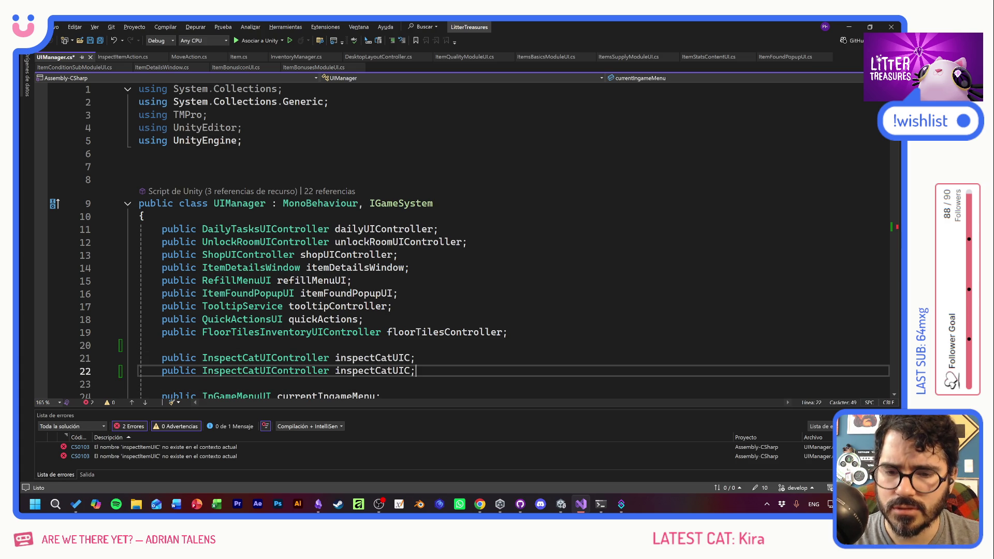
Rename the copy to InspectItemUIController inspectItemUIC and save
{"action": "left_click_drag", "start_coordinate": [243, 370], "coordinate": [259, 370]}
{"action": "type", "text": "Item"}
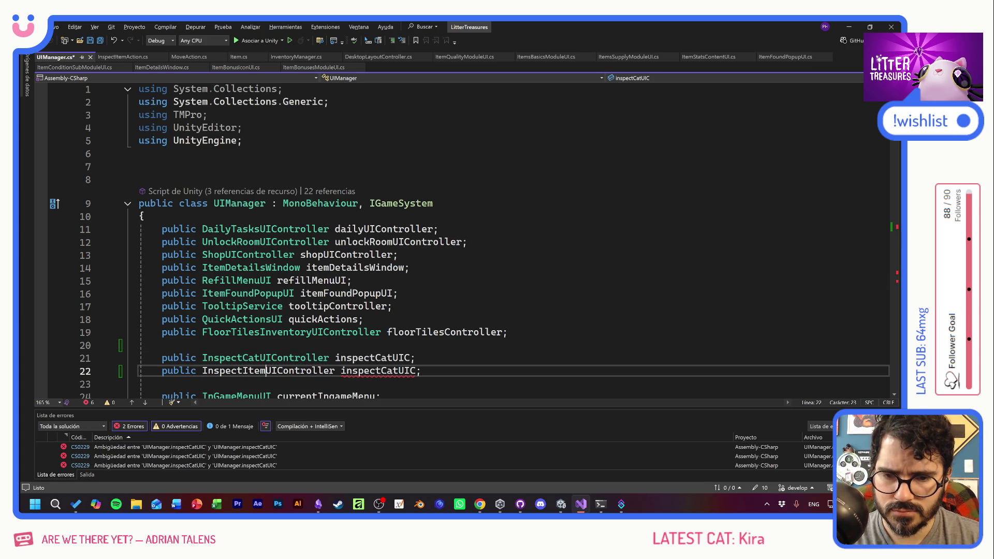
{"action": "key", "text": "shift+Right"}
{"action": "key", "text": "shift+Right"}
{"action": "key", "text": "shift+Right"}
{"action": "type", "text": "Item"}
{"action": "key", "text": "ctrl+s"}
Check inspectItemUIC in InspectItem, then open the InspectItemUIController script from Unity
{"action": "scroll", "coordinate": [466, 238], "scroll_direction": "down", "scroll_amount": 20}
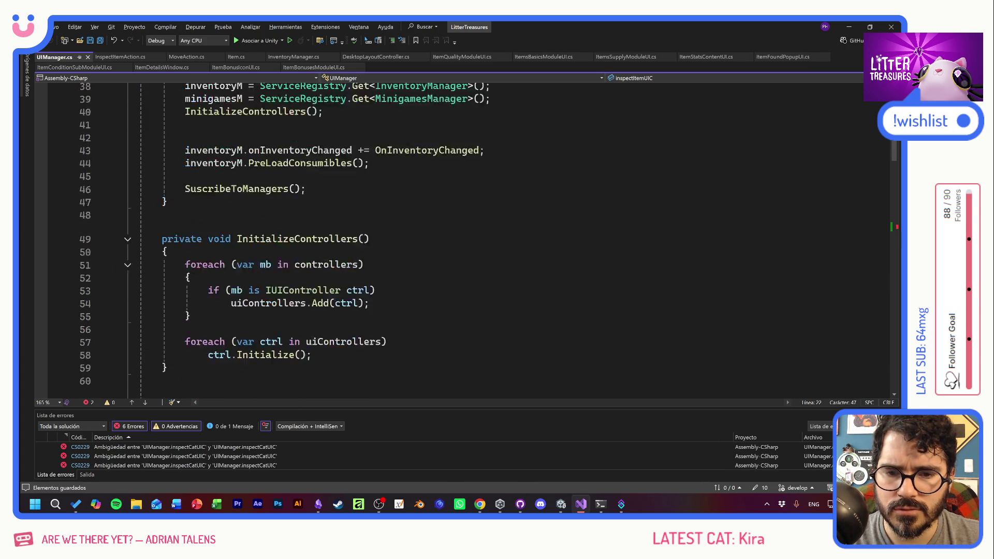
{"action": "left_click", "coordinate": [346, 228]}
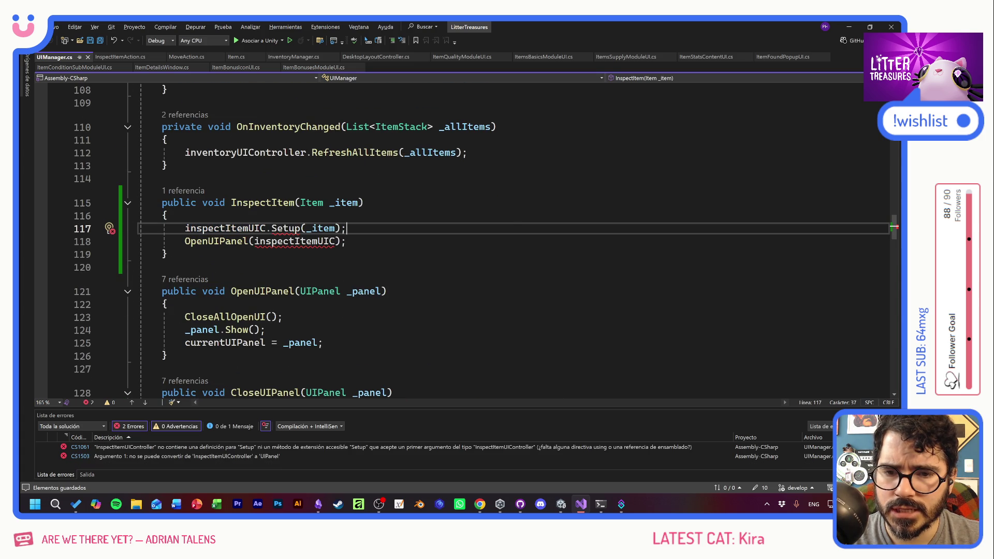
{"action": "mouse_move", "coordinate": [321, 244]}
{"action": "left_click", "coordinate": [373, 215]}
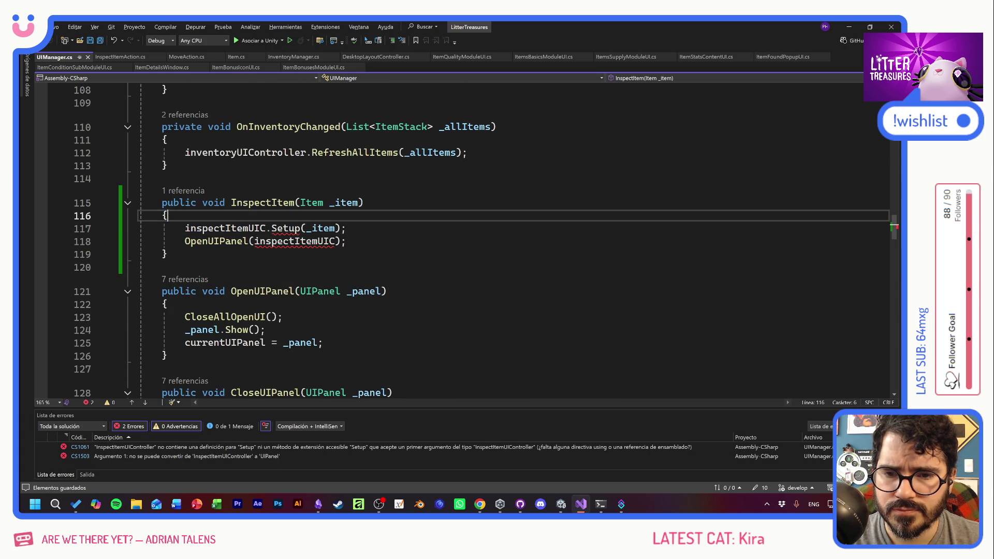
{"action": "scroll", "coordinate": [300, 280], "scroll_direction": "up", "scroll_amount": 1}
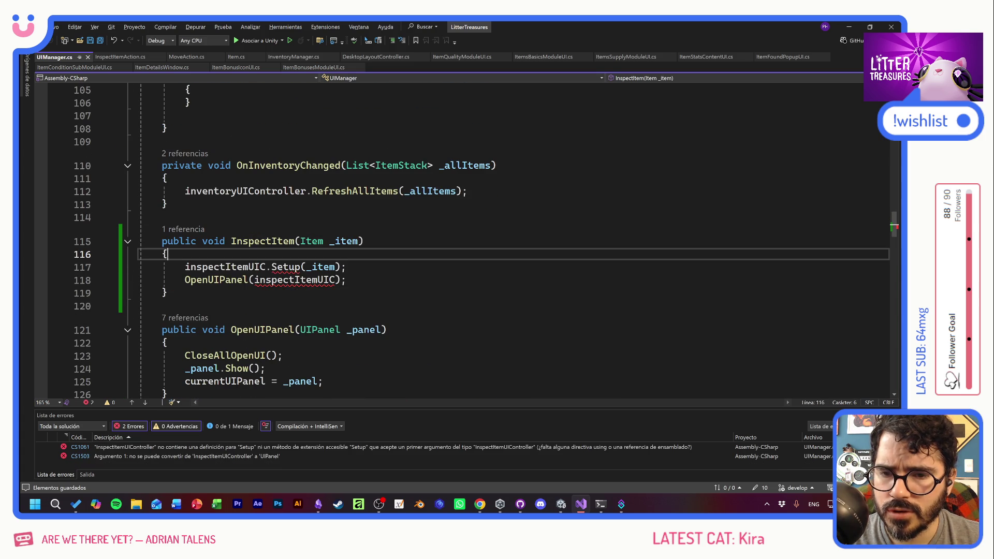
{"action": "left_click", "coordinate": [233, 266]}
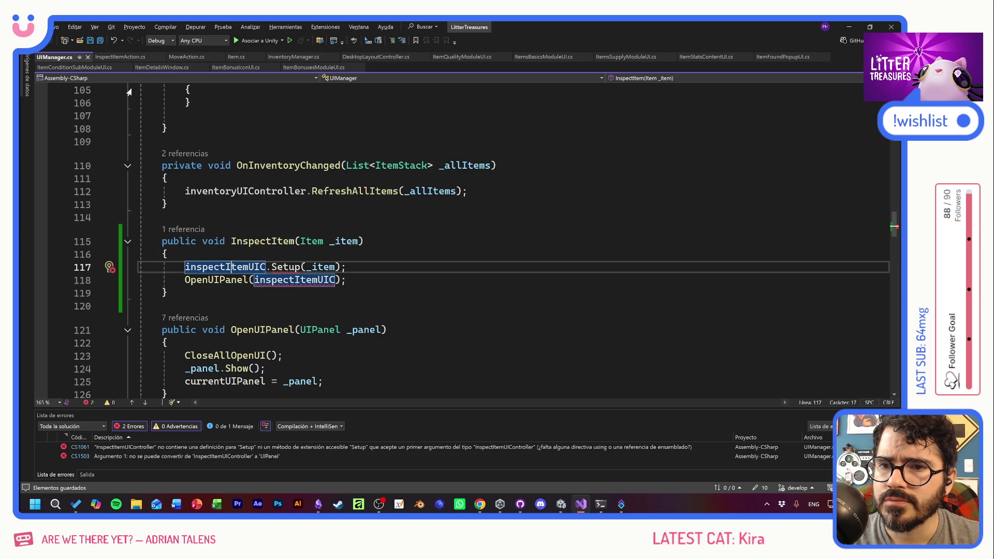
{"action": "key", "text": "alt+Tab"}
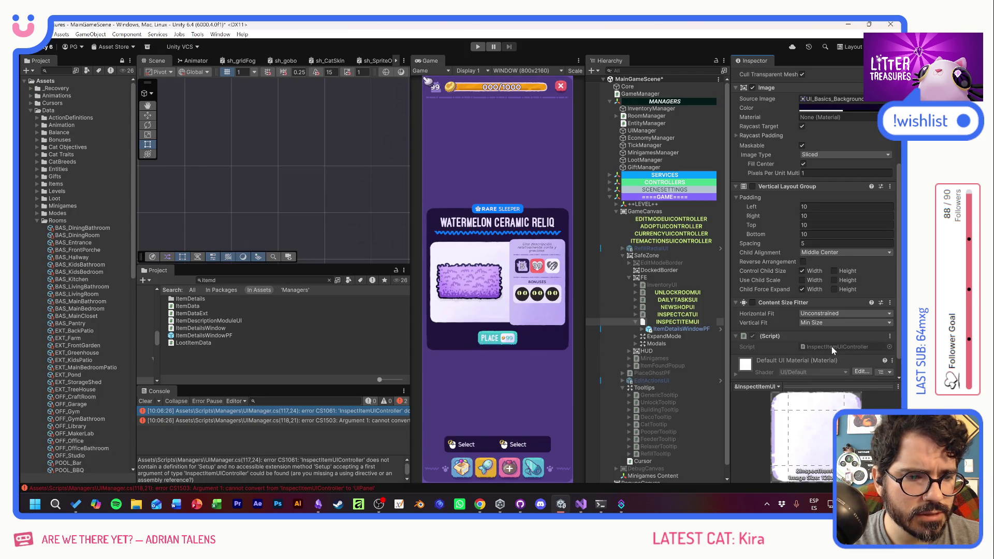
{"action": "double_click", "coordinate": [831, 347]}
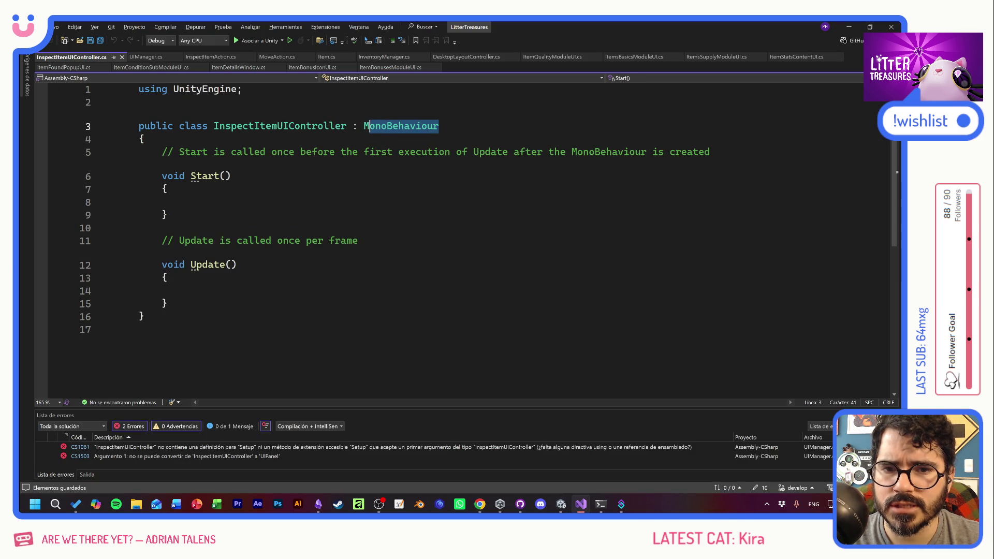
Make InspectItemUIController extend UIPanel and remove the template Start and Update methods
{"action": "type", "text": "UIPanel"}
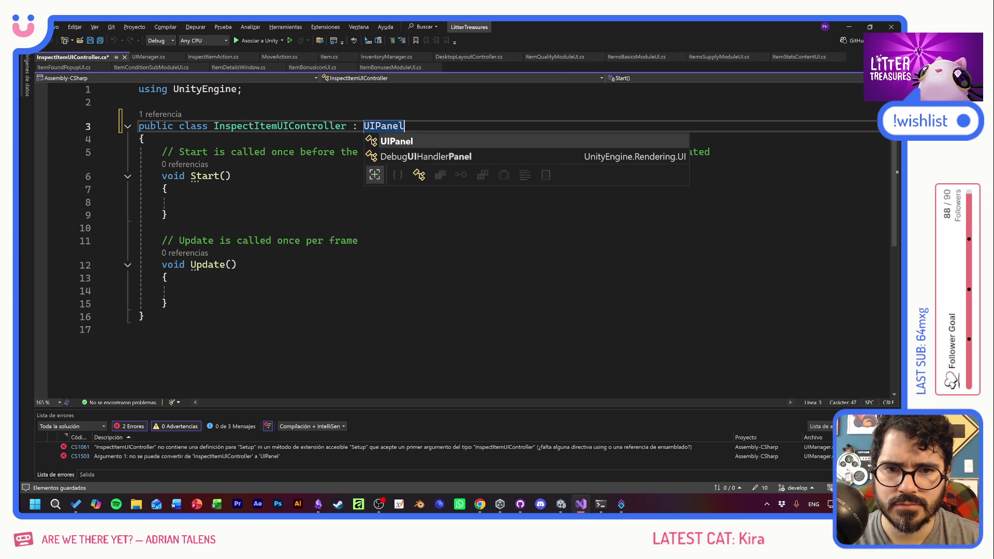
{"action": "key", "text": "ctrl+s"}
{"action": "left_click", "coordinate": [167, 189]}
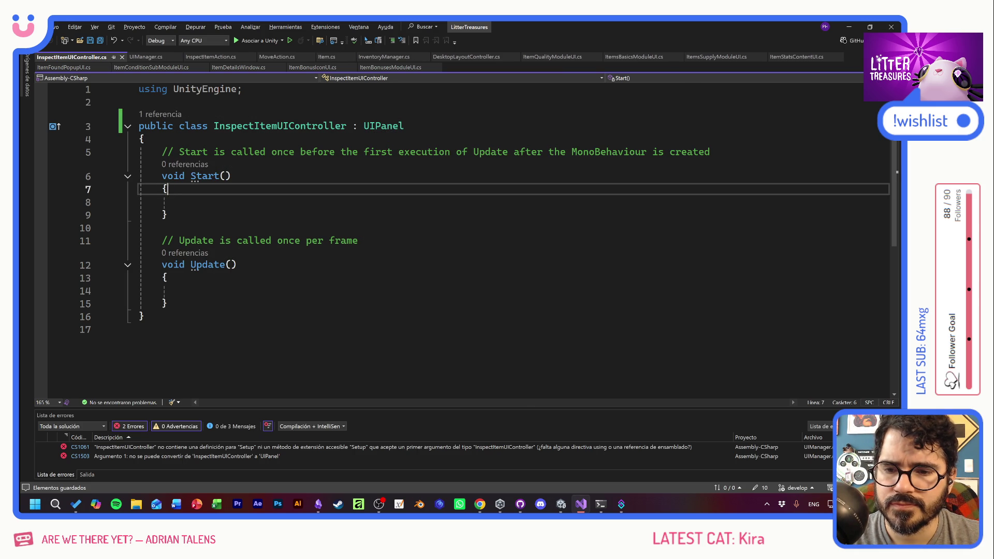
{"action": "left_click_drag", "start_coordinate": [166, 304], "coordinate": [156, 151]}
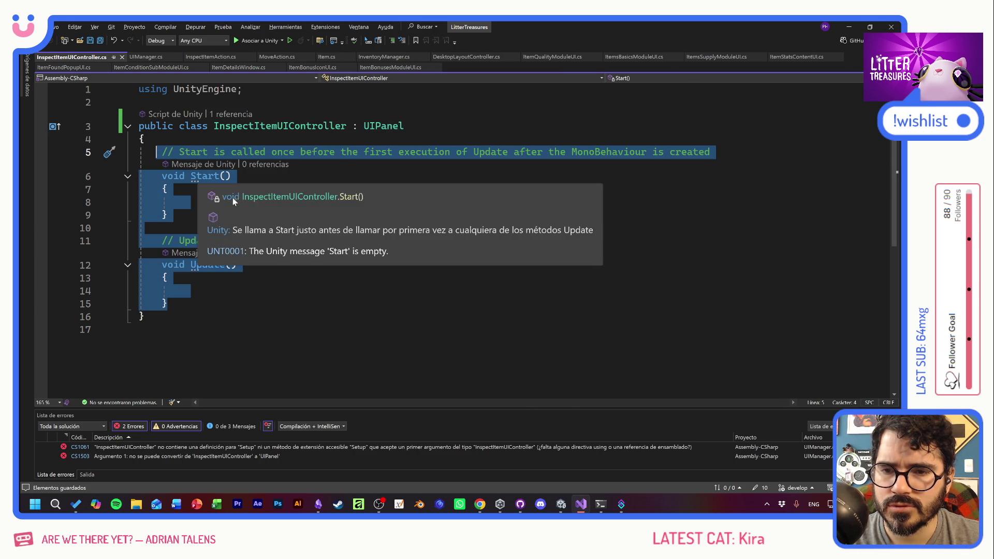
Add a public void Setup(Item _item) method with a brace block
{"action": "type", "text": "Setup"}
{"action": "key", "text": "Tab"}
{"action": "key", "text": "BackSpace"}
{"action": "key", "text": "BackSpace"}
{"action": "key", "text": "BackSpace"}
{"action": "type", "text": "public void Setup("}
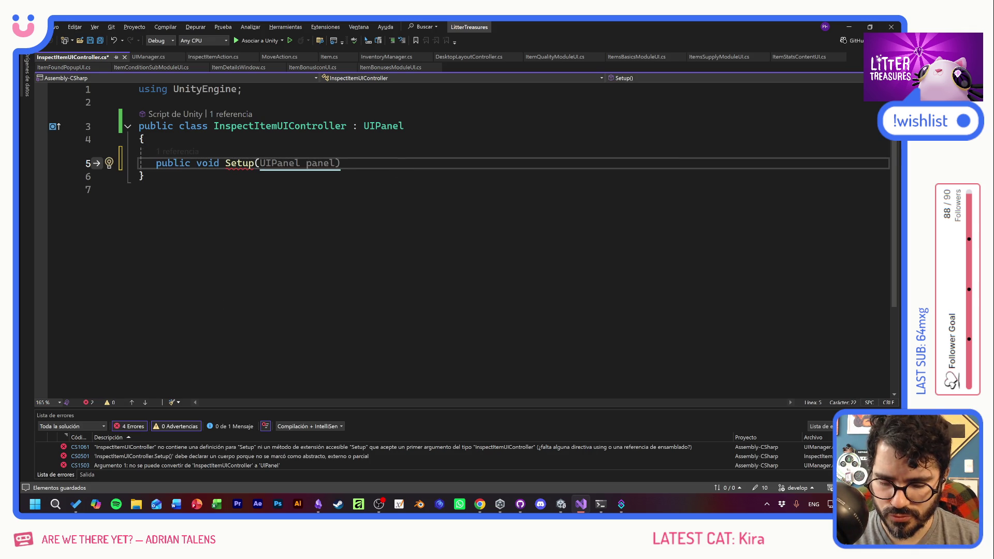
{"action": "type", "text": "Item _item)"}
{"action": "key", "text": "Return"}
{"action": "type", "text": "{"}
{"action": "key", "text": "Return"}
{"action": "left_click", "coordinate": [145, 139]}
{"action": "key", "text": "Return"}
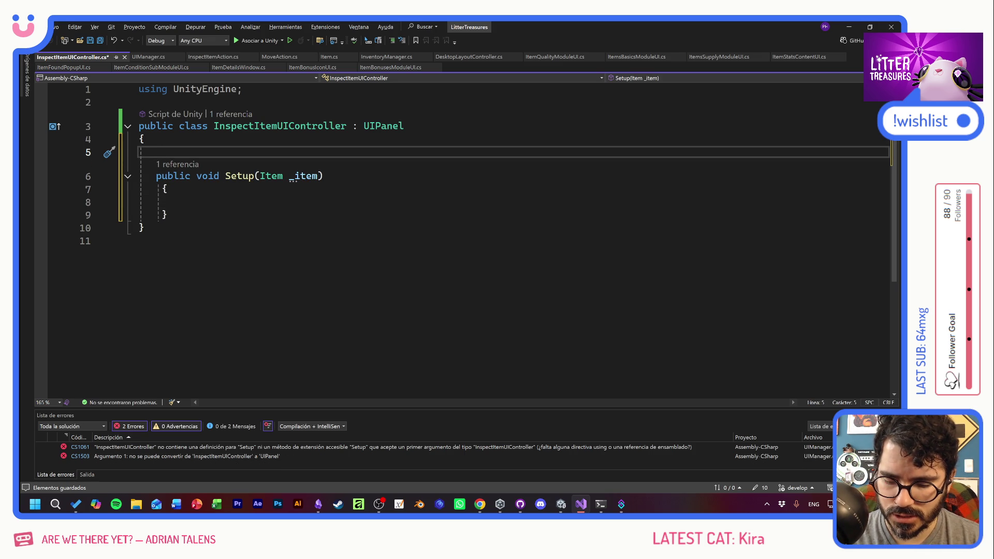
Add a [SerializeField] ItemDetailsWindow detailsWindow field and save
{"action": "type", "text": "[Ser"}
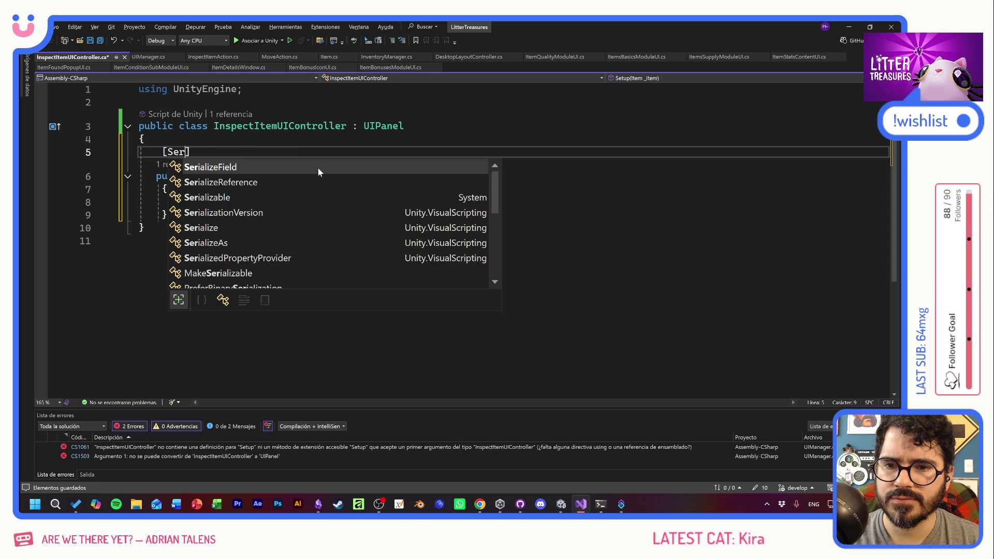
{"action": "key", "text": "Tab"}
{"action": "type", "text": "item"}
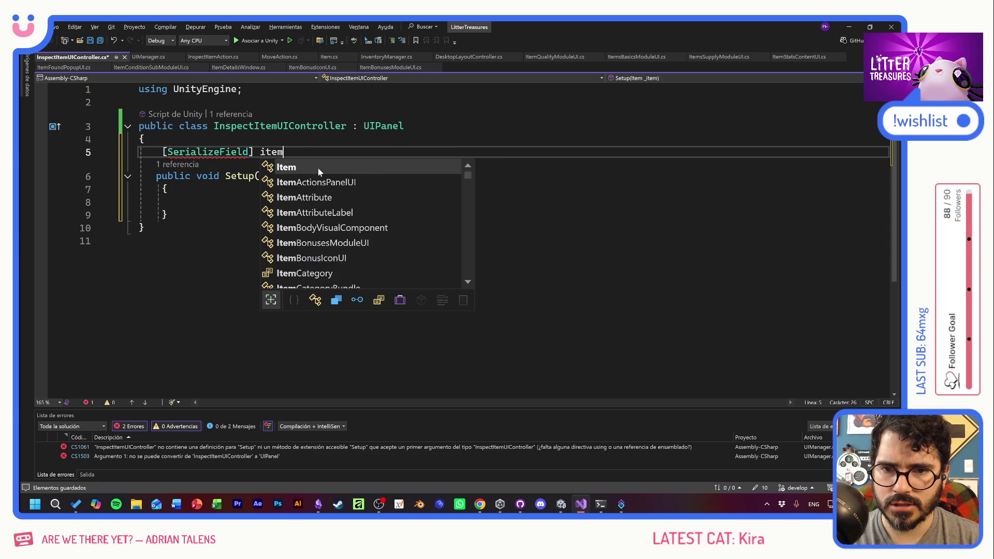
{"action": "type", "text": "det"}
{"action": "key", "text": "Tab"}
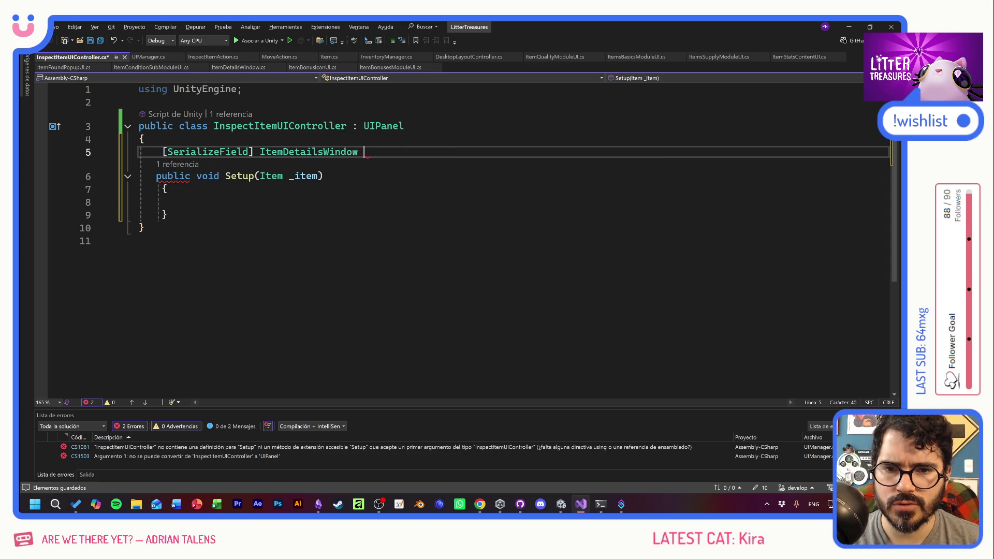
{"action": "type", "text": "details"}
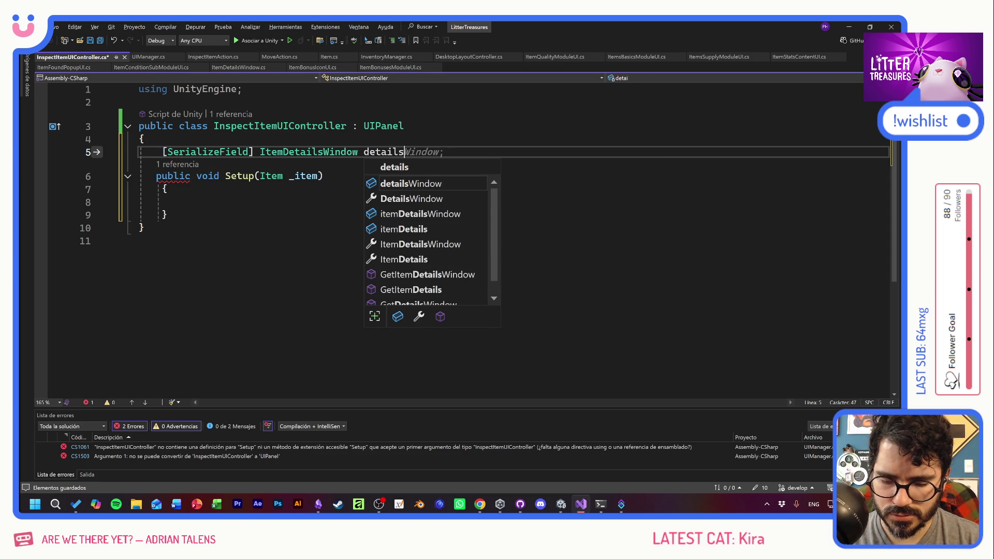
{"action": "type", "text": "Window"}
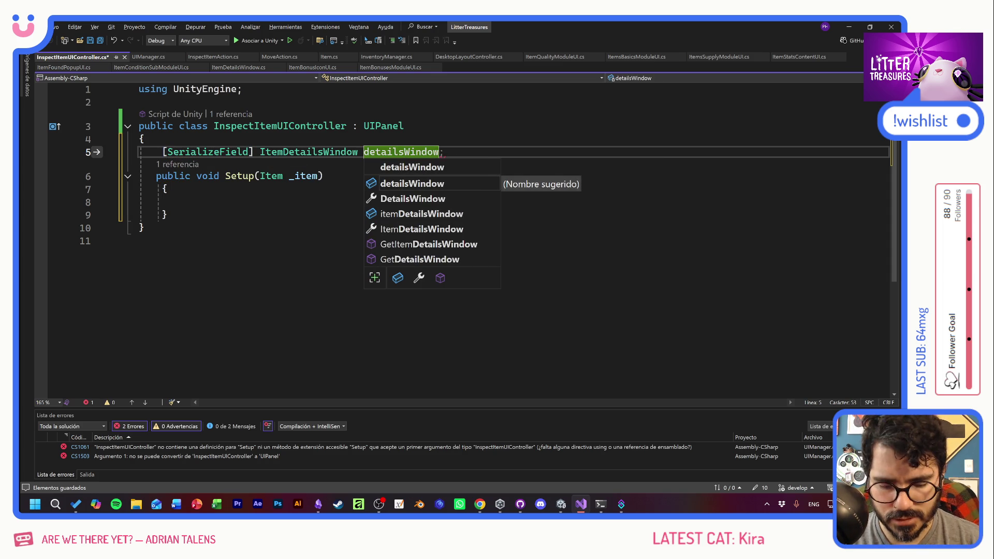
{"action": "type", "text": ";"}
{"action": "key", "text": "ctrl+s"}
Start a detailsWindow call in Setup and go to the ItemDetailsWindow class definition
{"action": "double_click", "coordinate": [401, 151]}
{"action": "key", "text": "ctrl+c"}
{"action": "left_click", "coordinate": [185, 201]}
{"action": "key", "text": "ctrl+v"}
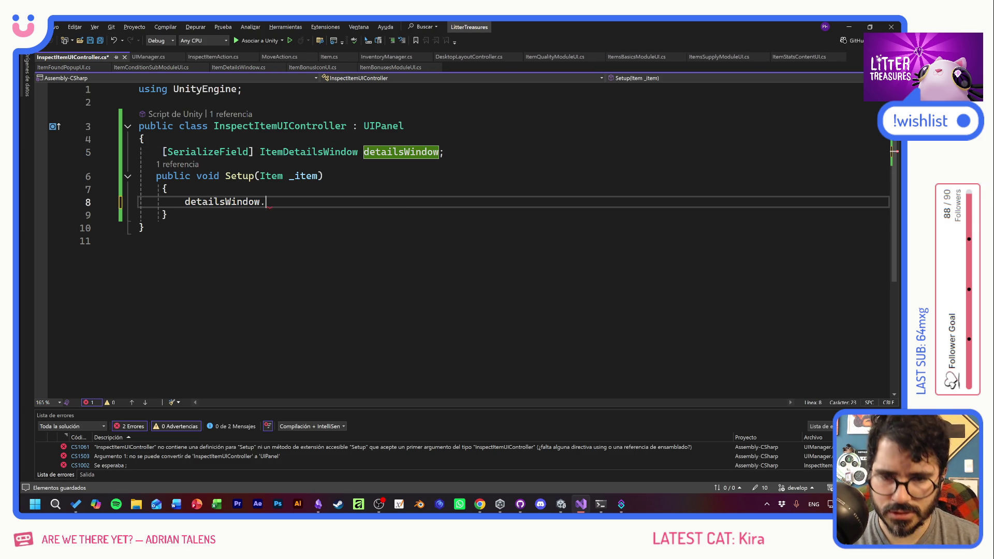
{"action": "type", "text": ".set"}
{"action": "key", "text": "BackSpace"}
{"action": "key", "text": "BackSpace"}
{"action": "key", "text": "BackSpace"}
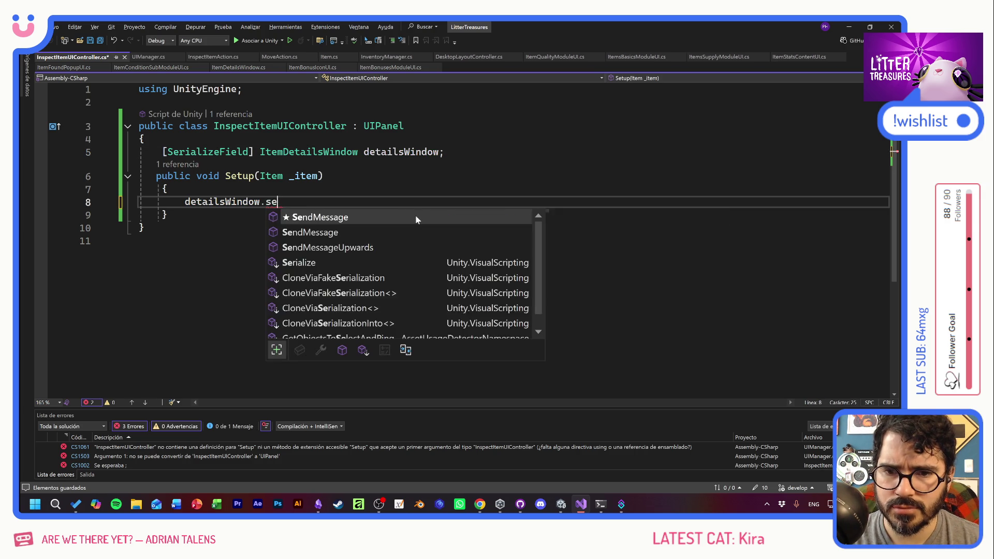
{"action": "type", "text": "re"}
{"action": "key", "text": "BackSpace"}
{"action": "key", "text": "BackSpace"}
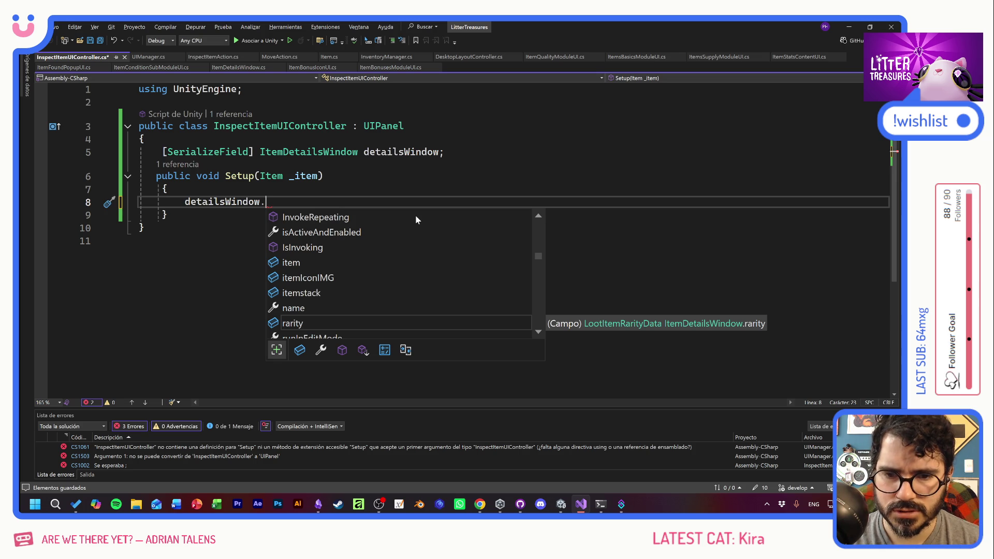
{"action": "key", "text": "Escape"}
{"action": "key", "text": "Up"}
{"action": "key", "text": "Up"}
{"action": "key", "text": "Up"}
{"action": "key", "text": "F12"}
Write detailsWindow.UpdateItemData( in Setup and go to UpdateItemData's definition
{"action": "left_click", "coordinate": [353, 216]}
{"action": "scroll", "coordinate": [466, 238], "scroll_direction": "down", "scroll_amount": 5}
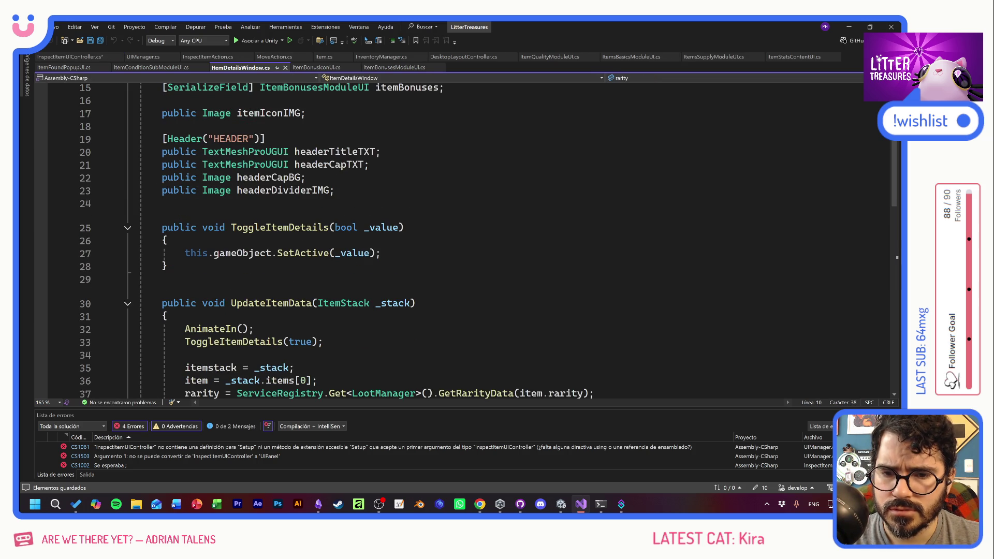
{"action": "scroll", "coordinate": [275, 258], "scroll_direction": "down", "scroll_amount": 3}
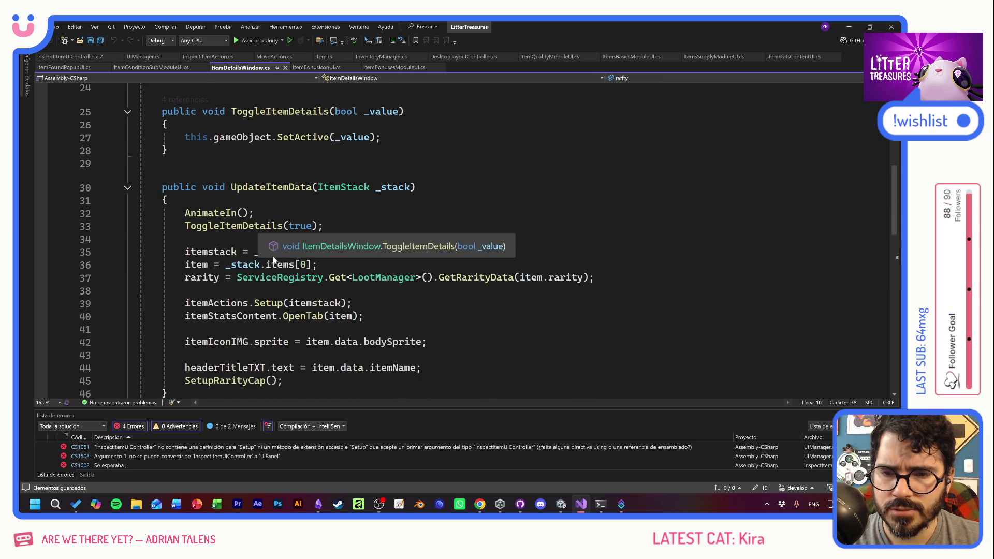
{"action": "double_click", "coordinate": [289, 189]}
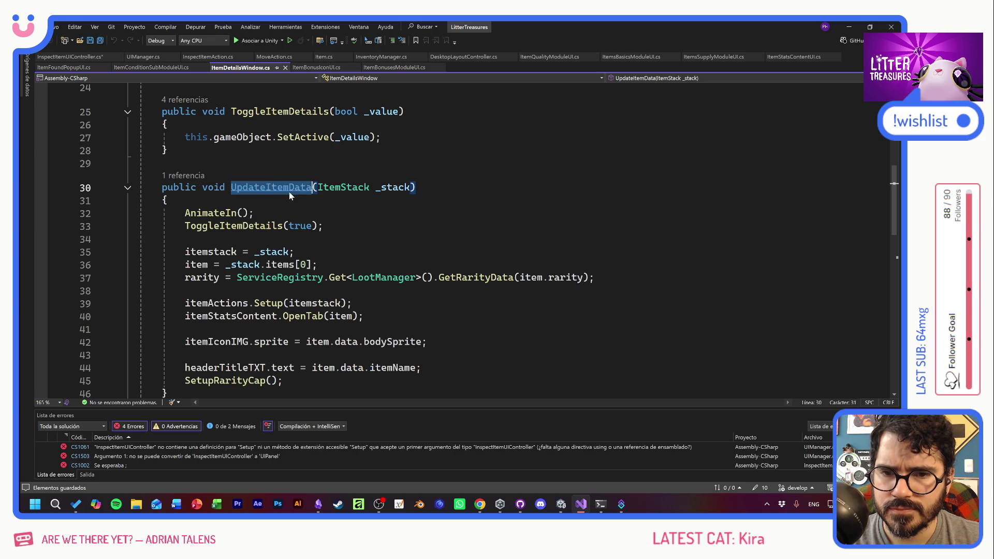
{"action": "left_click", "coordinate": [55, 57]}
{"action": "key", "text": "ctrl+v"}
{"action": "type", "text": "("}
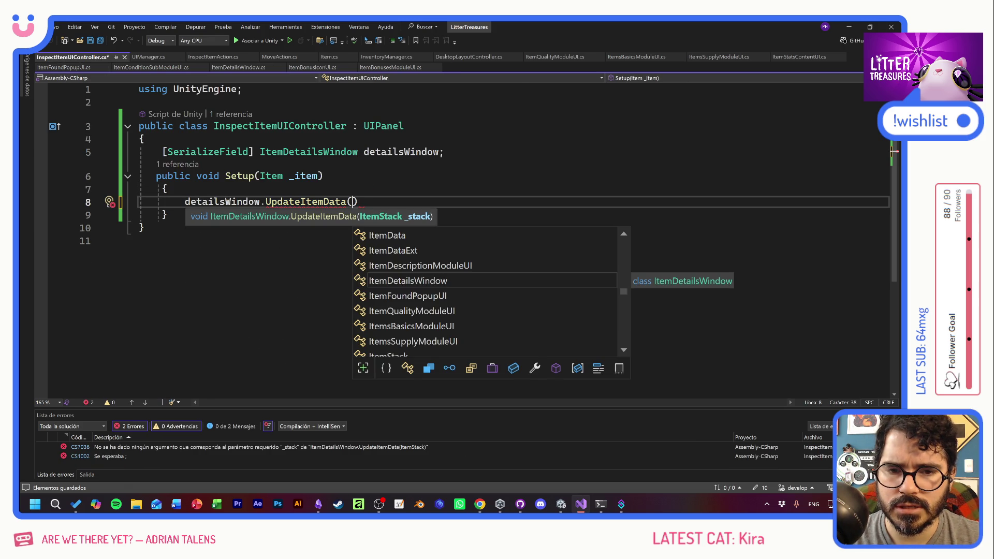
{"action": "key", "text": "Escape"}
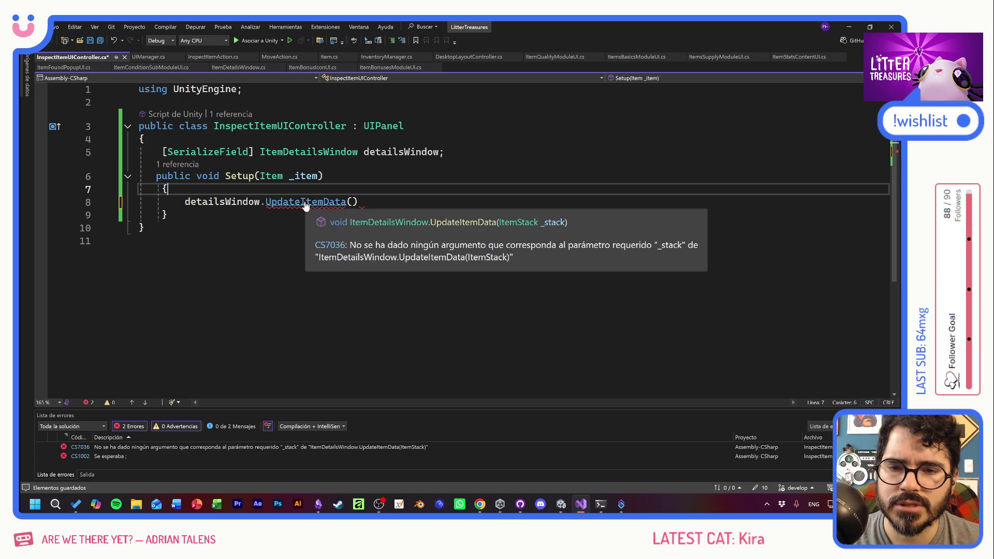
{"action": "key", "text": "F12"}
Change UpdateItemData to take Item _item, drop the itemstack line, and set item = _item
{"action": "left_click", "coordinate": [254, 266]}
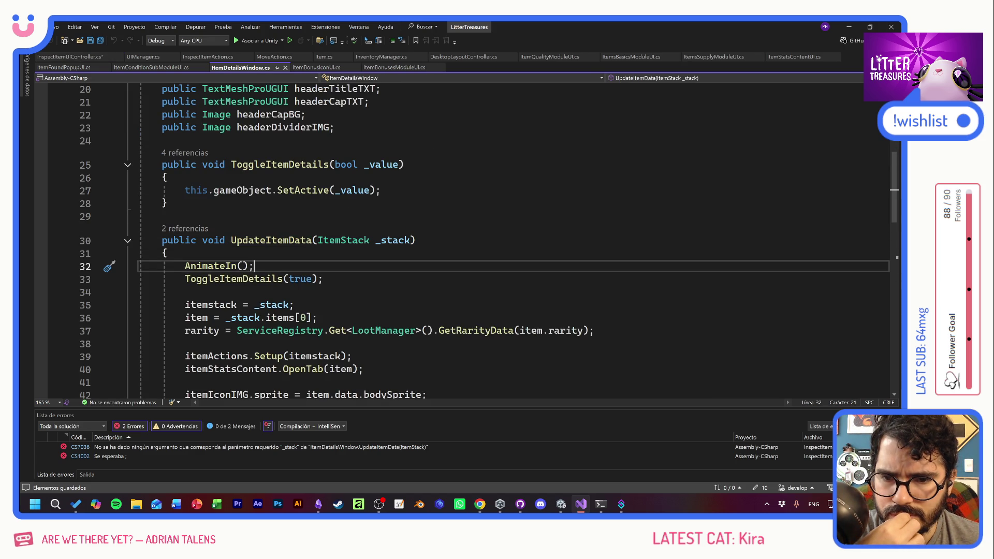
{"action": "scroll", "coordinate": [487, 242], "scroll_direction": "down", "scroll_amount": 2}
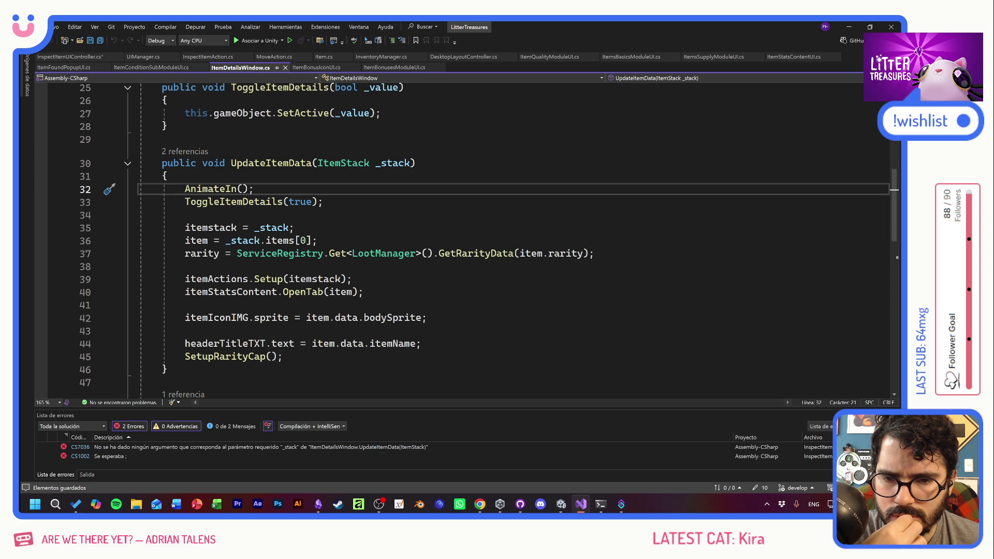
{"action": "left_click_drag", "start_coordinate": [369, 163], "coordinate": [341, 163]}
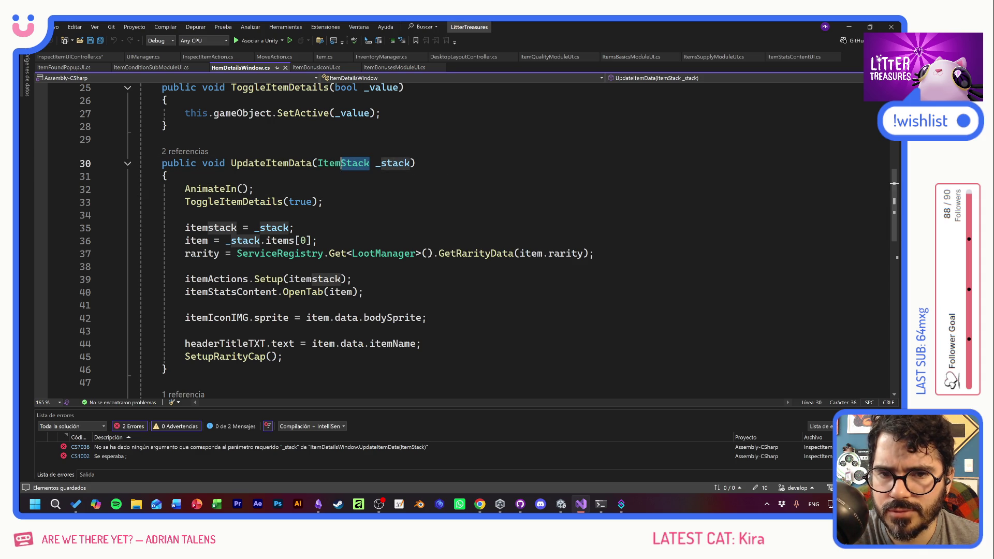
{"action": "key", "text": "BackSpace"}
{"action": "double_click", "coordinate": [359, 163]}
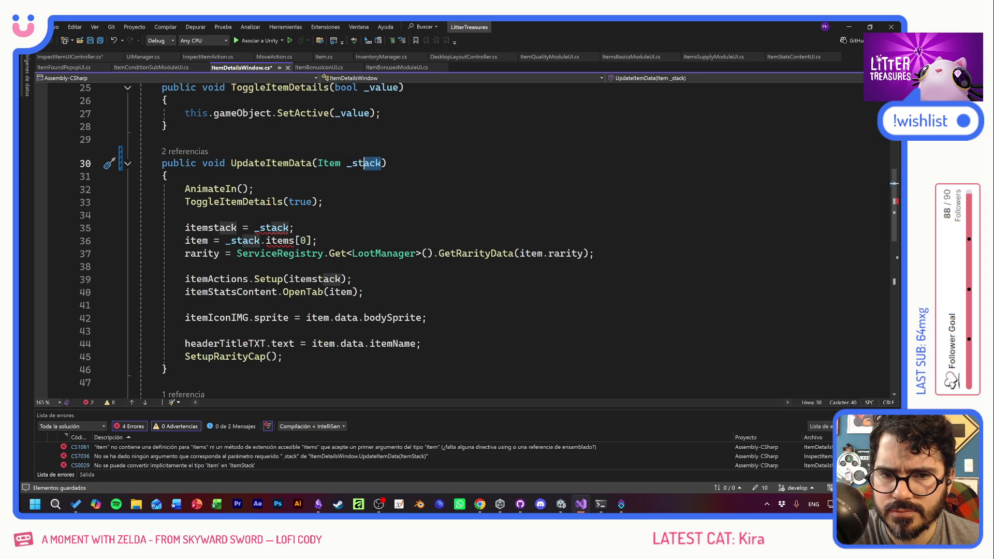
{"action": "type", "text": "_item"}
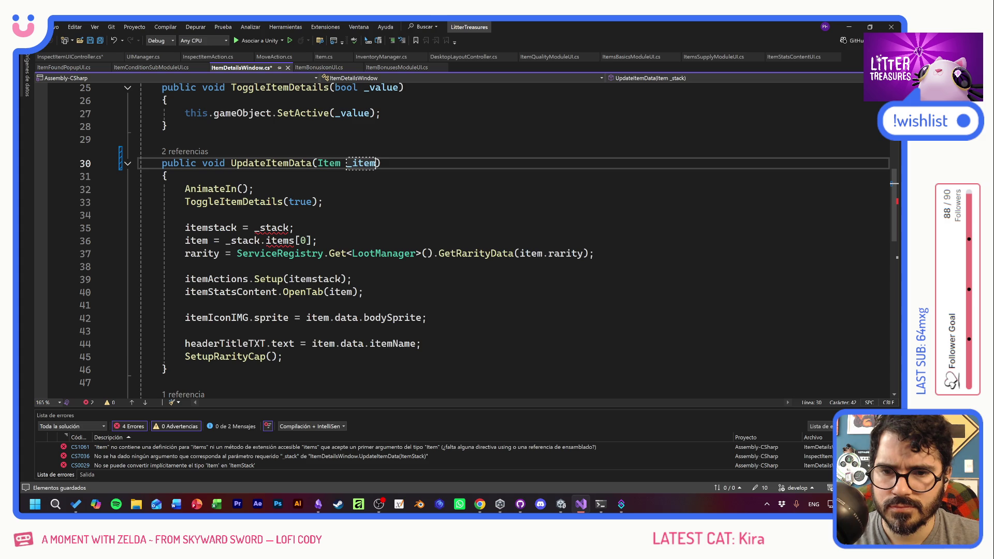
{"action": "left_click_drag", "start_coordinate": [294, 228], "coordinate": [139, 215]}
{"action": "key", "text": "Delete"}
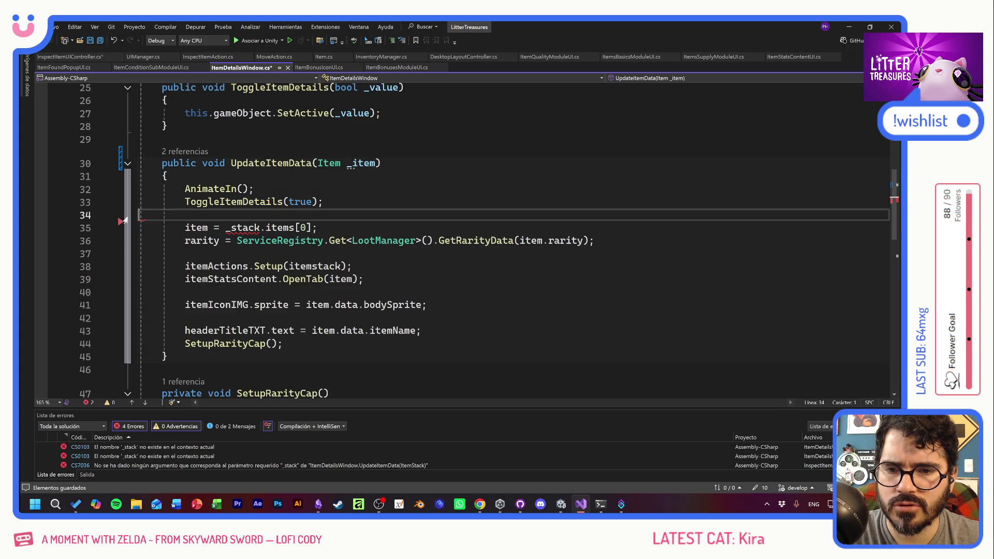
{"action": "left_click", "coordinate": [376, 163]}
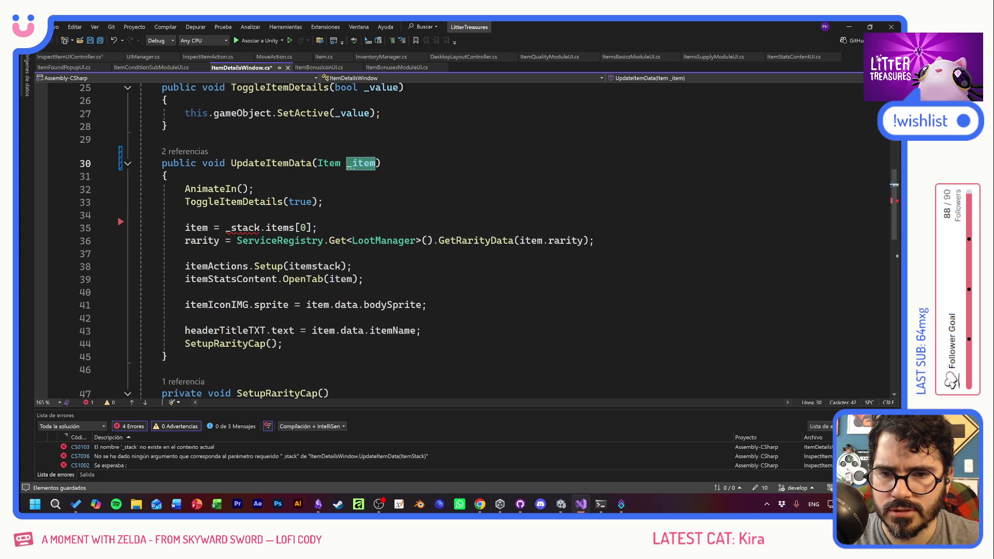
{"action": "left_click_drag", "start_coordinate": [226, 228], "coordinate": [310, 227]}
{"action": "key", "text": "ctrl+v"}
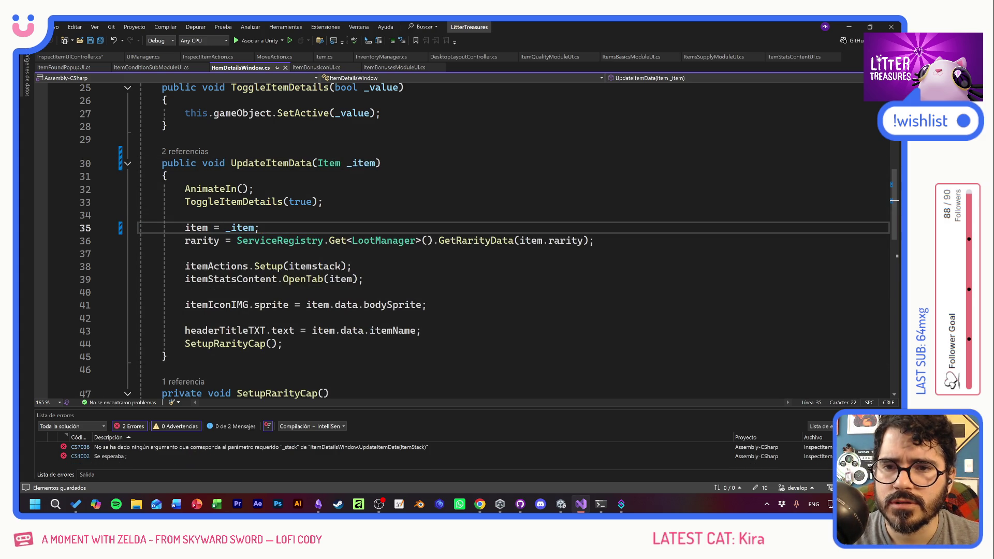
{"action": "left_click", "coordinate": [88, 61]}
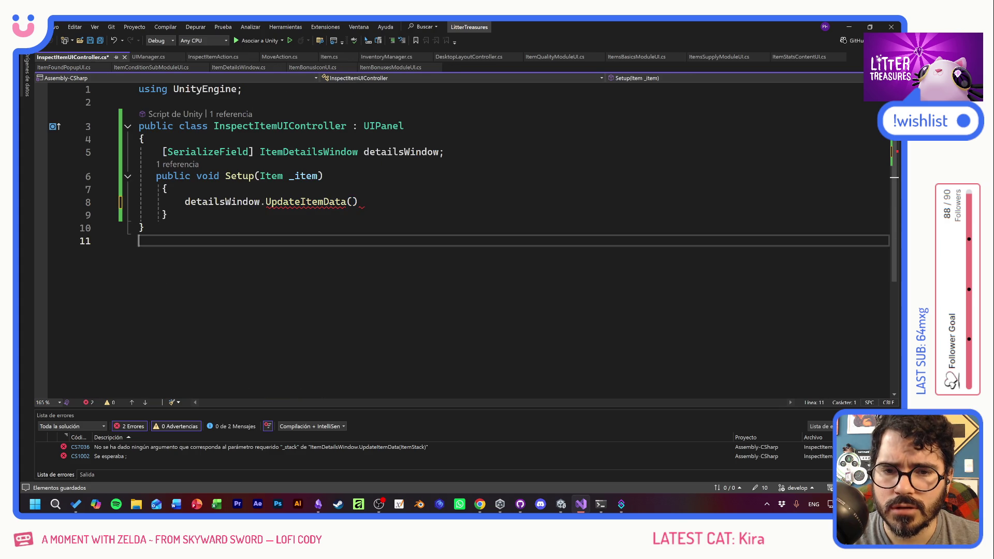
Pass _item to the UpdateItemData call in Setup and save
{"action": "double_click", "coordinate": [303, 176]}
{"action": "left_click", "coordinate": [352, 201]}
{"action": "type", "text": "_item"}
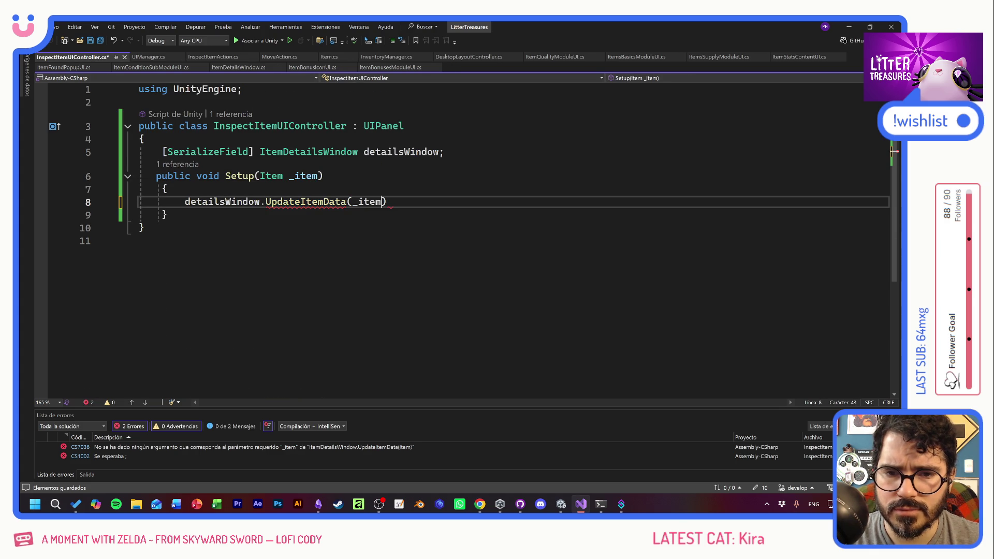
{"action": "type", "text": ");"}
{"action": "key", "text": "ctrl+s"}
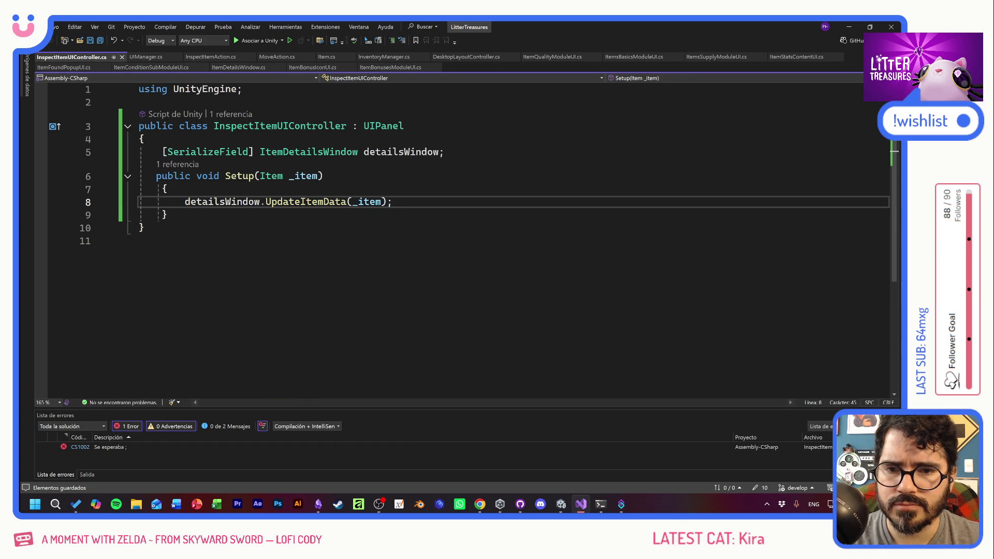
Change ItemDetailsWindow's base class from UIPanel to MonoBehaviour and save
{"action": "key", "text": "Up"}
{"action": "key", "text": "Up"}
{"action": "key", "text": "Up"}
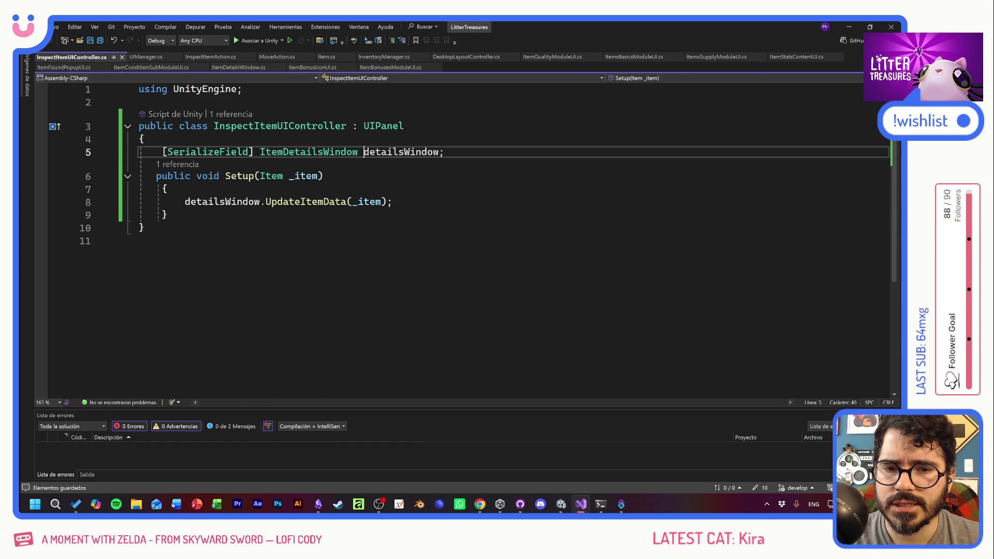
{"action": "key", "text": "ctrl+Left"}
{"action": "key", "text": "Down"}
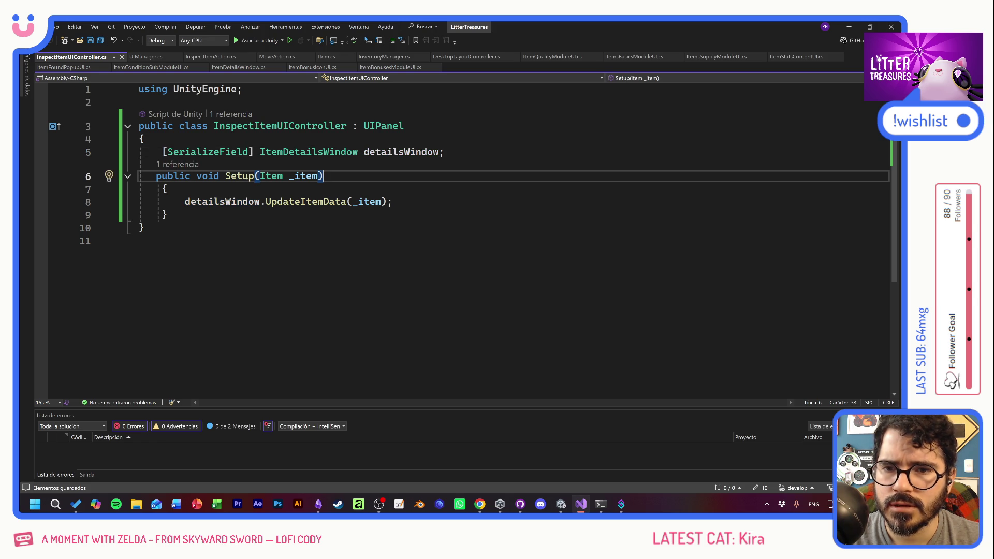
{"action": "key", "text": "Up"}
{"action": "key", "text": "F12"}
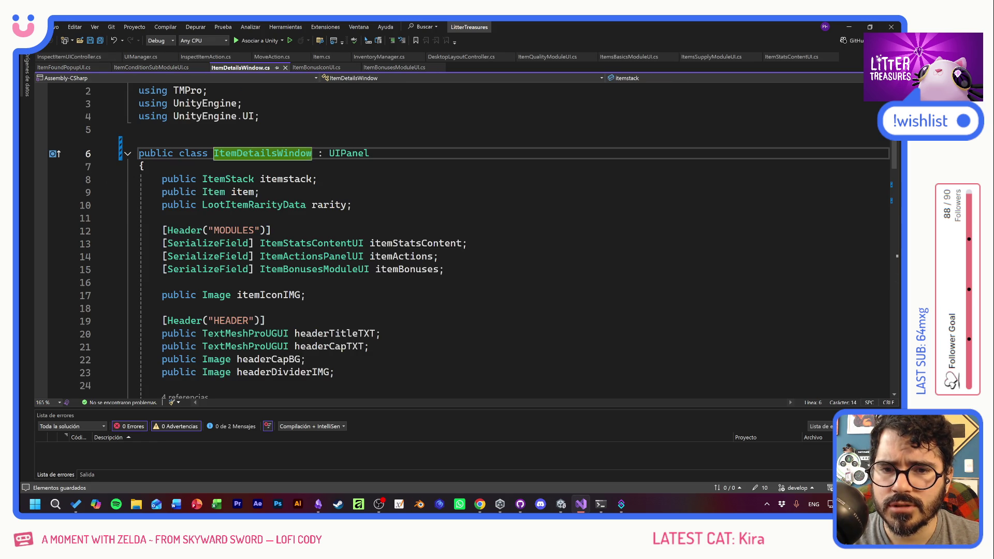
{"action": "key", "text": "End"}
{"action": "key", "text": "ctrl+shift+Left"}
{"action": "type", "text": "Mono"}
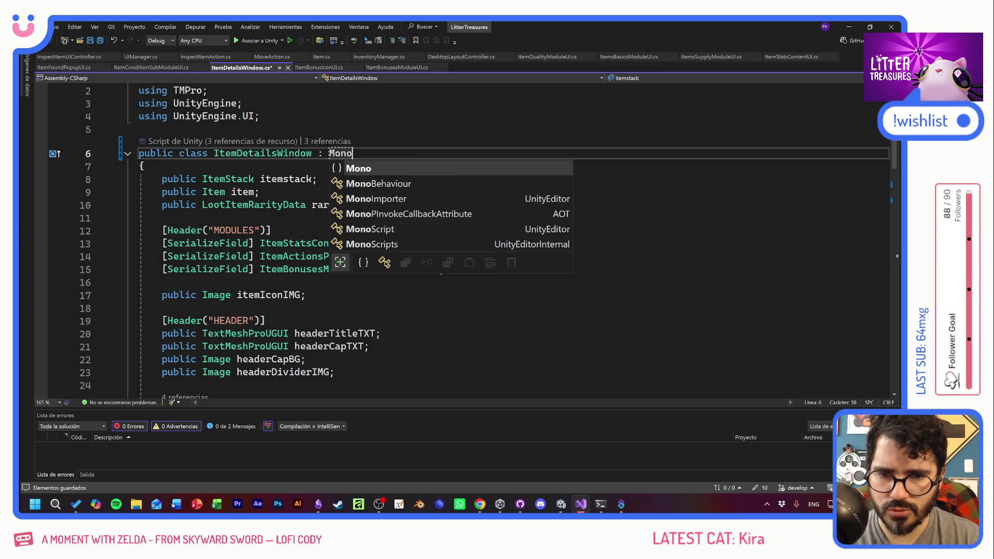
{"action": "key", "text": "Escape"}
{"action": "key", "text": "Tab"}
{"action": "key", "text": "ctrl+s"}
{"action": "key", "text": "BackSpace"}
{"action": "key", "text": "ctrl+s"}
Check UIManager's InspectItem method, then open the Unity compile error in InventoryItemUI.cs
{"action": "left_click", "coordinate": [75, 60]}
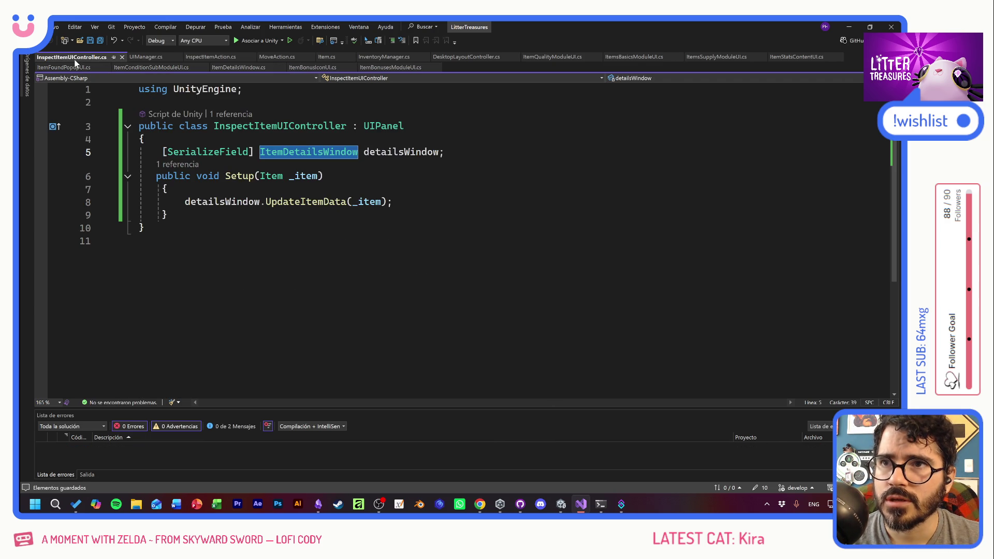
{"action": "left_click", "coordinate": [140, 58]}
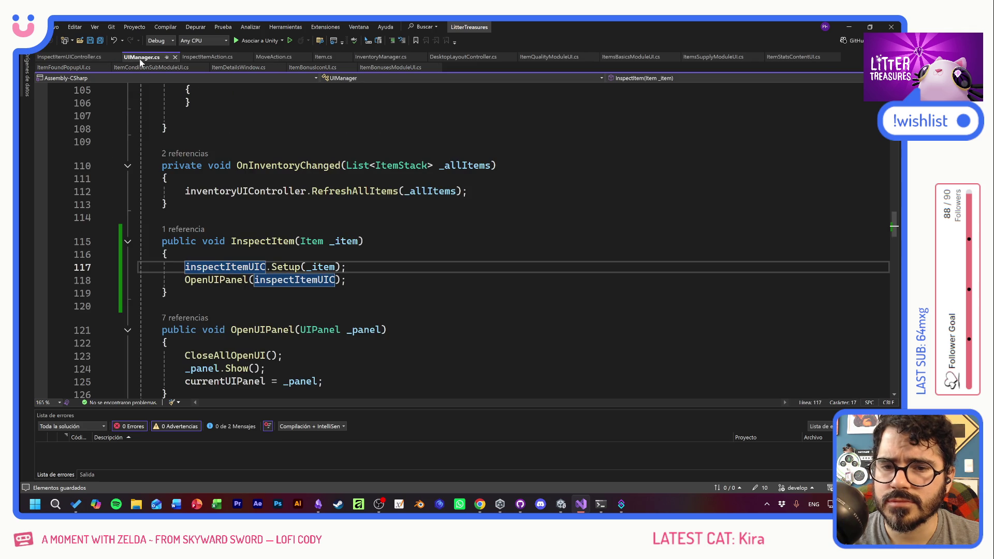
{"action": "left_click", "coordinate": [249, 217]}
{"action": "key", "text": "alt+Tab"}
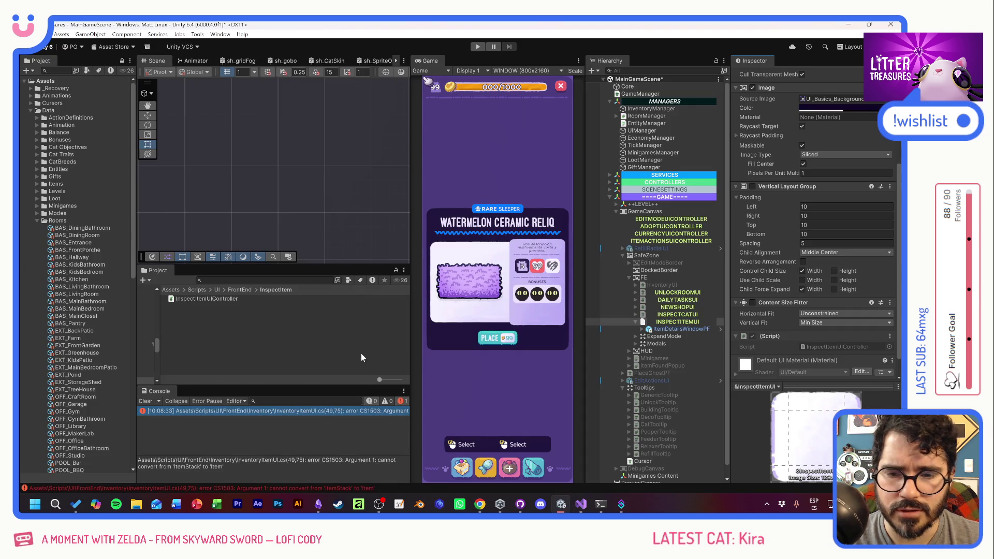
{"action": "double_click", "coordinate": [322, 411]}
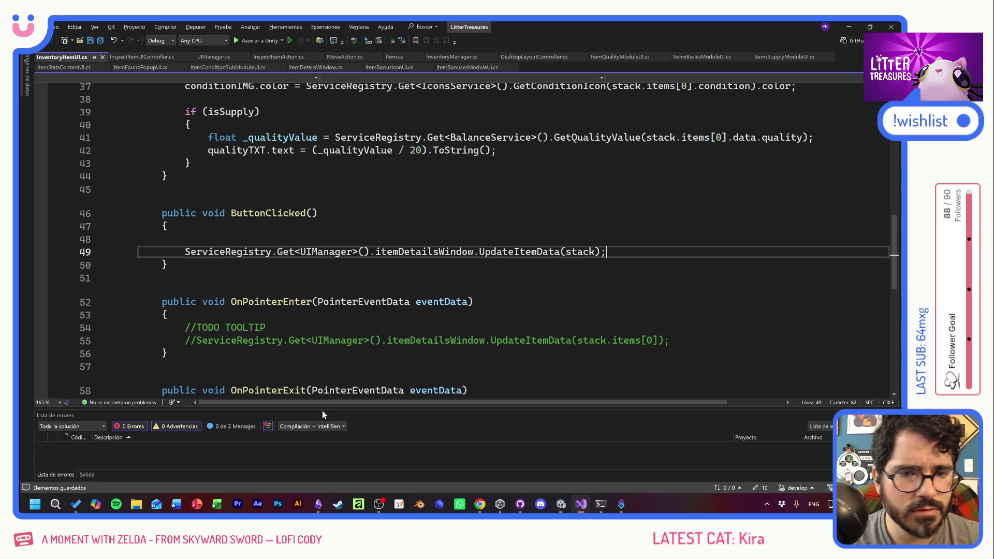
Change line 49 to pass stack.items[0] to UpdateItemData, save, and return to Unity
{"action": "left_click", "coordinate": [301, 251]}
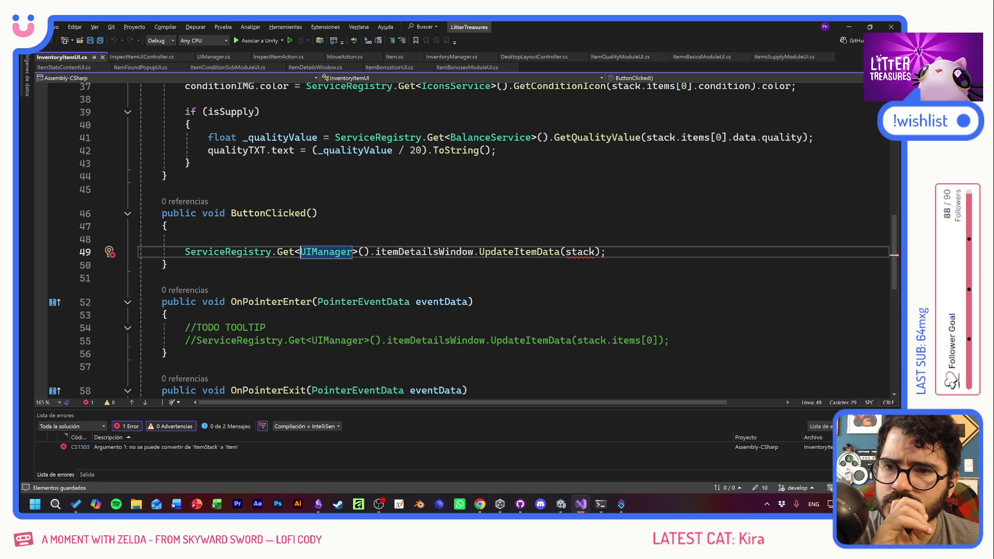
{"action": "left_click", "coordinate": [588, 252]}
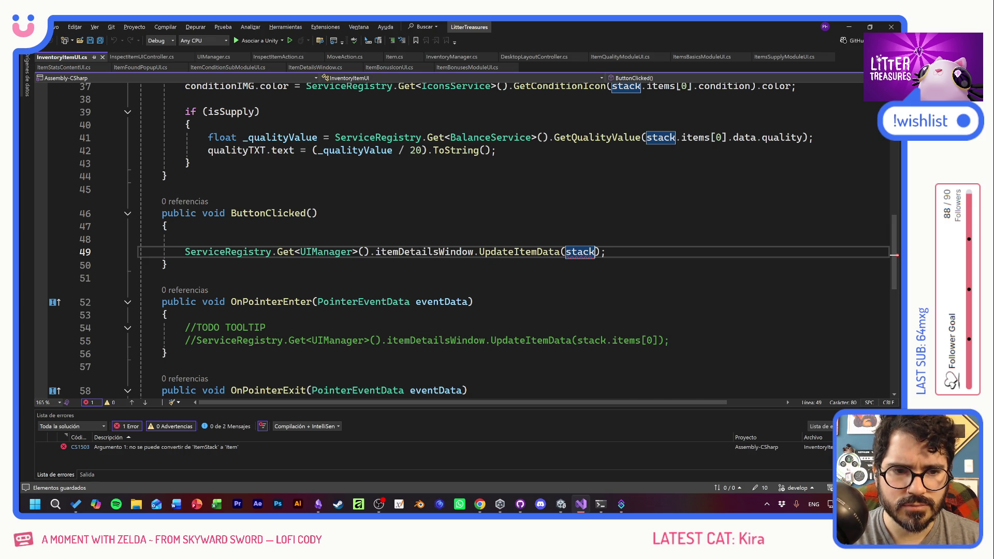
{"action": "type", "text": ".items["}
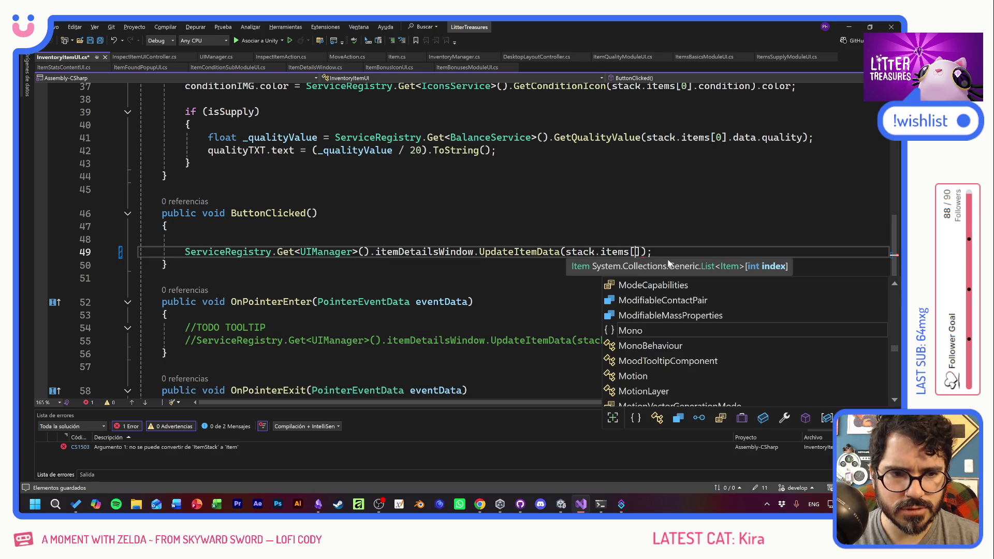
{"action": "type", "text": "0"}
{"action": "key", "text": "ctrl+s"}
{"action": "key", "text": "alt+Tab"}
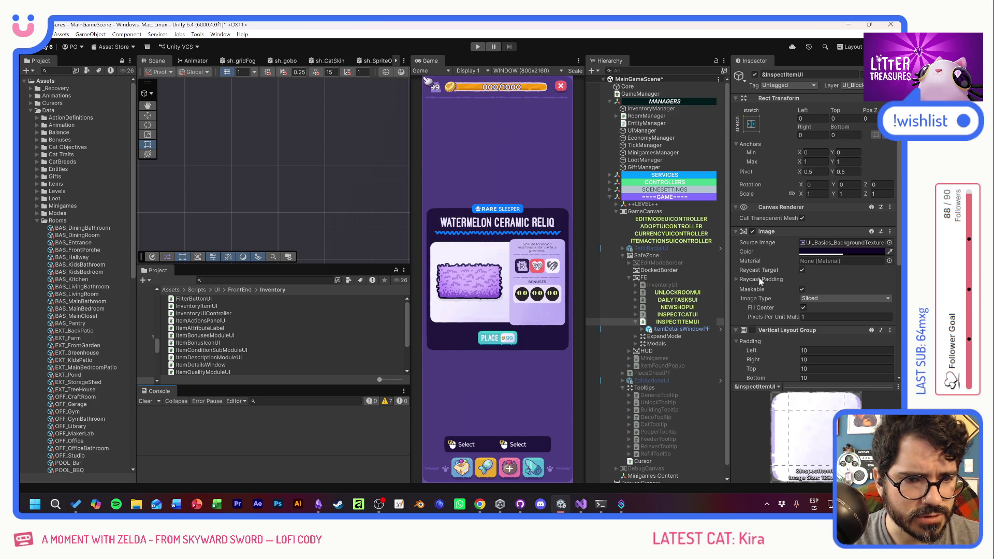
Try assigning ItemDetailsWindowPF to the Details Window field
{"action": "scroll", "coordinate": [760, 281], "scroll_direction": "down", "scroll_amount": 2}
{"action": "scroll", "coordinate": [760, 281], "scroll_direction": "down", "scroll_amount": 6}
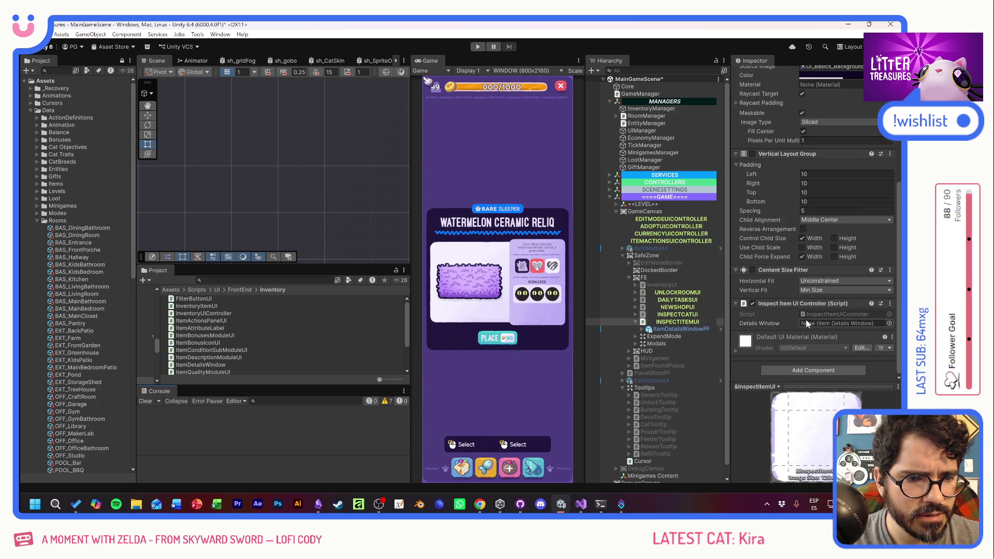
{"action": "left_click_drag", "start_coordinate": [681, 329], "coordinate": [813, 325]}
Assign INSPECTITEMUI to the UIManager's Inspect Item UIC field
{"action": "left_click", "coordinate": [656, 131]}
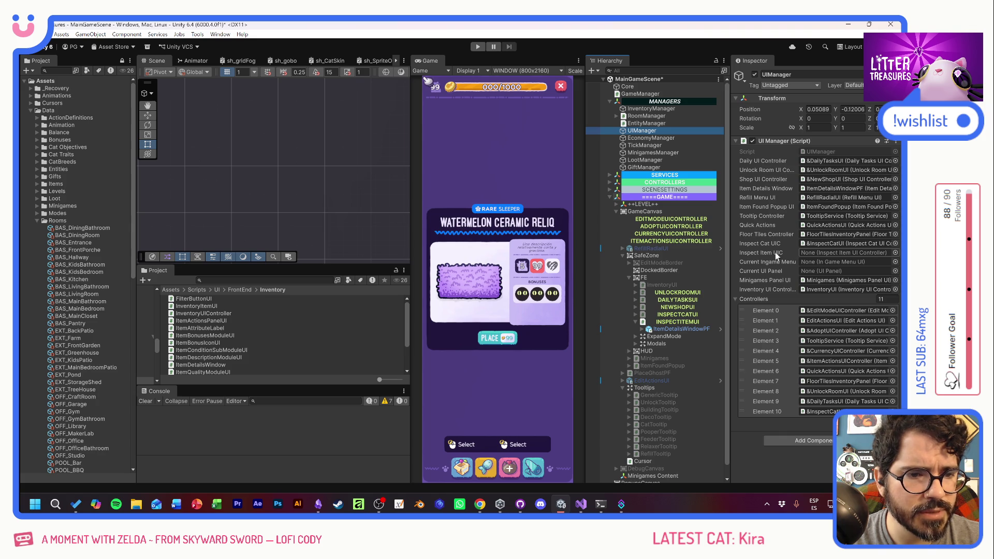
{"action": "left_click", "coordinate": [677, 322]}
{"action": "left_click_drag", "start_coordinate": [678, 322], "coordinate": [817, 253]}
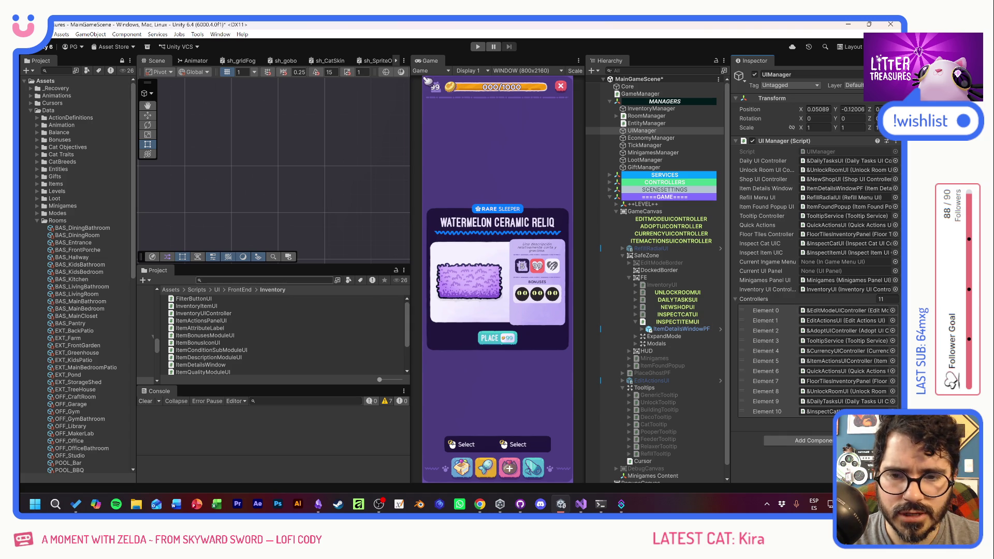
{"action": "left_click", "coordinate": [267, 280]}
{"action": "type", "text": "def"}
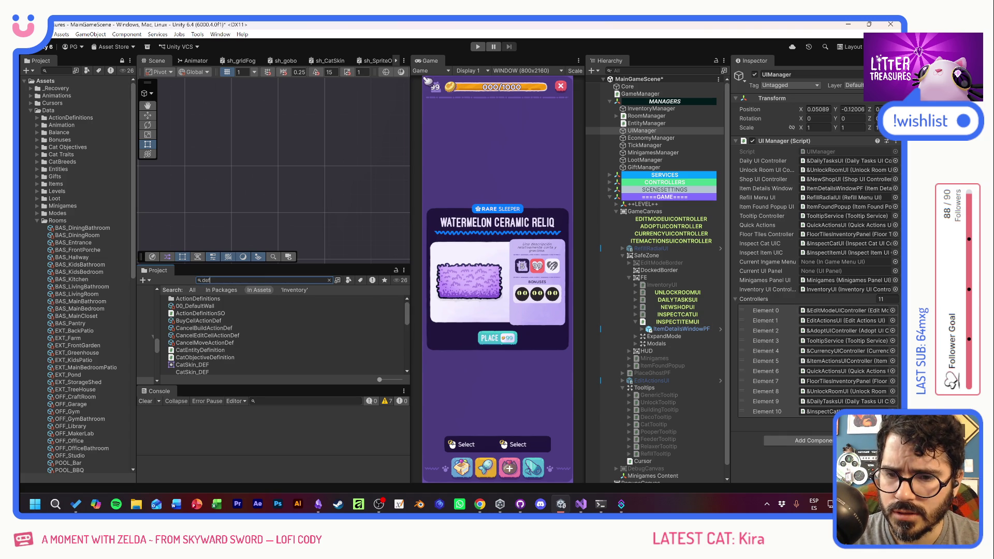
Rename the BuyCellActionDef asset to InspectItemActionDef
{"action": "left_click", "coordinate": [213, 321]}
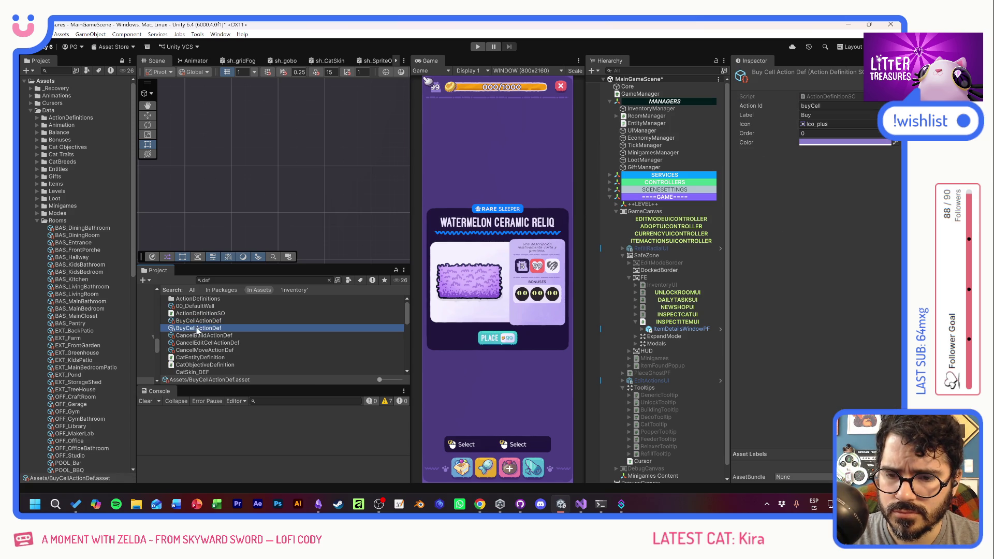
{"action": "left_click", "coordinate": [197, 329]}
{"action": "left_click_drag", "start_coordinate": [200, 328], "coordinate": [170, 331]}
{"action": "type", "text": "InspectItem"}
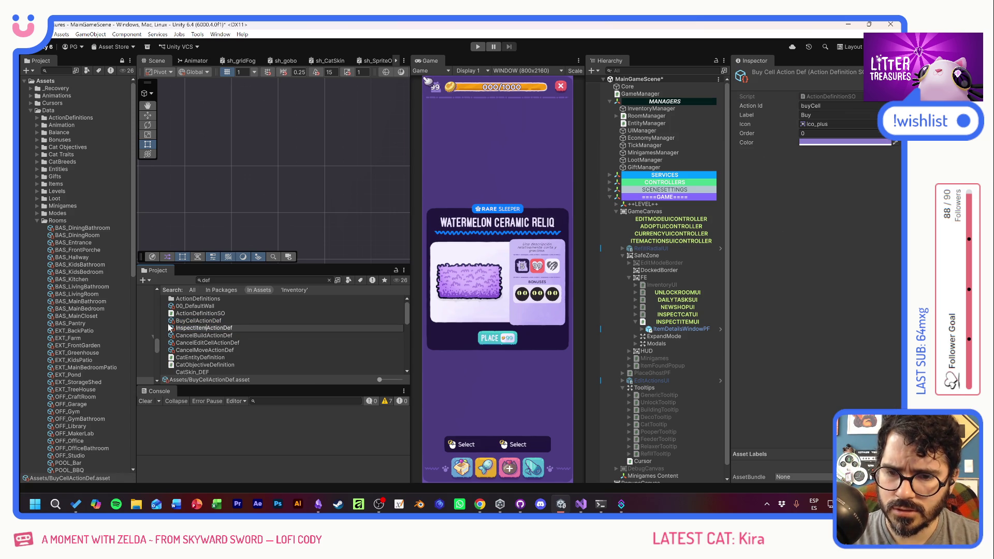
{"action": "key", "text": "Return"}
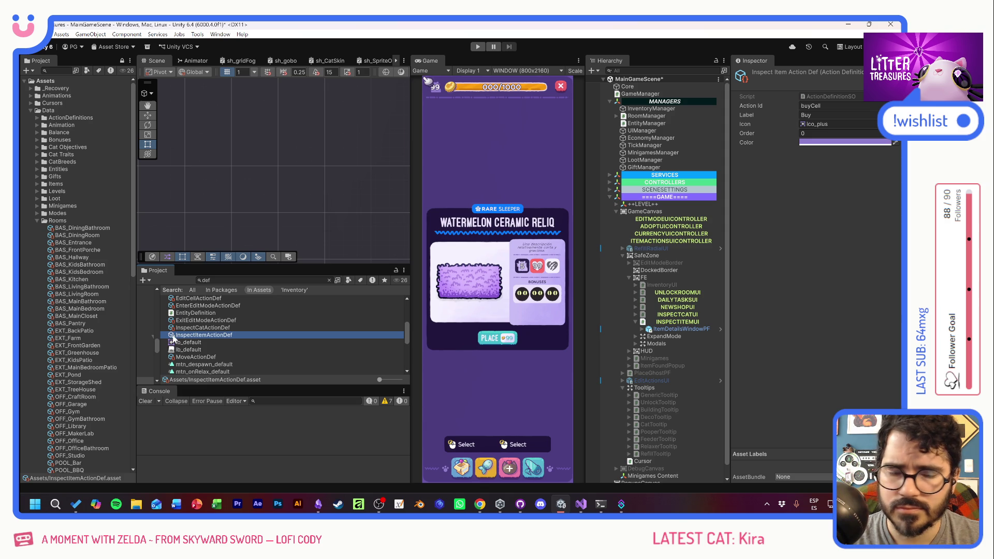
Set the action definition's Action Id to inspectItem and Label to Inspect
{"action": "left_click", "coordinate": [828, 106]}
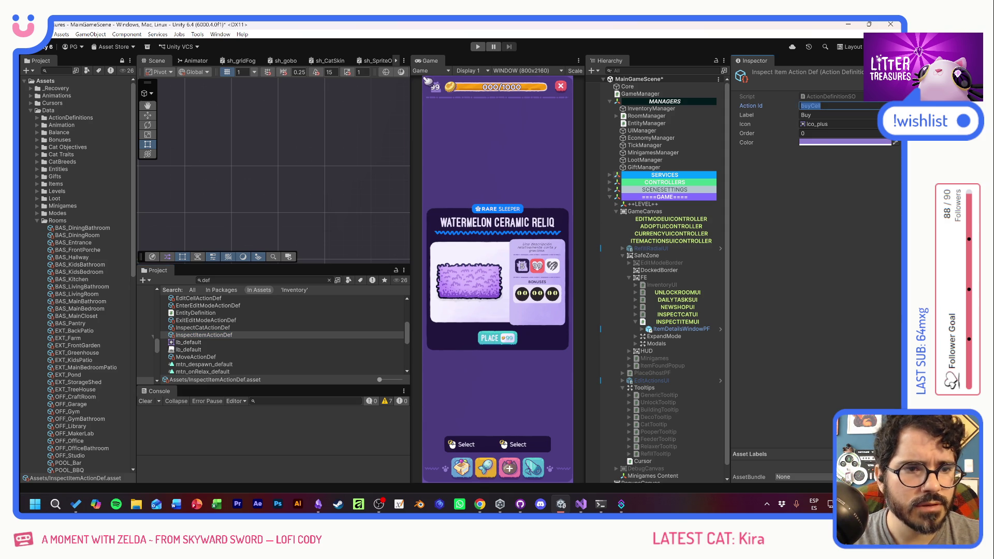
{"action": "type", "text": "inspectItem"}
{"action": "key", "text": "Tab"}
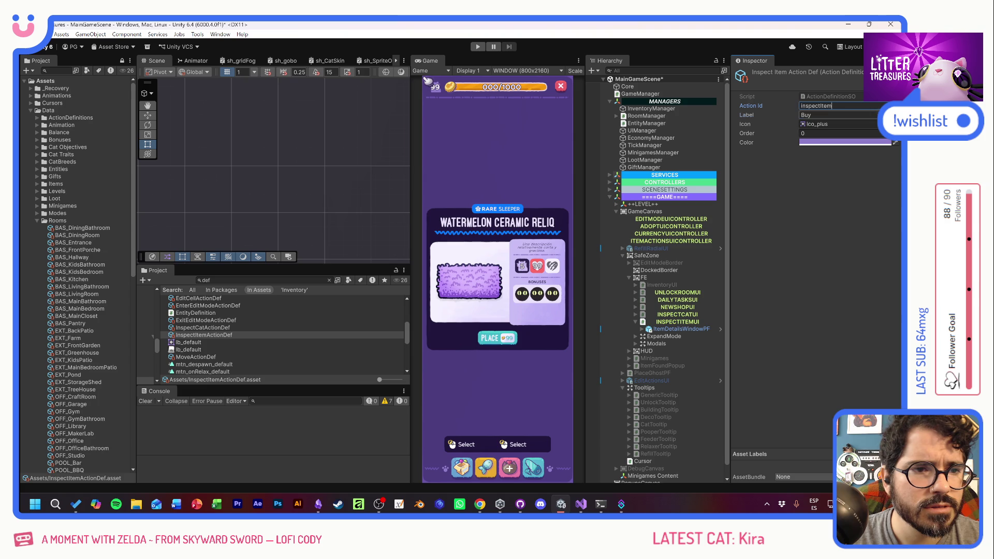
{"action": "type", "text": "Inspect"}
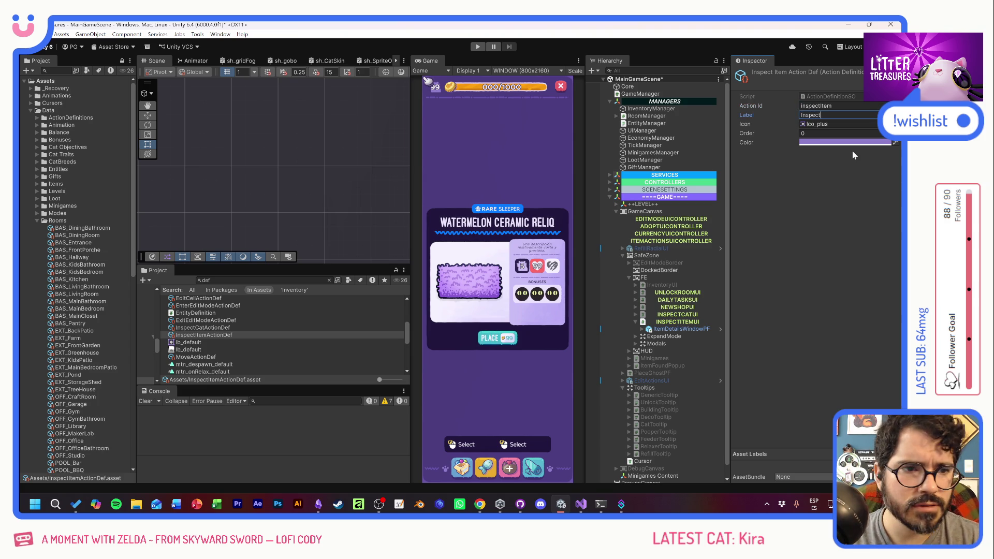
{"action": "left_click", "coordinate": [893, 124]}
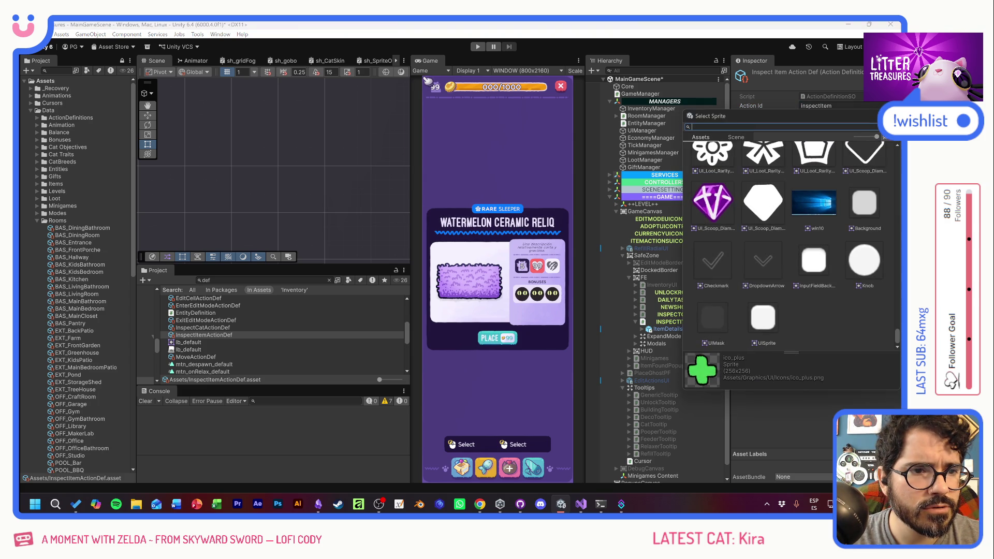
Set the action's Icon to the searchingFoodIcon sprite
{"action": "scroll", "coordinate": [823, 289], "scroll_direction": "up", "scroll_amount": 5}
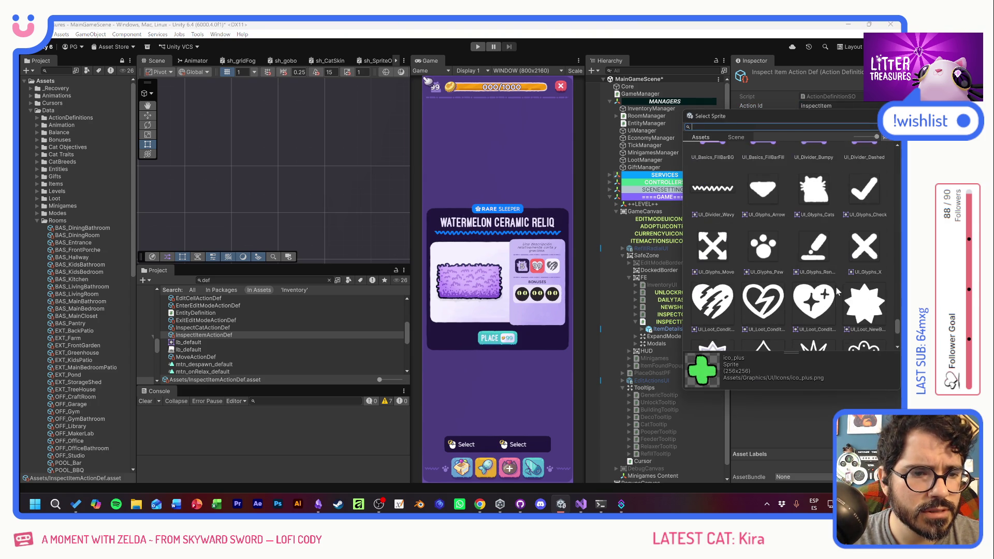
{"action": "scroll", "coordinate": [820, 310], "scroll_direction": "up", "scroll_amount": 3}
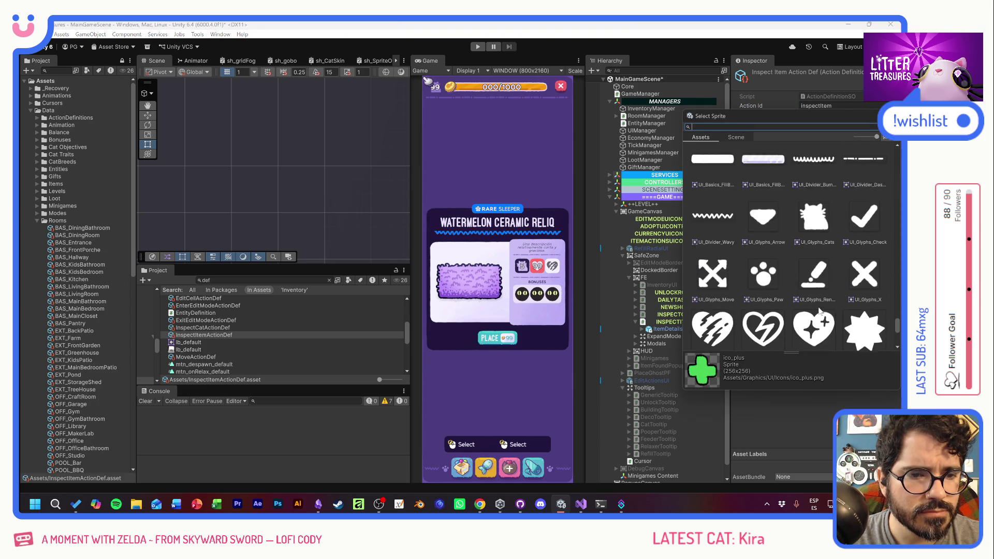
{"action": "scroll", "coordinate": [808, 255], "scroll_direction": "down", "scroll_amount": 8}
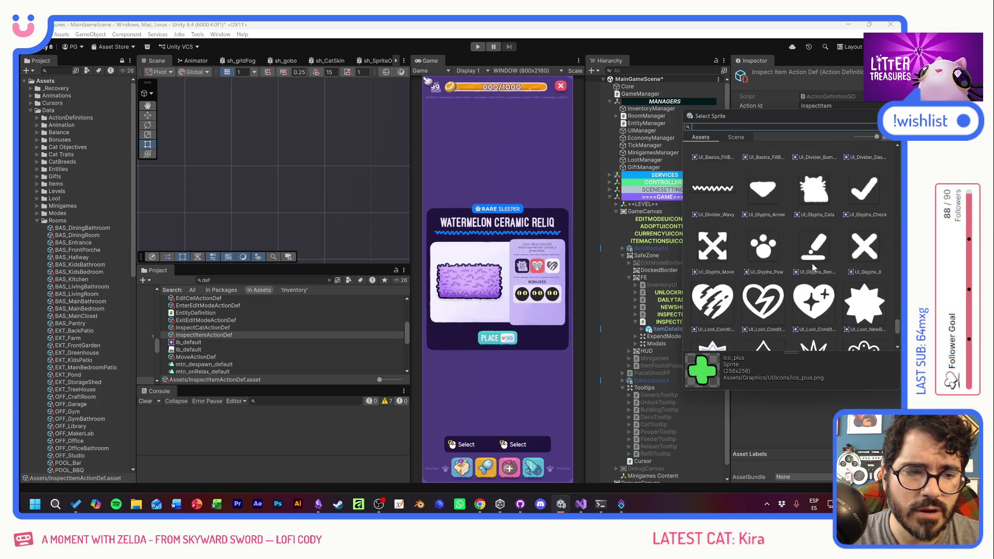
{"action": "scroll", "coordinate": [828, 285], "scroll_direction": "up", "scroll_amount": 15}
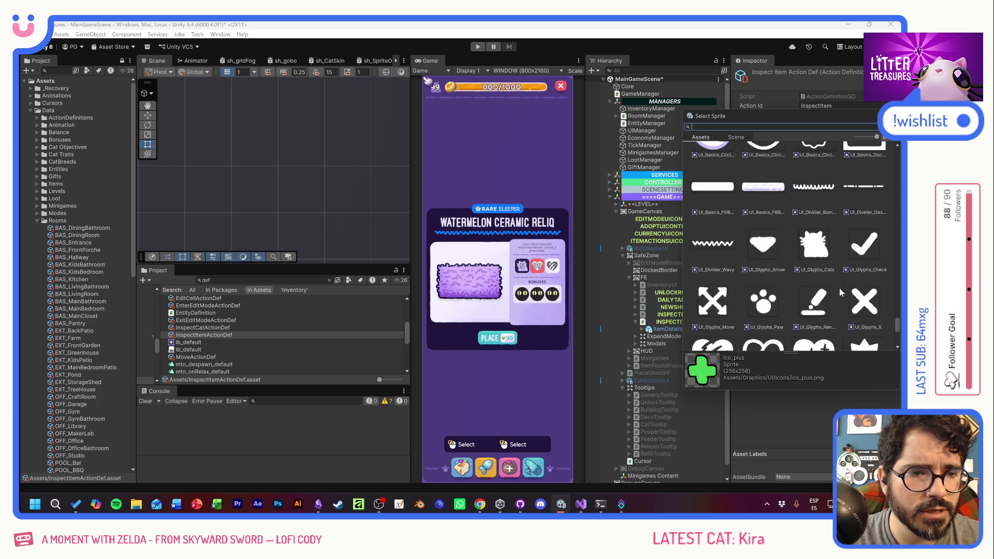
{"action": "scroll", "coordinate": [840, 290], "scroll_direction": "up", "scroll_amount": 6}
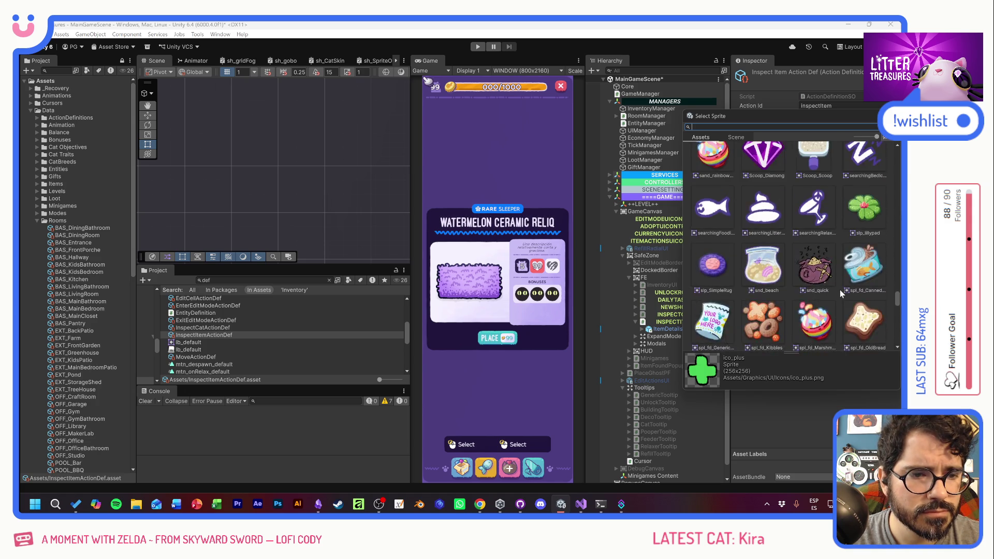
{"action": "scroll", "coordinate": [839, 289], "scroll_direction": "down", "scroll_amount": 3}
{"action": "left_click", "coordinate": [717, 261]}
{"action": "left_click", "coordinate": [721, 261]}
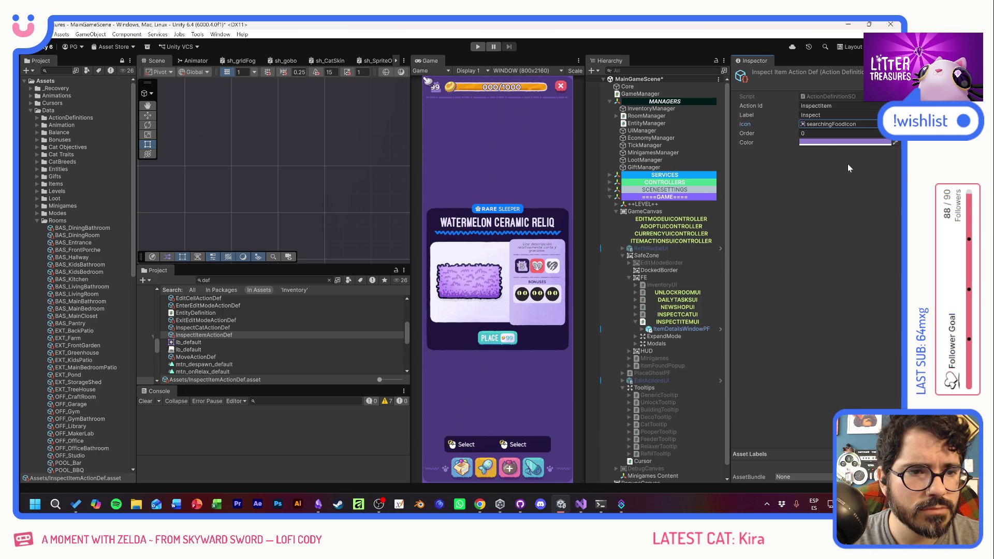
Change the action's Color to the darker purple 6955AC
{"action": "left_click", "coordinate": [828, 141]}
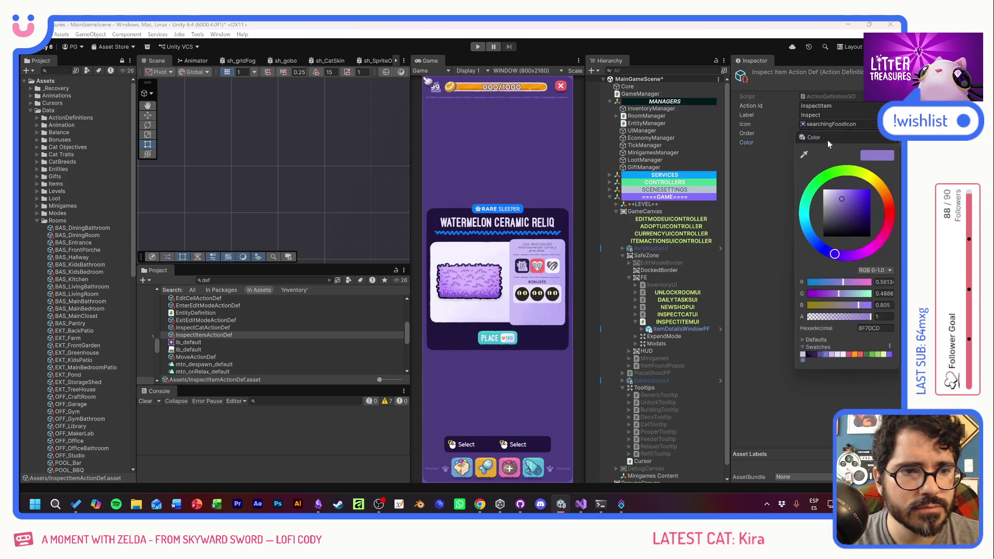
{"action": "left_click", "coordinate": [820, 359]}
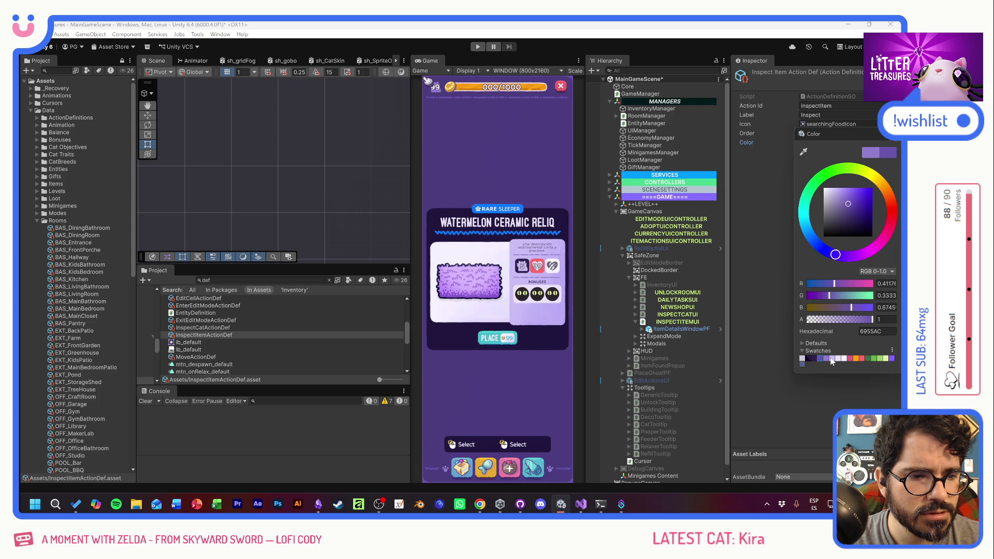
{"action": "left_click", "coordinate": [896, 140]}
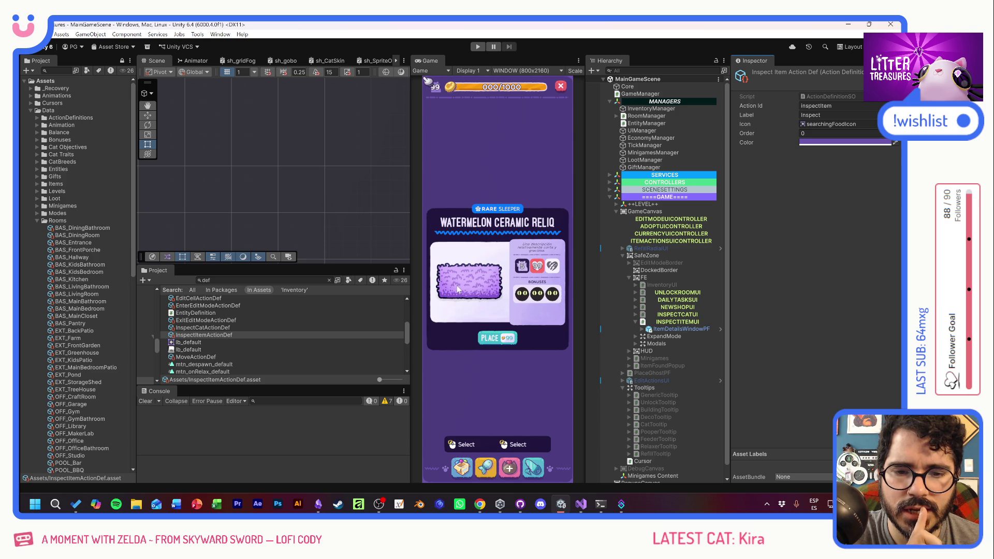
{"action": "left_click", "coordinate": [317, 280]}
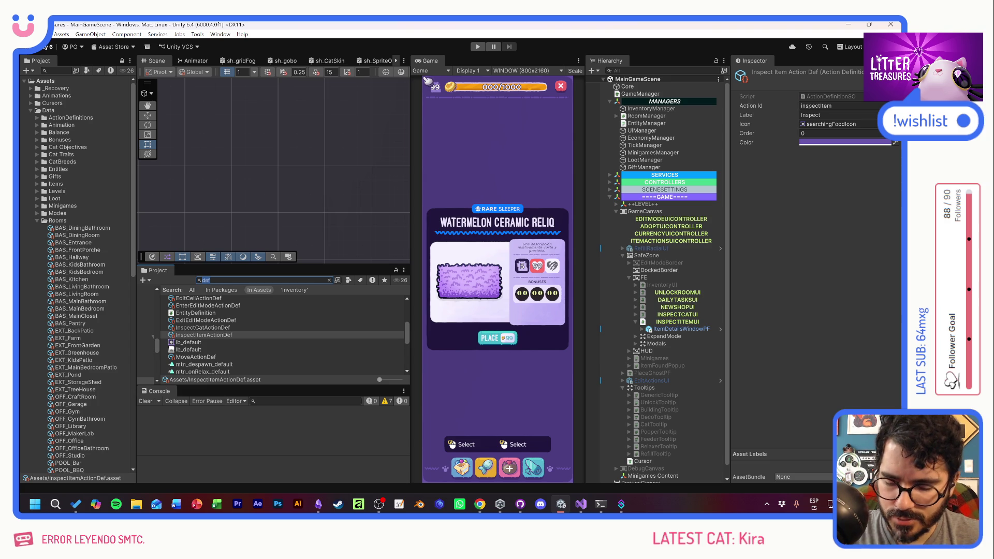
Open the FeederPF prefab via a 'feederp' search and open its EditActionProvider script
{"action": "type", "text": "feeder"}
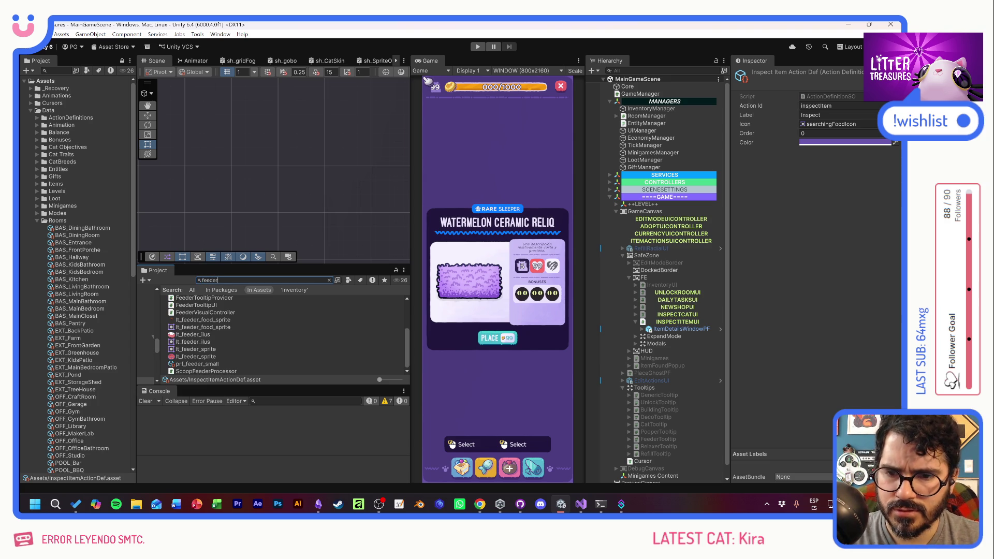
{"action": "type", "text": "p"}
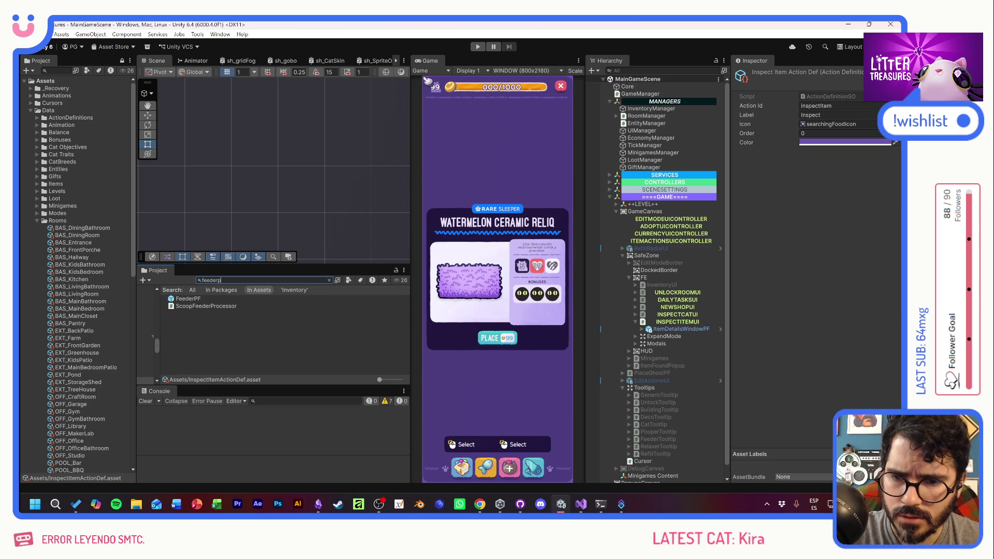
{"action": "double_click", "coordinate": [187, 299]}
{"action": "scroll", "coordinate": [786, 375], "scroll_direction": "down", "scroll_amount": 5}
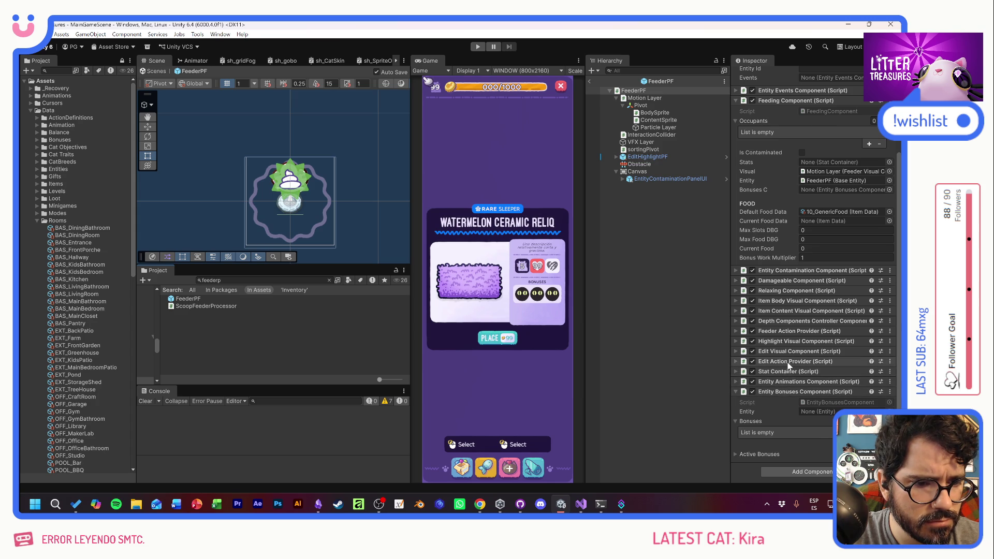
{"action": "left_click", "coordinate": [787, 363]}
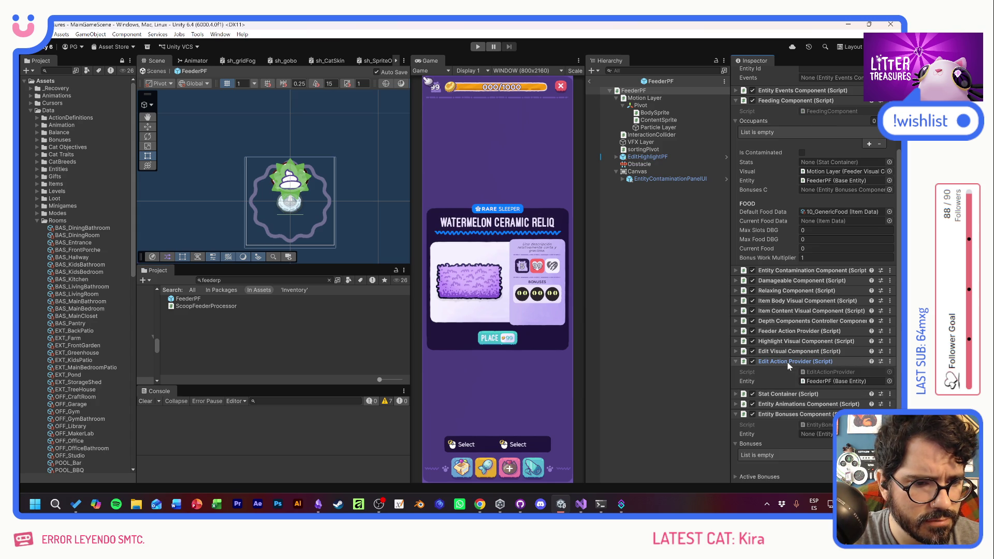
{"action": "double_click", "coordinate": [823, 371]}
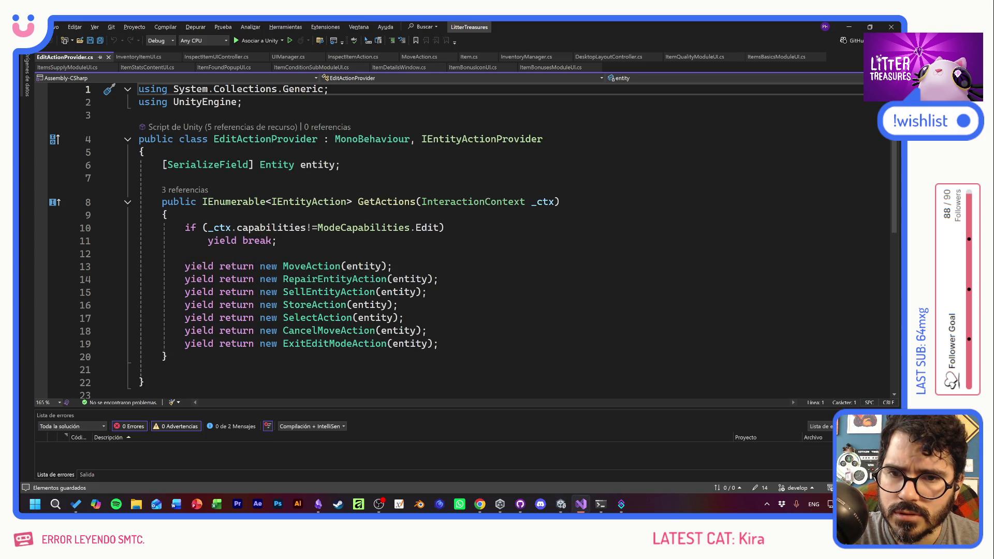
Copy the ExitEditModeAction yield line and paste it below the MoveAction line
{"action": "left_click", "coordinate": [399, 305]}
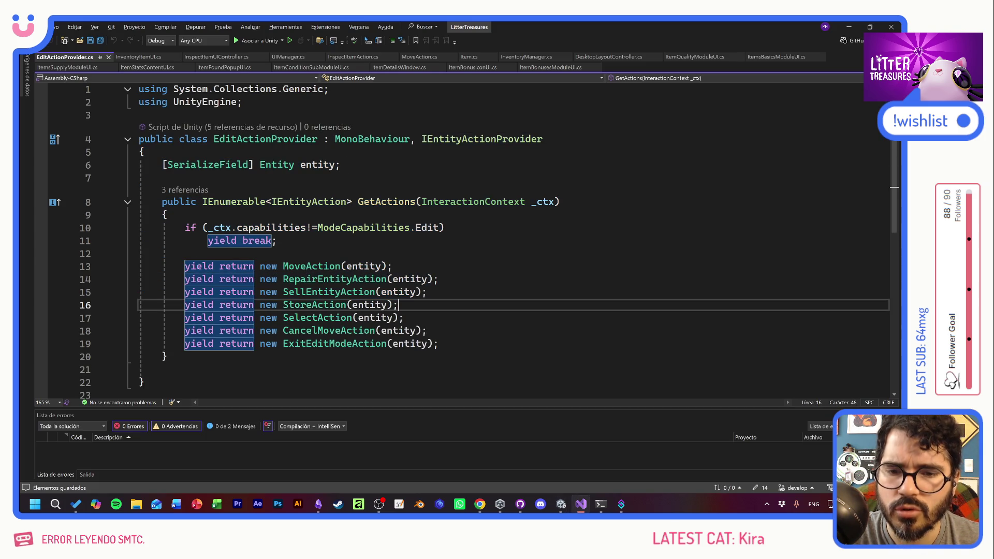
{"action": "left_click", "coordinate": [340, 305]}
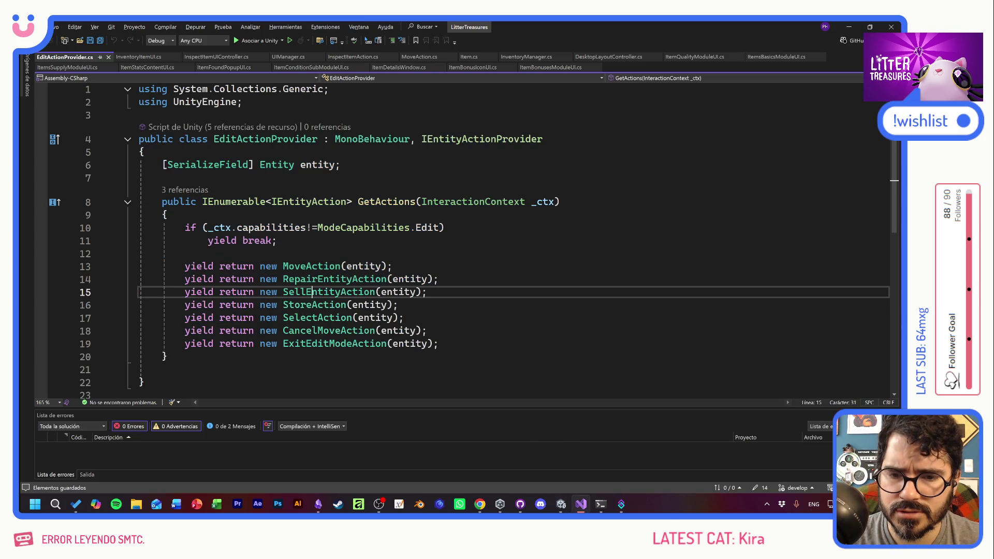
{"action": "key", "text": "Down"}
{"action": "key", "text": "Down"}
{"action": "key", "text": "Down"}
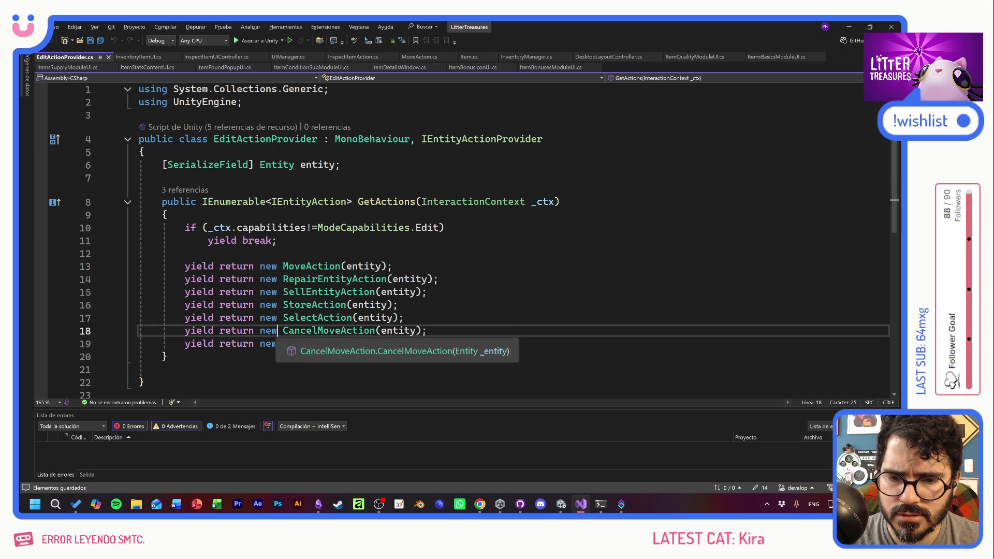
{"action": "key", "text": "End"}
{"action": "key", "text": "shift+Home"}
{"action": "key", "text": "shift+Home"}
{"action": "key", "text": "ctrl+c"}
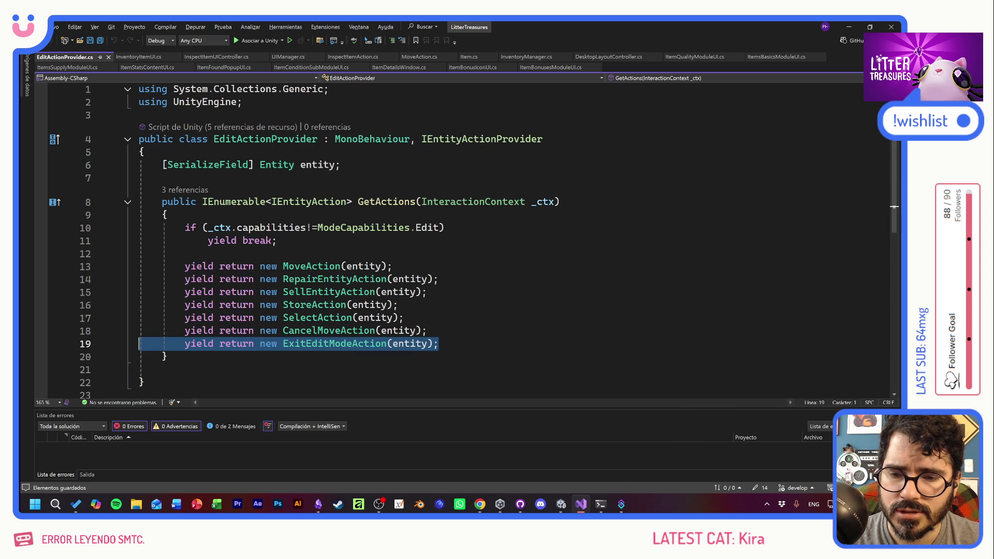
{"action": "left_click", "coordinate": [185, 253]}
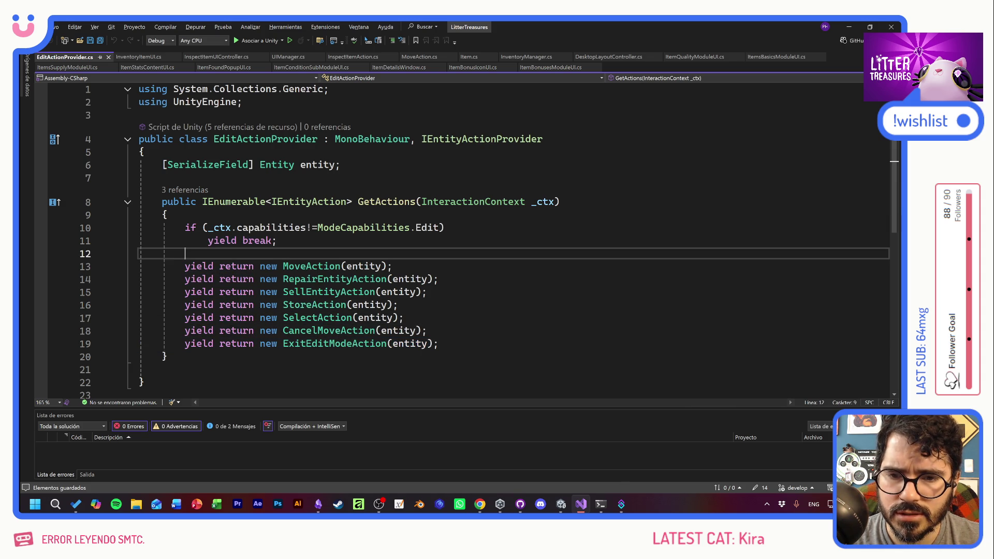
{"action": "key", "text": "Down"}
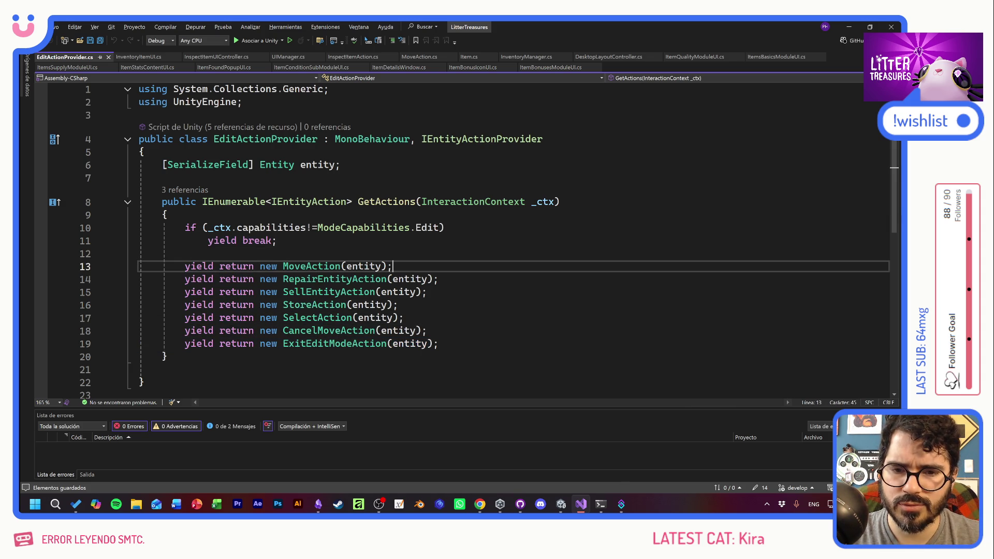
{"action": "key", "text": "End"}
{"action": "key", "text": "Return"}
{"action": "key", "text": "ctrl+v"}
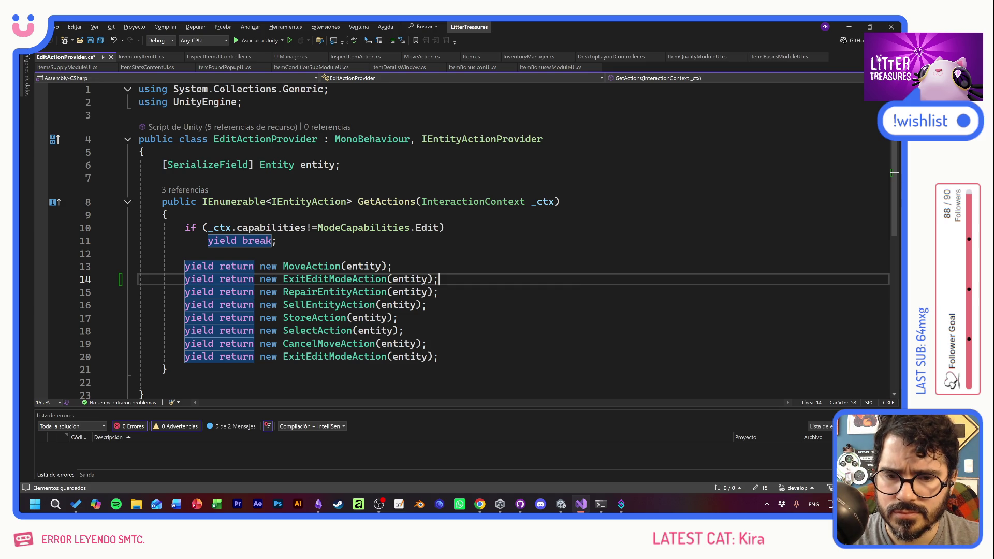
Rename the pasted action to InspectItemAction, save, and return to Unity
{"action": "left_click_drag", "start_coordinate": [351, 278], "coordinate": [285, 279]}
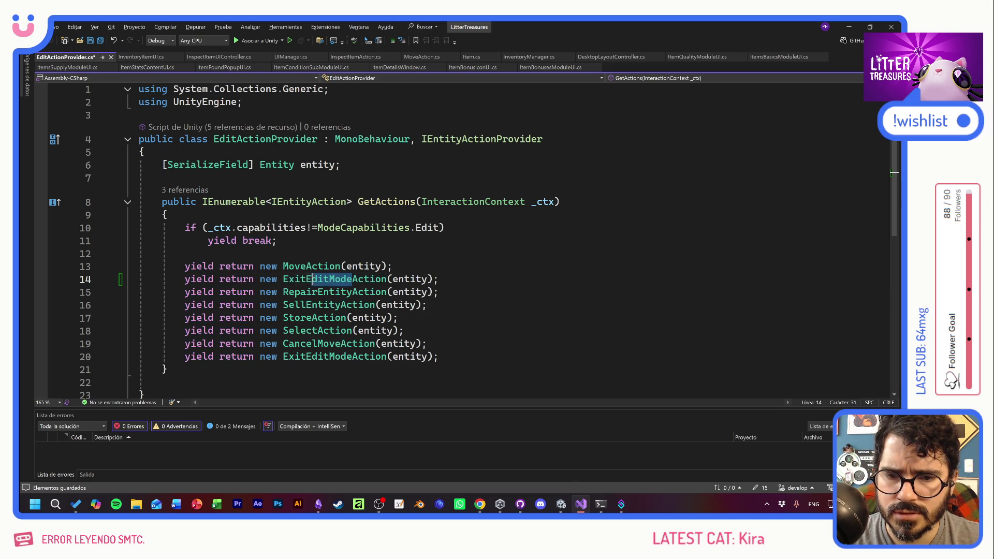
{"action": "type", "text": "InspectItem"}
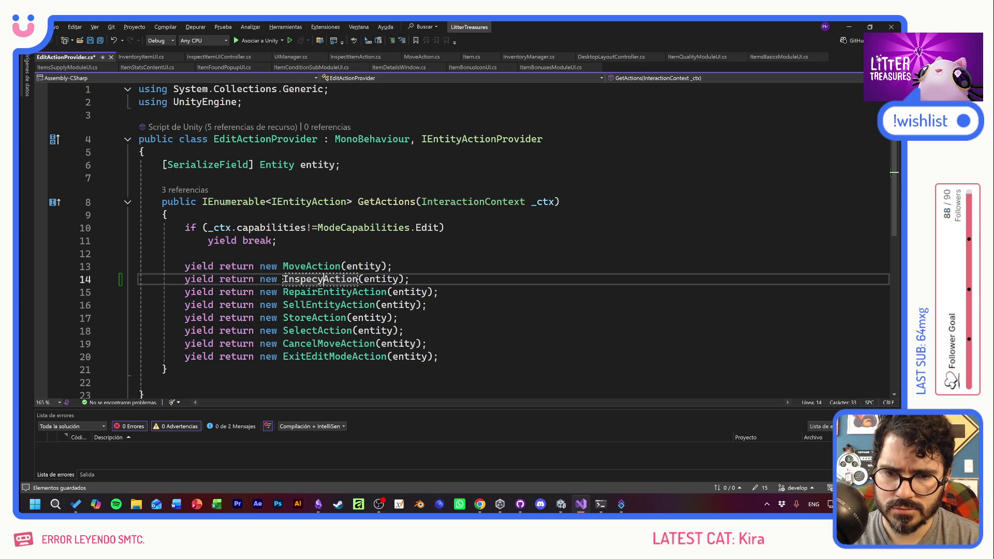
{"action": "key", "text": "ctrl+s"}
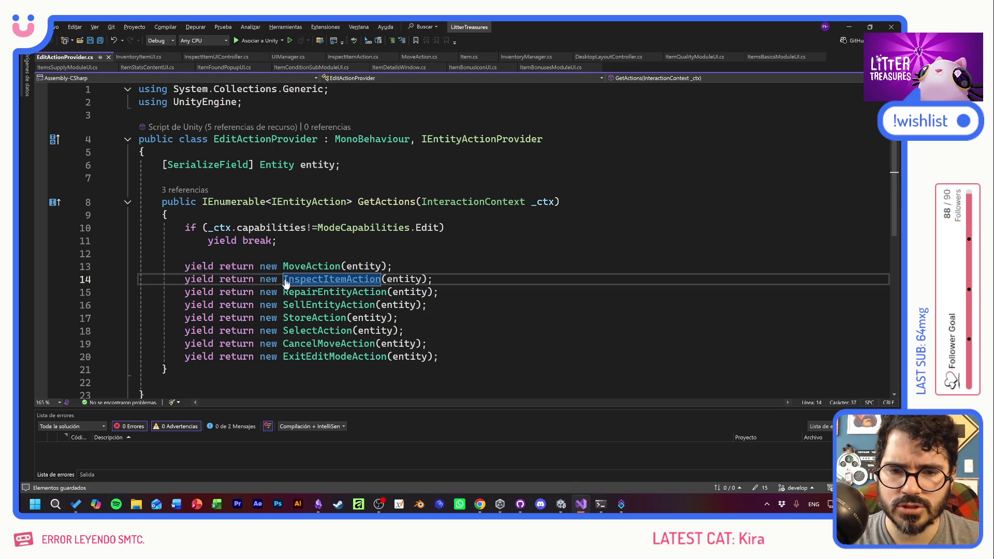
{"action": "left_click", "coordinate": [184, 253]}
{"action": "key", "text": "alt+Tab"}
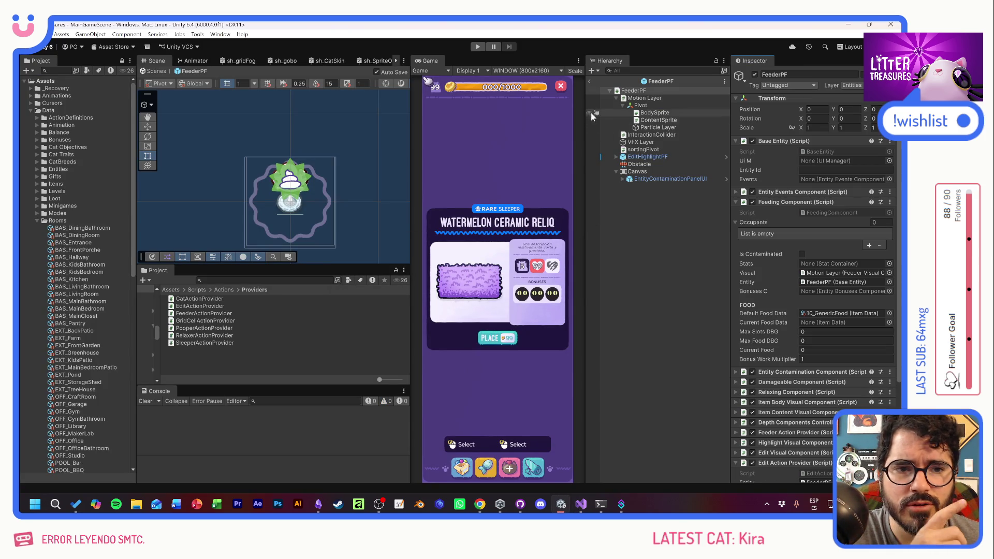
Leave the prefab and increase the ActionRegistry's Definitions list to 18 entries
{"action": "left_click", "coordinate": [590, 79]}
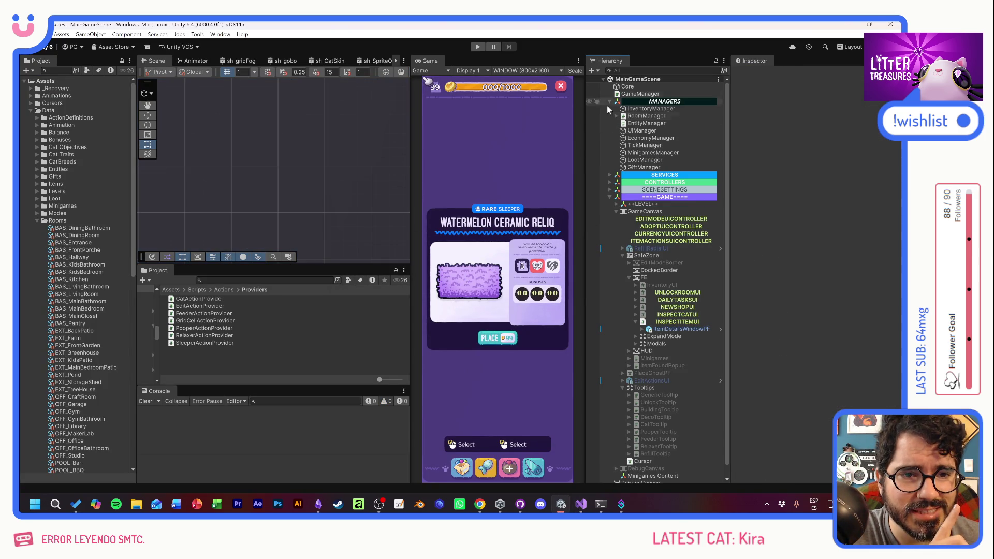
{"action": "left_click", "coordinate": [610, 182]}
{"action": "left_click", "coordinate": [610, 175]}
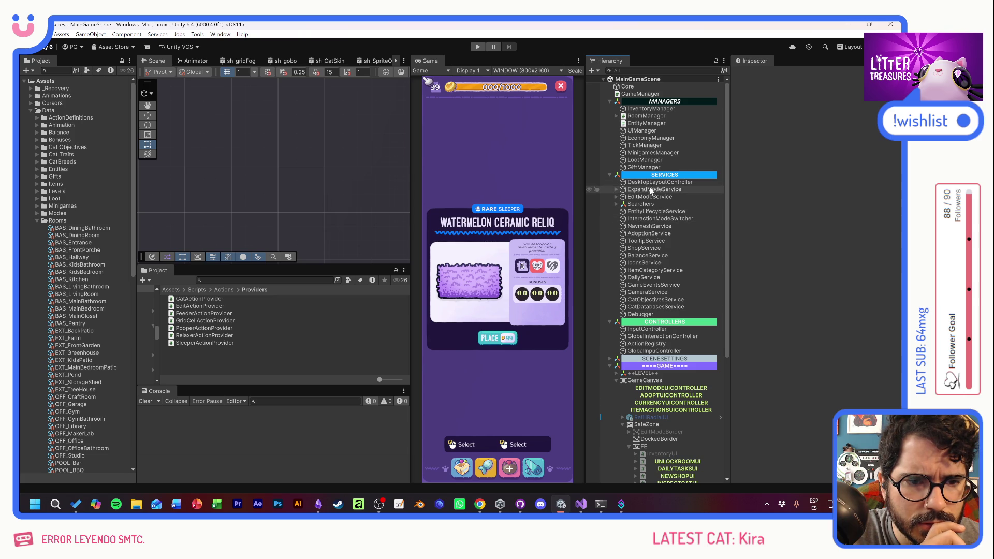
{"action": "left_click", "coordinate": [615, 197]}
{"action": "left_click", "coordinate": [616, 196]}
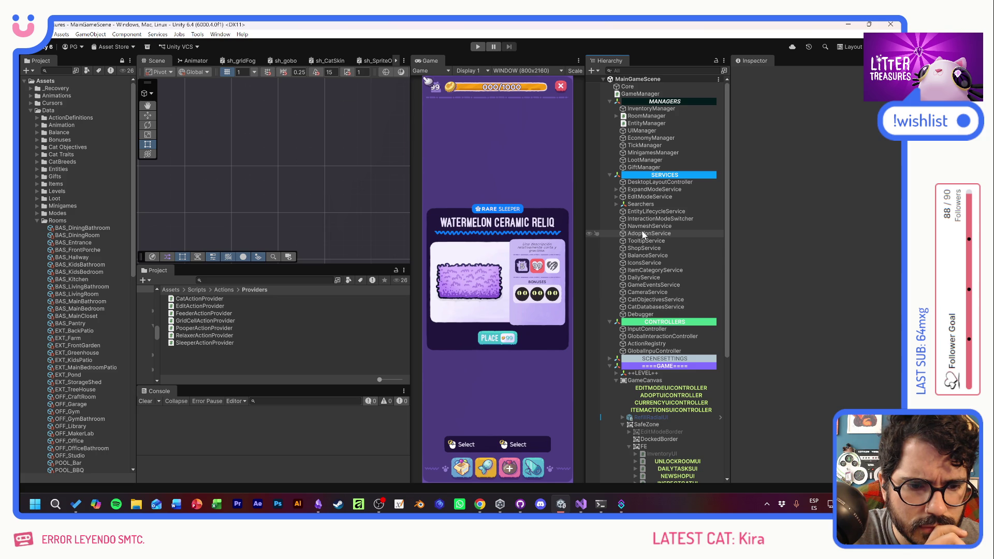
{"action": "left_click", "coordinate": [644, 344]}
{"action": "left_click", "coordinate": [875, 345]}
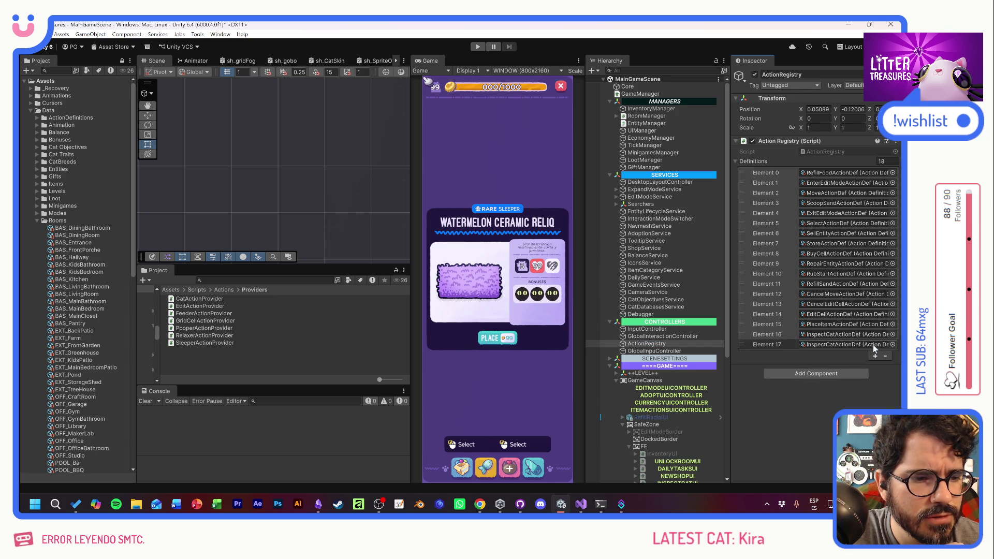
Assign InspectItemActionDef to Element 17 from a 'def' search and start Play mode
{"action": "left_click", "coordinate": [211, 279]}
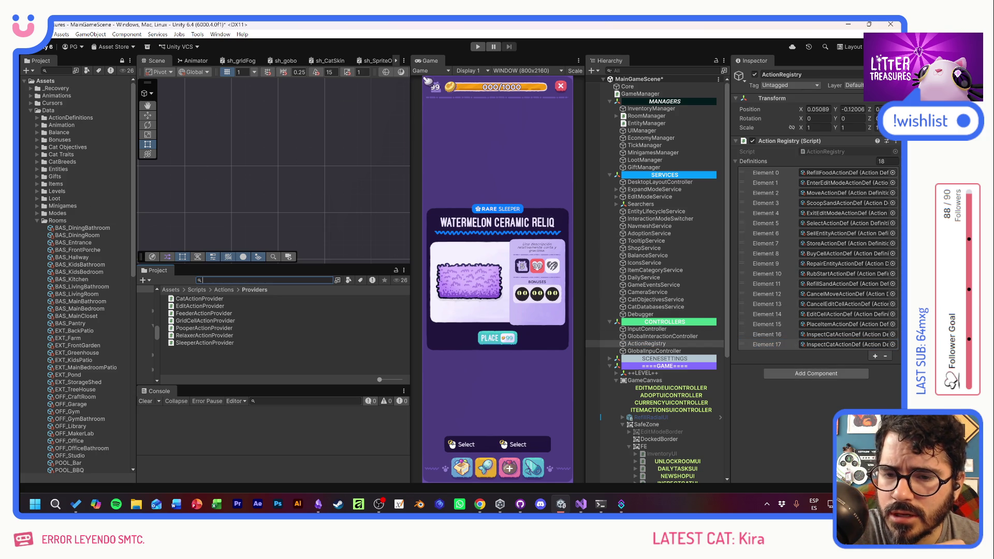
{"action": "type", "text": "def"}
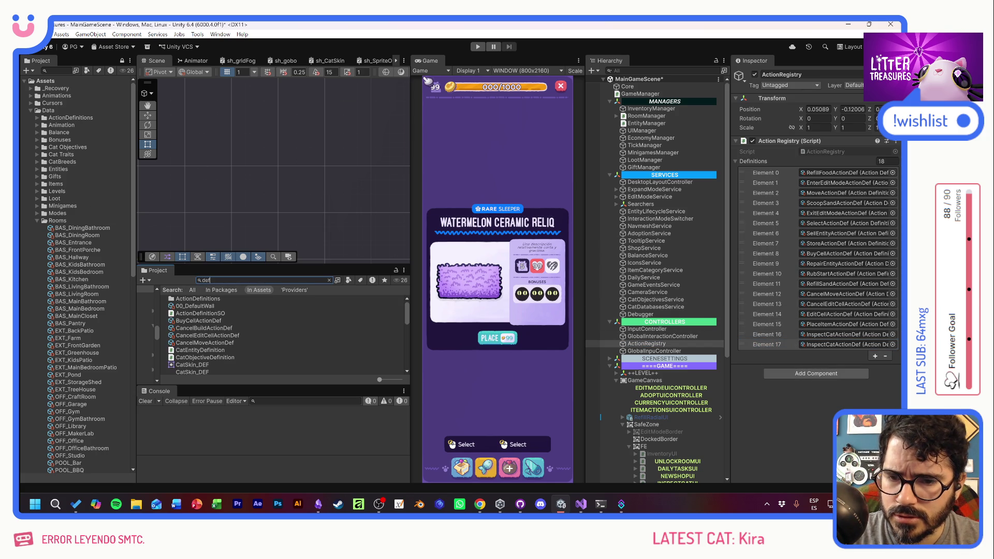
{"action": "scroll", "coordinate": [274, 342], "scroll_direction": "down", "scroll_amount": 5}
{"action": "scroll", "coordinate": [279, 341], "scroll_direction": "down", "scroll_amount": 2}
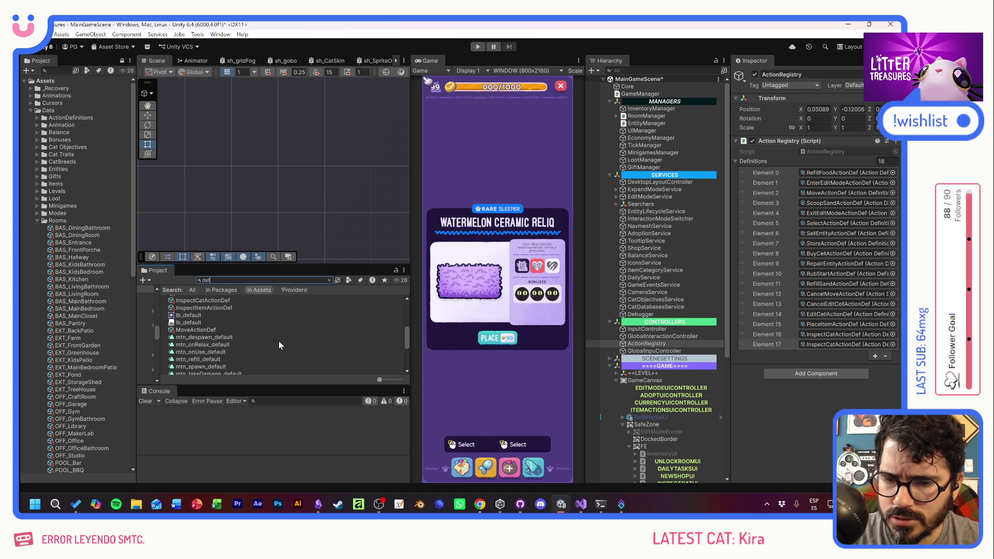
{"action": "scroll", "coordinate": [279, 340], "scroll_direction": "down", "scroll_amount": 2}
{"action": "mouse_move", "coordinate": [205, 337]}
{"action": "left_mouse_down"}
{"action": "mouse_move", "coordinate": [823, 358]}
{"action": "mouse_move", "coordinate": [834, 347]}
{"action": "left_mouse_up"}
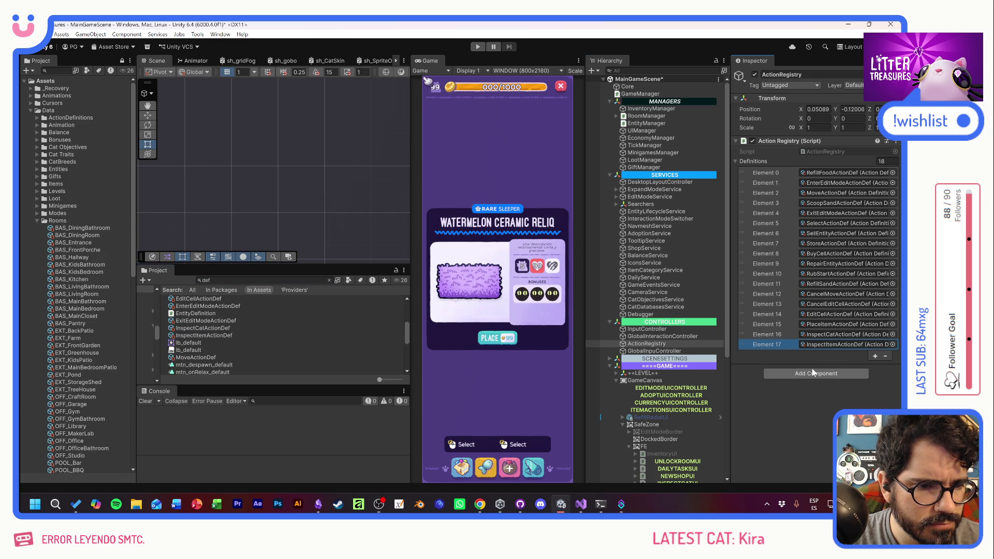
{"action": "left_click", "coordinate": [478, 46]}
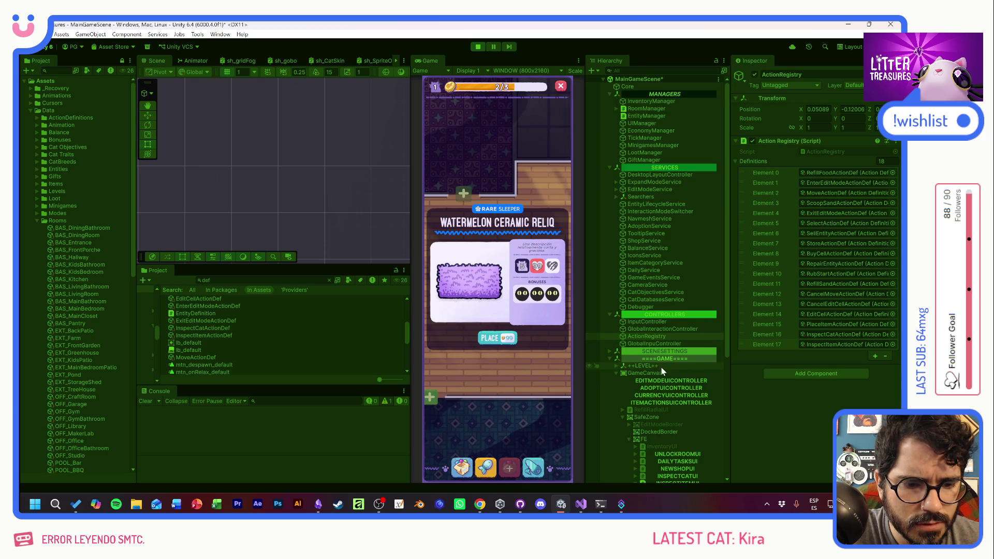
Deactivate the &InspectItemUI object to close the item popup
{"action": "scroll", "coordinate": [660, 367], "scroll_direction": "down", "scroll_amount": 5}
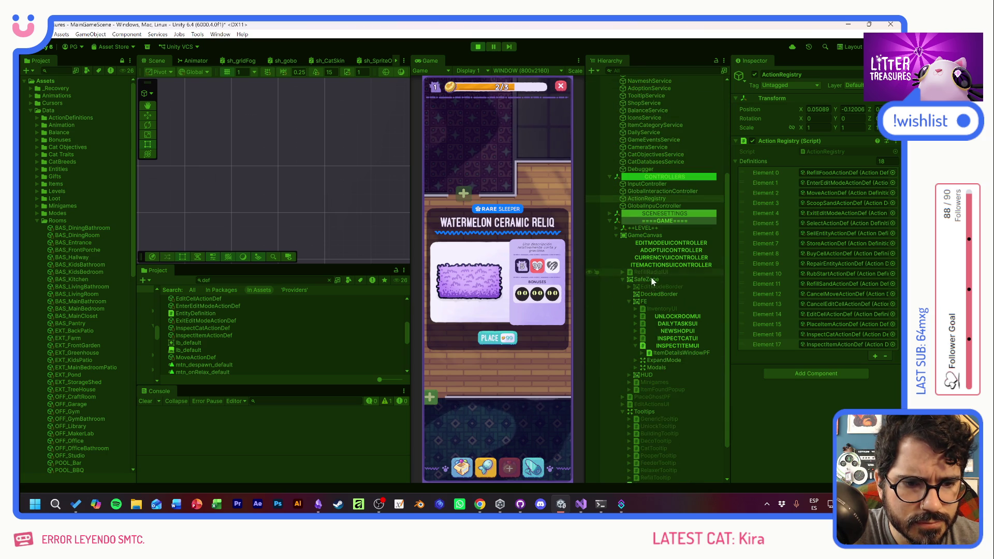
{"action": "left_click", "coordinate": [672, 346]}
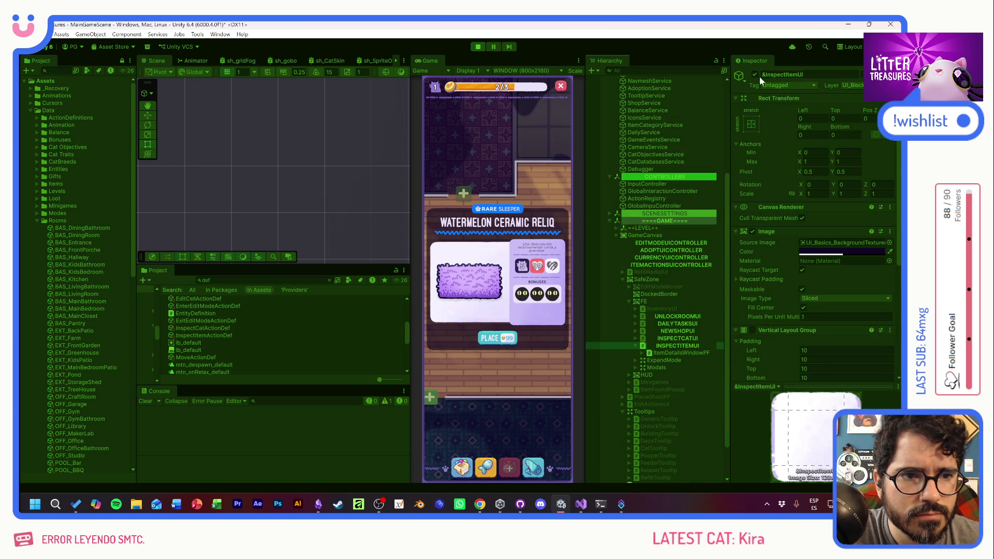
{"action": "left_click", "coordinate": [755, 74]}
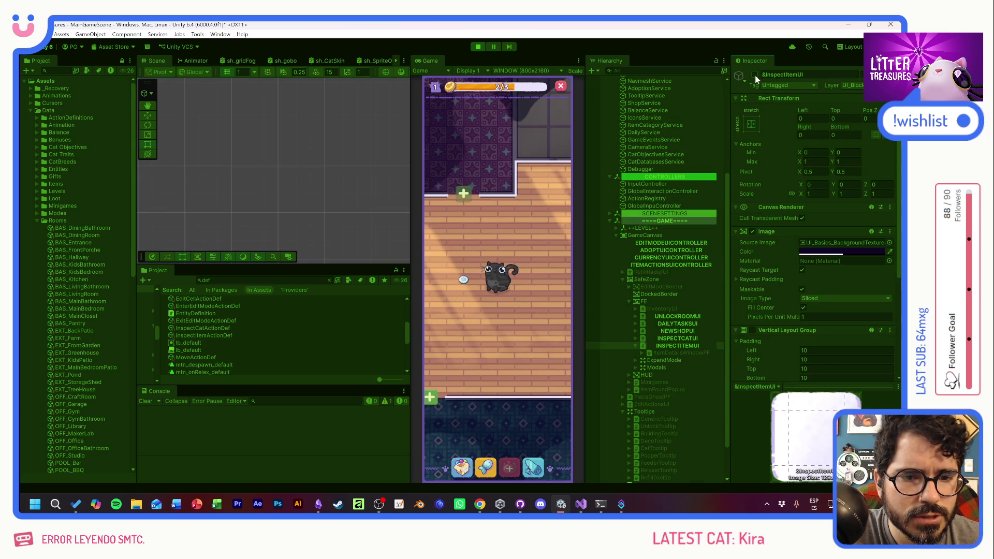
Inspect a feeder from edit mode, stop Play, and view the first NullReferenceException
{"action": "left_click", "coordinate": [464, 281]}
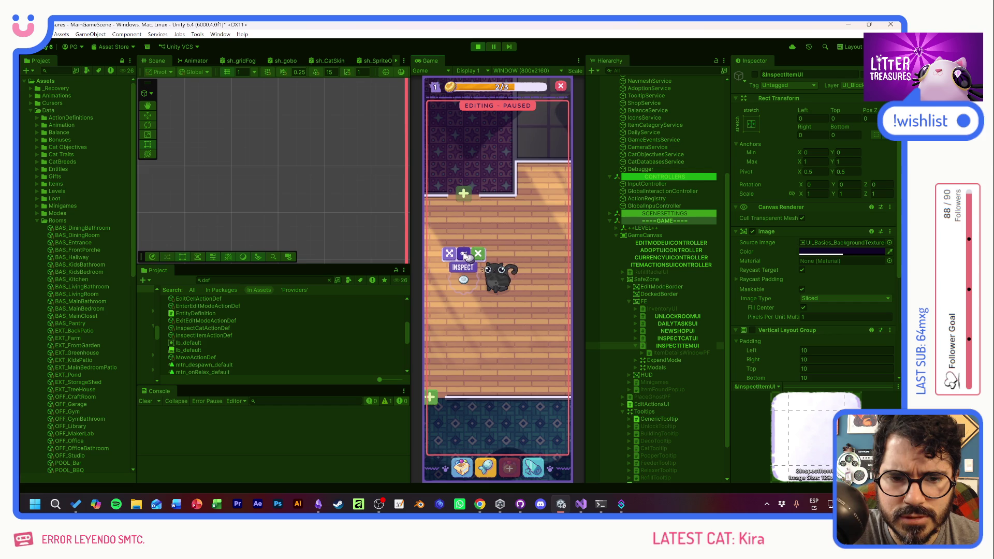
{"action": "left_click", "coordinate": [465, 256]}
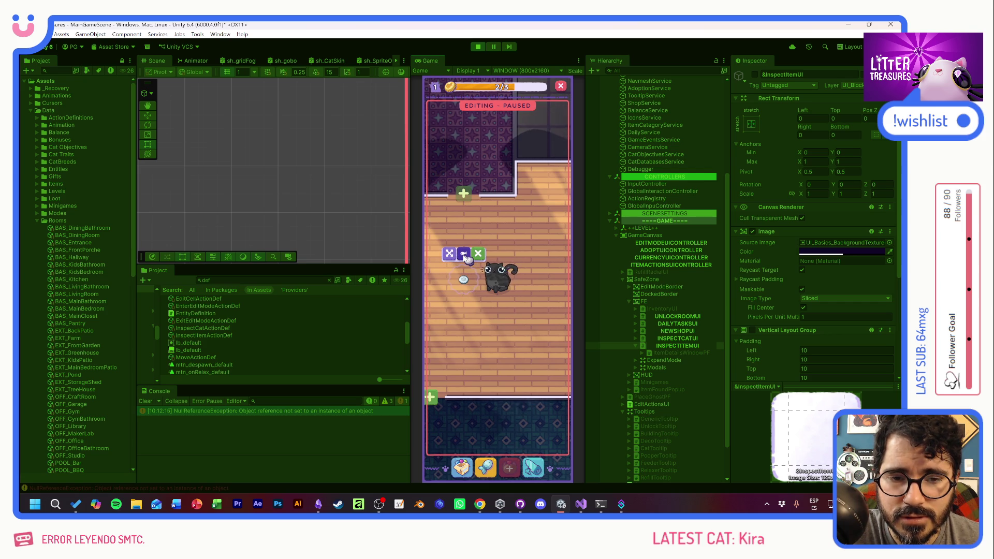
{"action": "left_click", "coordinate": [465, 255]}
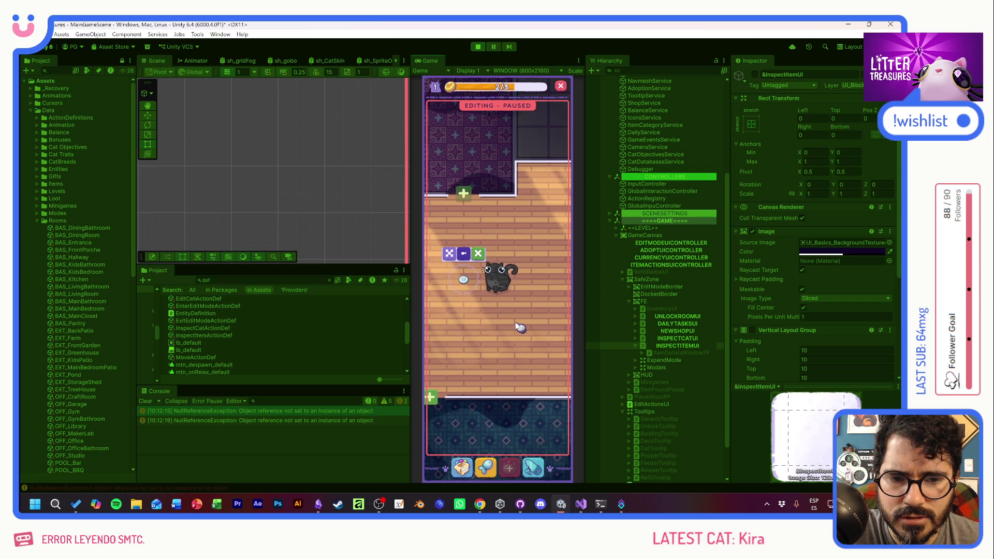
{"action": "left_click", "coordinate": [519, 327]}
{"action": "left_click", "coordinate": [486, 261]}
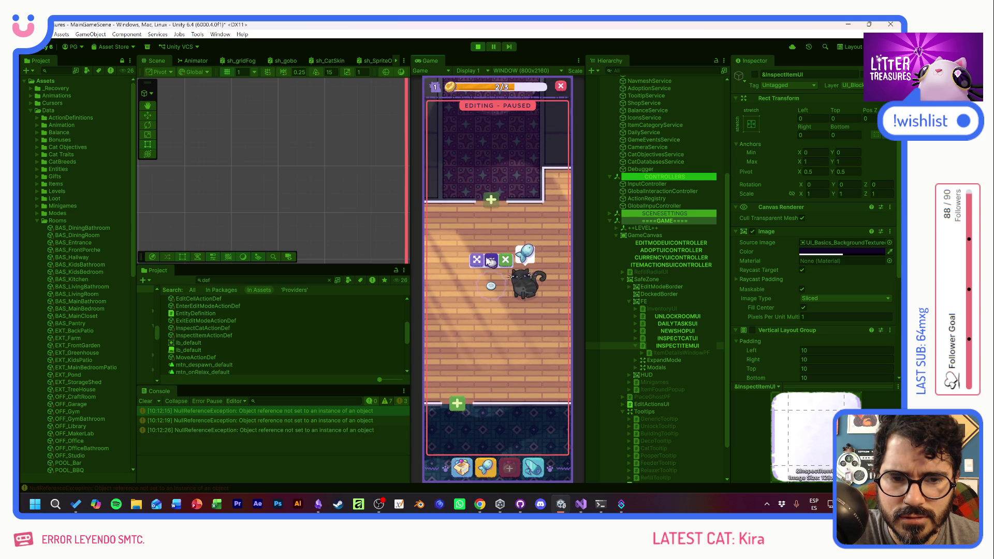
{"action": "left_click", "coordinate": [489, 261]}
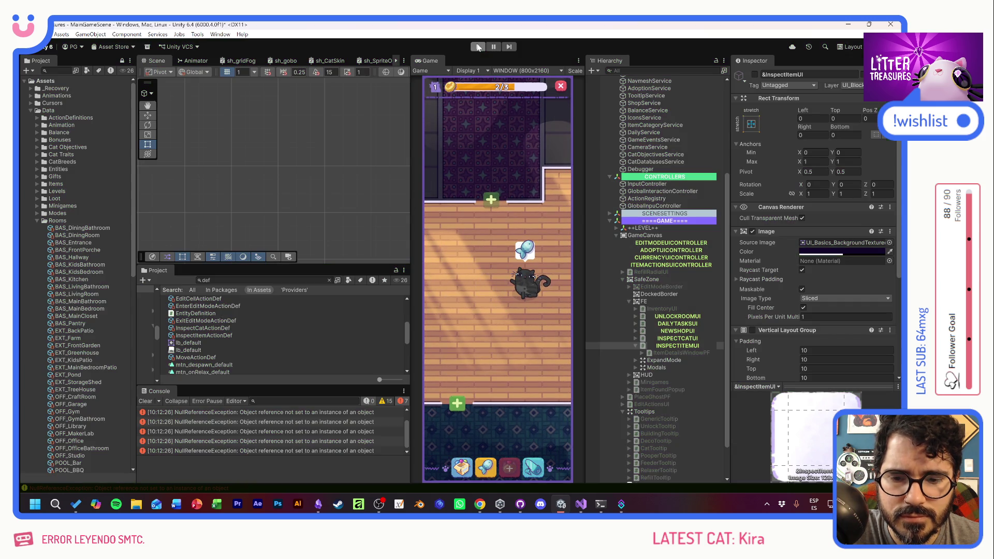
{"action": "left_click", "coordinate": [477, 46]}
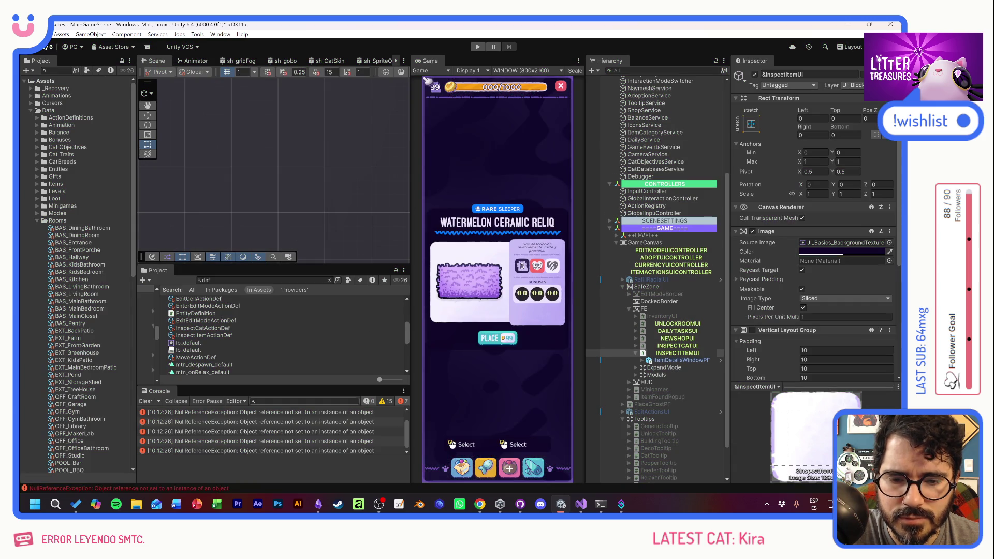
{"action": "left_click", "coordinate": [259, 411]}
Open ItemDetailsWindow.cs at the failing line and delete the itemstack field declaration
{"action": "left_click", "coordinate": [262, 473]}
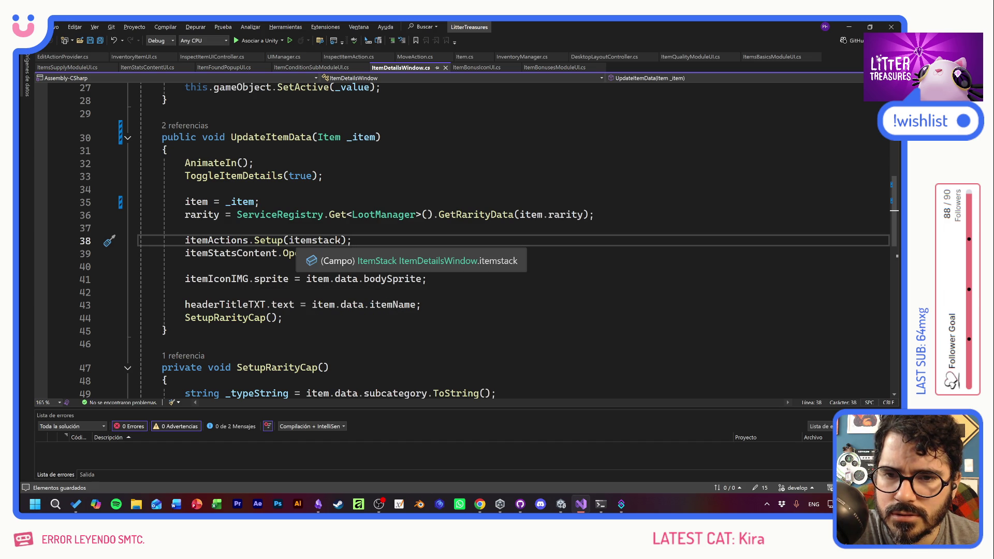
{"action": "scroll", "coordinate": [466, 241], "scroll_direction": "up", "scroll_amount": 9}
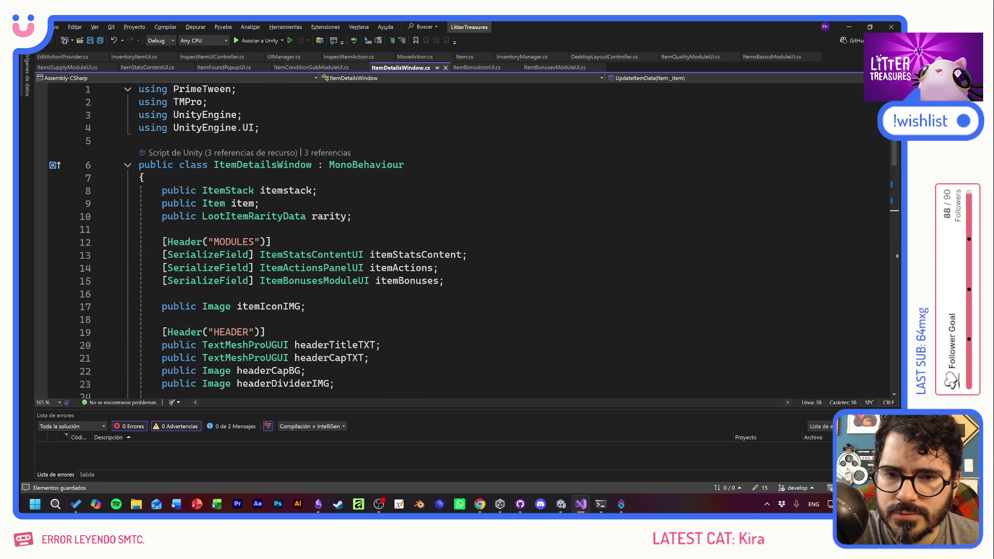
{"action": "left_click", "coordinate": [120, 191]}
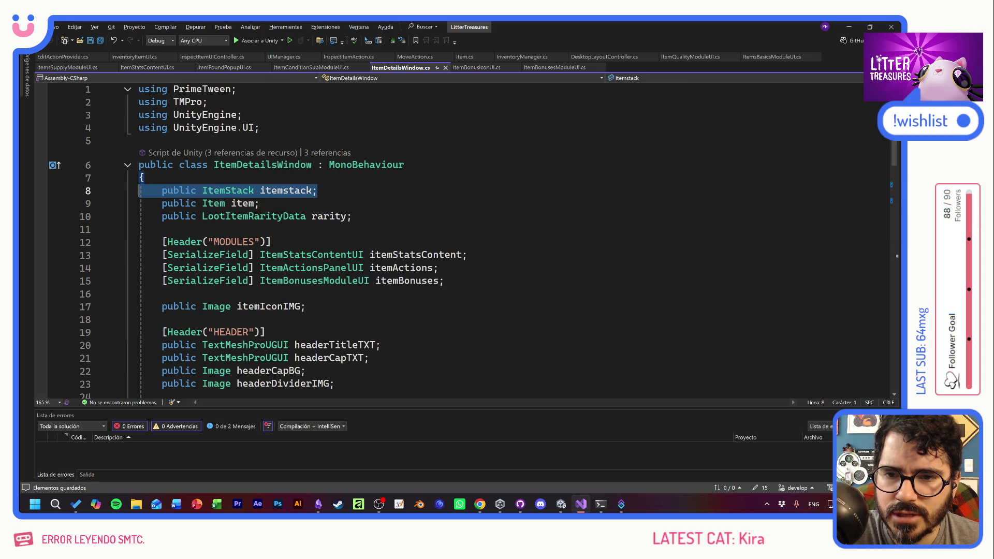
{"action": "key", "text": "Delete"}
{"action": "scroll", "coordinate": [466, 241], "scroll_direction": "down", "scroll_amount": 8}
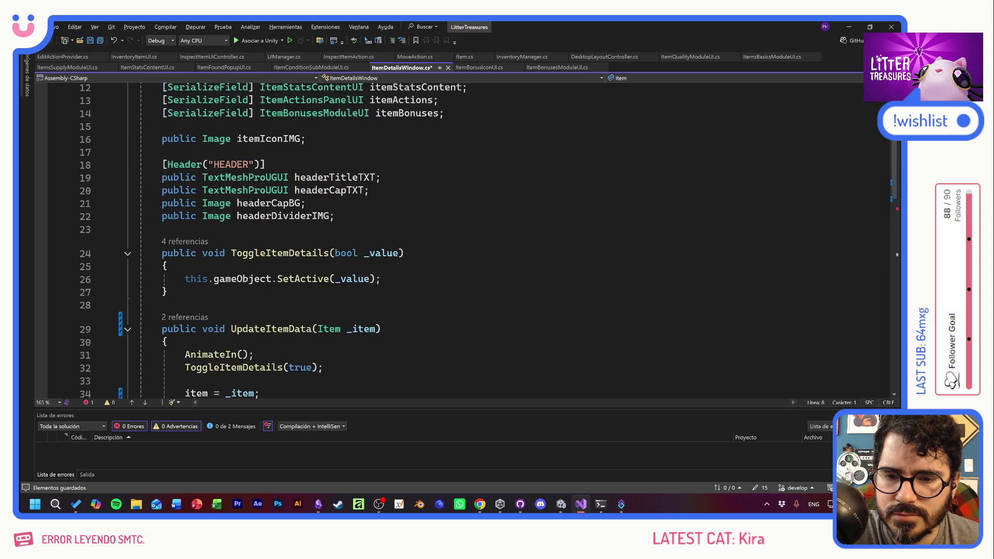
Trace itemActions.Setup's definition and references, then undo to restore the itemstack field
{"action": "left_click", "coordinate": [358, 277]}
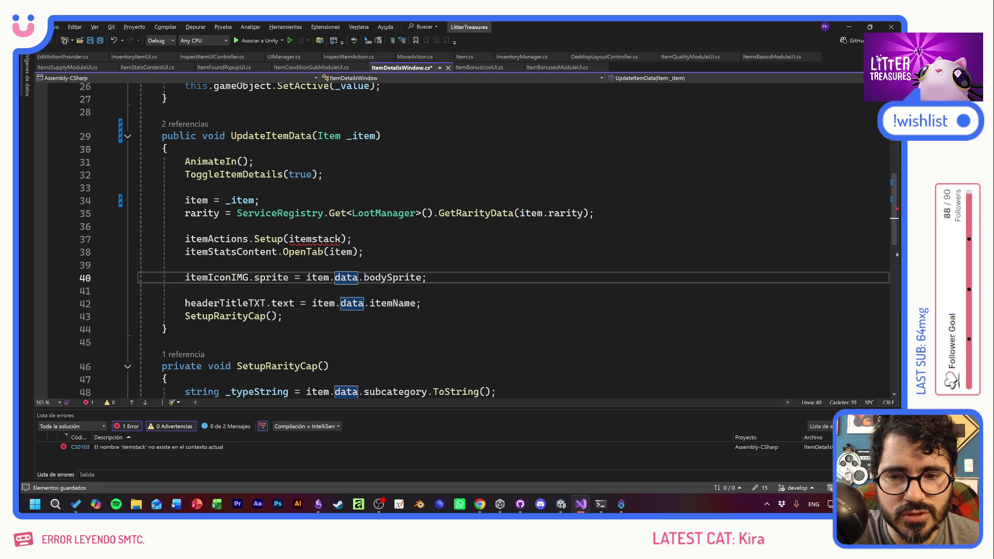
{"action": "left_click", "coordinate": [272, 241], "text": "ctrl"}
{"action": "left_click", "coordinate": [363, 290]}
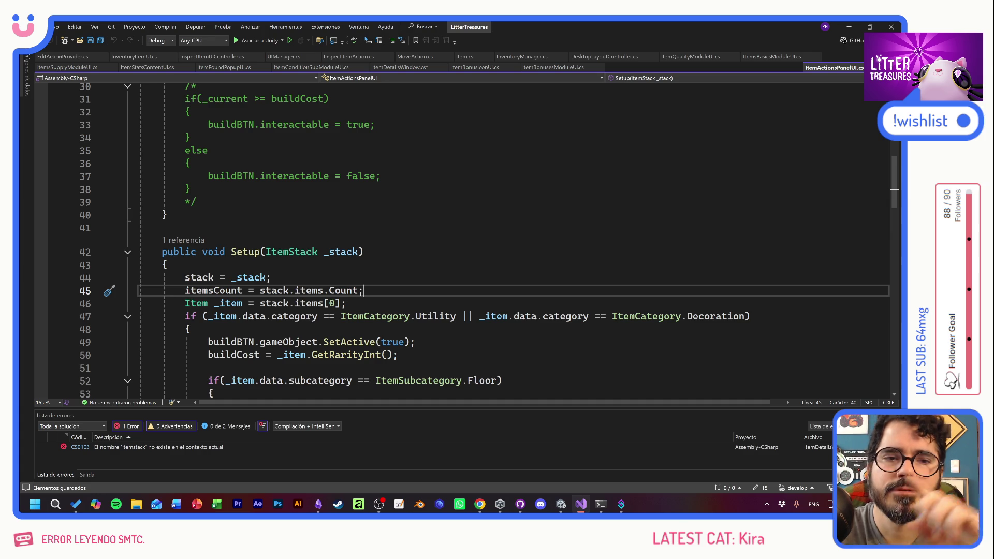
{"action": "left_click", "coordinate": [184, 240]}
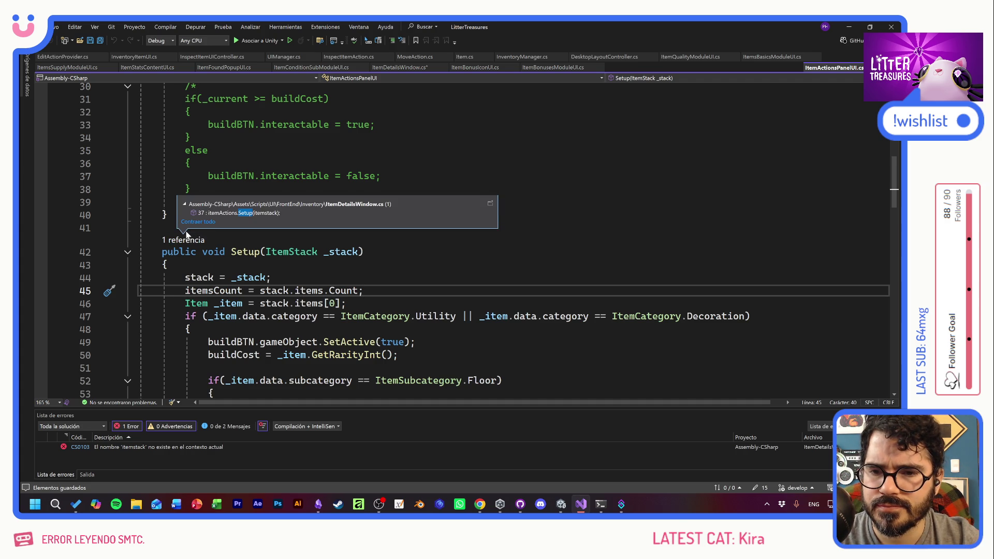
{"action": "double_click", "coordinate": [202, 213]}
{"action": "key", "text": "Down"}
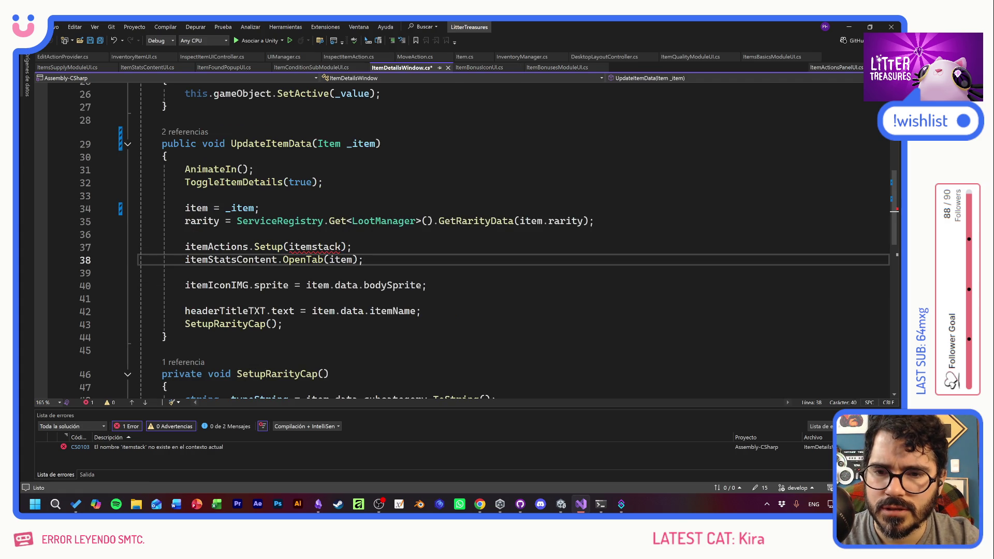
{"action": "key", "text": "ctrl+z"}
{"action": "key", "text": "ctrl+z"}
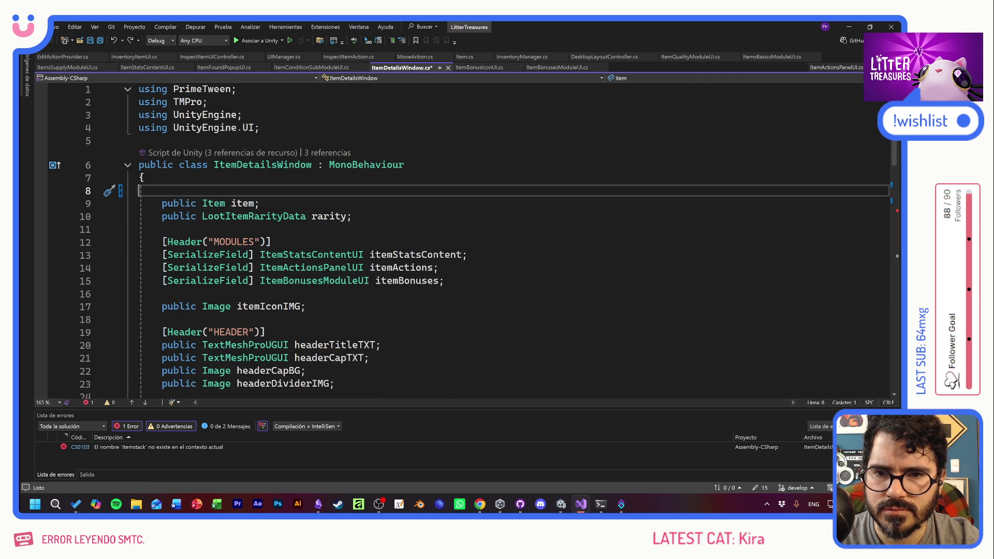
{"action": "key", "text": "ctrl+z"}
{"action": "key", "text": "ctrl+z"}
{"action": "key", "text": "ctrl+z"}
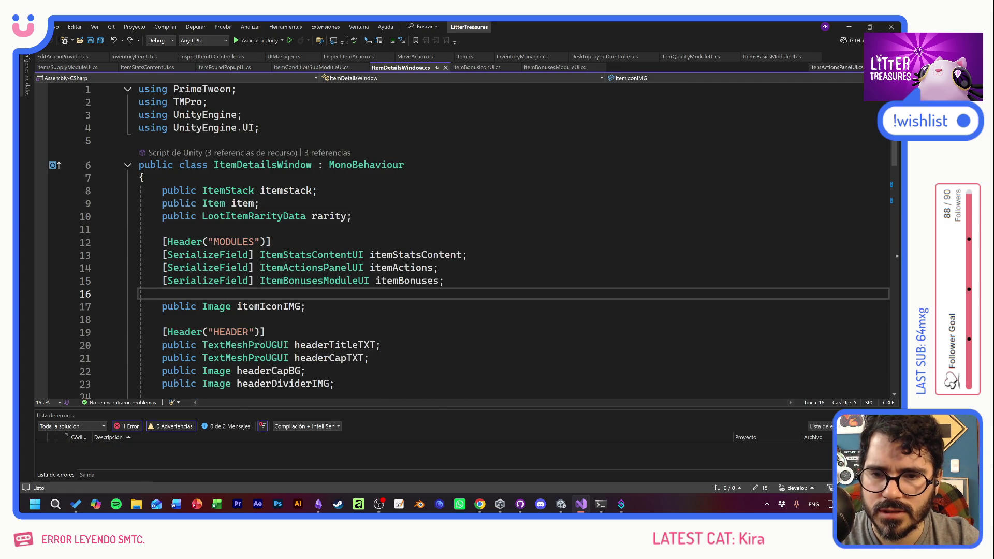
{"action": "scroll", "coordinate": [488, 239], "scroll_direction": "down", "scroll_amount": 1}
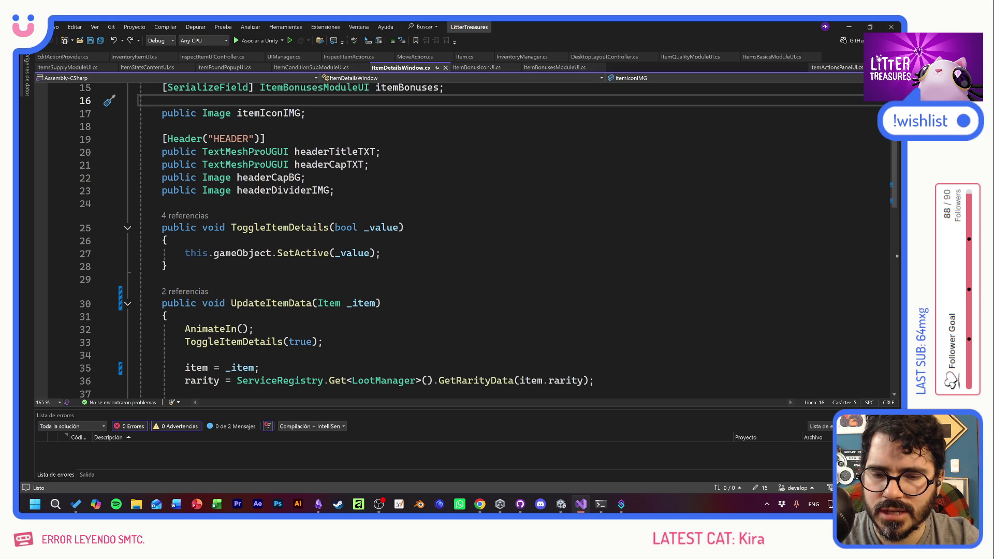
{"action": "scroll", "coordinate": [466, 238], "scroll_direction": "down", "scroll_amount": 4}
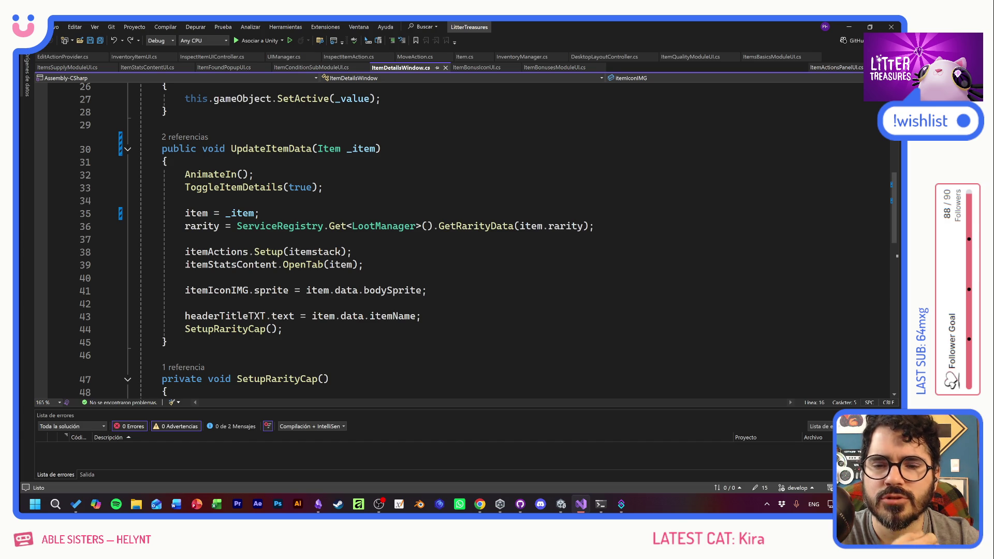
Duplicate UpdateItemData below itself, rename the copy UpdateInspectData, and save
{"action": "mouse_move", "coordinate": [168, 342]}
{"action": "left_mouse_down"}
{"action": "mouse_move", "coordinate": [139, 213]}
{"action": "mouse_move", "coordinate": [140, 149]}
{"action": "left_mouse_up"}
{"action": "key", "text": "ctrl+c"}
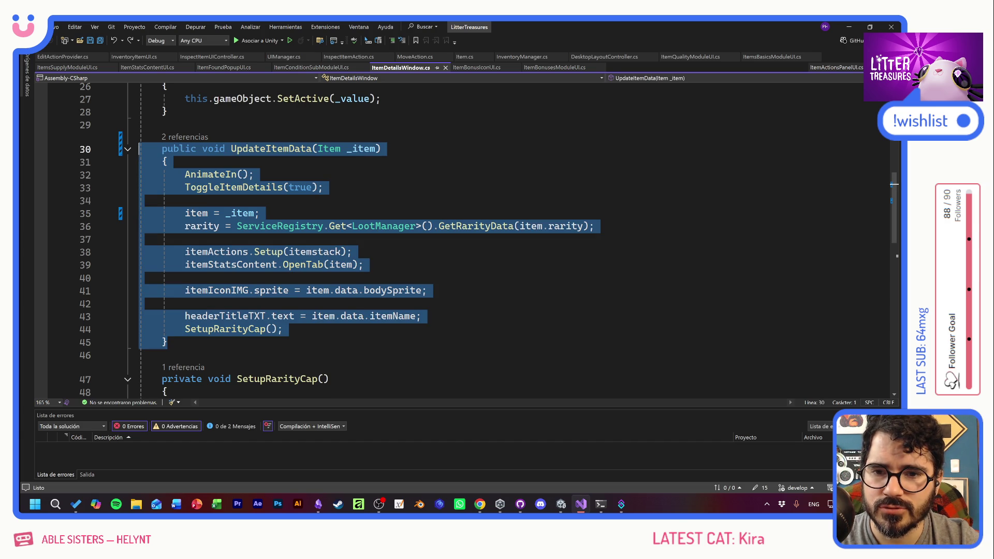
{"action": "left_click", "coordinate": [236, 340]}
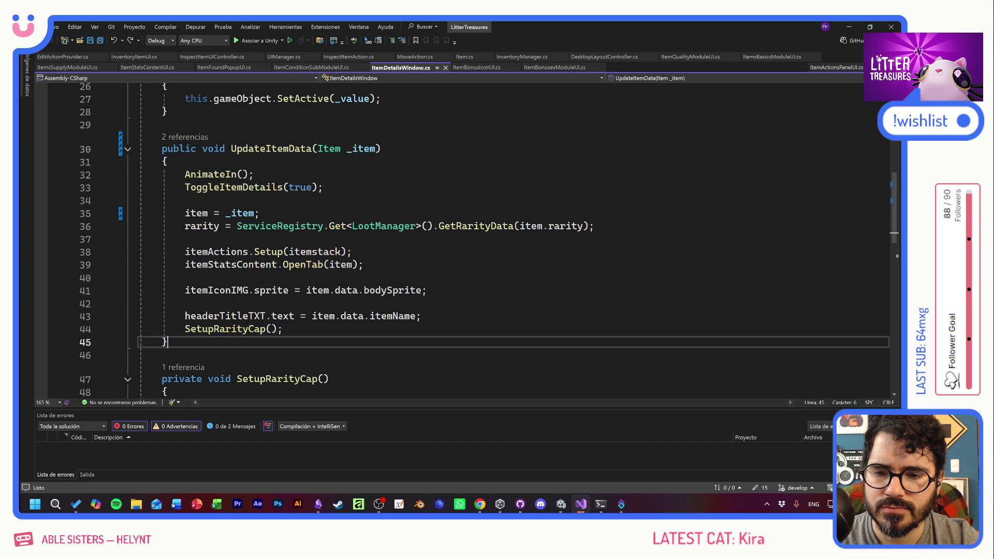
{"action": "key", "text": "Return"}
{"action": "key", "text": "Return"}
{"action": "key", "text": "ctrl+v"}
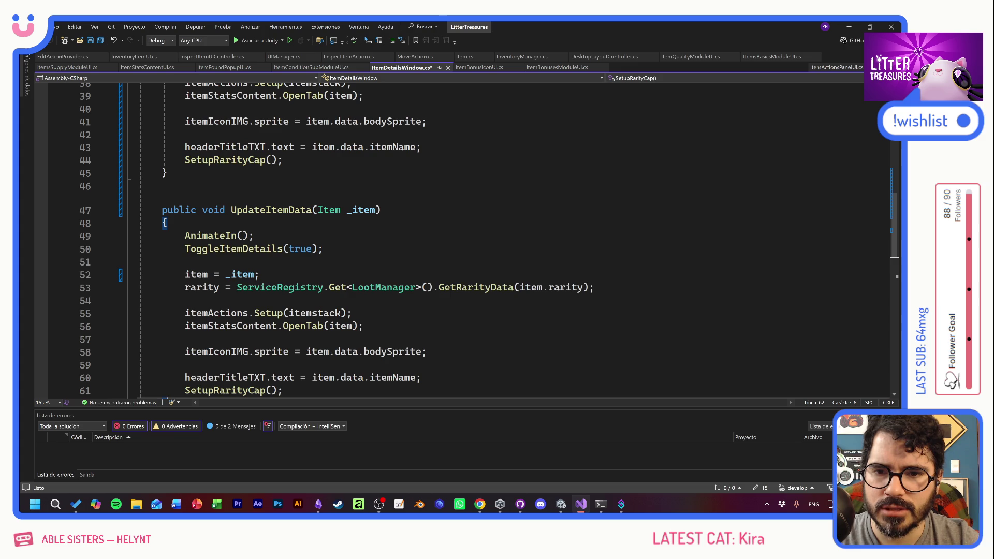
{"action": "left_click", "coordinate": [266, 210]}
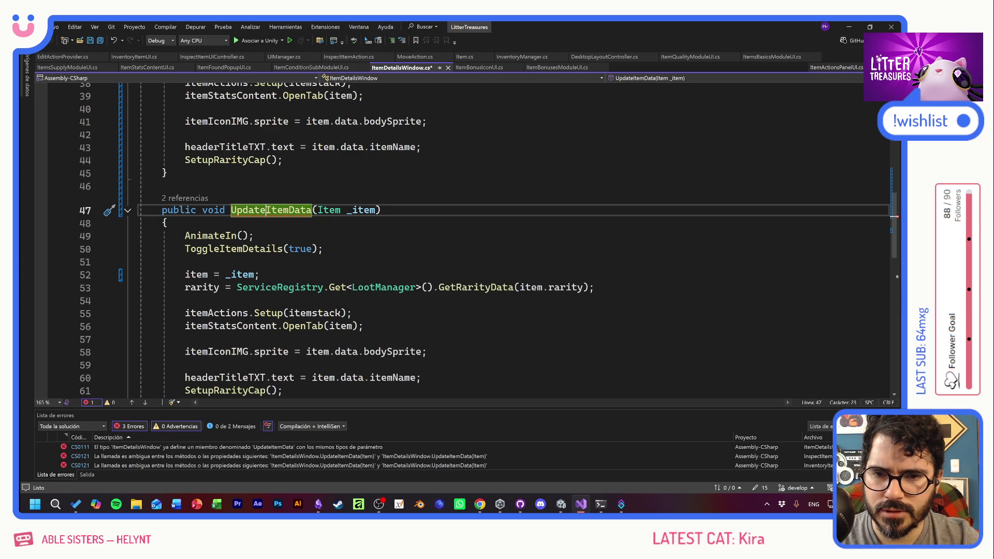
{"action": "key", "text": "Delete"}
{"action": "key", "text": "Delete"}
{"action": "key", "text": "Delete"}
{"action": "key", "text": "Delete"}
{"action": "type", "text": "Inspect"}
{"action": "key", "text": "ctrl+s"}
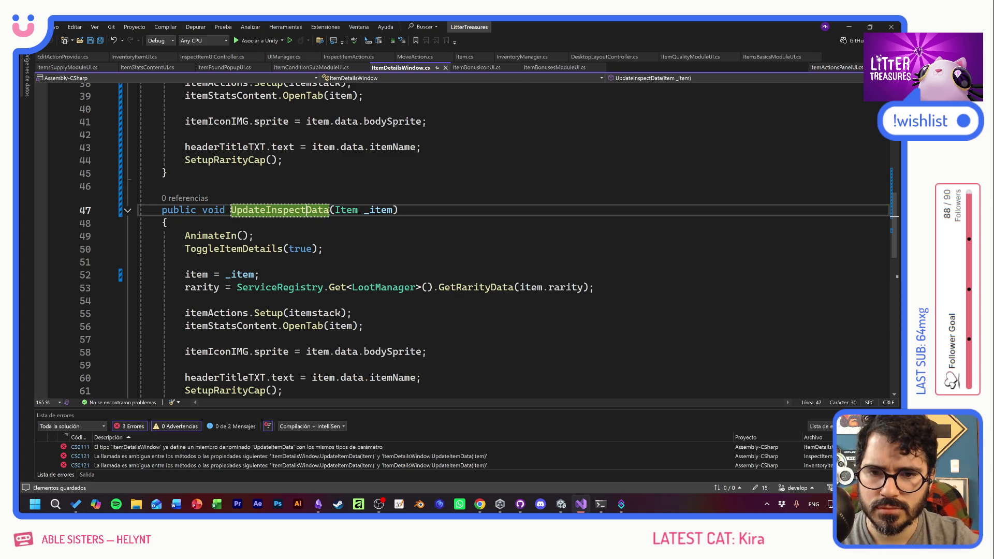
Delete the itemActions.Setup(itemstack) line from UpdateInspectData
{"action": "key", "text": "Down"}
{"action": "key", "text": "Down"}
{"action": "scroll", "coordinate": [488, 239], "scroll_direction": "down", "scroll_amount": 1}
{"action": "key", "text": "Down"}
{"action": "key", "text": "Down"}
{"action": "key", "text": "Down"}
{"action": "key", "text": "End"}
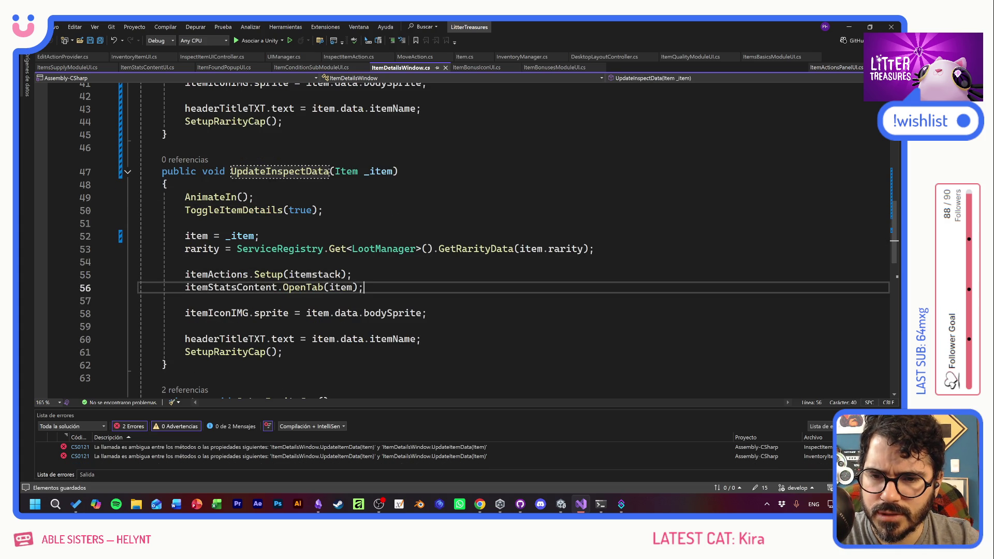
{"action": "left_click", "coordinate": [96, 274]}
{"action": "key", "text": "BackSpace"}
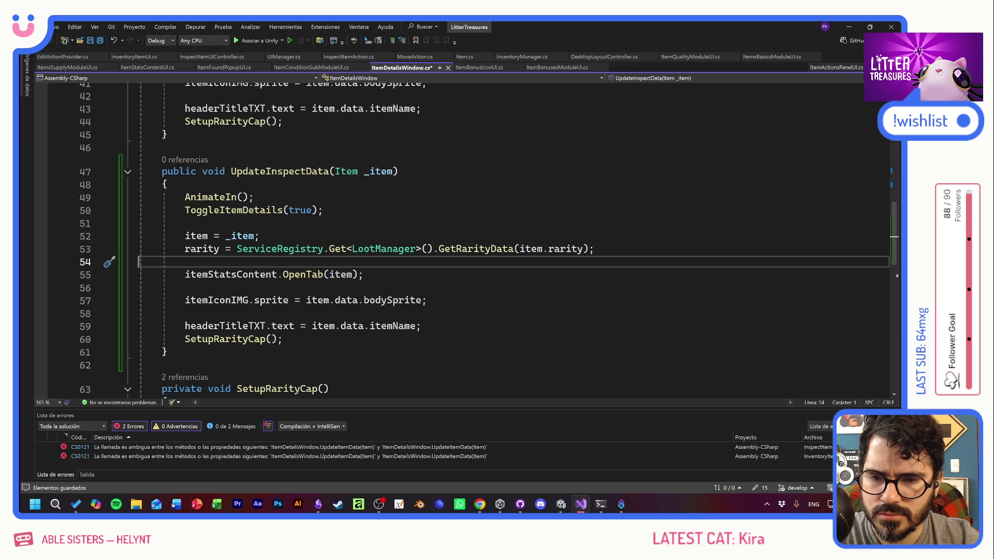
{"action": "scroll", "coordinate": [466, 240], "scroll_direction": "up", "scroll_amount": 6}
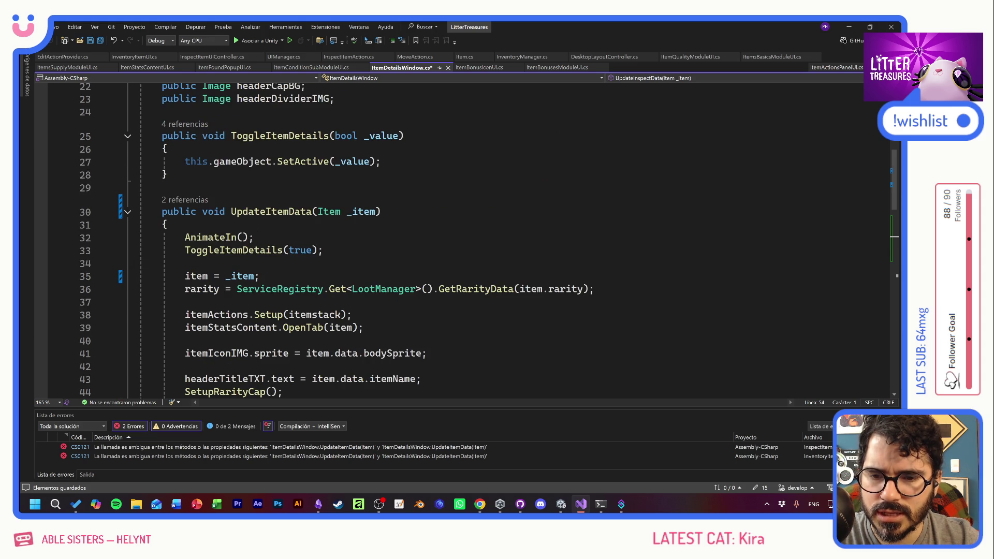
Change UpdateItemData's parameter to ItemStack _itemStack, add 'itemStack = _itemStack;', and save
{"action": "double_click", "coordinate": [329, 211]}
{"action": "type", "text": "ItemStack"}
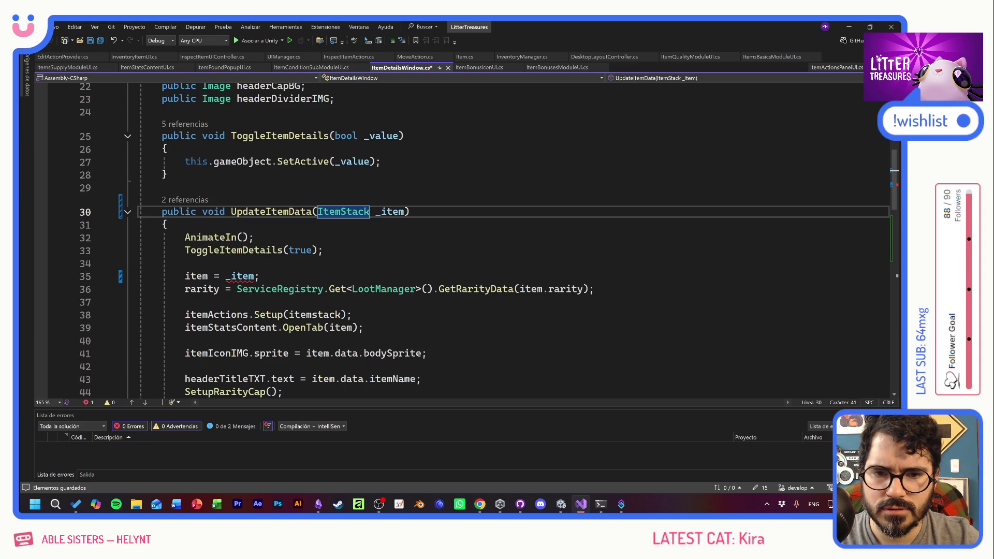
{"action": "double_click", "coordinate": [393, 211]}
{"action": "type", "text": "_itemStack"}
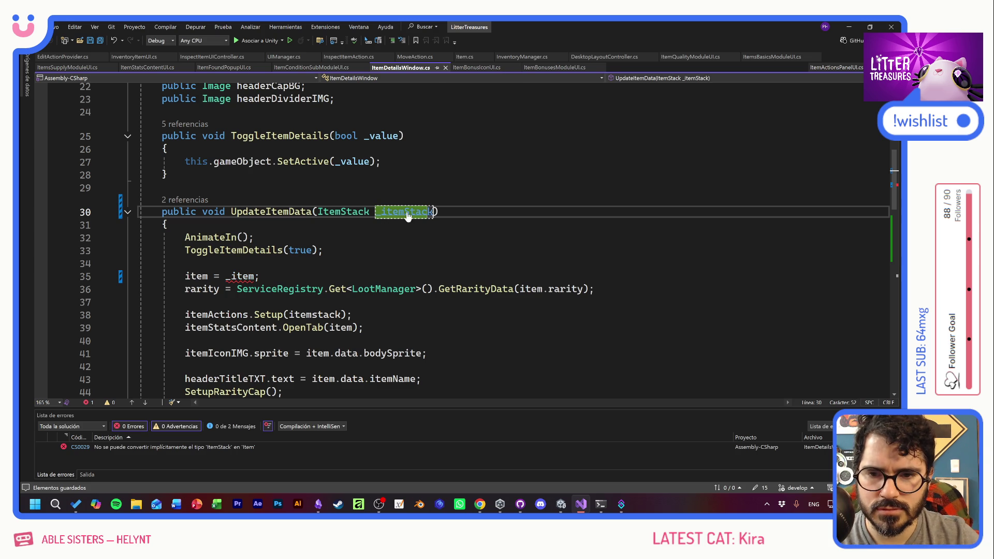
{"action": "left_click", "coordinate": [259, 275]}
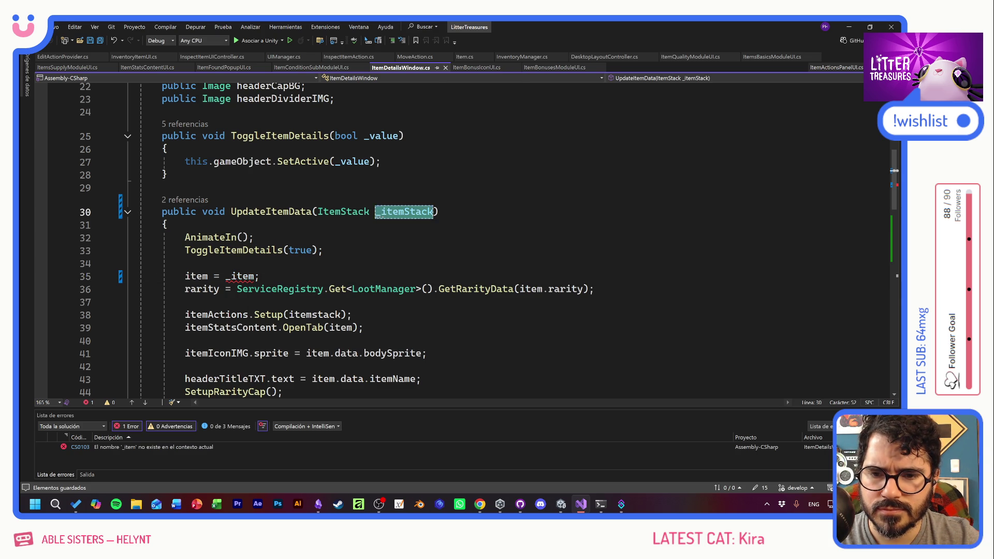
{"action": "key", "text": "Return"}
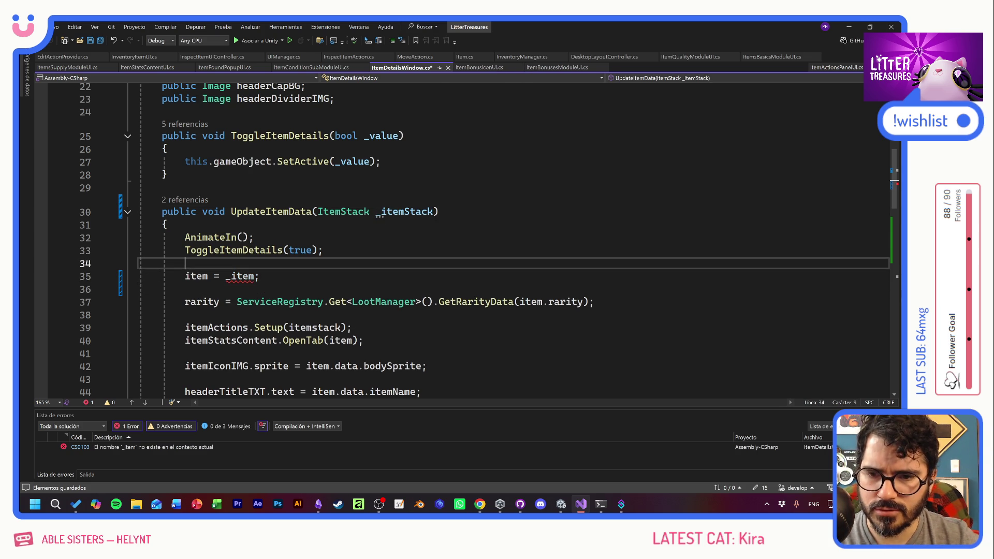
{"action": "key", "text": "Up"}
{"action": "key", "text": "ctrl+Return"}
{"action": "type", "text": "itemStack"}
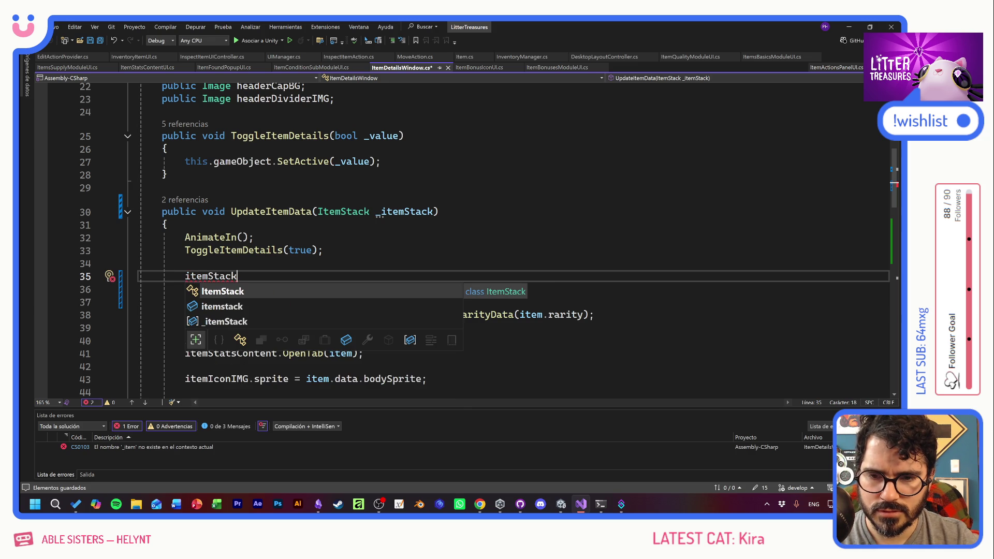
{"action": "type", "text": " = _itemStack;"}
{"action": "key", "text": "ctrl+s"}
Rename the field to itemStack in its declaration and on line 35, then save
{"action": "scroll", "coordinate": [466, 238], "scroll_direction": "up", "scroll_amount": 6}
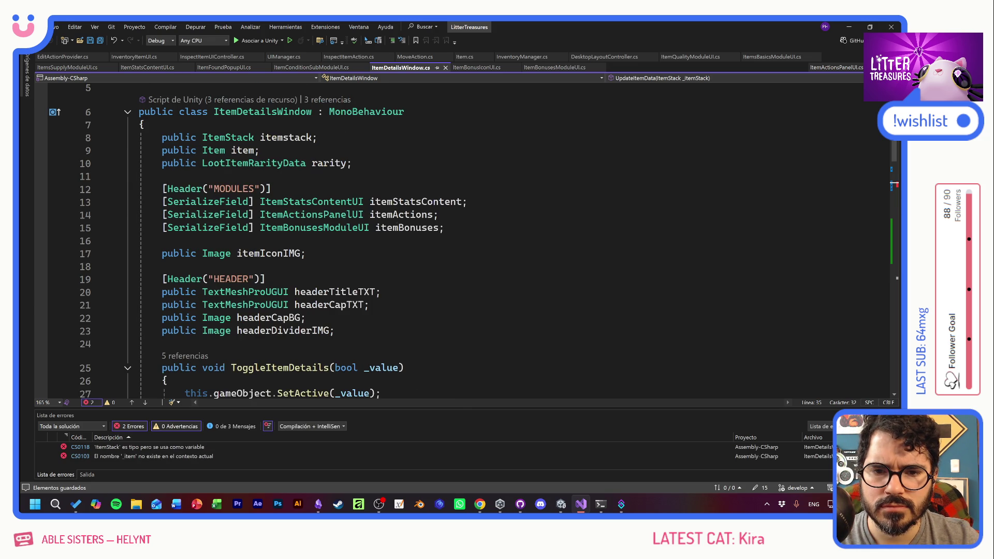
{"action": "left_click", "coordinate": [312, 137]}
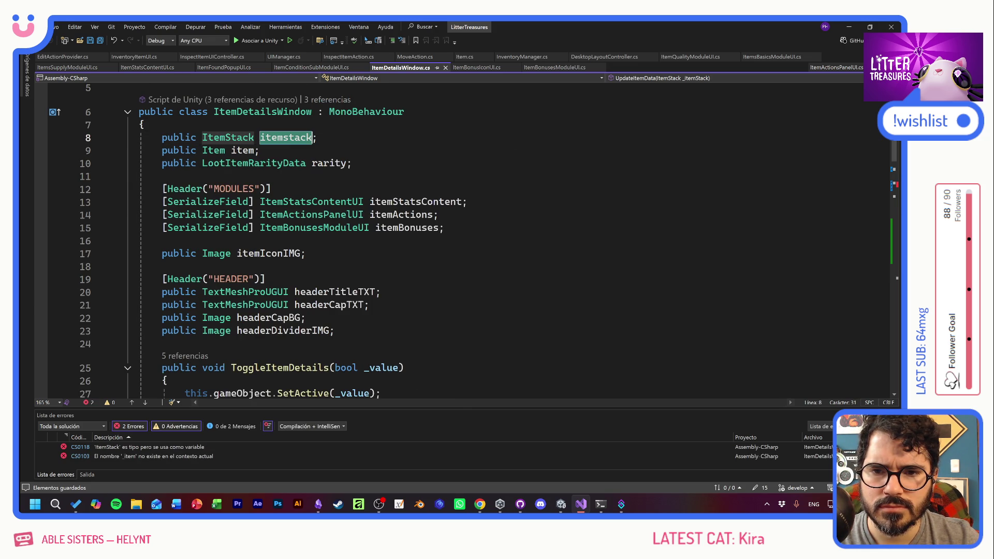
{"action": "left_click", "coordinate": [291, 137]}
{"action": "key", "text": "BackSpace"}
{"action": "type", "text": "S"}
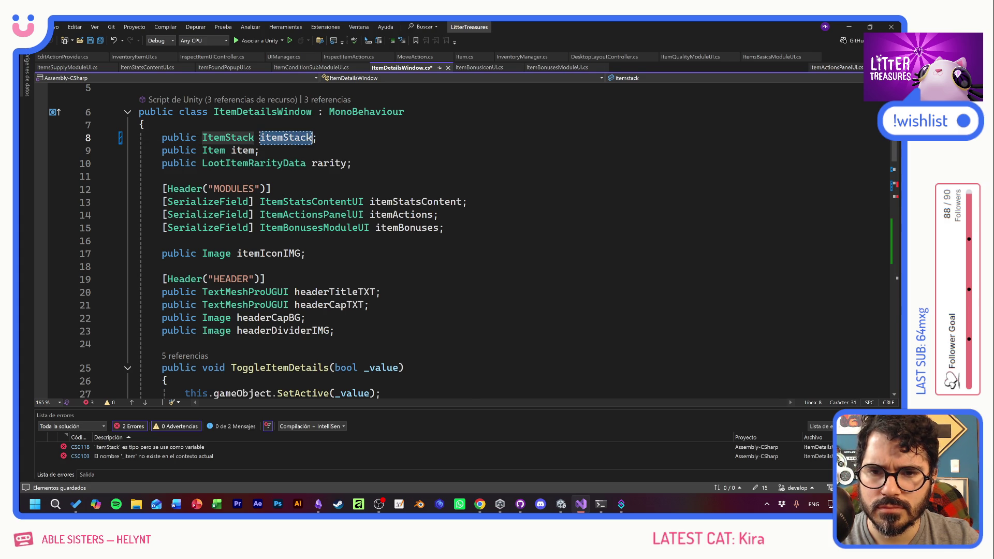
{"action": "scroll", "coordinate": [212, 282], "scroll_direction": "down", "scroll_amount": 6}
{"action": "double_click", "coordinate": [211, 277]}
{"action": "type", "text": "itemStack"}
{"action": "key", "text": "ctrl+s"}
Make line 36 assign item = itemStack.items[0] and save
{"action": "key", "text": "Up"}
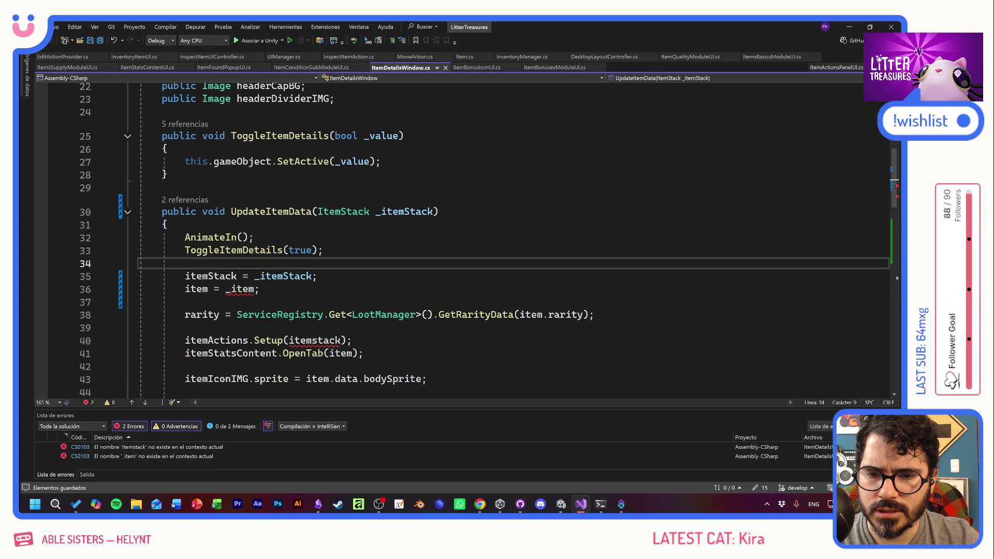
{"action": "key", "text": "Down"}
{"action": "double_click", "coordinate": [239, 288]}
{"action": "type", "text": "itemStack"}
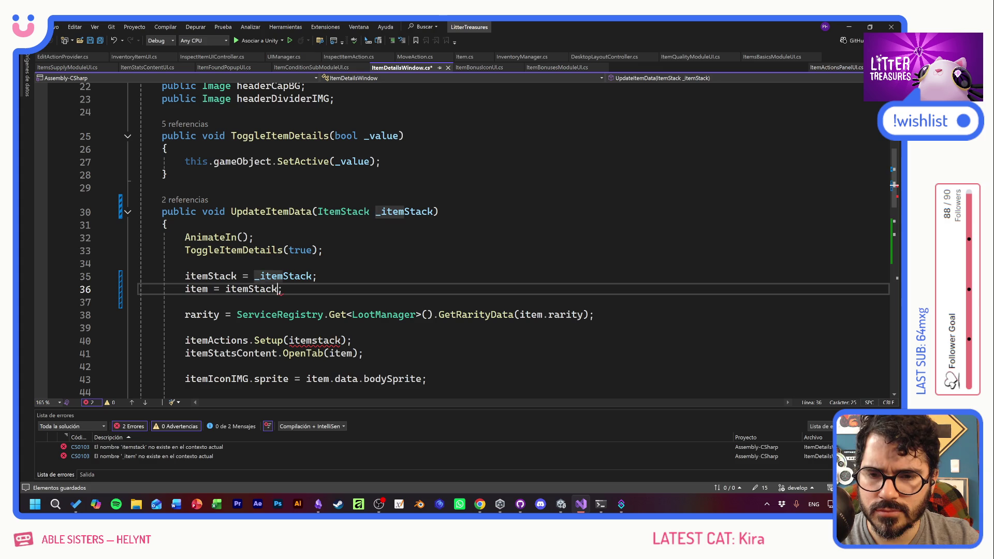
{"action": "type", "text": ".items"}
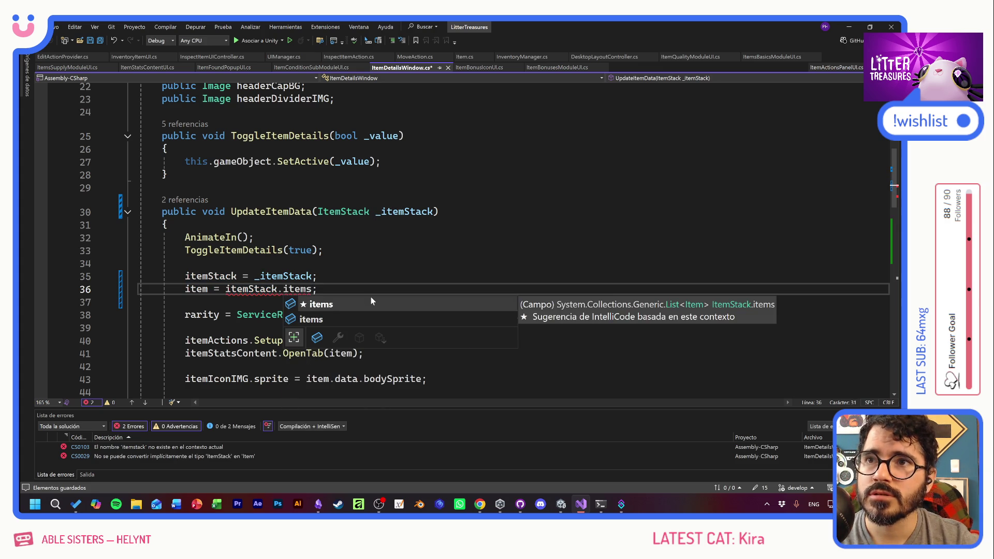
{"action": "type", "text": "[0]"}
{"action": "key", "text": "ctrl+s"}
Replace the misspelled itemstack on line 40 with itemStack
{"action": "double_click", "coordinate": [210, 276]}
{"action": "key", "text": "ctrl+c"}
{"action": "double_click", "coordinate": [315, 340]}
{"action": "key", "text": "ctrl+v"}
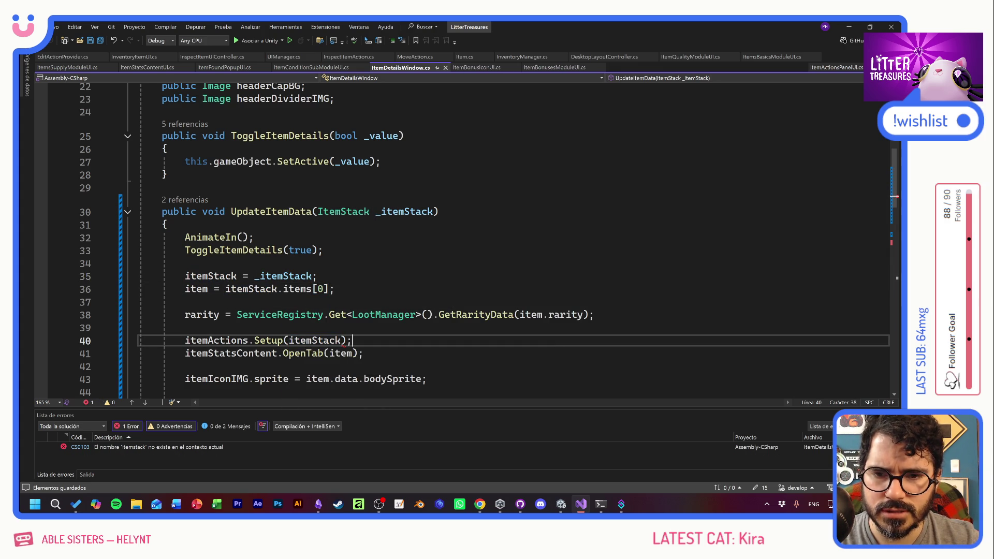
{"action": "key", "text": "End"}
Check UpdateItemData's references and open the first error in InspectItemUIController.cs
{"action": "left_click", "coordinate": [288, 212]}
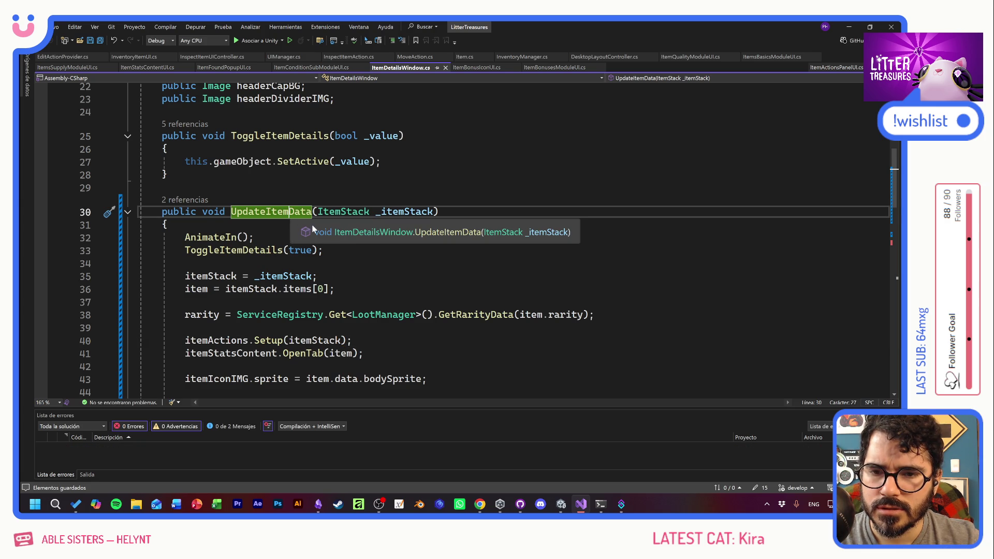
{"action": "scroll", "coordinate": [344, 248], "scroll_direction": "down", "scroll_amount": 1}
{"action": "scroll", "coordinate": [460, 238], "scroll_direction": "down", "scroll_amount": 4}
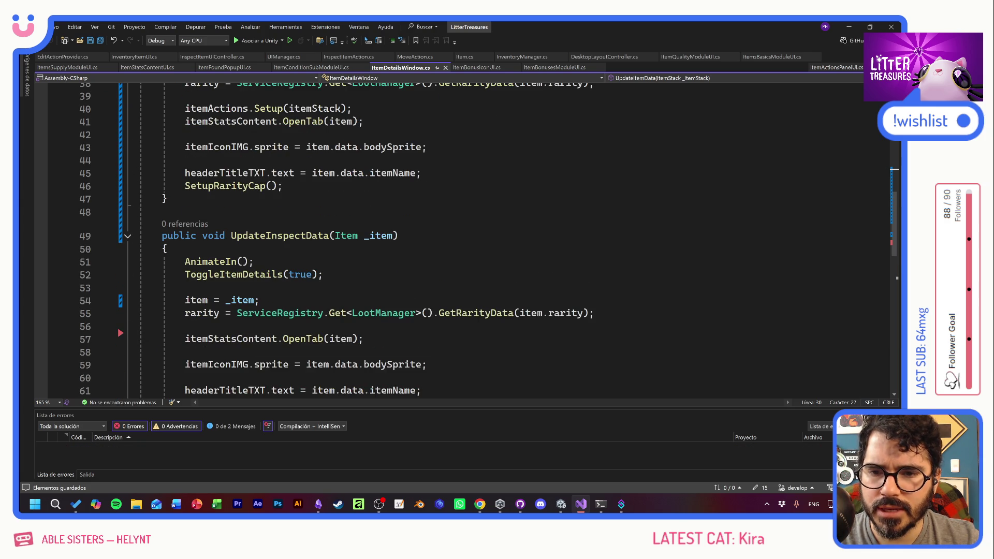
{"action": "scroll", "coordinate": [311, 238], "scroll_direction": "up", "scroll_amount": 4}
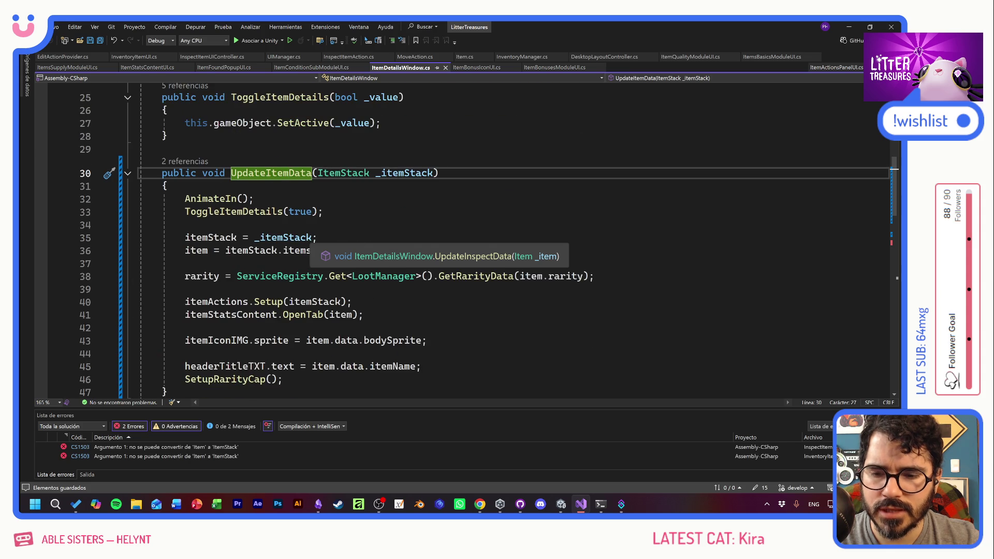
{"action": "double_click", "coordinate": [215, 446]}
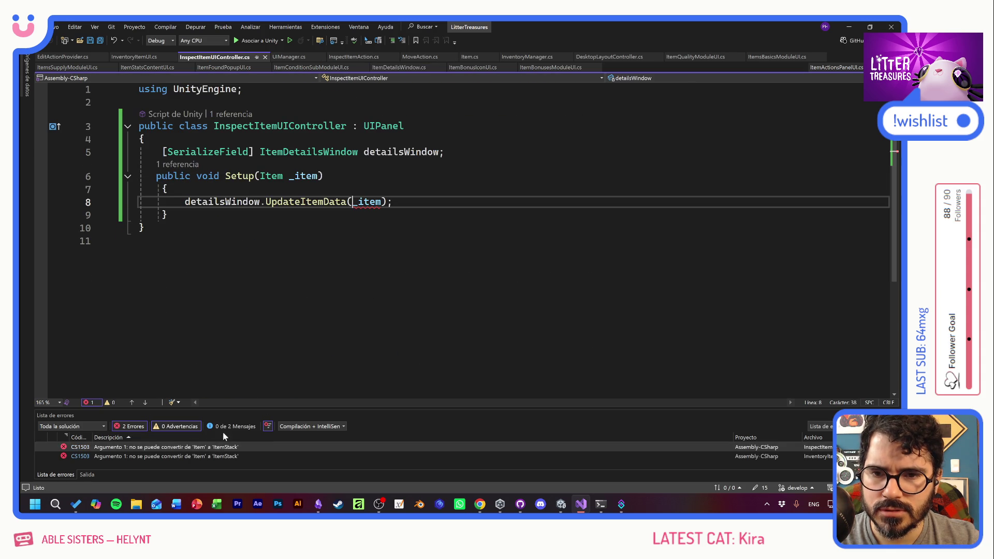
Rename the UpdateItemData call in Setup to UpdateInspectData and save InspectItemUIController.cs
{"action": "key", "text": "ctrl+End"}
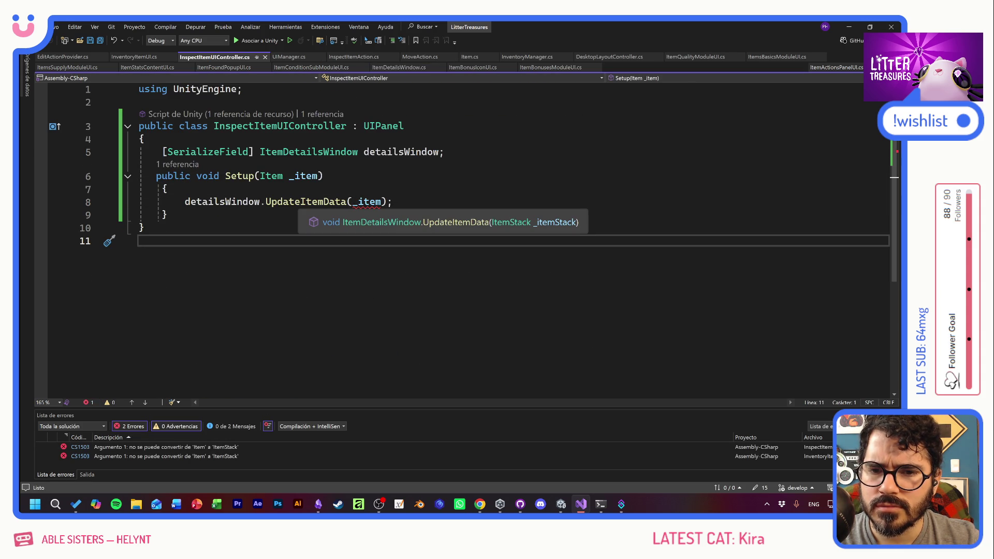
{"action": "left_click", "coordinate": [325, 202]}
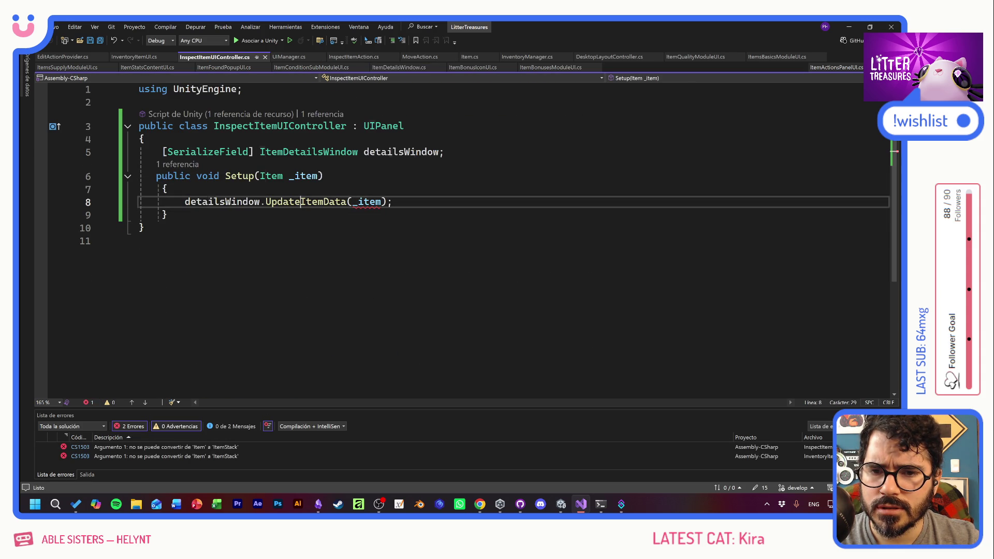
{"action": "key", "text": "BackSpace"}
{"action": "key", "text": "BackSpace"}
{"action": "key", "text": "BackSpace"}
{"action": "type", "text": "nspect"}
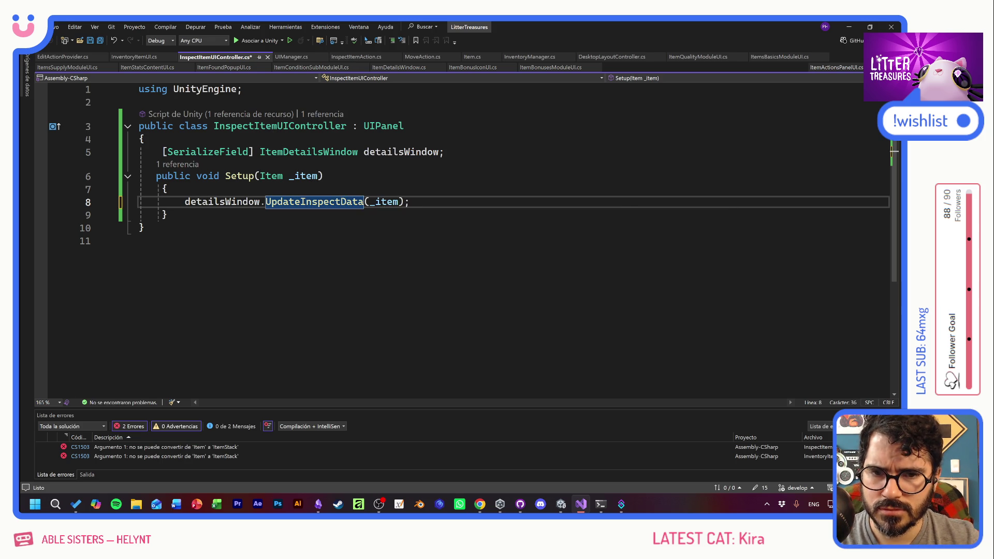
{"action": "left_click", "coordinate": [139, 241]}
{"action": "key", "text": "ctrl+s"}
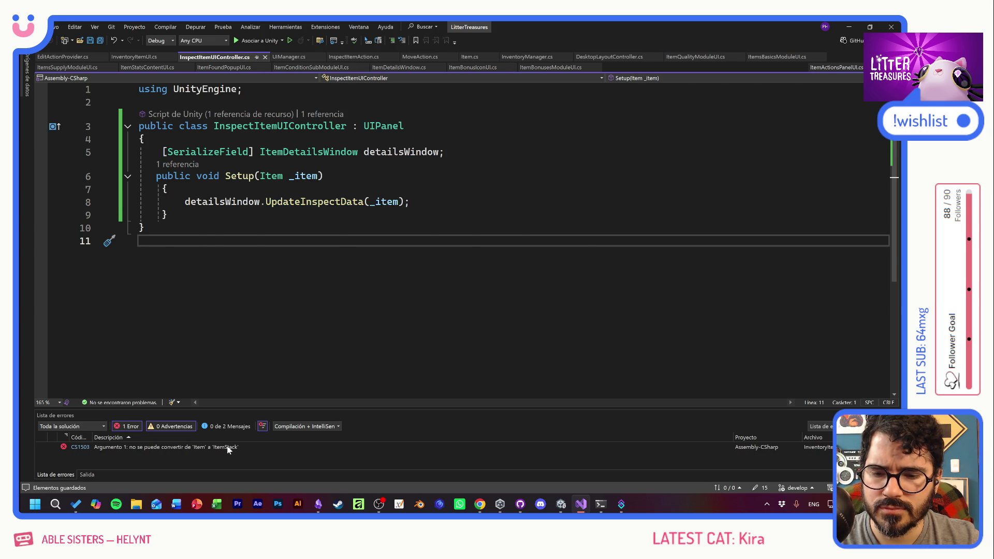
In InventoryItemUI.cs, pass stack instead of stack.items[0] to UpdateItemData, save, and return to Unity
{"action": "double_click", "coordinate": [227, 448]}
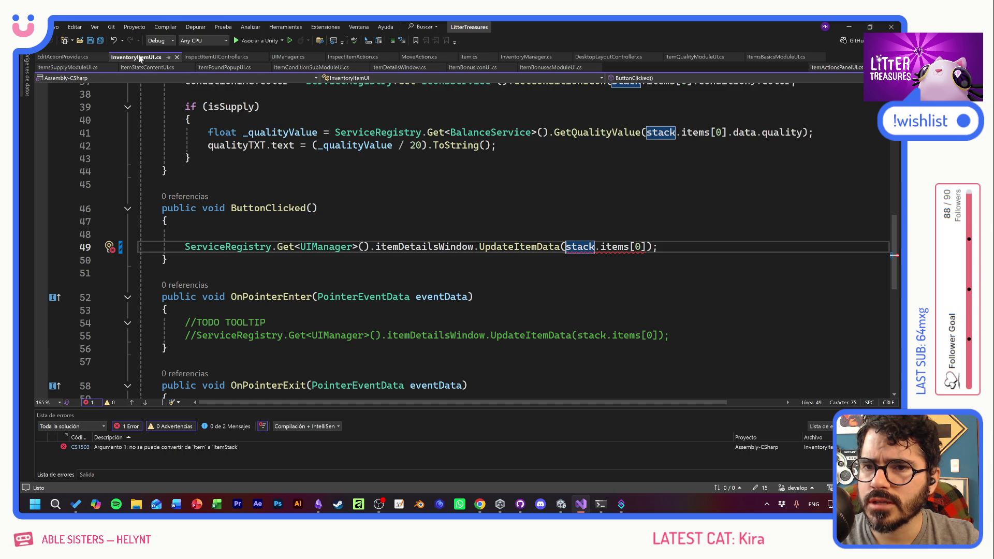
{"action": "left_click", "coordinate": [166, 259]}
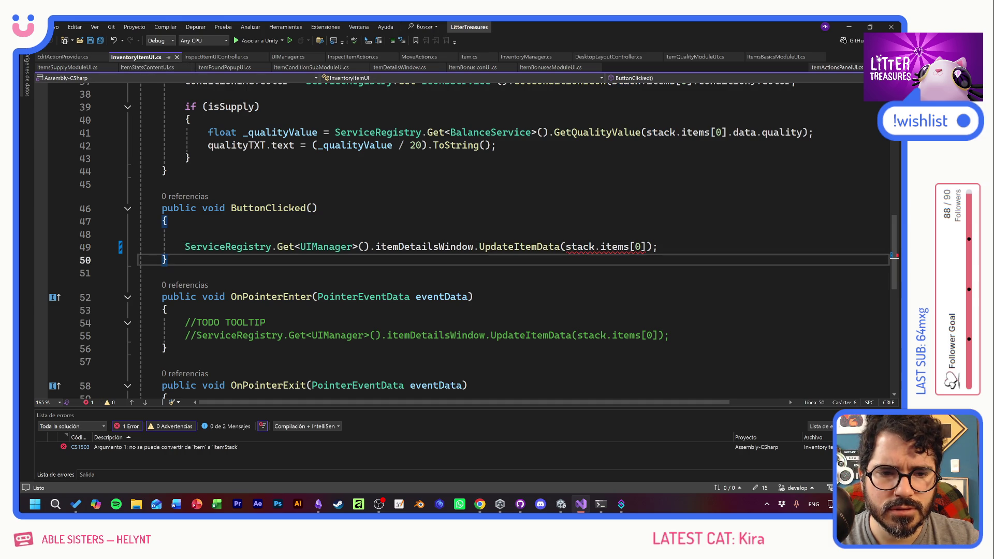
{"action": "mouse_move", "coordinate": [608, 247]}
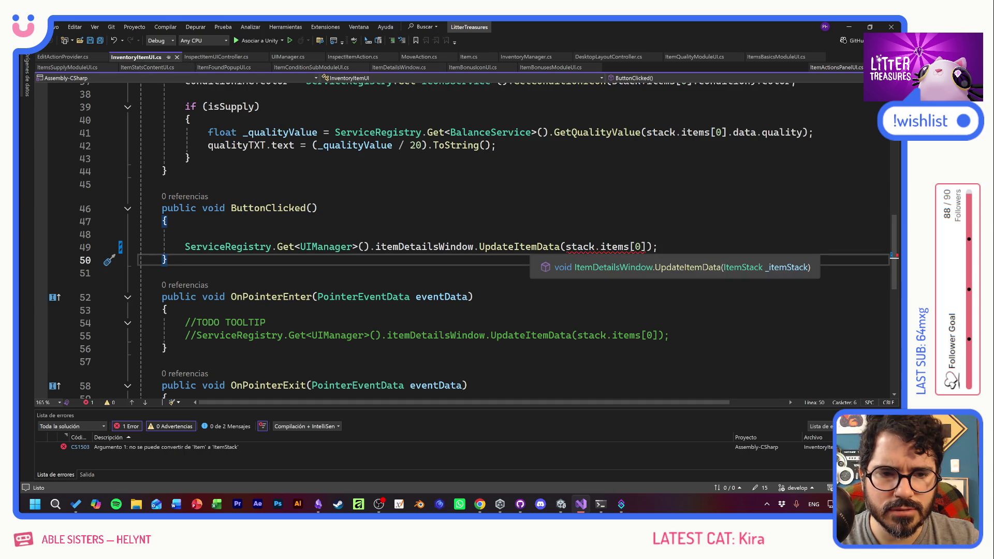
{"action": "left_click_drag", "start_coordinate": [647, 248], "coordinate": [565, 247]}
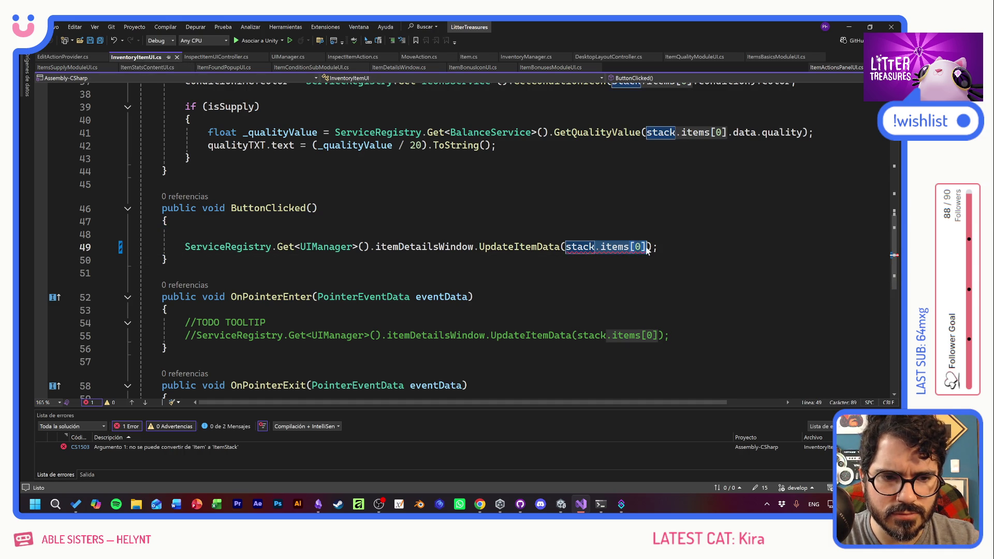
{"action": "type", "text": "stack"}
{"action": "key", "text": "Up"}
{"action": "key", "text": "Up"}
{"action": "key", "text": "ctrl+s"}
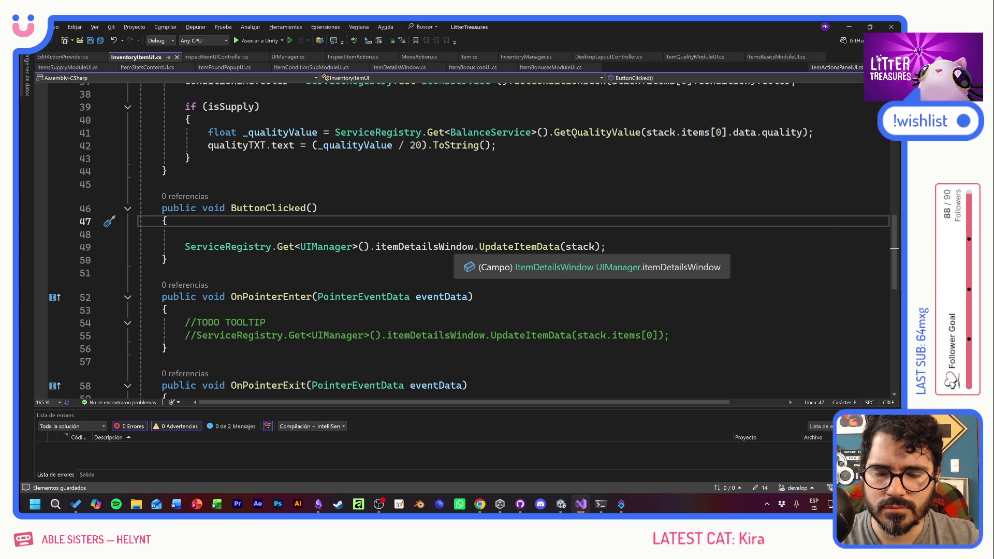
{"action": "left_click", "coordinate": [405, 207]}
{"action": "key", "text": "alt+Tab"}
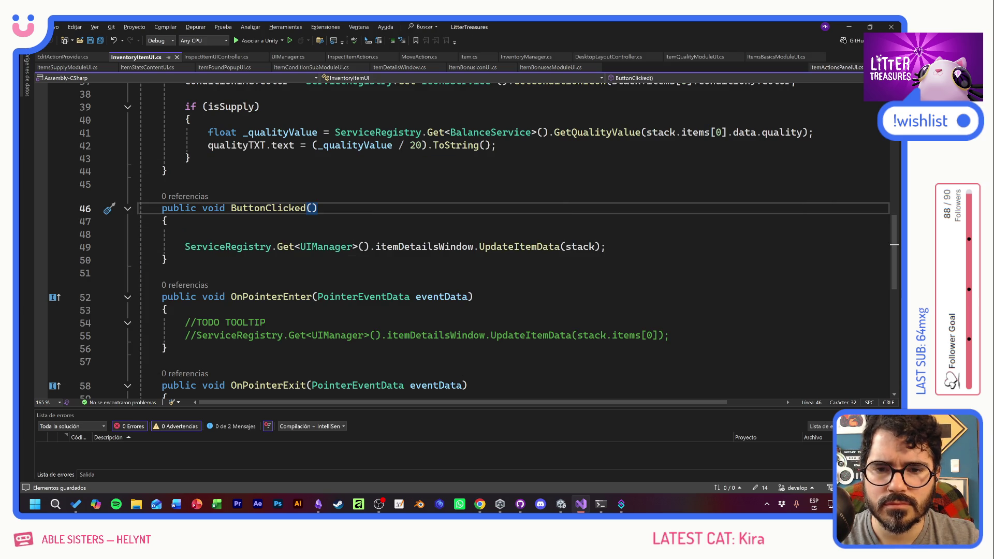
{"action": "key", "text": "alt+Tab"}
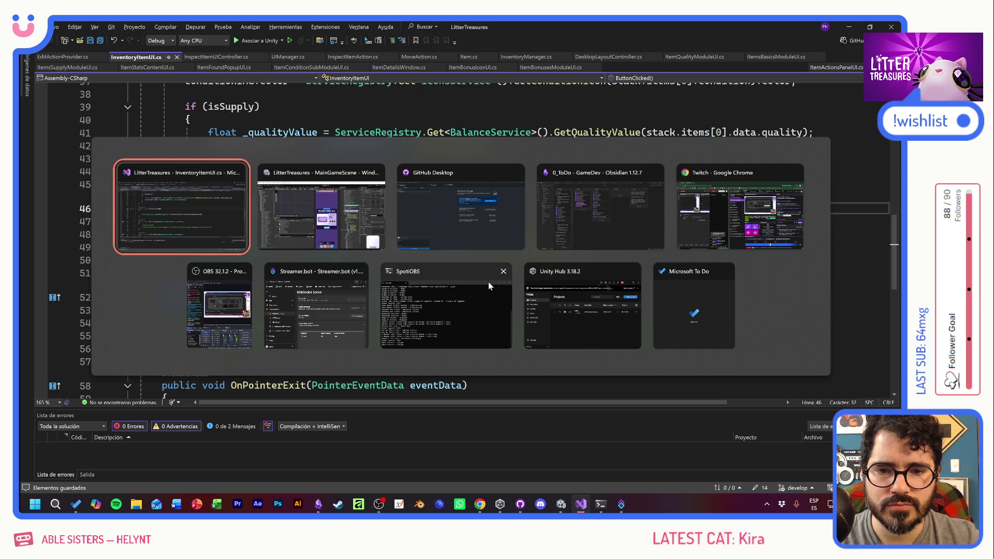
{"action": "key", "text": "alt+Tab"}
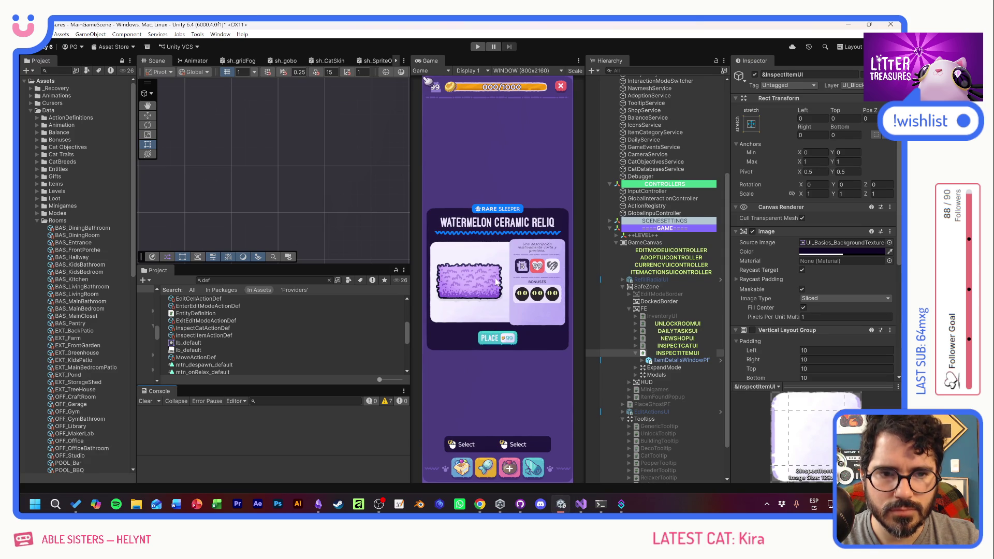
{"action": "left_click", "coordinate": [477, 46]}
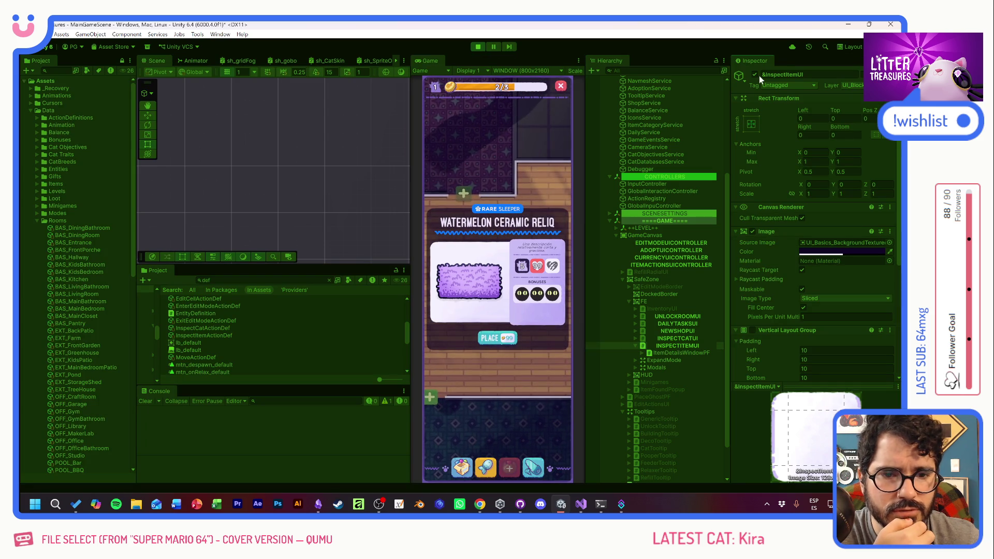
{"action": "left_click", "coordinate": [754, 74]}
{"action": "left_click", "coordinate": [463, 280]}
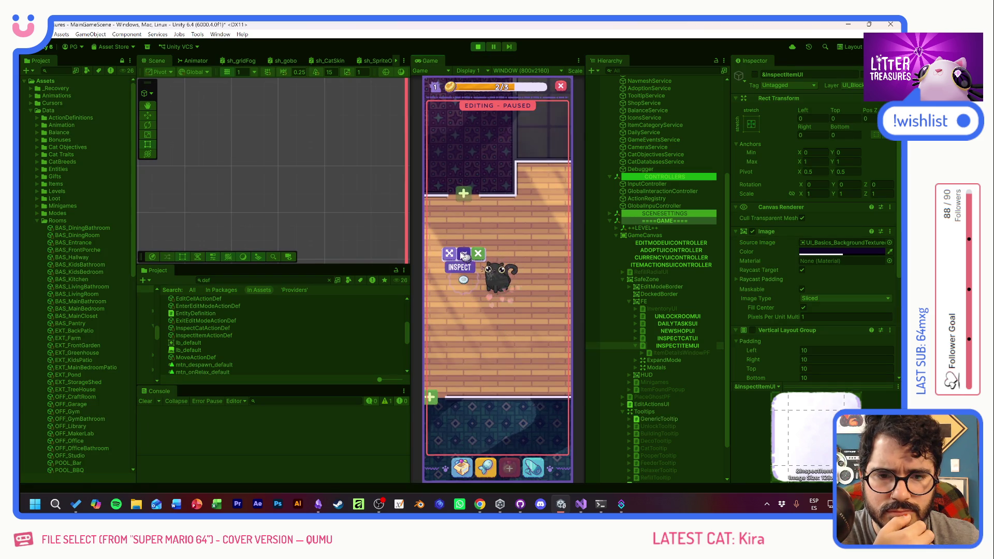
{"action": "left_click", "coordinate": [451, 258]}
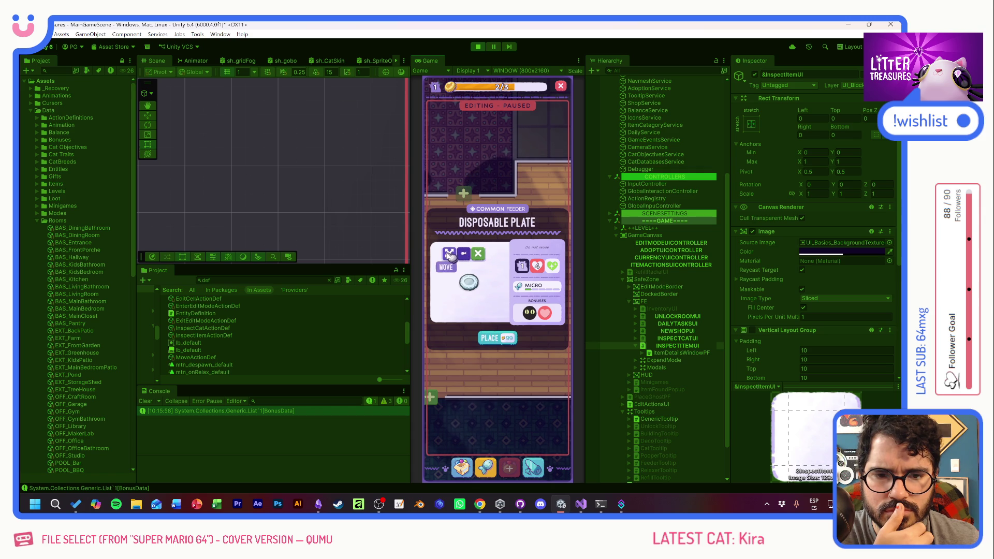
{"action": "left_click", "coordinate": [476, 255]}
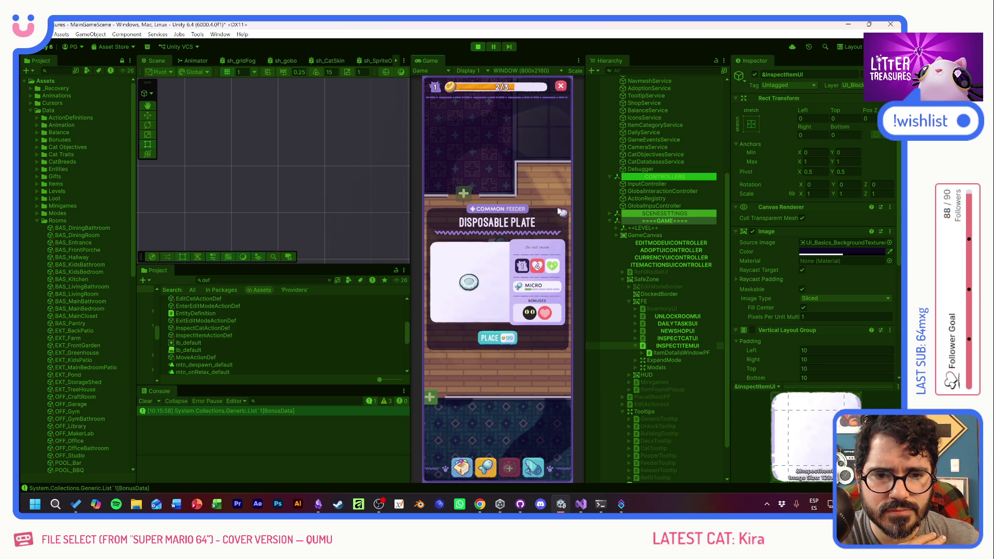
{"action": "left_click", "coordinate": [497, 340]}
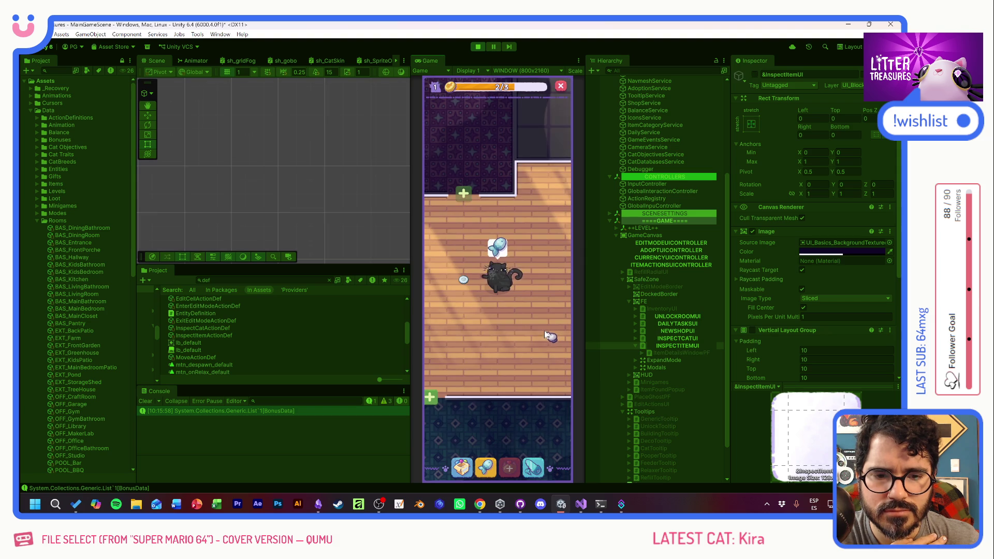
{"action": "left_click", "coordinate": [463, 253]}
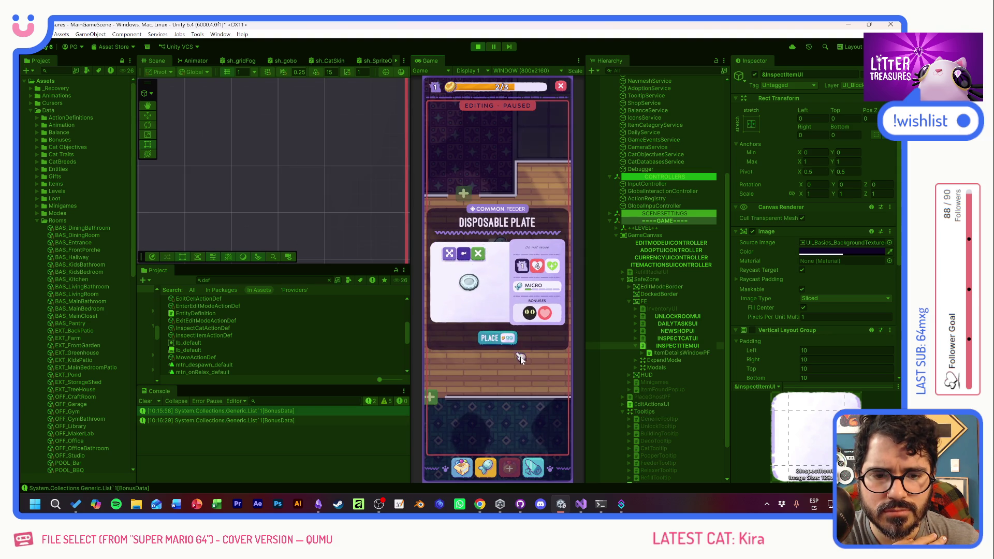
{"action": "left_click", "coordinate": [462, 467]}
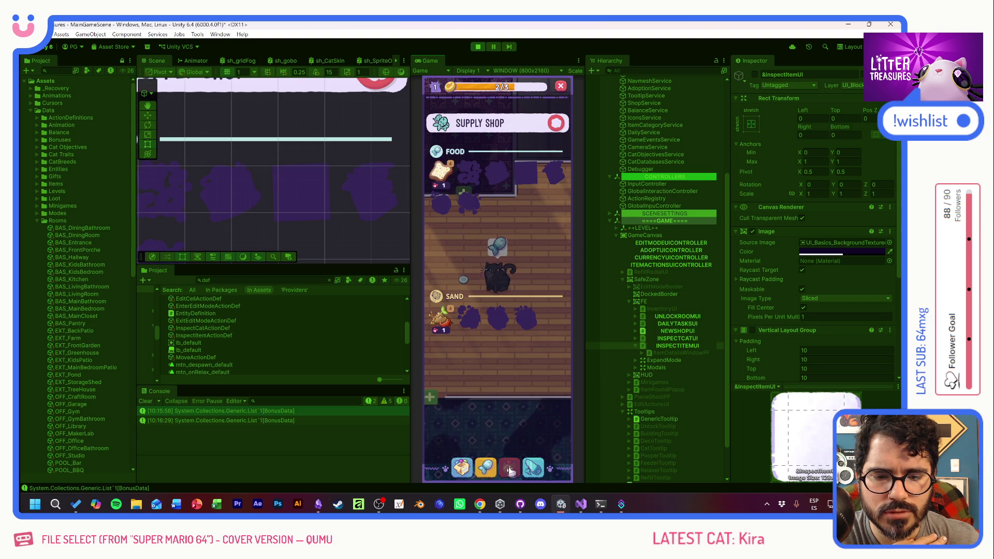
{"action": "left_click", "coordinate": [550, 302]}
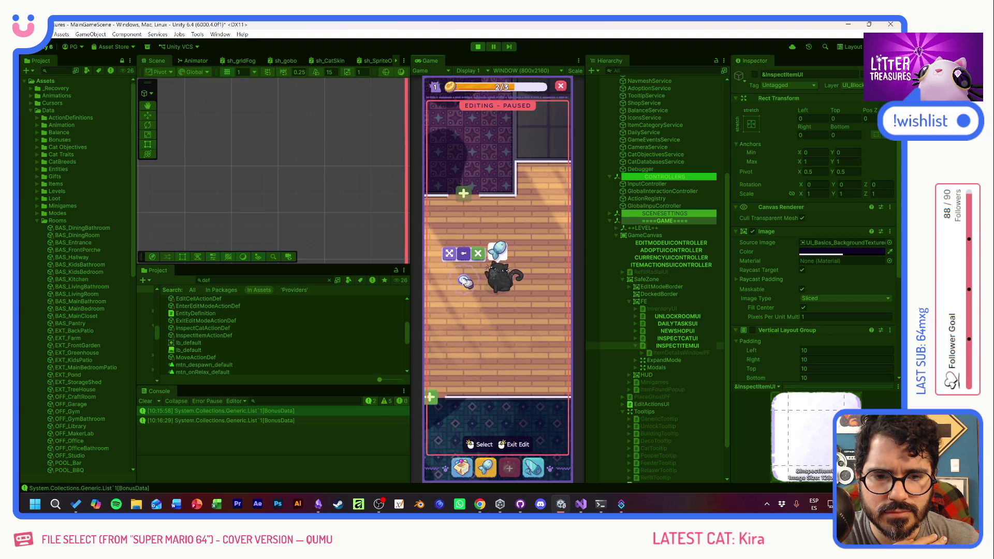
{"action": "left_click", "coordinate": [502, 285]}
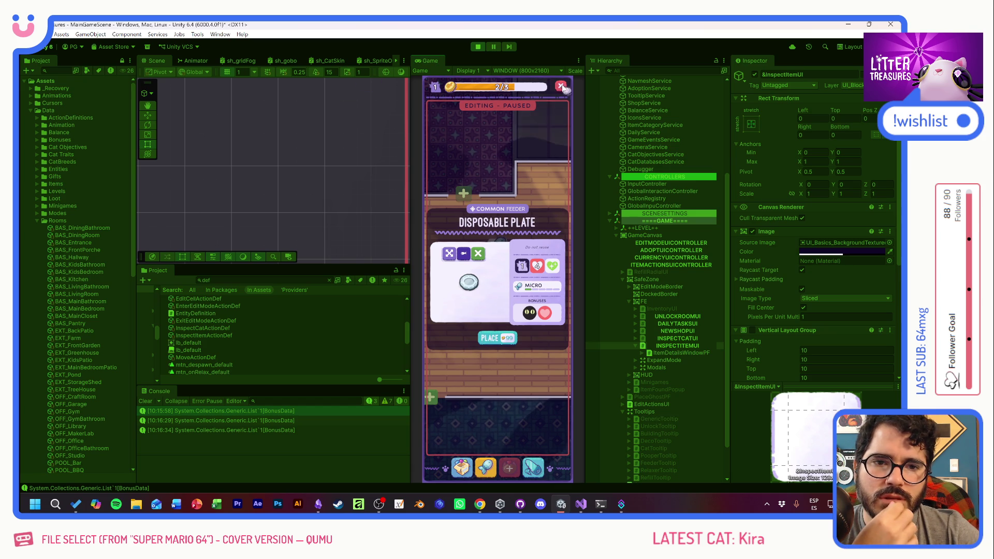
{"action": "left_click", "coordinate": [477, 47]}
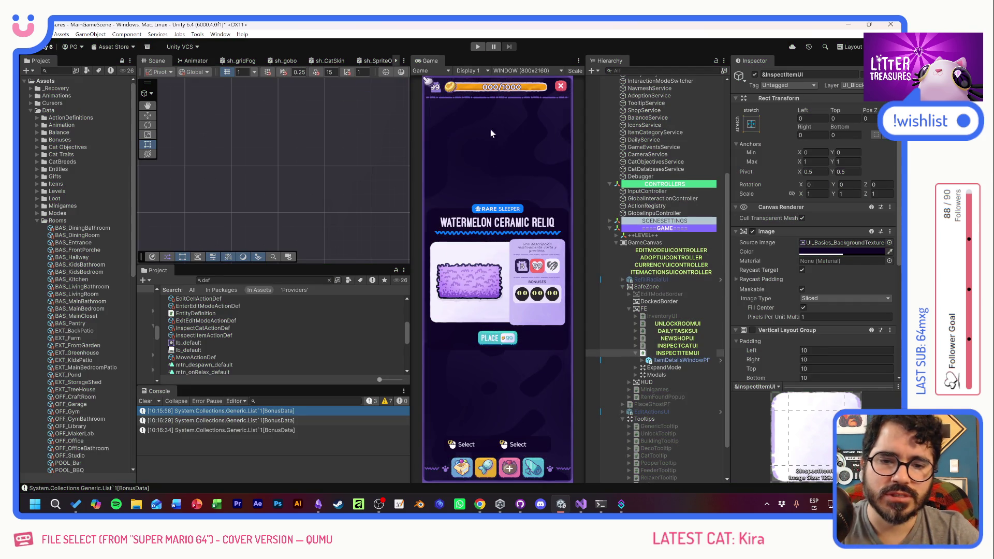
{"action": "key", "text": "alt+Tab"}
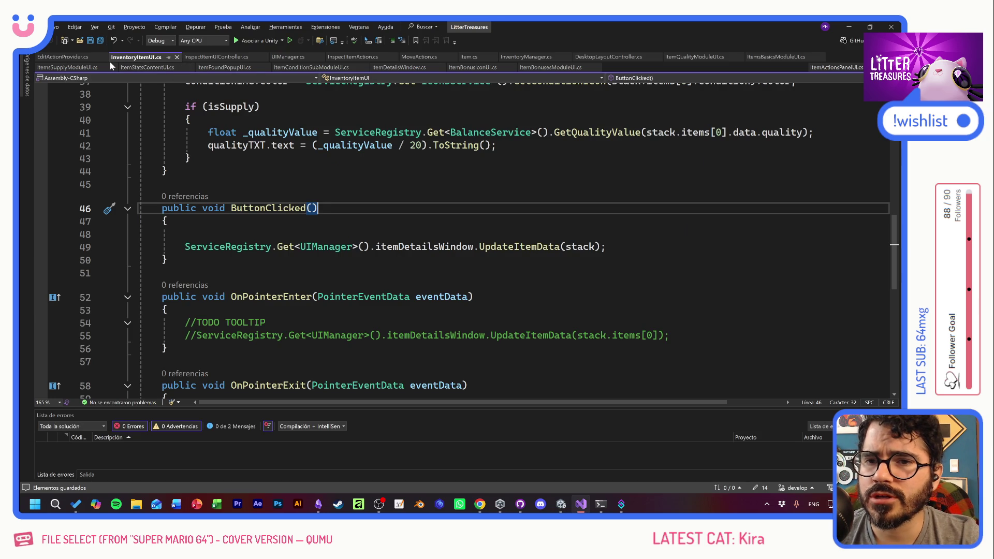
Add a new line in Setup after UpdateInspectData starting with InteractionModeSwitcher
{"action": "left_click", "coordinate": [206, 56]}
{"action": "key", "text": "Up"}
{"action": "key", "text": "Up"}
{"action": "key", "text": "Up"}
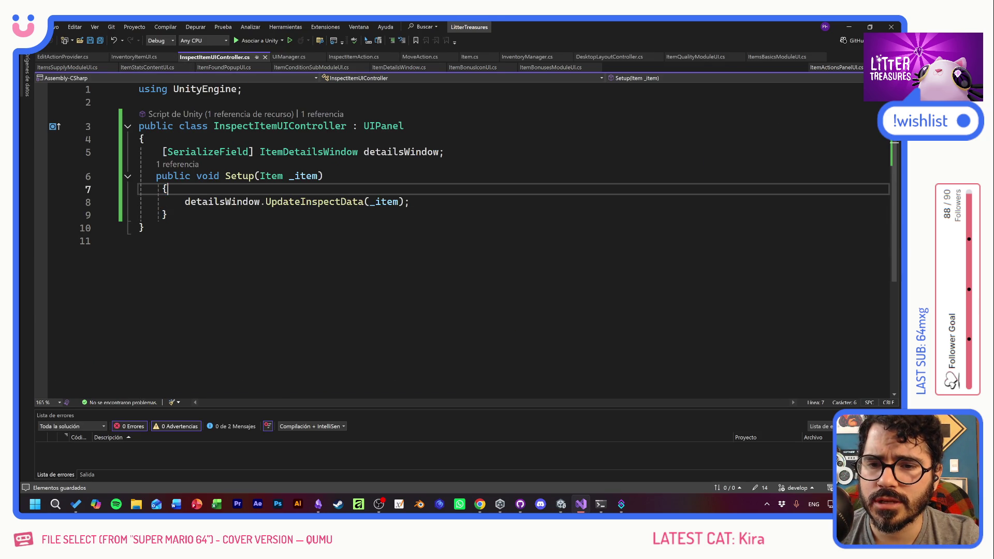
{"action": "left_click", "coordinate": [409, 201]}
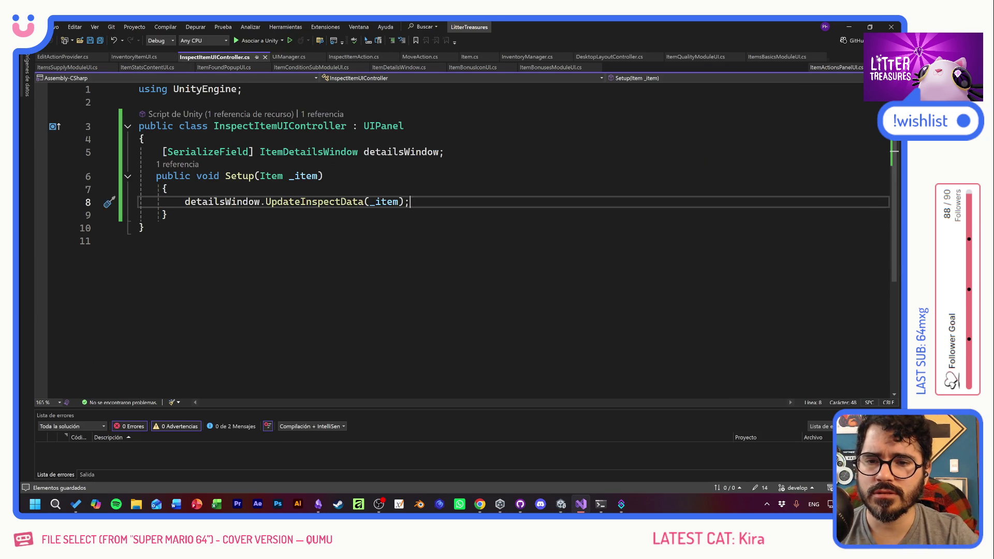
{"action": "key", "text": "Return"}
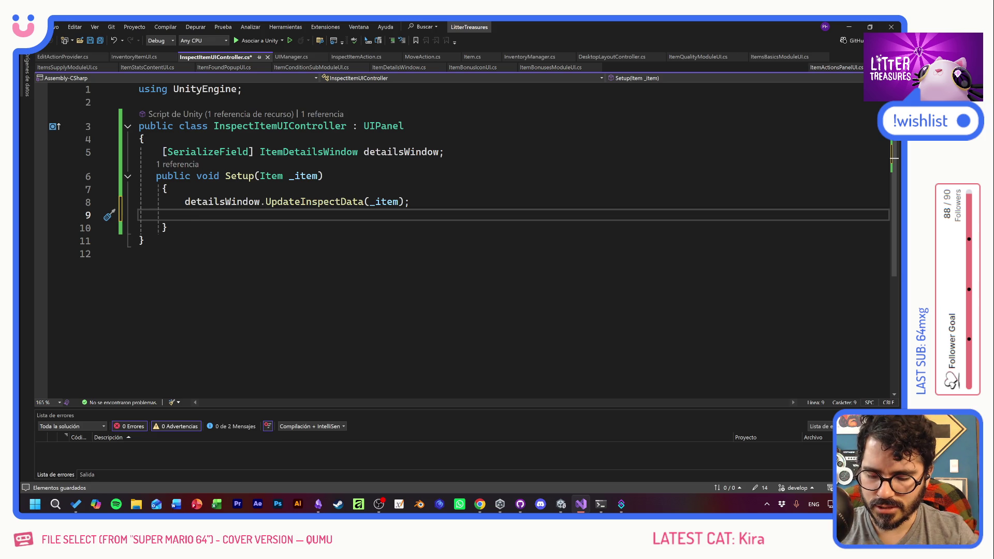
{"action": "type", "text": "Swit"}
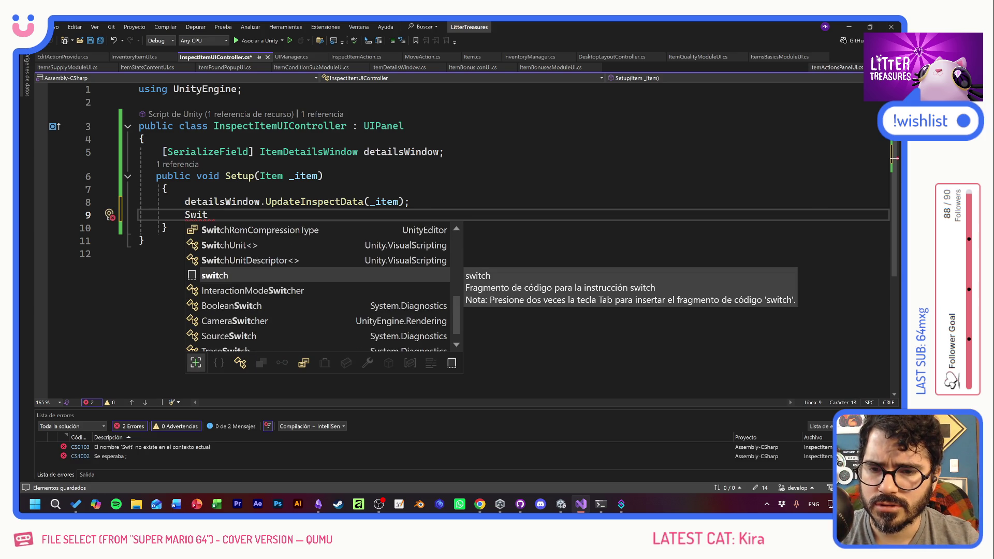
{"action": "key", "text": "Down"}
{"action": "key", "text": "Tab"}
{"action": "type", "text": "."}
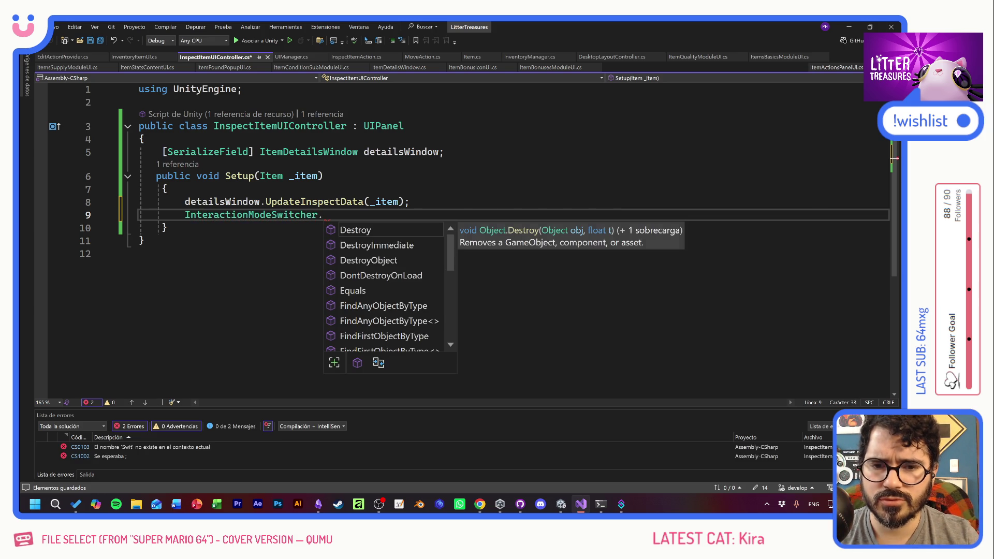
{"action": "scroll", "coordinate": [432, 294], "scroll_direction": "down", "scroll_amount": 4}
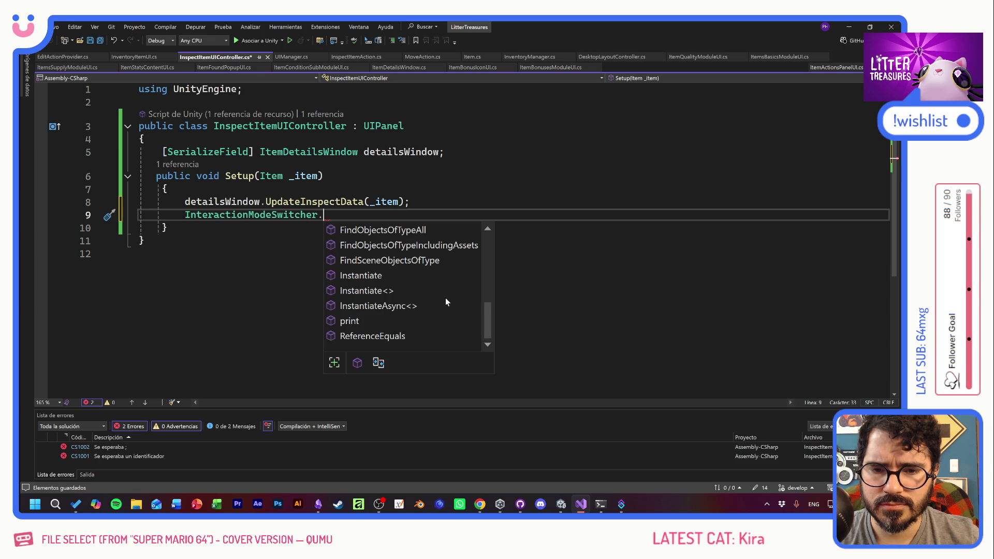
{"action": "scroll", "coordinate": [445, 297], "scroll_direction": "up", "scroll_amount": 4}
{"action": "key", "text": "Escape"}
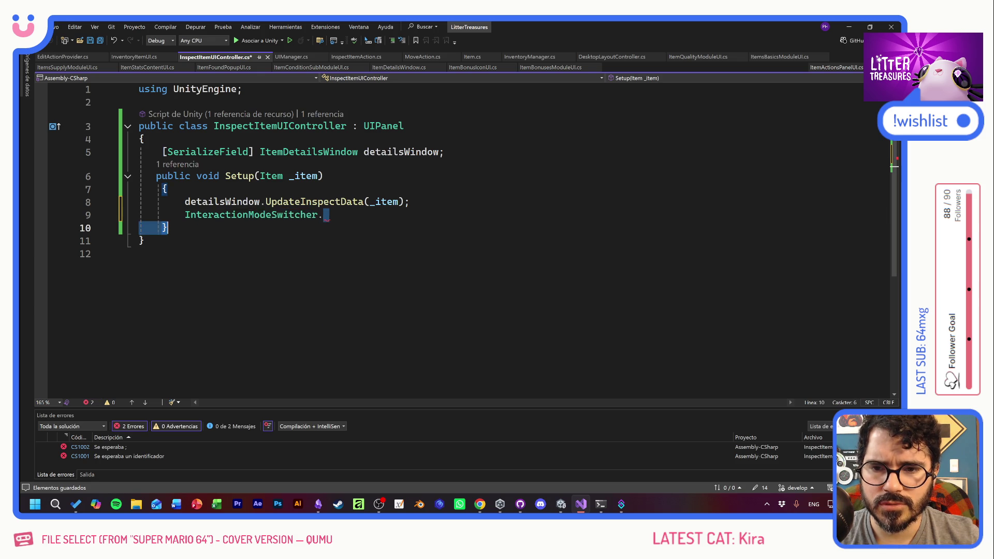
Make it call ServiceRegistry.Get<InteractionModeSwitcher>().SetGameplay() and save the script
{"action": "left_click_drag", "start_coordinate": [321, 214], "coordinate": [189, 220]}
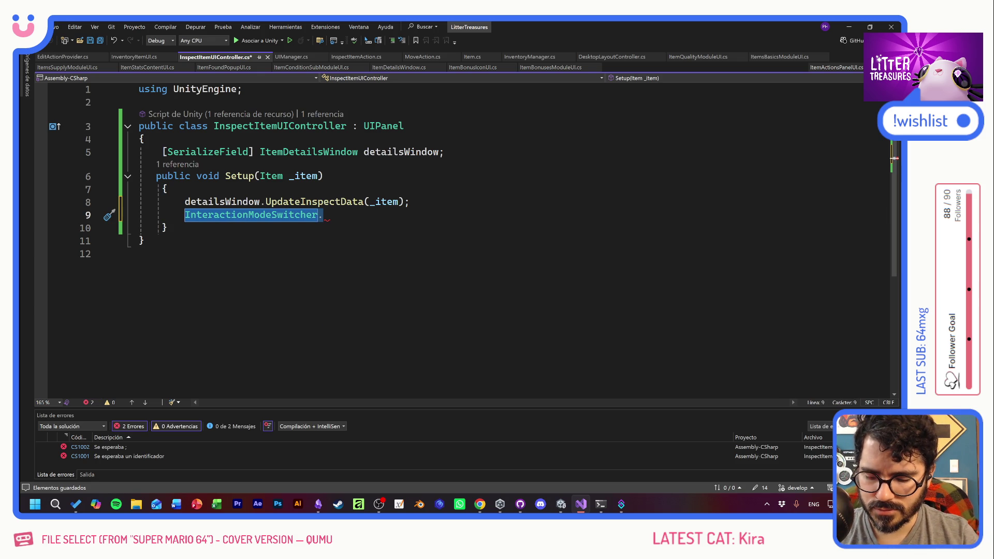
{"action": "type", "text": "Serv"}
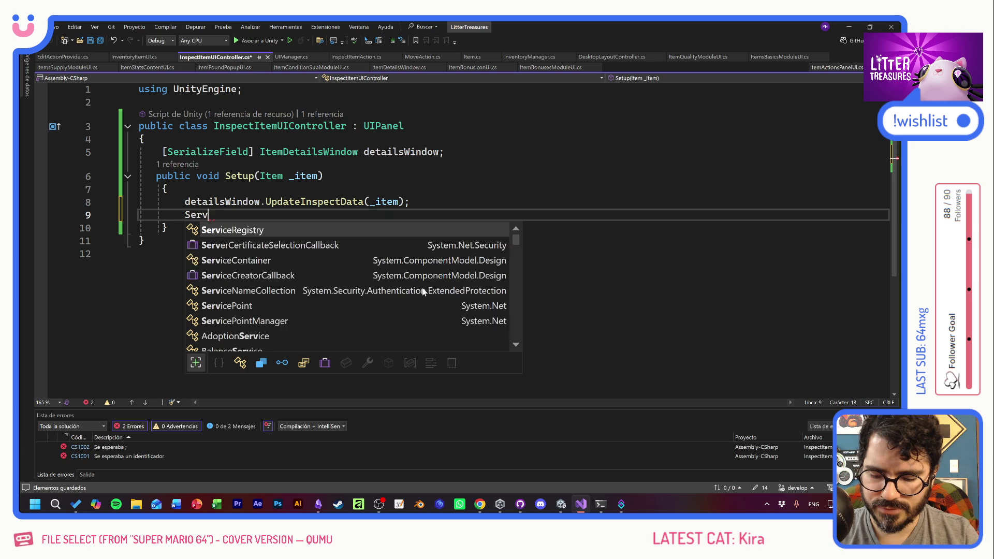
{"action": "type", "text": "iceRe"}
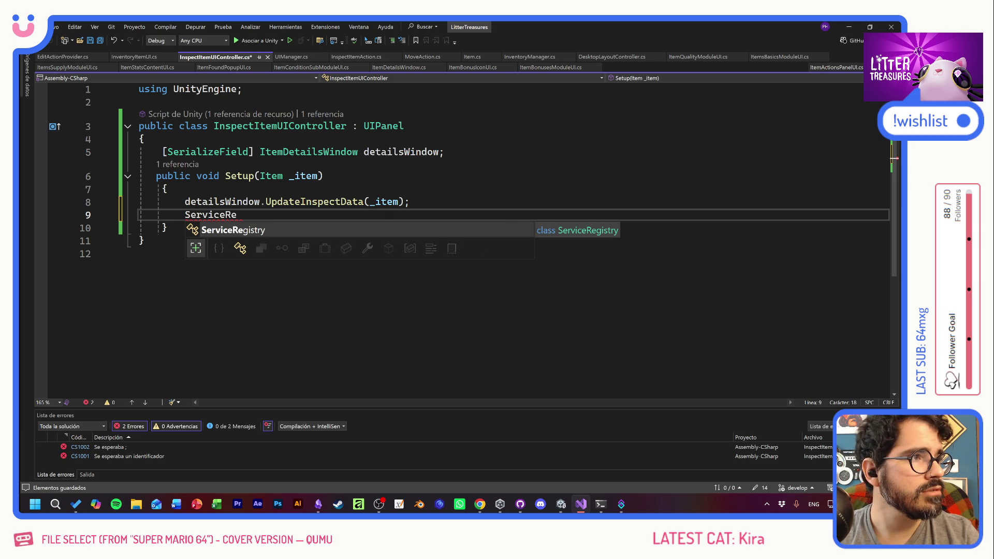
{"action": "type", "text": "gis"}
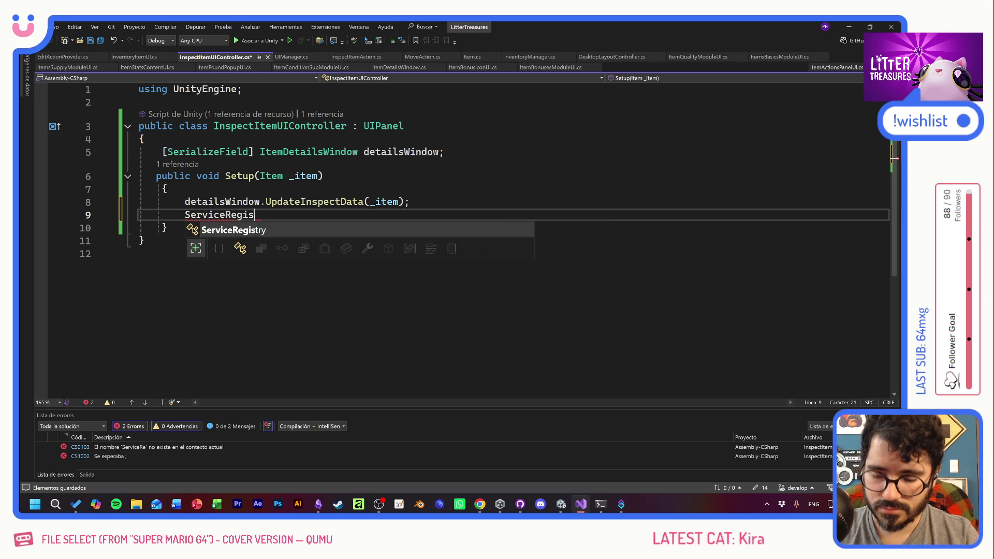
{"action": "type", "text": "try."}
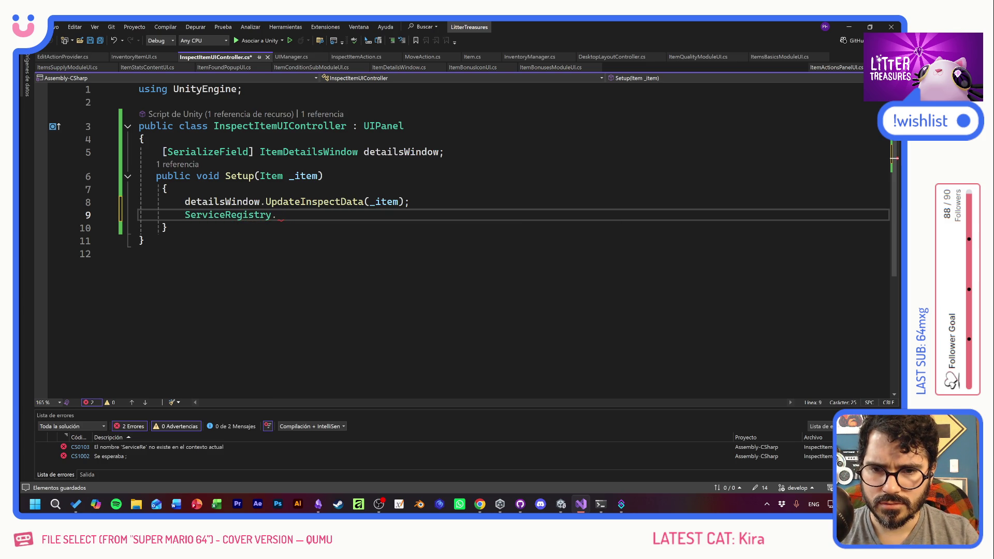
{"action": "type", "text": "<Get<"}
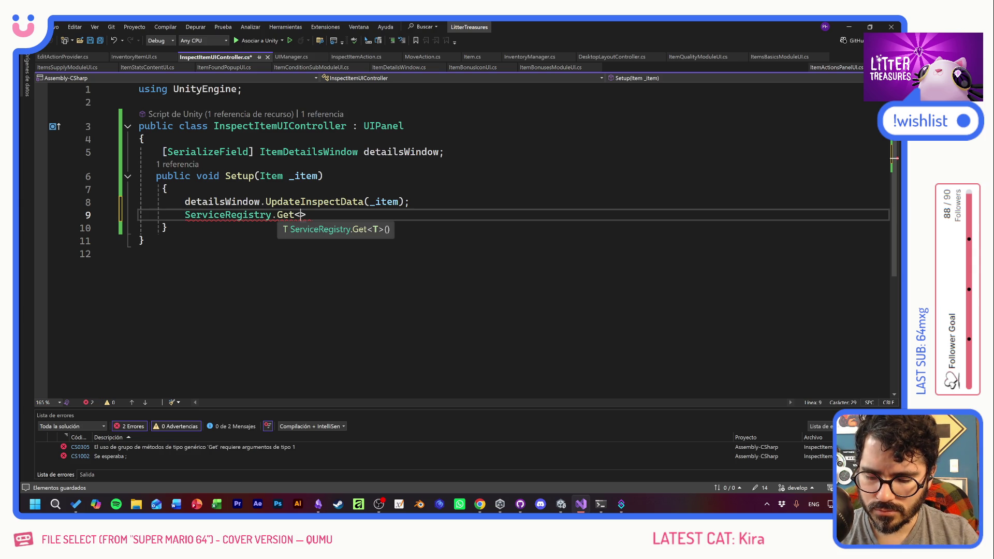
{"action": "type", "text": "inte"}
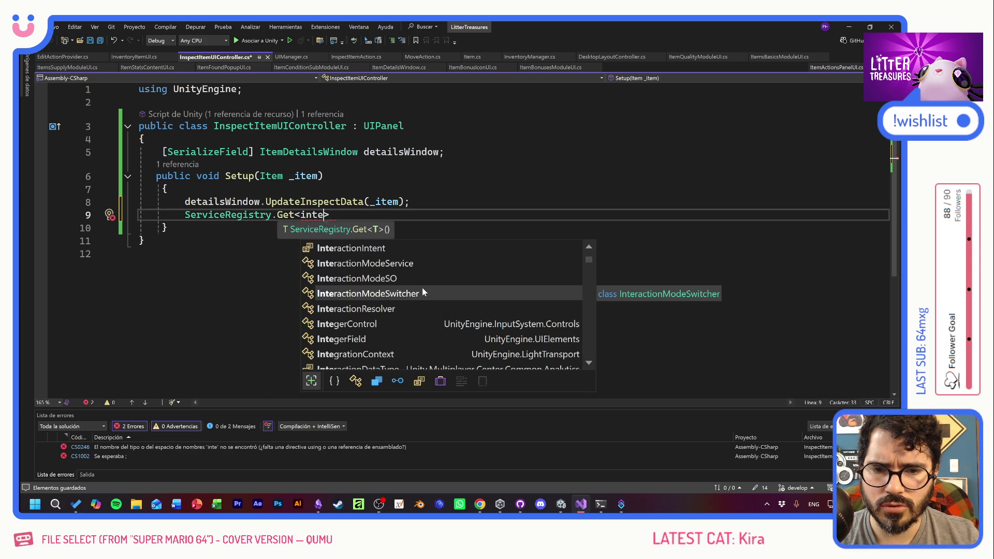
{"action": "double_click", "coordinate": [421, 290]}
{"action": "key", "text": "Right"}
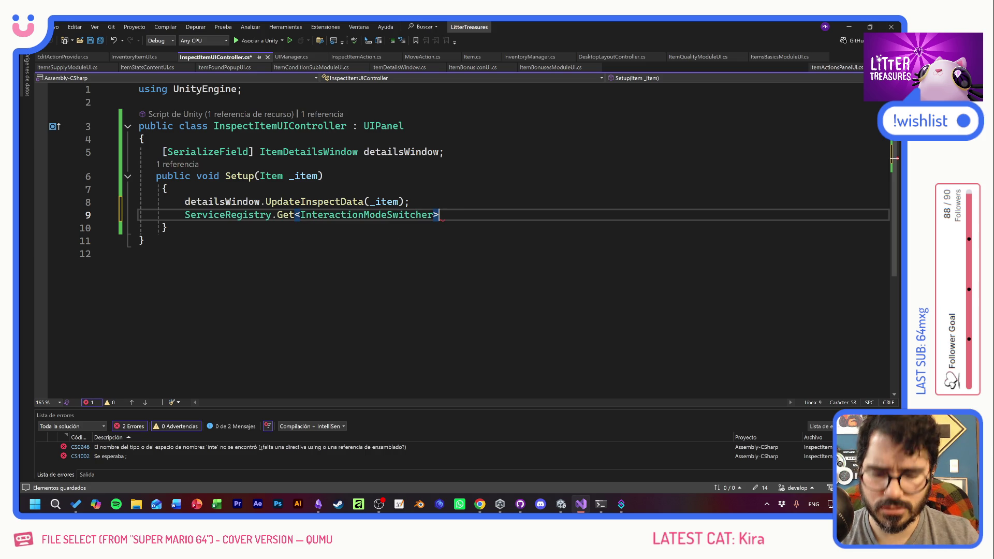
{"action": "type", "text": "."}
{"action": "scroll", "coordinate": [544, 303], "scroll_direction": "down", "scroll_amount": 5}
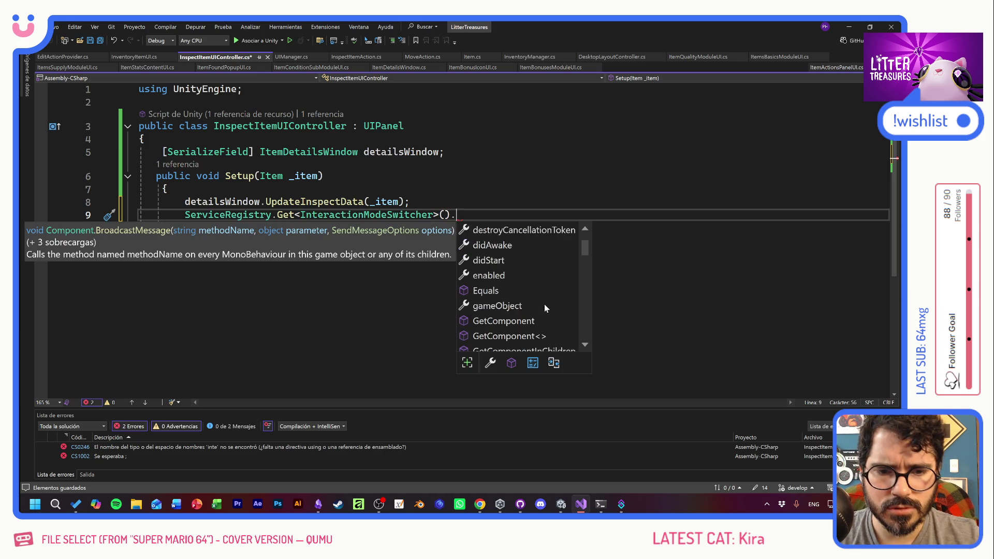
{"action": "scroll", "coordinate": [548, 308], "scroll_direction": "down", "scroll_amount": 10}
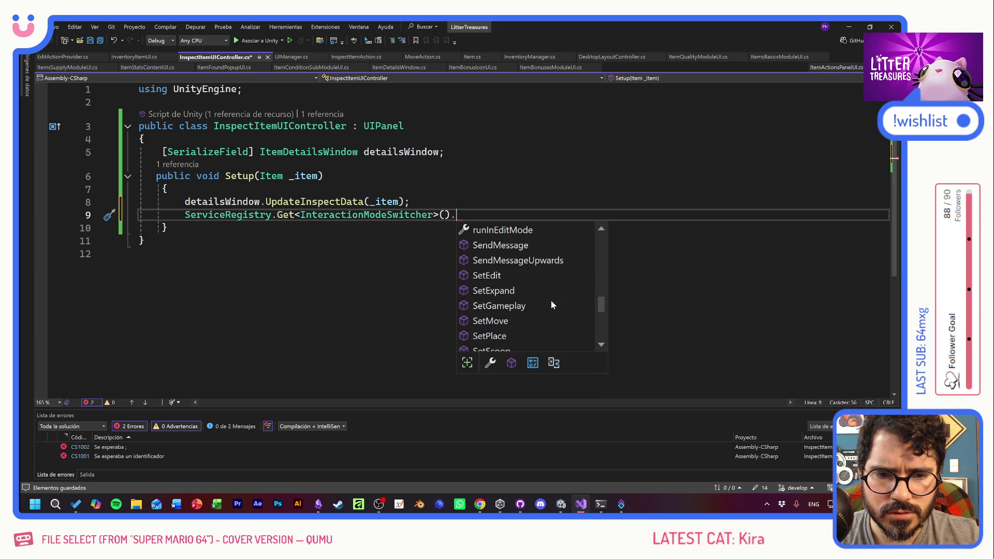
{"action": "scroll", "coordinate": [551, 300], "scroll_direction": "up", "scroll_amount": 2}
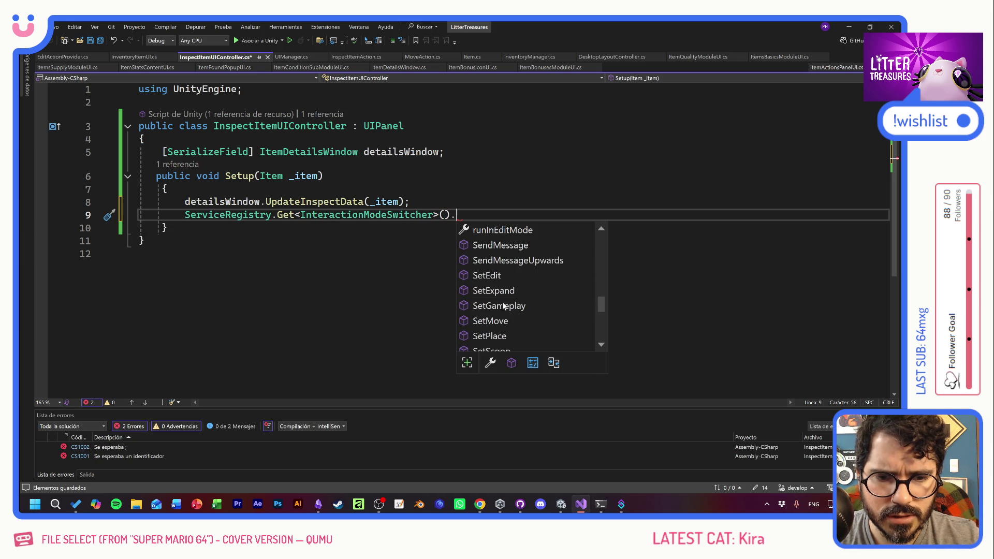
{"action": "double_click", "coordinate": [503, 306]}
{"action": "type", "text": "()"}
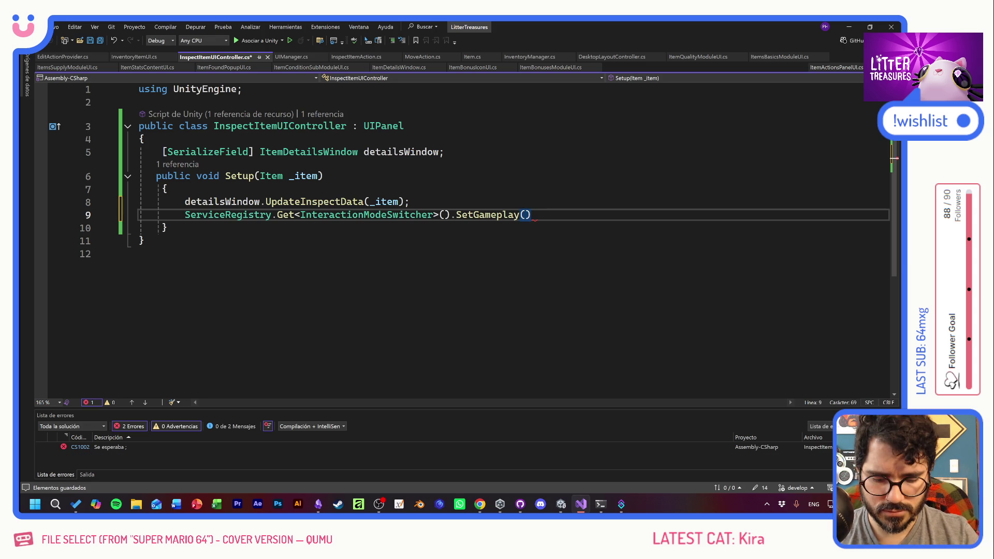
{"action": "key", "text": "ctrl+End"}
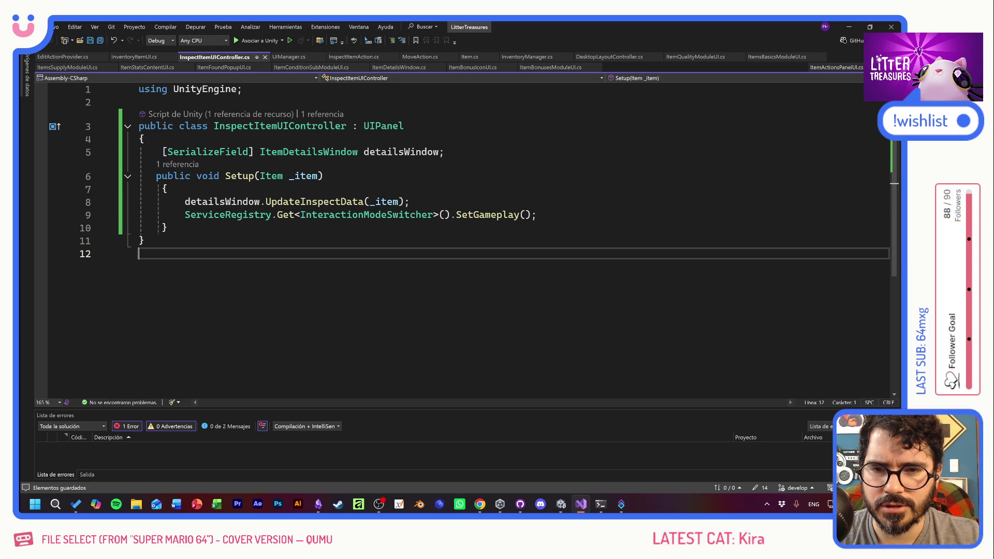
{"action": "key", "text": "ctrl+s"}
{"action": "key", "text": "alt+Tab"}
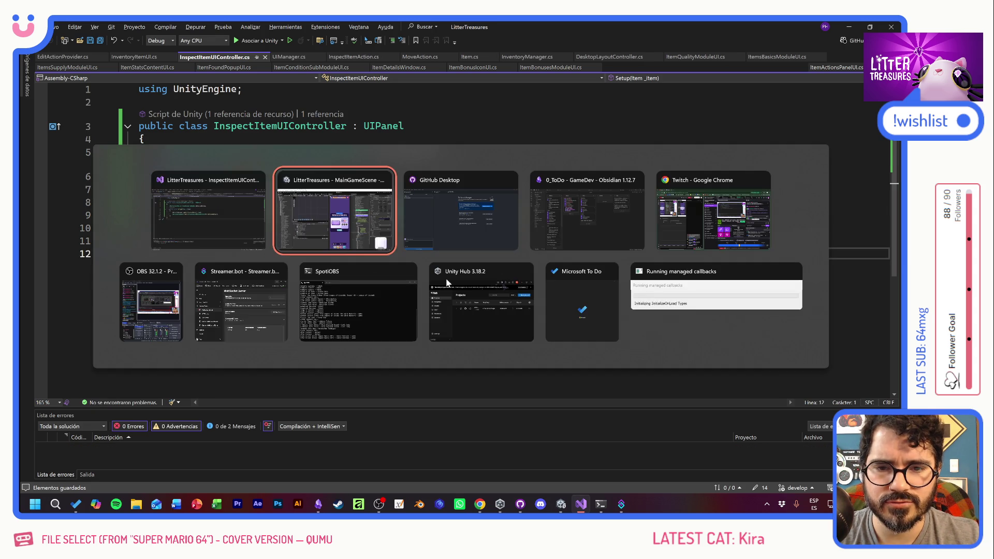
Deactivate InspectItemUI, play the game, inspect the plate, and close its Disposable Plate card
{"action": "key", "text": "Escape"}
{"action": "key", "text": "alt+Tab"}
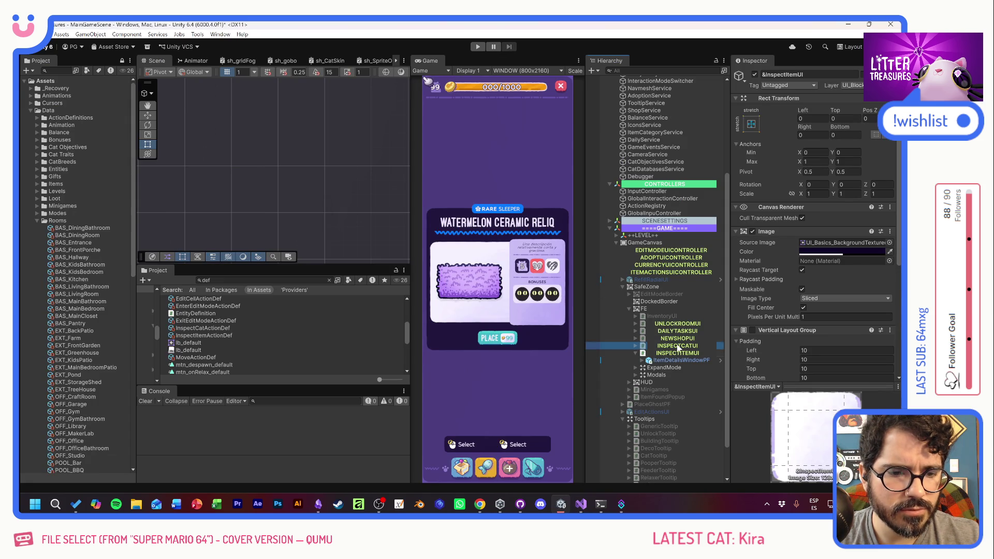
{"action": "left_click", "coordinate": [754, 74]}
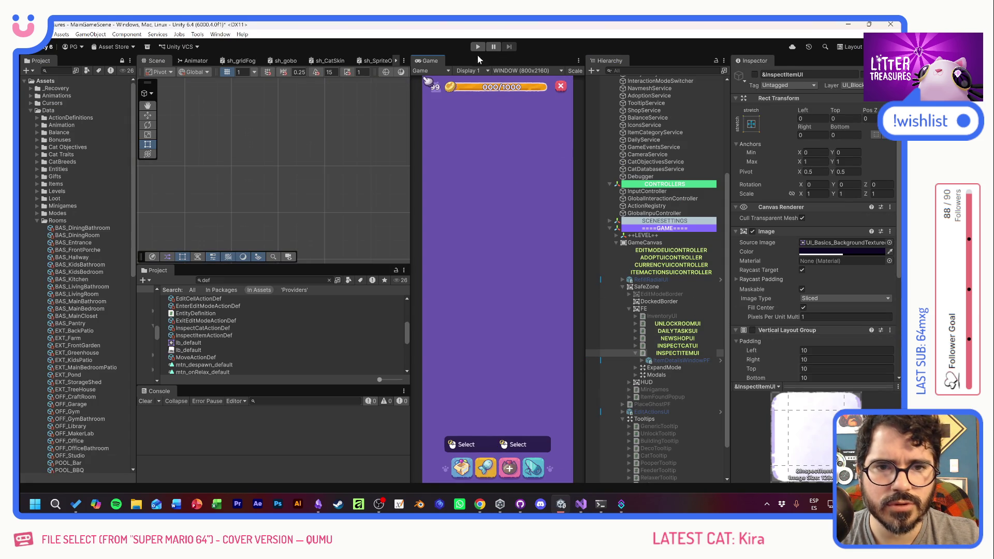
{"action": "left_click", "coordinate": [477, 47]}
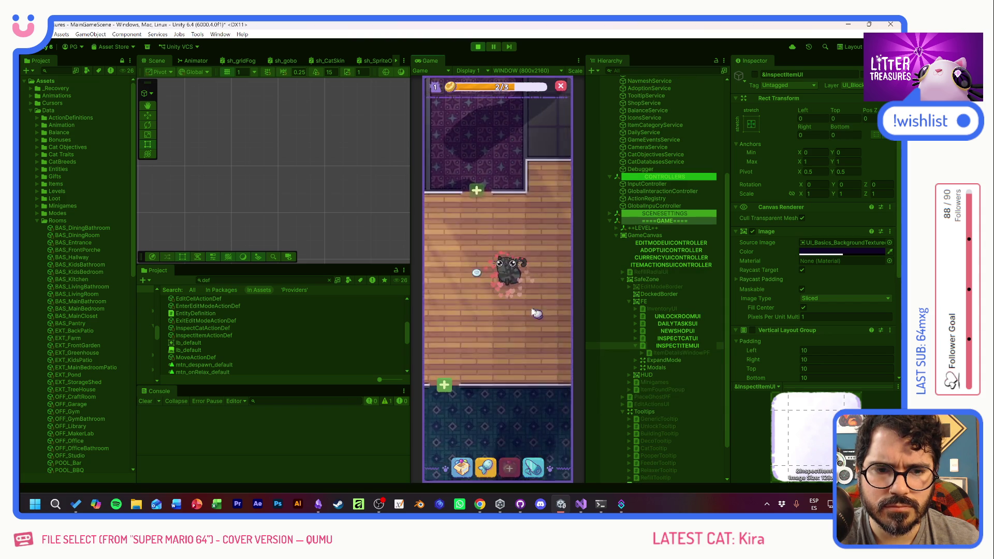
{"action": "left_click", "coordinate": [476, 272]}
{"action": "left_click", "coordinate": [466, 261]}
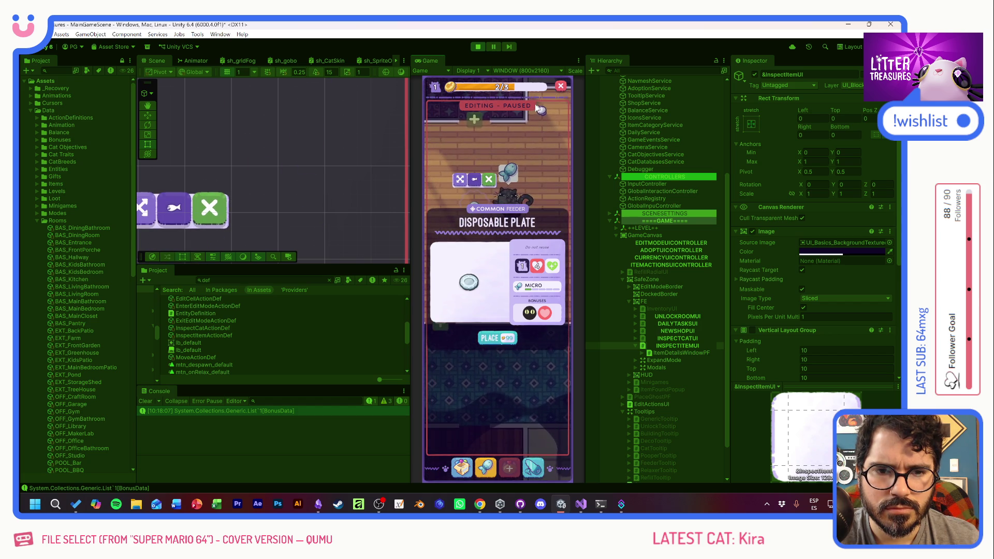
{"action": "left_click", "coordinate": [512, 166]}
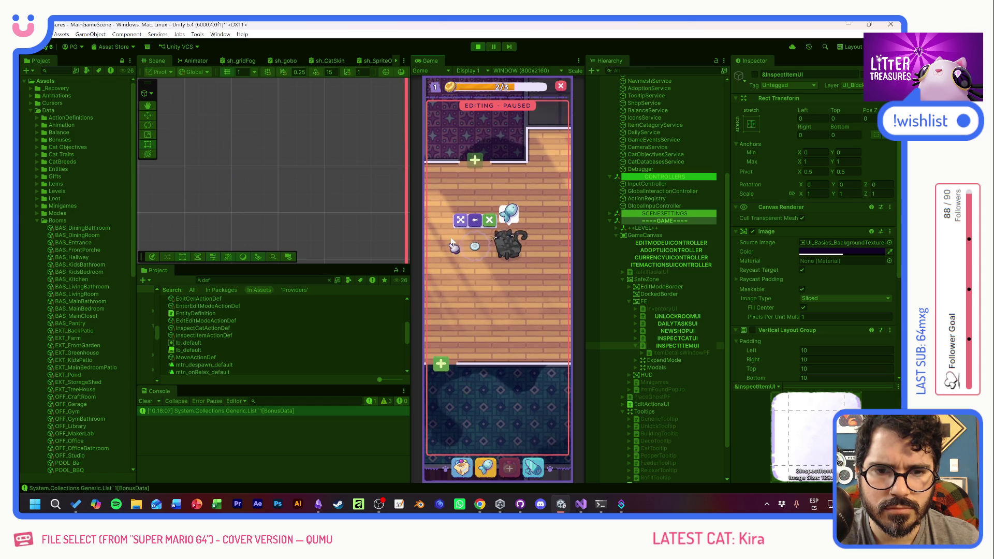
Move the plate lower in the room, inspect it again, and stop play mode
{"action": "left_click", "coordinate": [459, 220]}
{"action": "left_click_drag", "start_coordinate": [460, 237], "coordinate": [481, 284]}
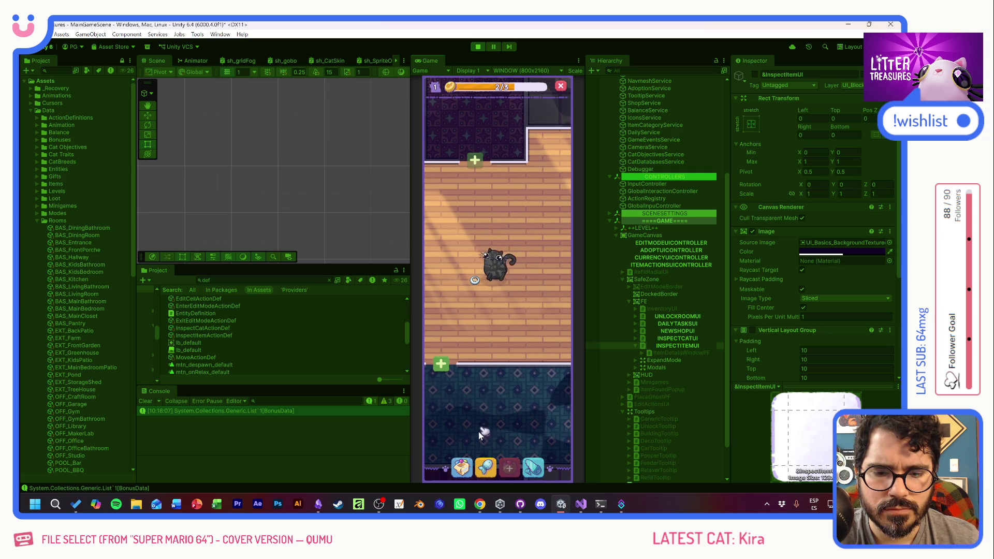
{"action": "left_click", "coordinate": [485, 325]}
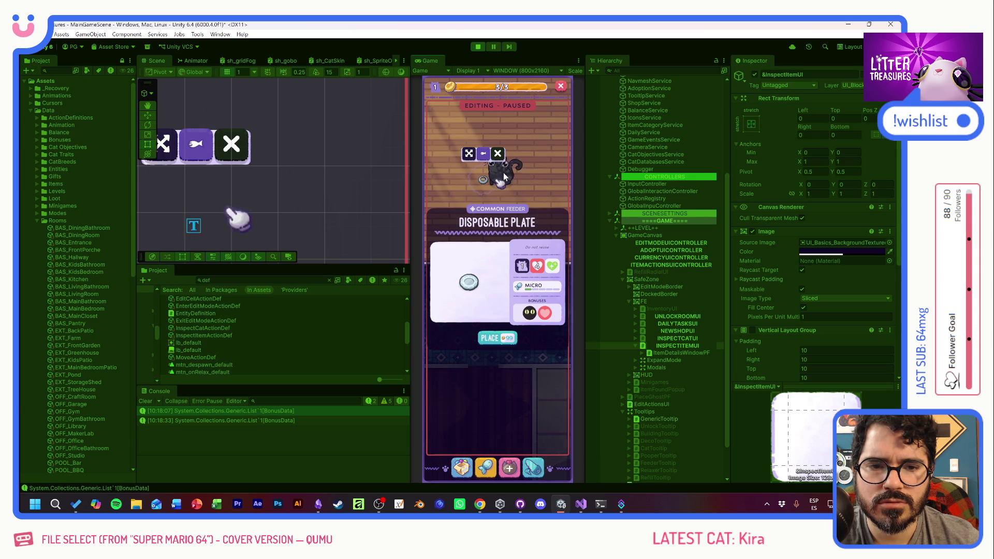
{"action": "left_click", "coordinate": [479, 47]}
Go to SetGameplay's definition and follow its references to ExitEdit in EditModeService.cs
{"action": "key", "text": "alt+Tab"}
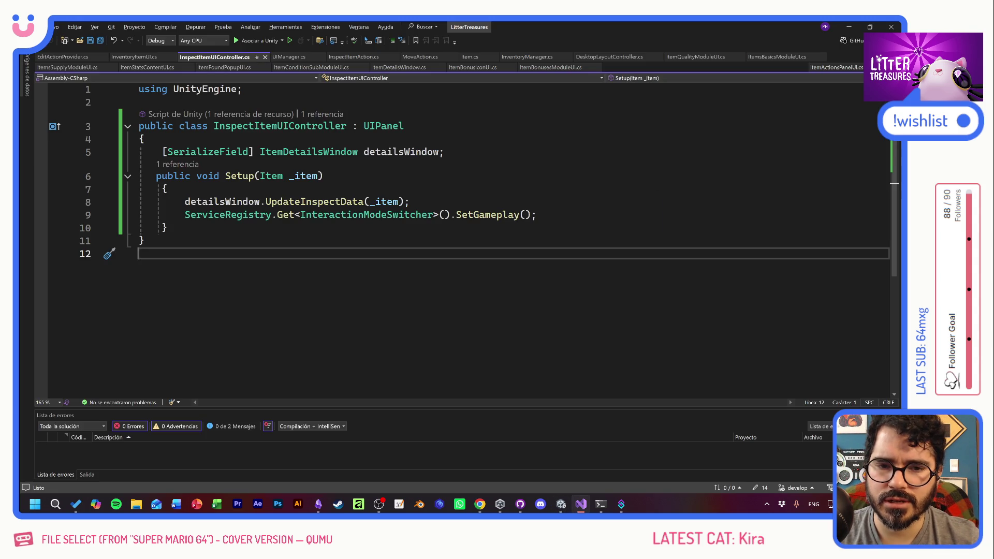
{"action": "key", "text": "F12"}
{"action": "key", "text": "Up"}
{"action": "left_click", "coordinate": [236, 263]}
{"action": "left_click", "coordinate": [179, 253]}
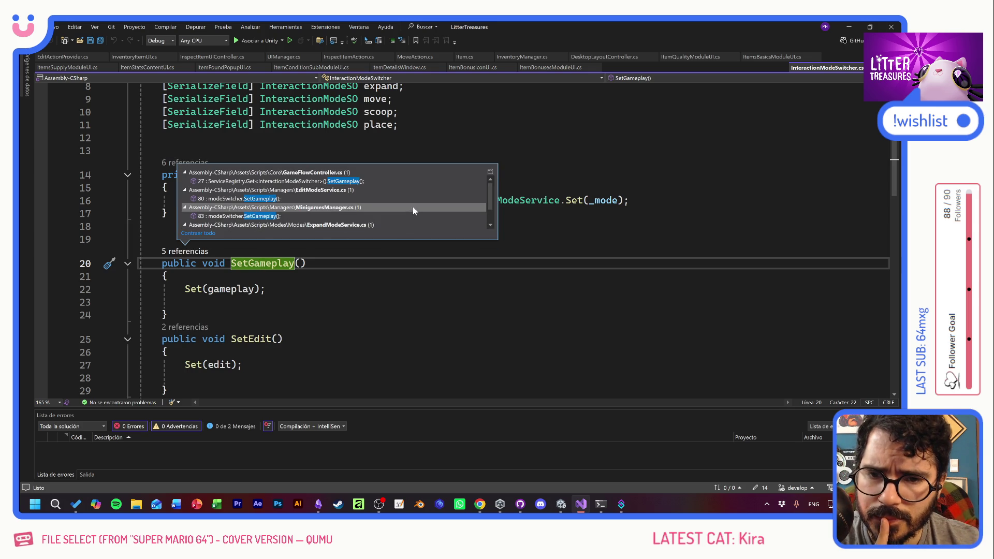
{"action": "mouse_move", "coordinate": [377, 182]}
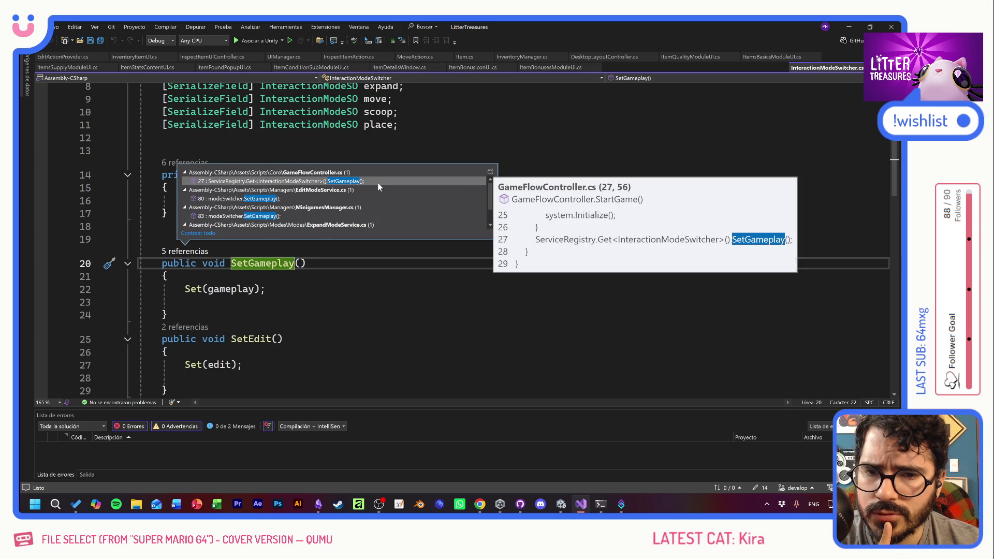
{"action": "scroll", "coordinate": [380, 213], "scroll_direction": "down", "scroll_amount": 2}
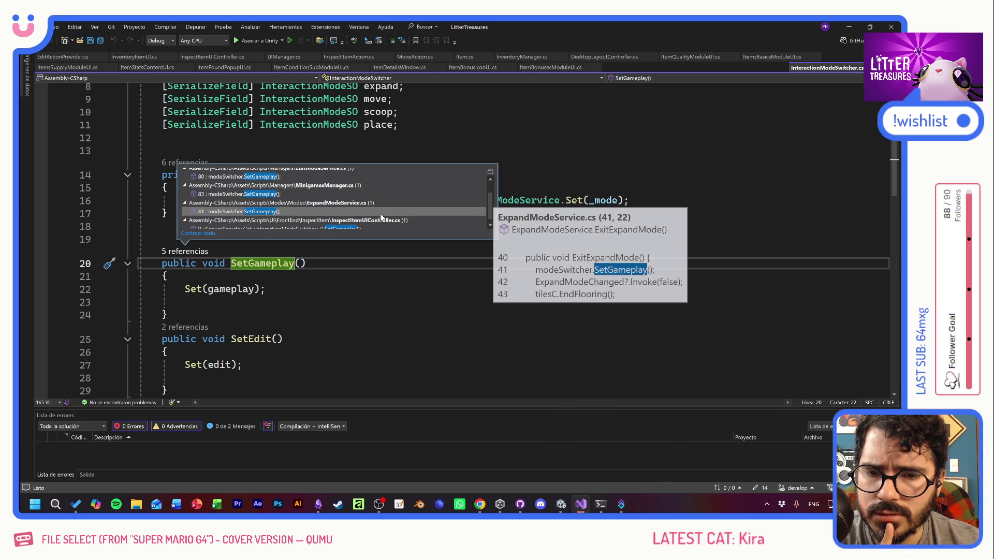
{"action": "mouse_move", "coordinate": [385, 206]}
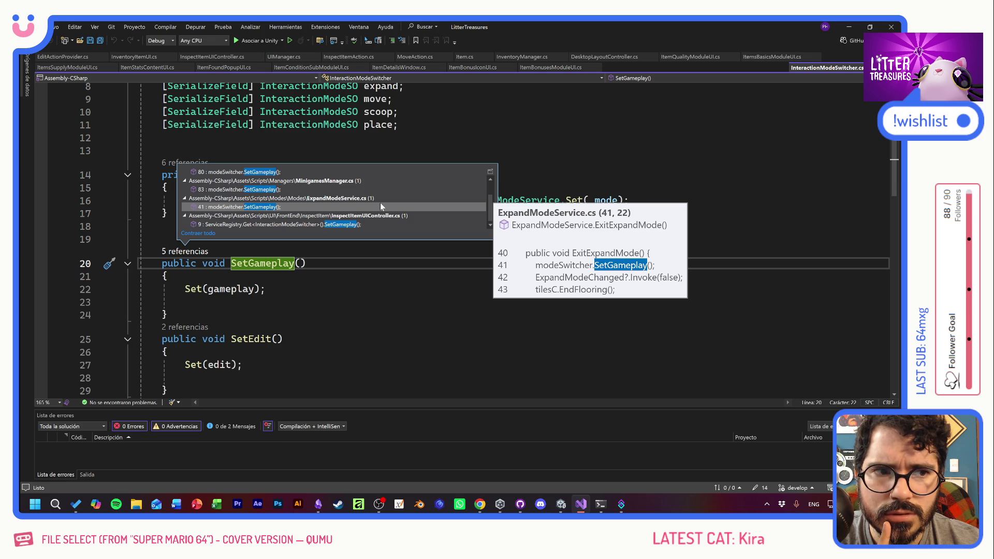
{"action": "scroll", "coordinate": [380, 203], "scroll_direction": "up", "scroll_amount": 1}
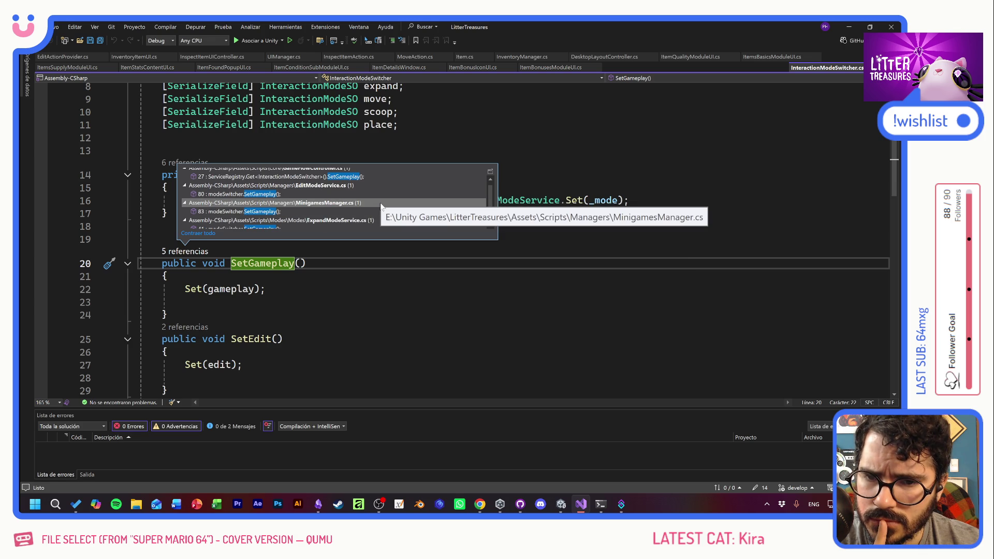
{"action": "scroll", "coordinate": [381, 205], "scroll_direction": "up", "scroll_amount": 1}
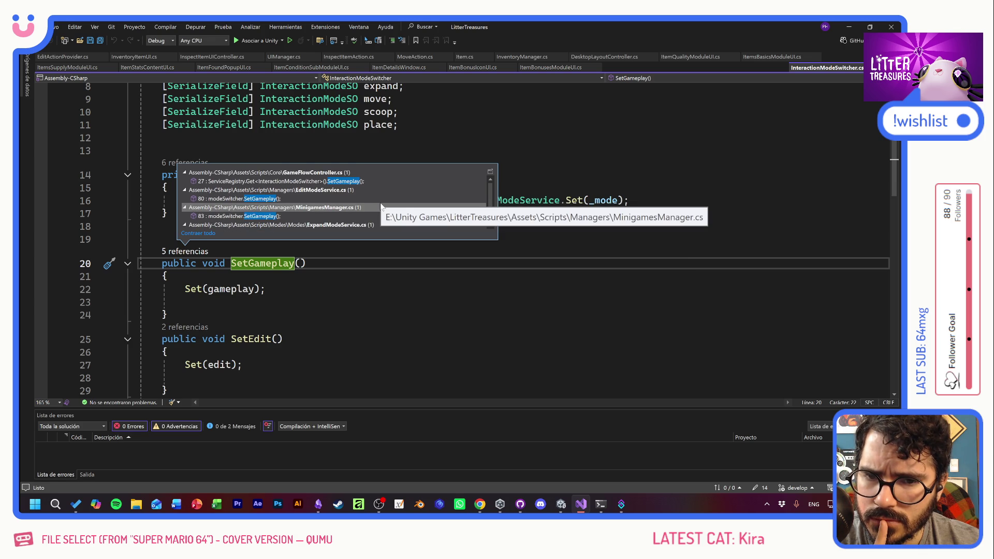
{"action": "double_click", "coordinate": [257, 199]}
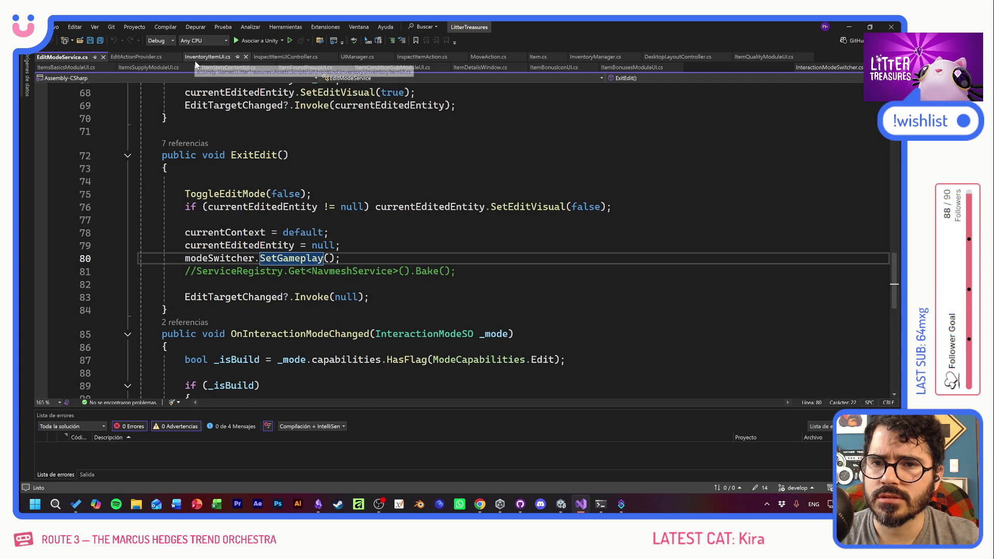
In Setup, change the ServiceRegistry.Get type from InteractionModeSwitcher to EditModeService
{"action": "left_click", "coordinate": [290, 59]}
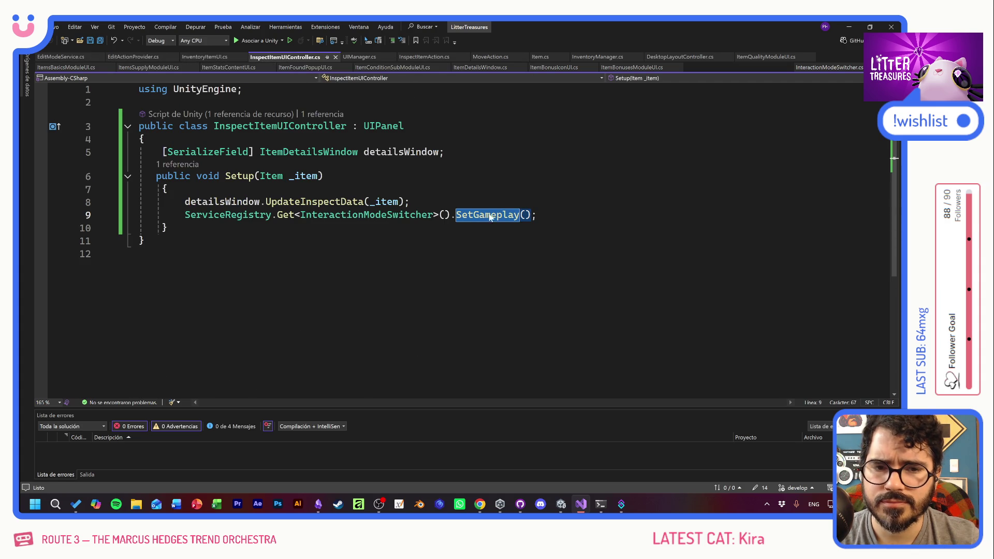
{"action": "double_click", "coordinate": [385, 217]}
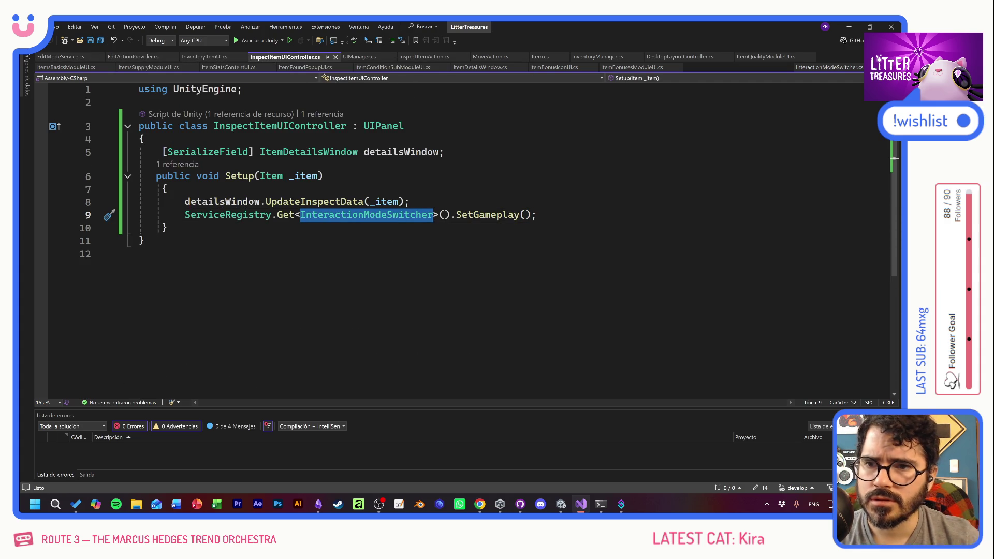
{"action": "type", "text": "ExitMo"}
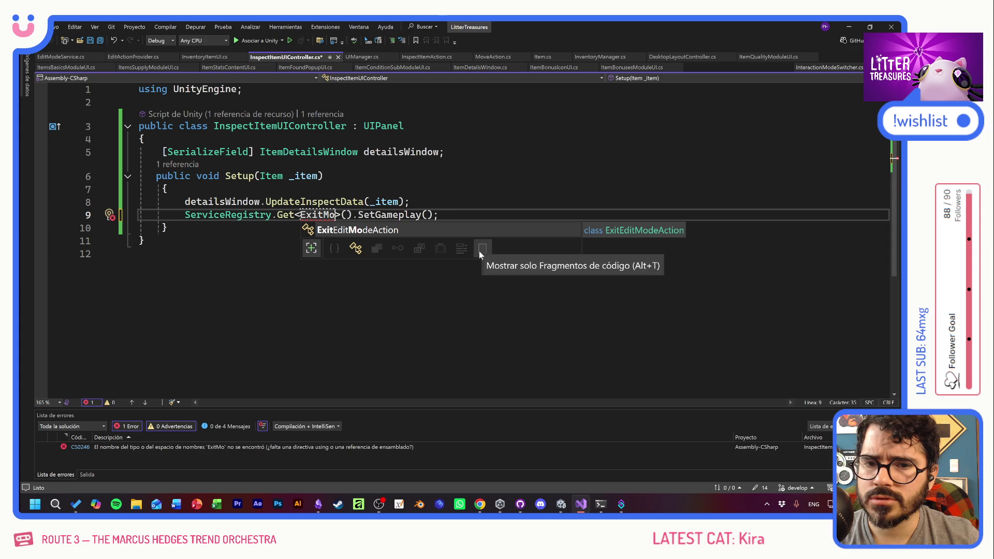
{"action": "type", "text": "de"}
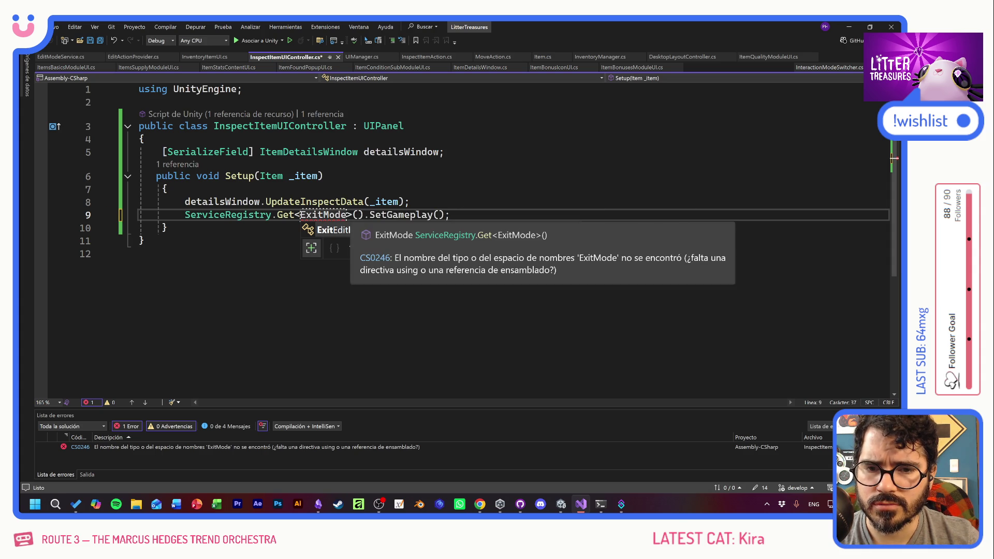
{"action": "key", "text": "ctrl+shift+Left"}
{"action": "type", "text": "Ed"}
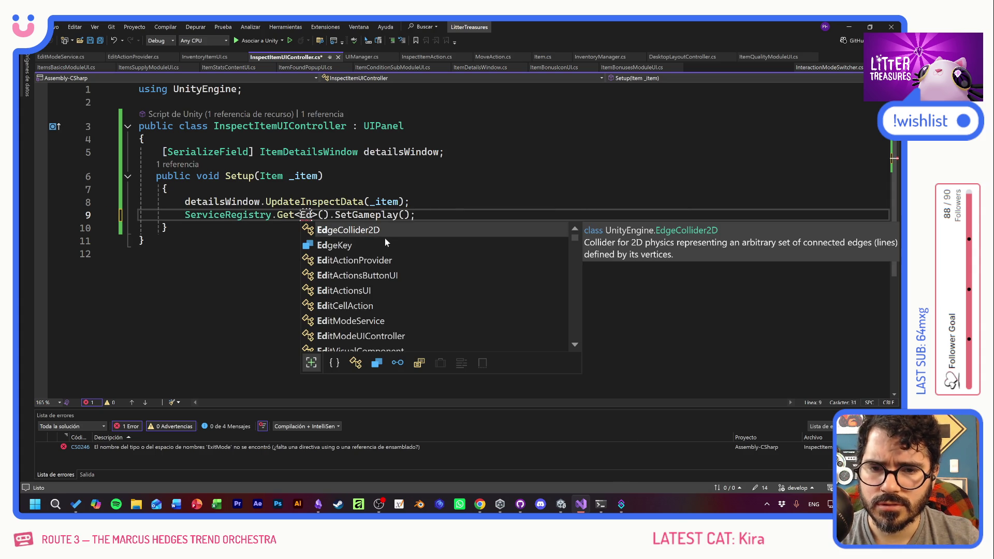
{"action": "type", "text": "itMode"}
{"action": "key", "text": "Tab"}
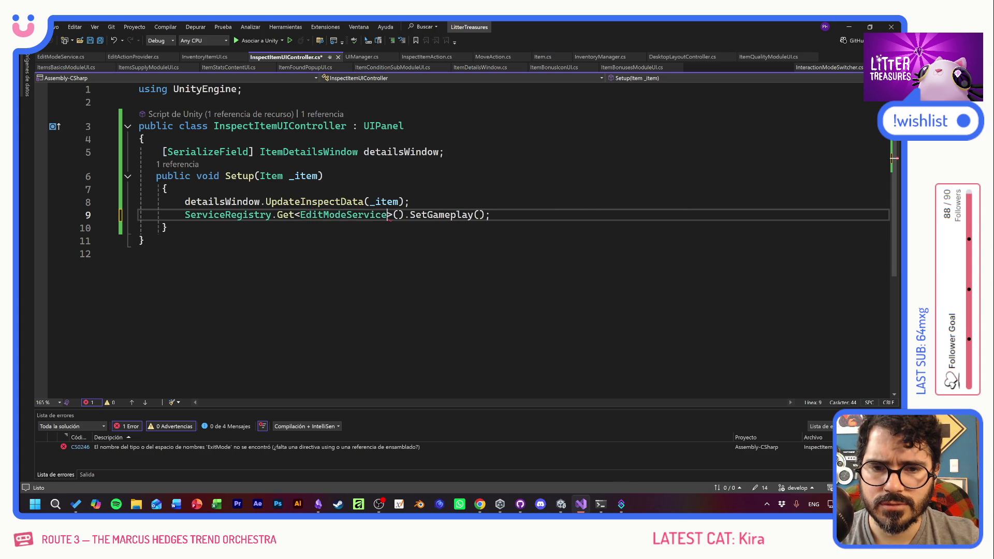
Replace the SetGameplay() call with ExitEdit() and save the script
{"action": "key", "text": "End"}
{"action": "key", "text": "ctrl+shift+Left"}
{"action": "key", "text": "ctrl+shift+Left"}
{"action": "key", "text": "ctrl+shift+Left"}
{"action": "type", "text": "Ex"}
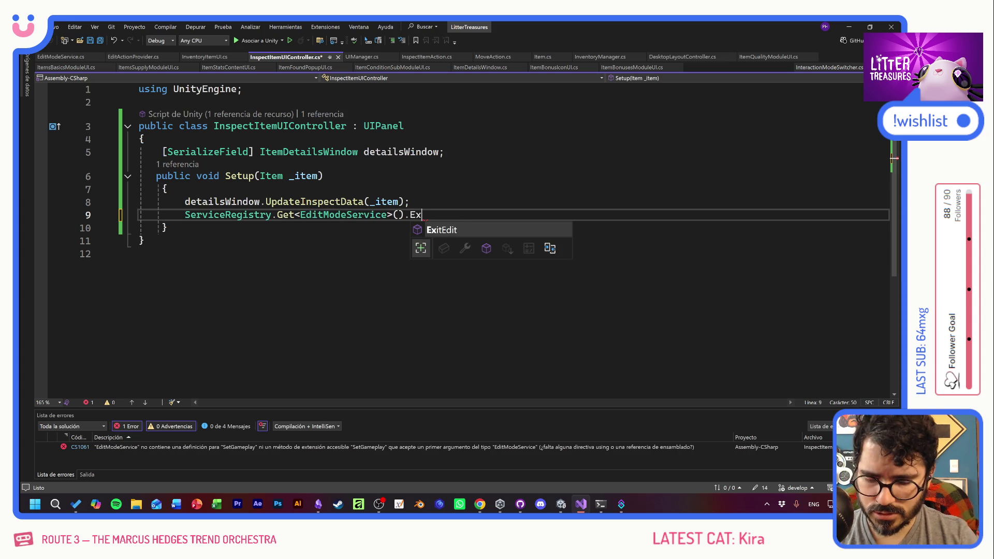
{"action": "key", "text": "Tab"}
{"action": "type", "text": "();"}
{"action": "key", "text": "ctrl+s"}
{"action": "key", "text": "alt+Tab"}
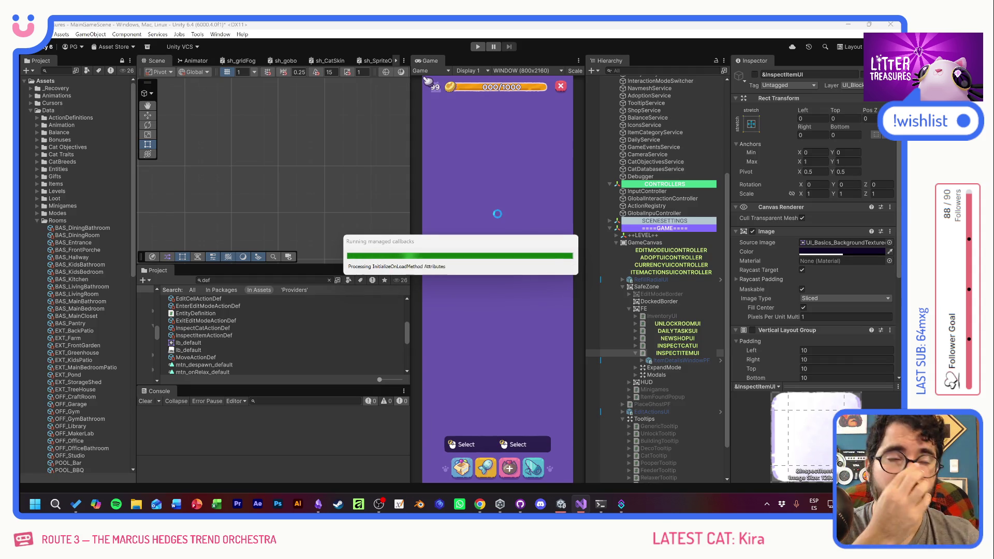
Play the game, inspect the Disposable Plate, close its card, and inspect it again
{"action": "left_click", "coordinate": [477, 47]}
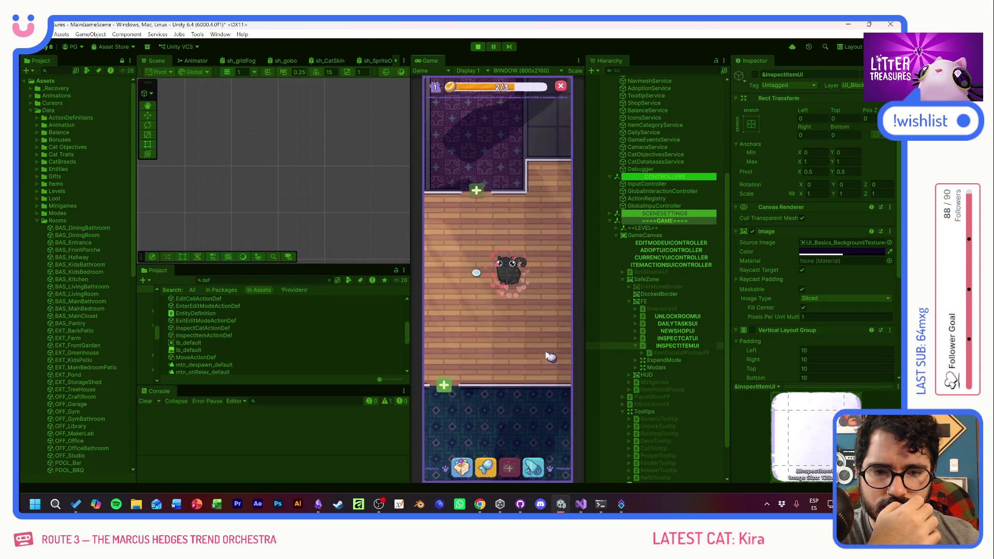
{"action": "left_click", "coordinate": [476, 272]}
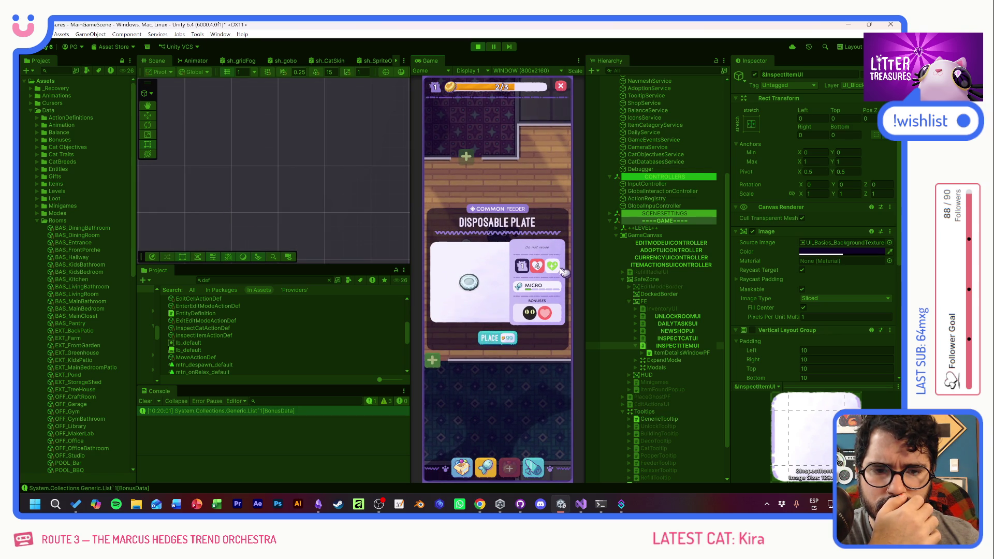
{"action": "left_click", "coordinate": [538, 360]}
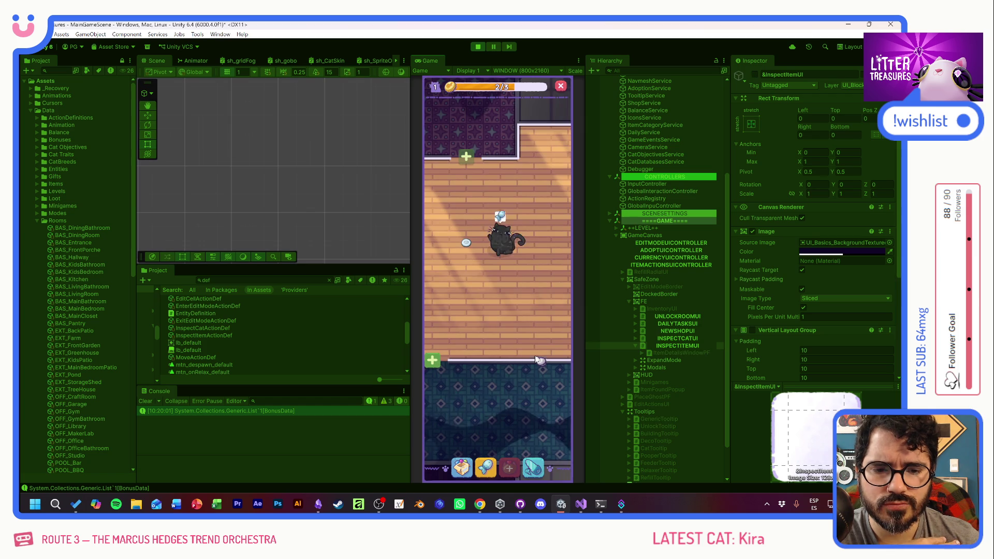
{"action": "left_click", "coordinate": [469, 244]}
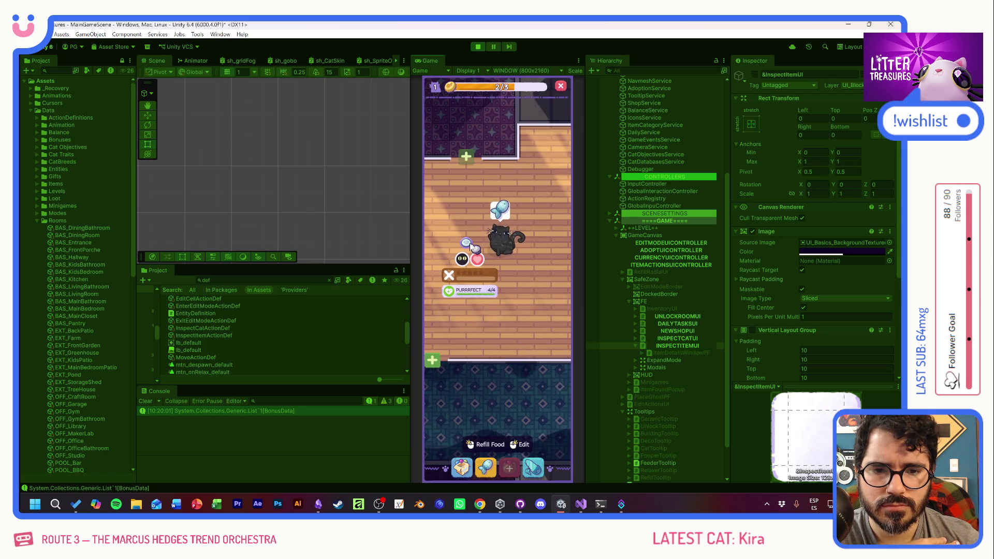
{"action": "left_click", "coordinate": [469, 249]}
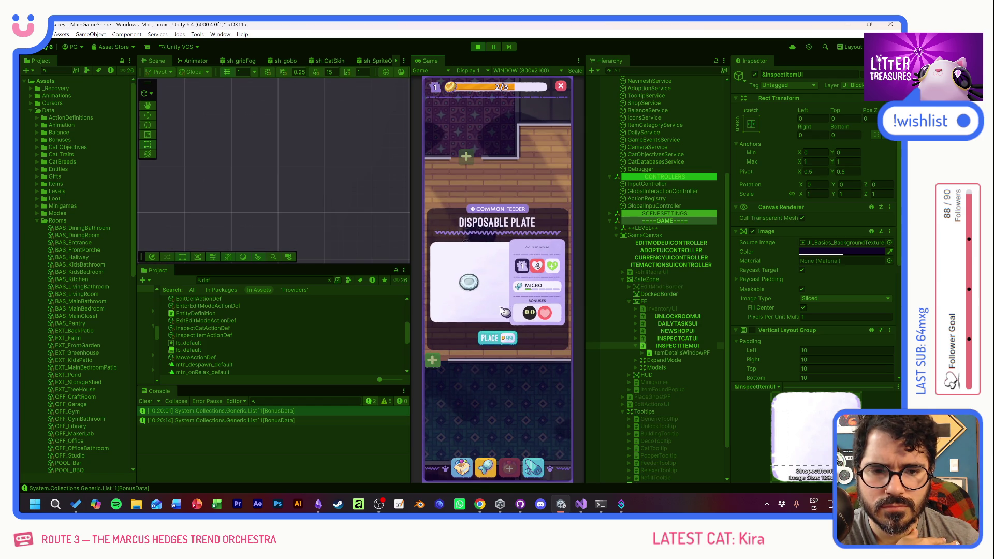
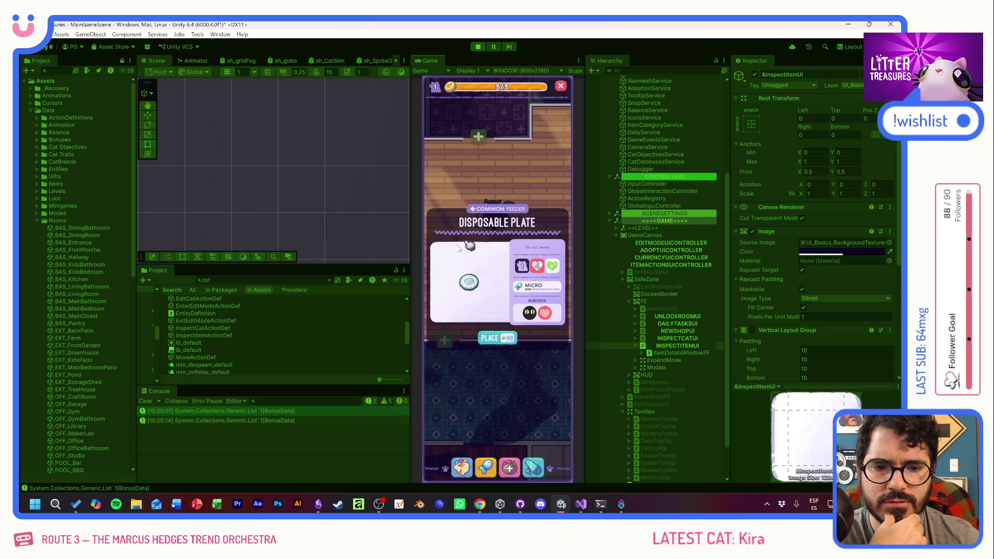
In Play mode, place the Thin Sand Box from the inventory, inspect it, then stop Play
{"action": "left_click", "coordinate": [462, 469]}
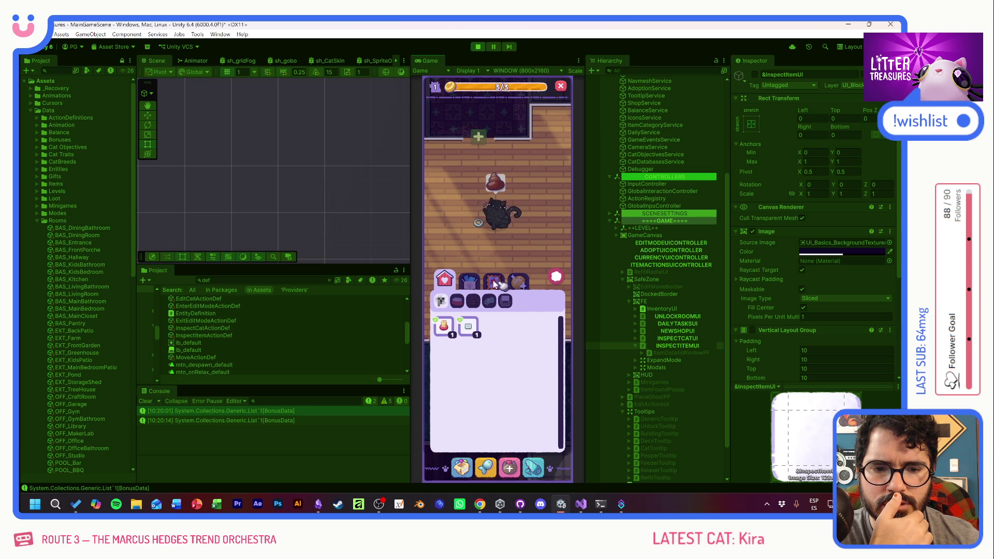
{"action": "left_click", "coordinate": [469, 326]}
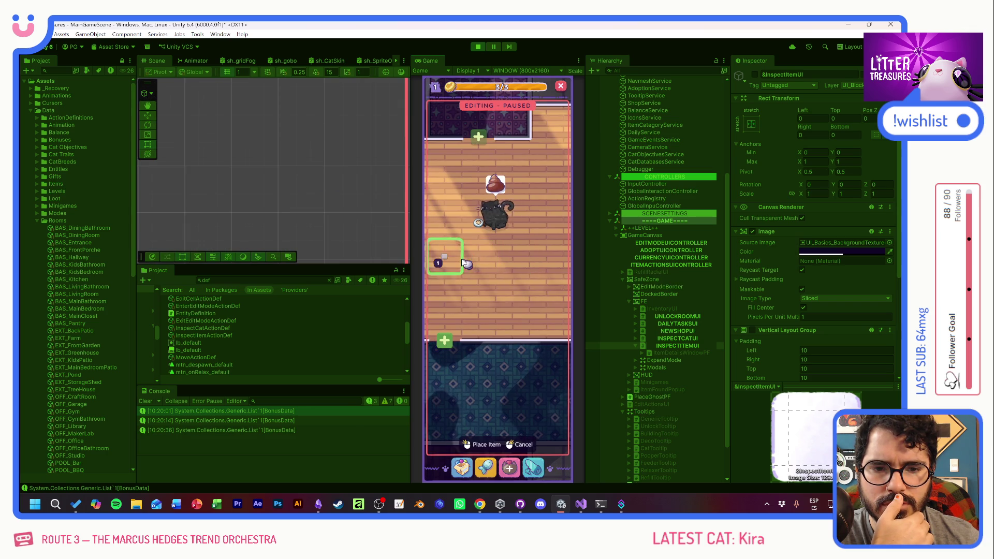
{"action": "left_click", "coordinate": [465, 263]}
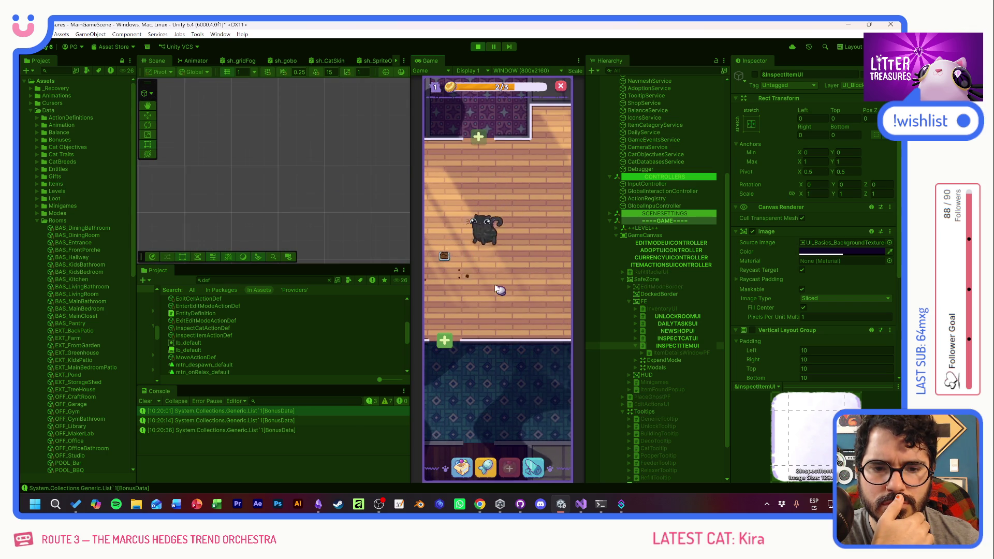
{"action": "left_click", "coordinate": [444, 255]}
{"action": "left_click", "coordinate": [455, 243]}
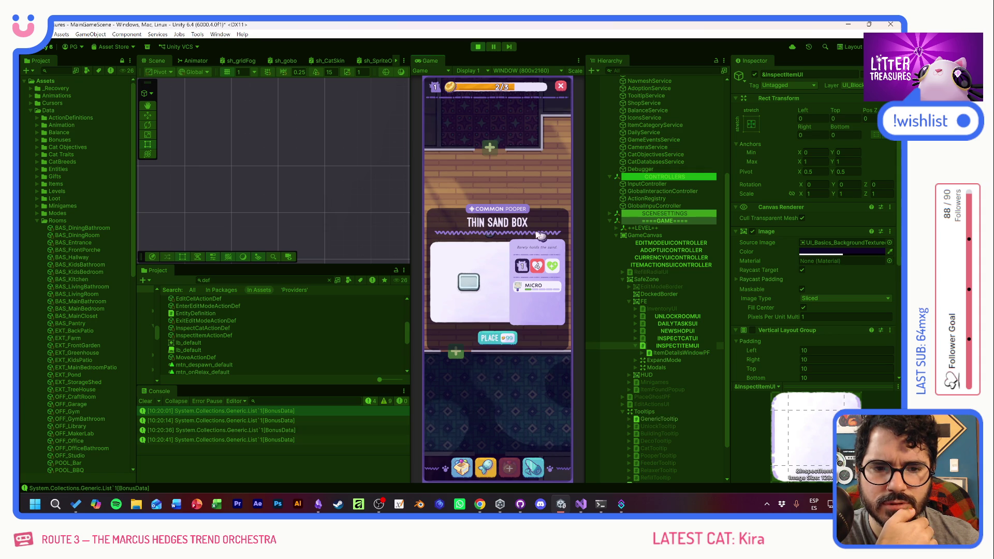
{"action": "left_click", "coordinate": [478, 47]}
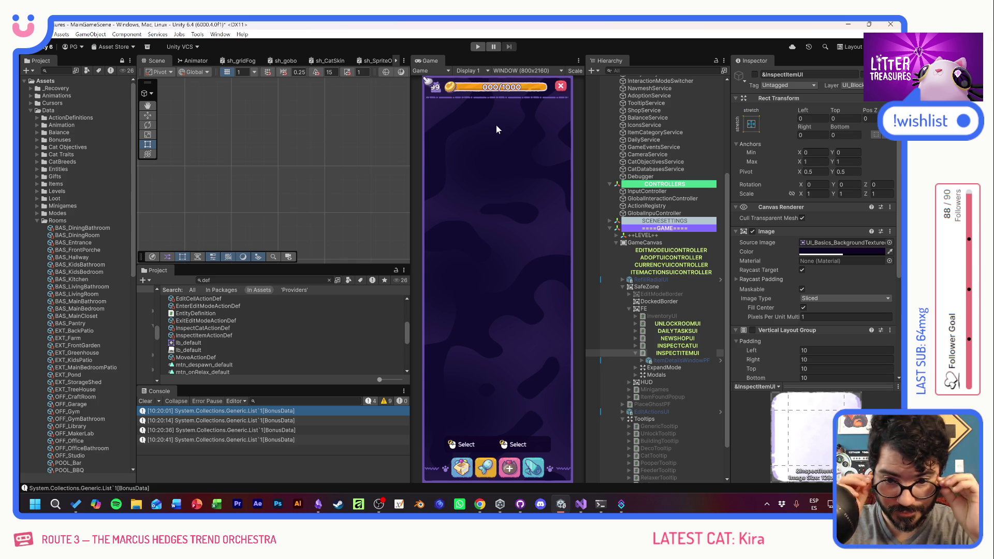
In Visual Studio, close the EditModeService.cs and EditActionProvider.cs tabs, then return to Obsidian
{"action": "key", "text": "alt+Tab"}
{"action": "left_click", "coordinate": [323, 176]}
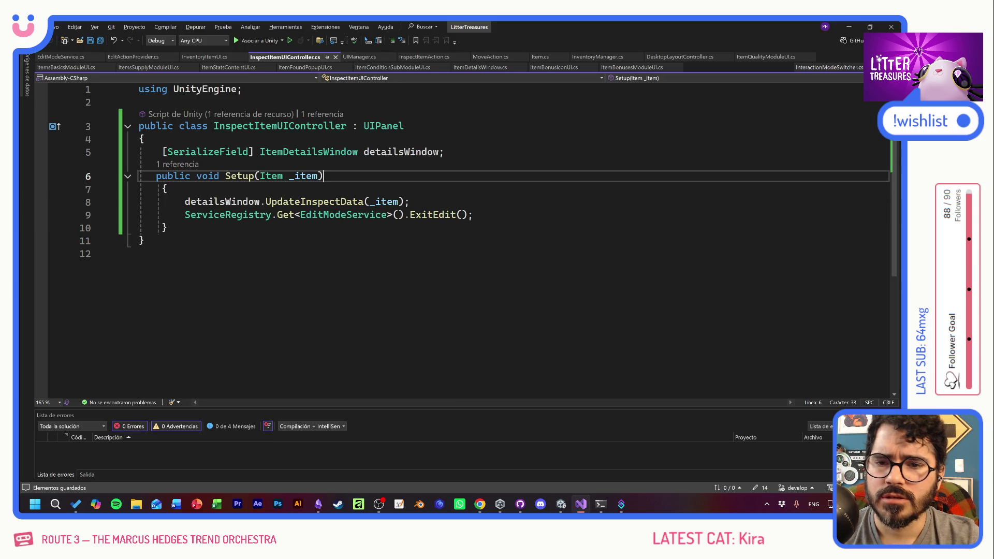
{"action": "middle_click", "coordinate": [52, 59]}
{"action": "middle_click", "coordinate": [52, 59]}
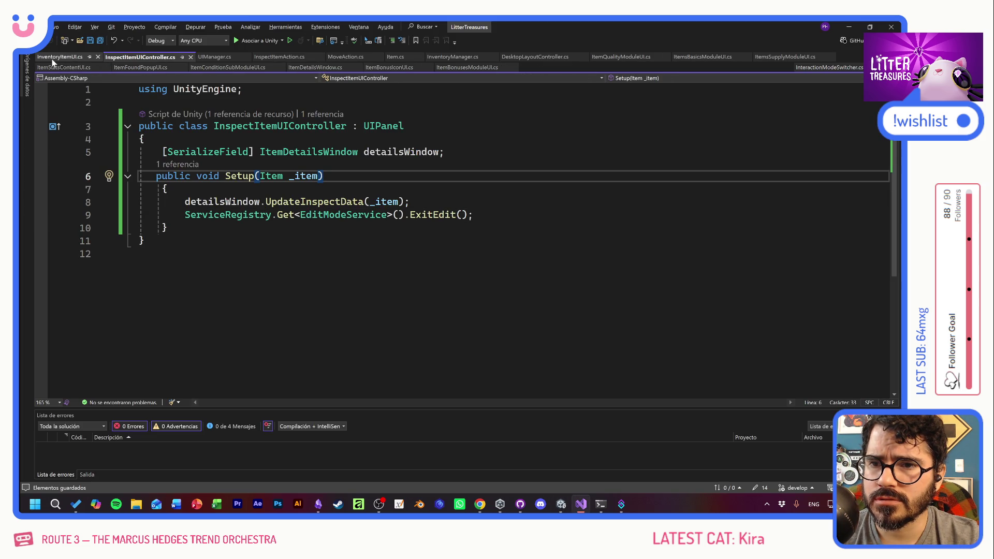
{"action": "key", "text": "alt+Tab"}
{"action": "key", "text": "alt+Tab"}
{"action": "key", "text": "alt+Tab"}
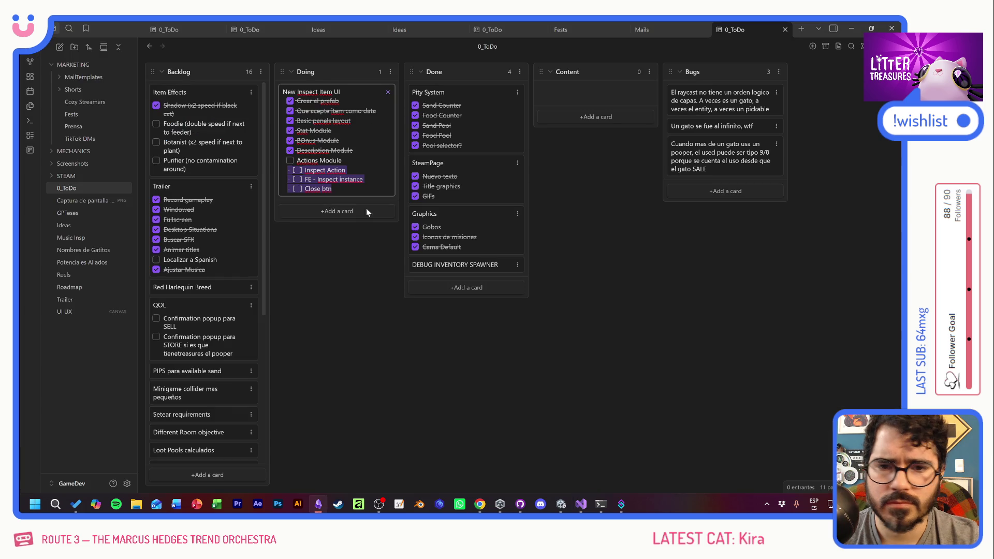
Finish the pasted checklist in the Doing card, then return to Visual Studio
{"action": "left_click", "coordinate": [356, 180]}
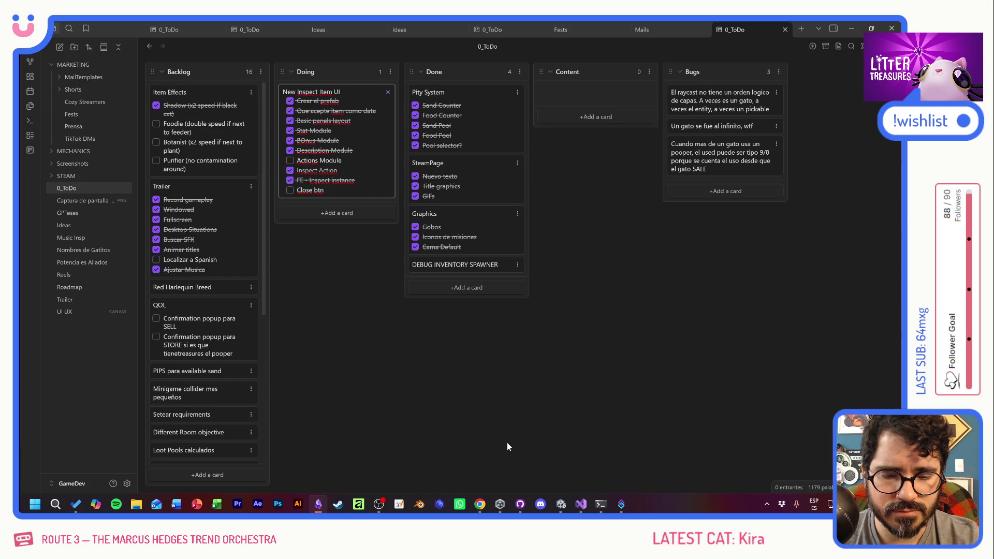
{"action": "key", "text": "alt+Tab"}
{"action": "key", "text": "alt+Tab"}
{"action": "key", "text": "alt+Tab"}
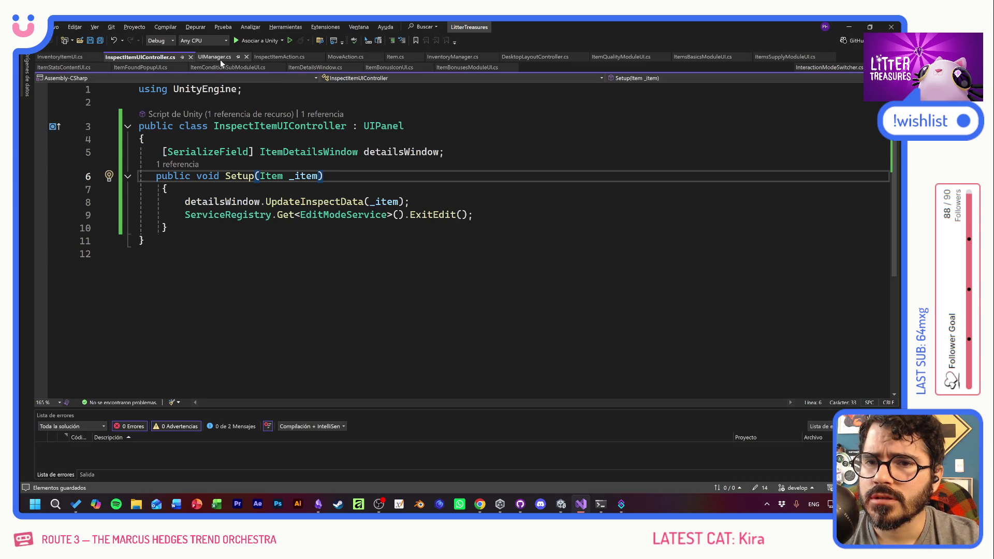
Close the UIManager, InspectItemAction, MoveAction, Item, InventoryManager and DesktopLayoutController tabs
{"action": "left_click", "coordinate": [219, 60]}
{"action": "middle_click", "coordinate": [220, 61]}
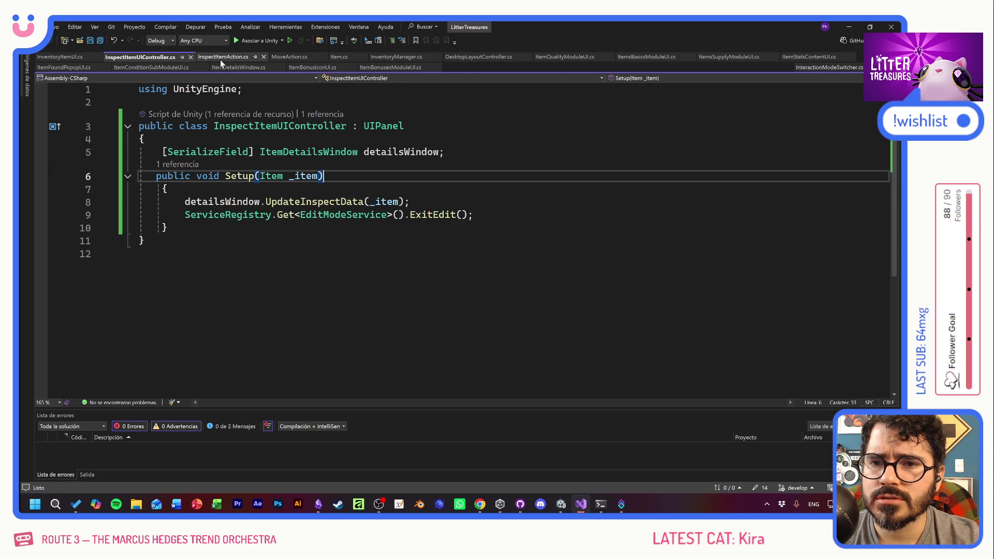
{"action": "left_click", "coordinate": [219, 60]}
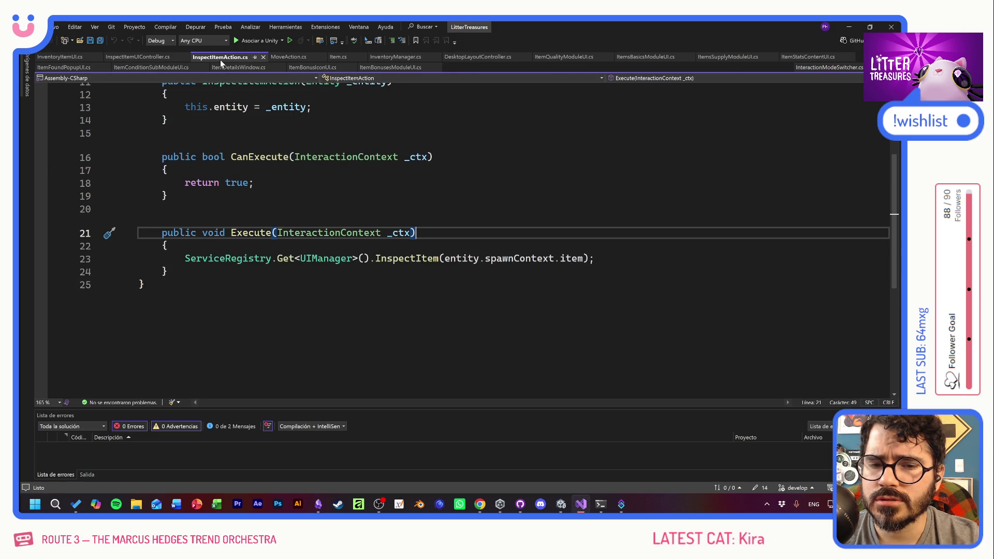
{"action": "middle_click", "coordinate": [220, 60]}
{"action": "middle_click", "coordinate": [220, 60]}
{"action": "middle_click", "coordinate": [220, 60]}
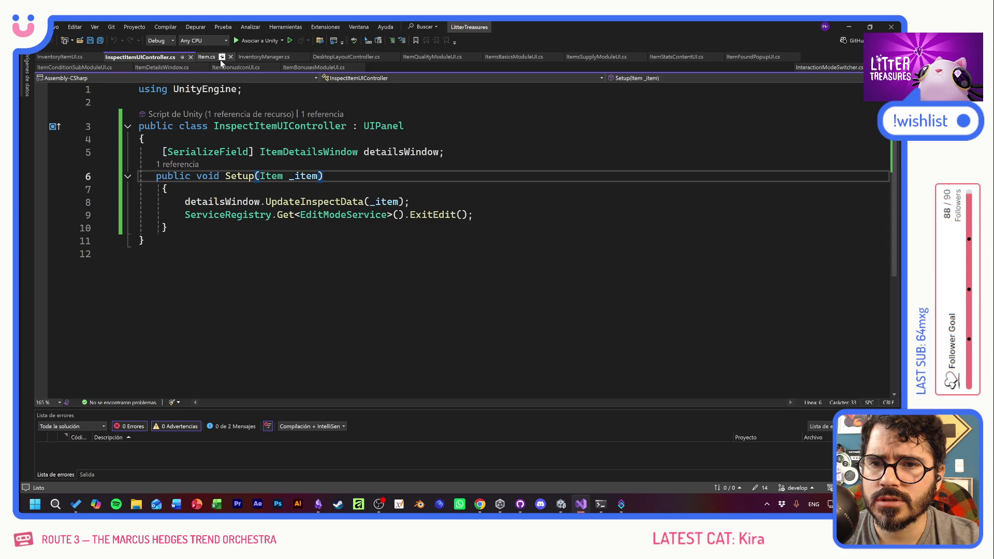
{"action": "middle_click", "coordinate": [209, 58]}
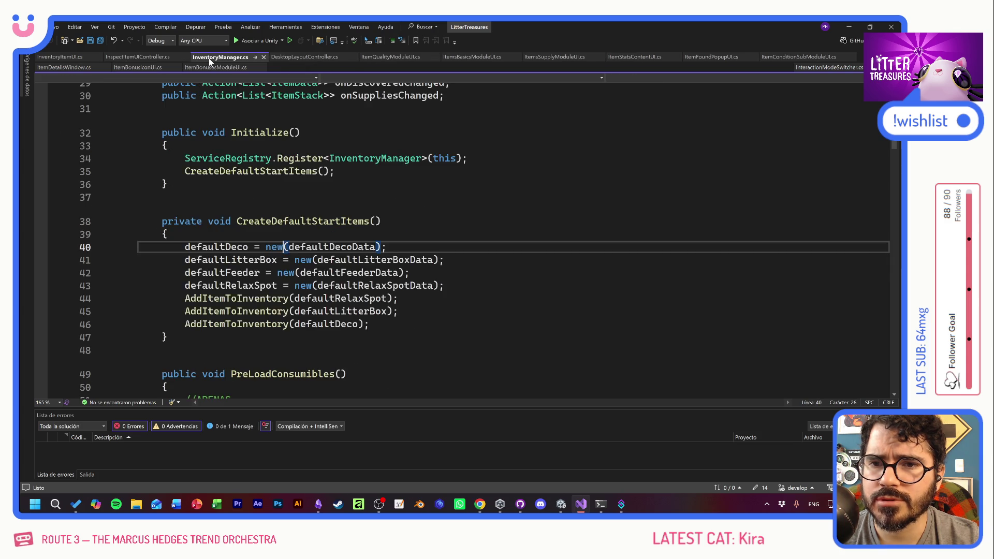
{"action": "middle_click", "coordinate": [209, 58]}
Close the item module UI tabs, from ItemQualityModuleUI through ItemConditionSubModuleUI
{"action": "middle_click", "coordinate": [209, 58]}
{"action": "middle_click", "coordinate": [209, 58]}
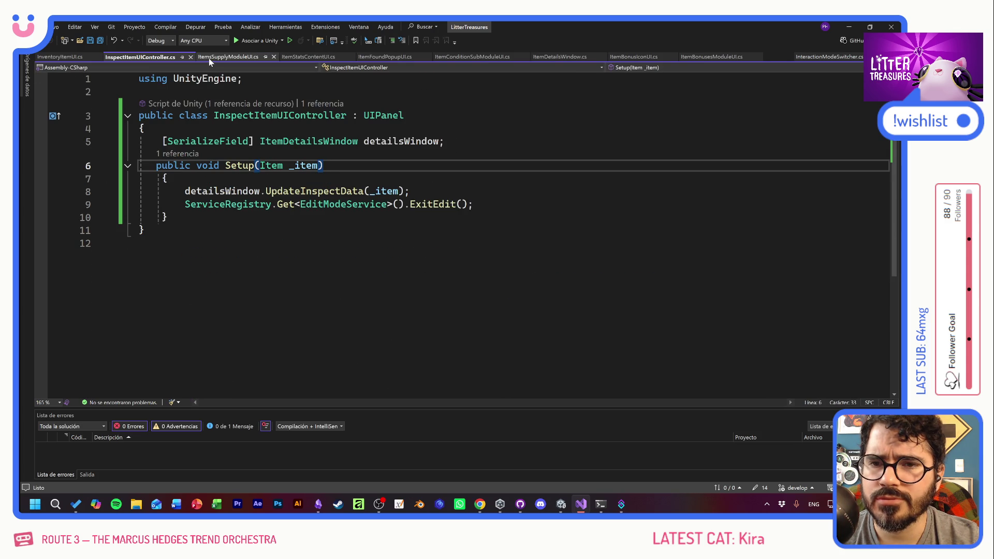
{"action": "middle_click", "coordinate": [210, 58]}
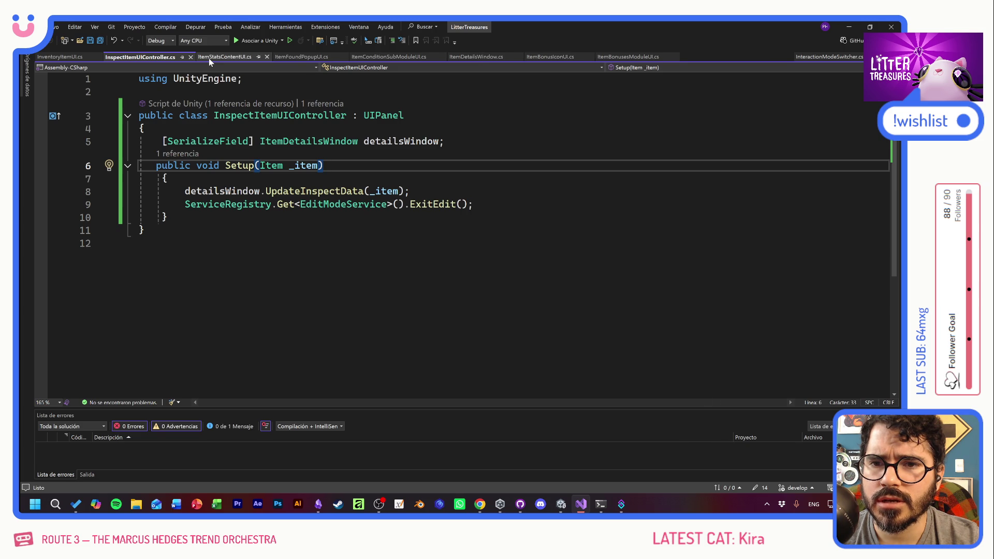
{"action": "middle_click", "coordinate": [209, 58]}
{"action": "middle_click", "coordinate": [209, 57]}
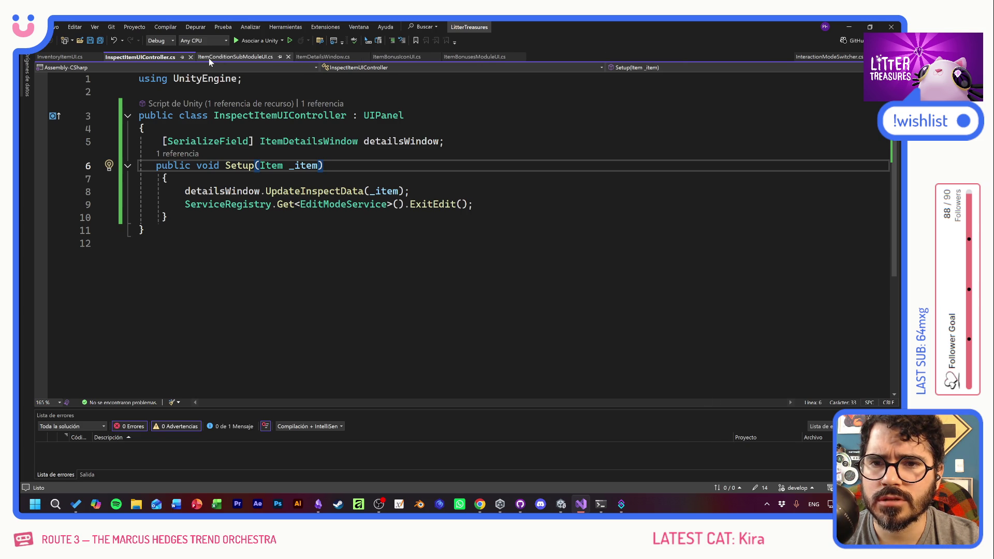
{"action": "middle_click", "coordinate": [209, 58]}
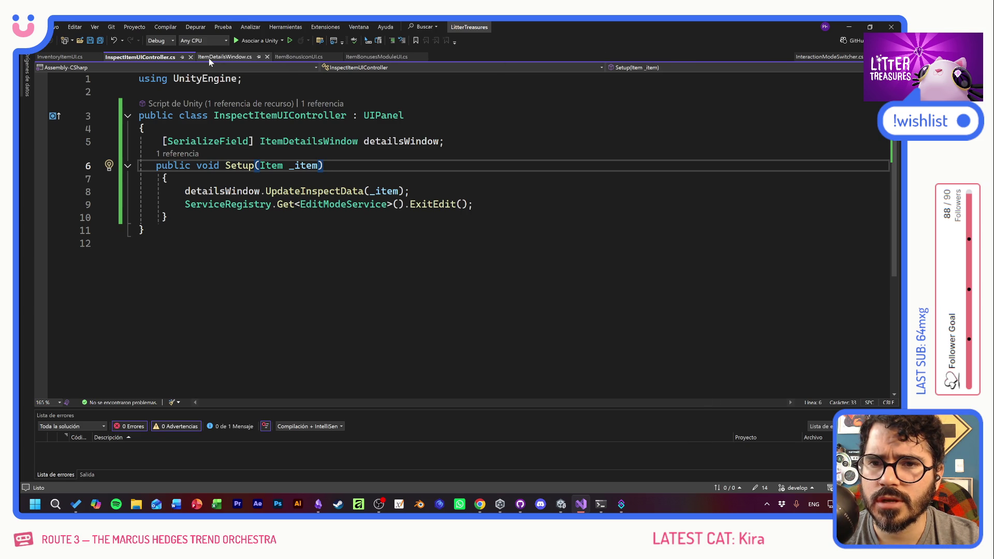
Open ItemDetailsWindow.cs, close the two ItemBonus tabs, and go to the UpdateItemData method
{"action": "left_click", "coordinate": [209, 58]}
{"action": "left_click", "coordinate": [294, 57]}
{"action": "middle_click", "coordinate": [294, 57]}
{"action": "middle_click", "coordinate": [294, 57]}
{"action": "left_click", "coordinate": [336, 240]}
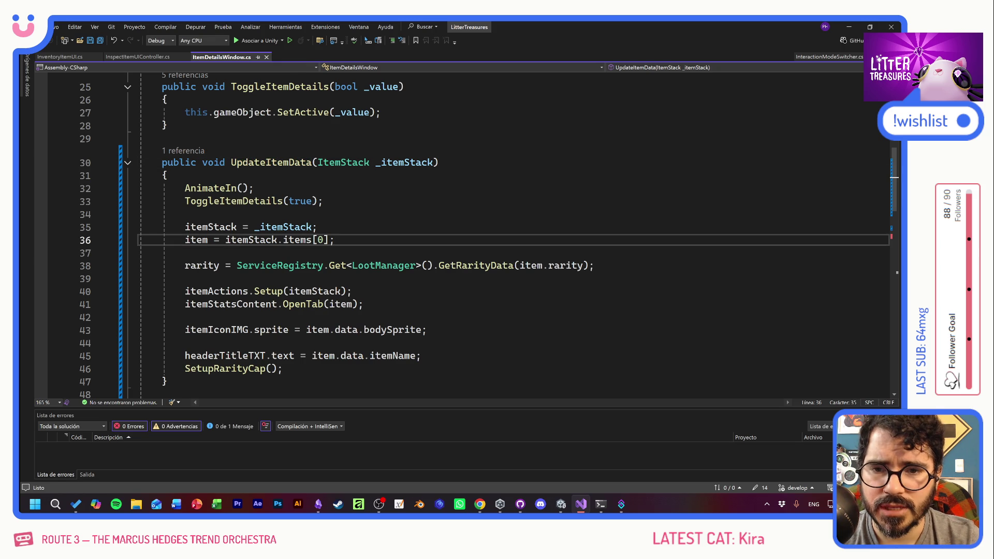
{"action": "left_click", "coordinate": [351, 291]}
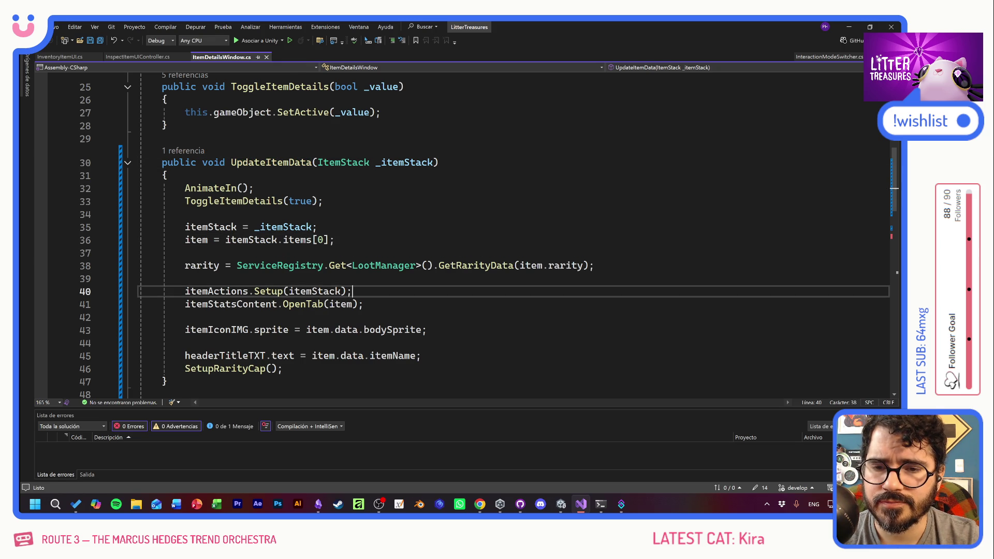
{"action": "scroll", "coordinate": [466, 233], "scroll_direction": "down", "scroll_amount": 6}
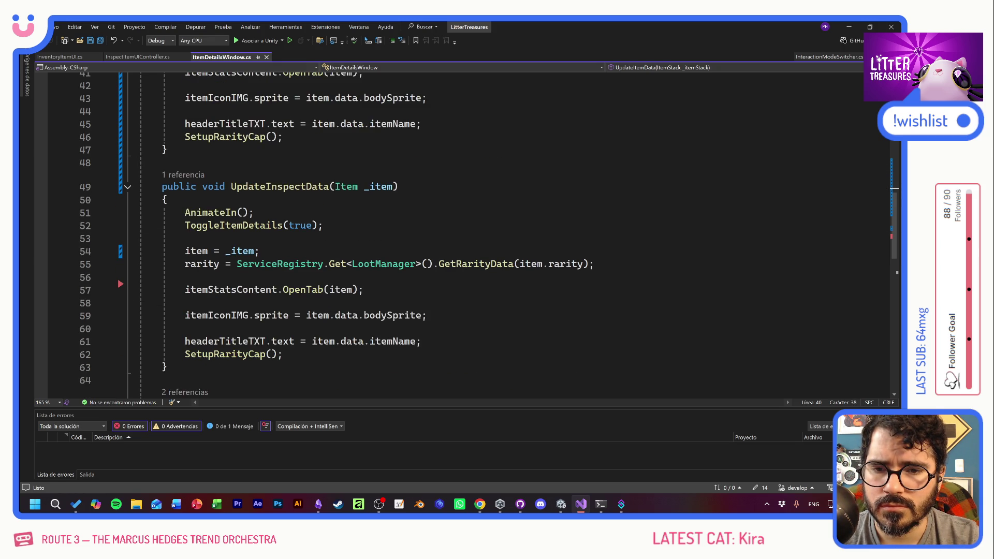
{"action": "scroll", "coordinate": [488, 235], "scroll_direction": "up", "scroll_amount": 5}
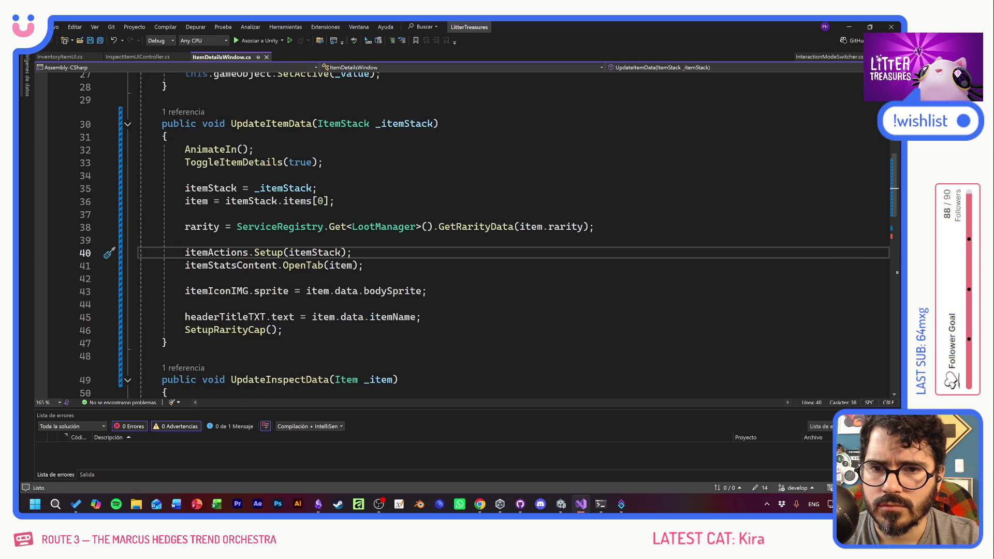
{"action": "left_click", "coordinate": [312, 124]}
{"action": "right_click", "coordinate": [231, 124]}
{"action": "key", "text": "Escape"}
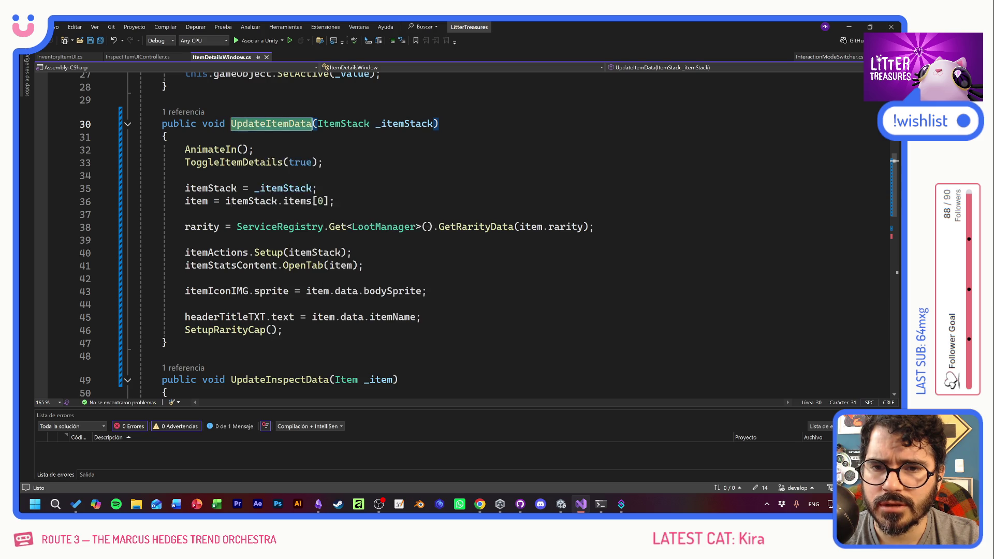
Rename UpdateItemData to ShowInventoryItem and save all files
{"action": "key", "text": "ctrl+r"}
{"action": "key", "text": "ctrl+r"}
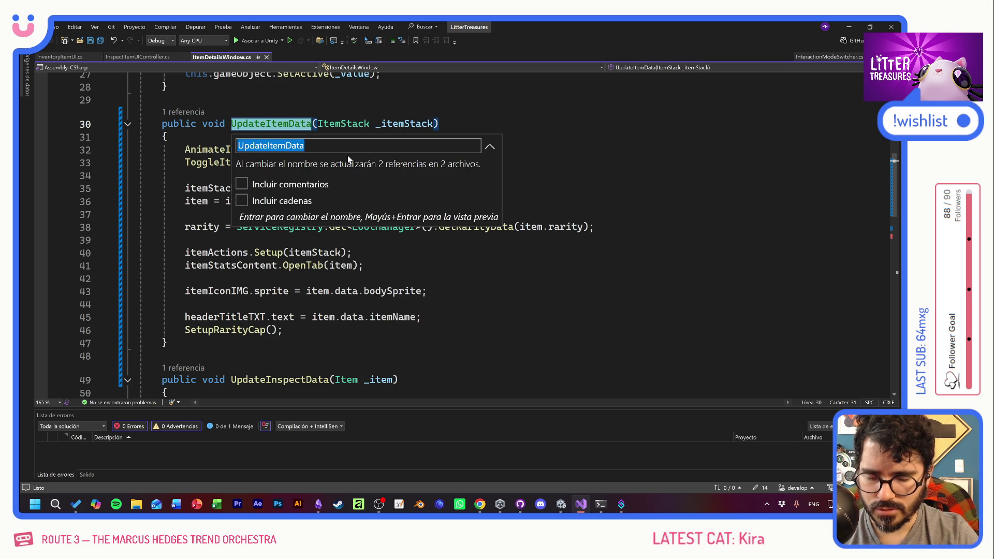
{"action": "type", "text": "ShowInvetory"}
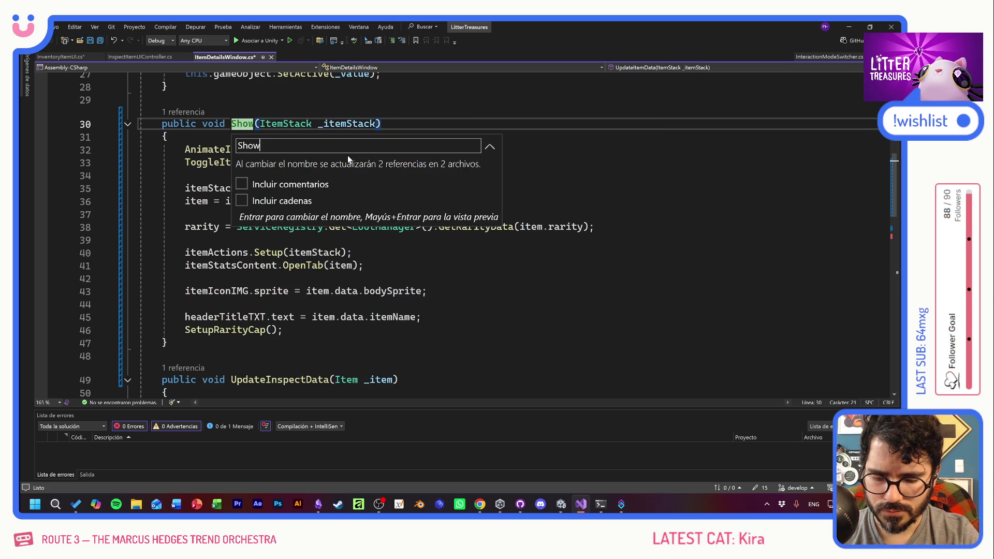
{"action": "type", "text": "Item"}
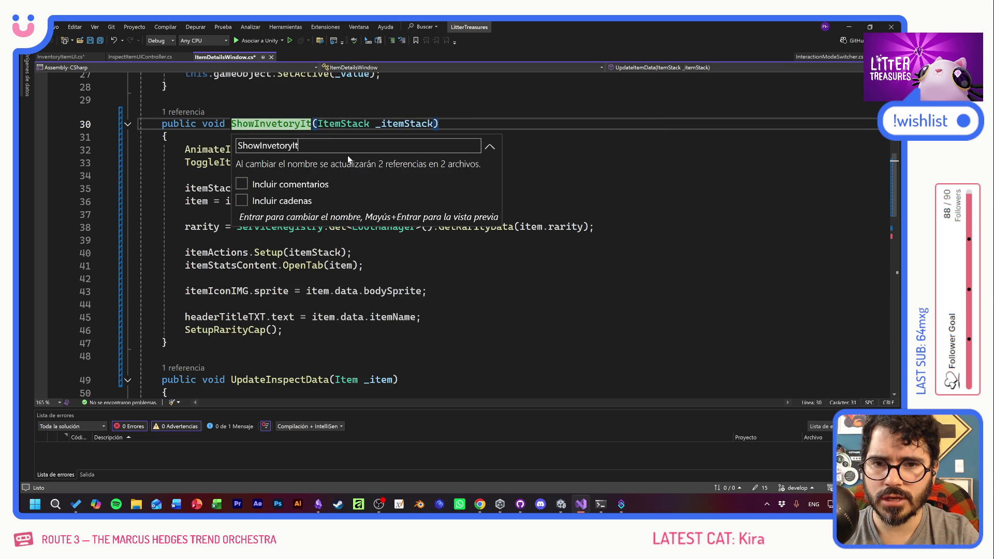
{"action": "key", "text": "BackSpace"}
{"action": "key", "text": "BackSpace"}
{"action": "key", "text": "BackSpace"}
{"action": "key", "text": "BackSpace"}
{"action": "key", "text": "BackSpace"}
{"action": "key", "text": "BackSpace"}
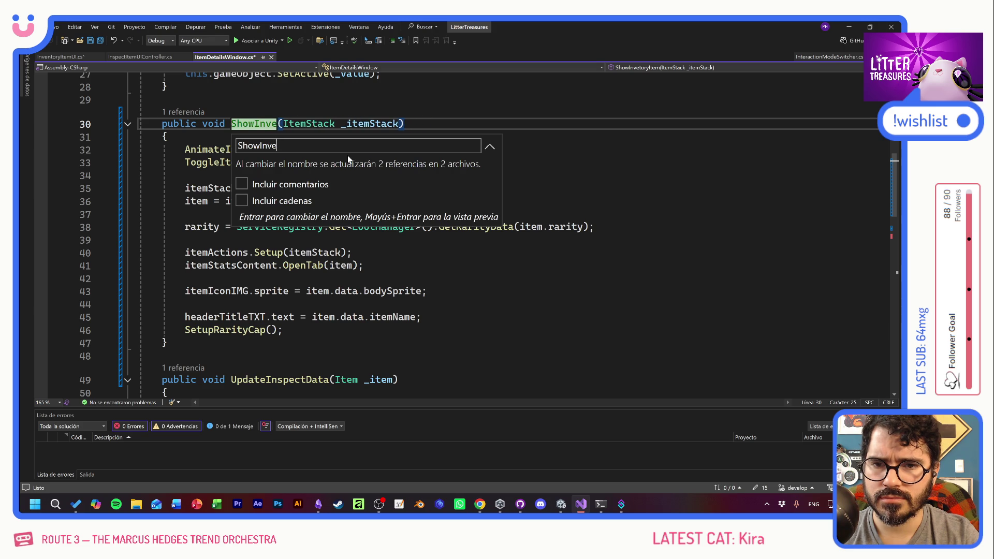
{"action": "type", "text": "ntoryItem"}
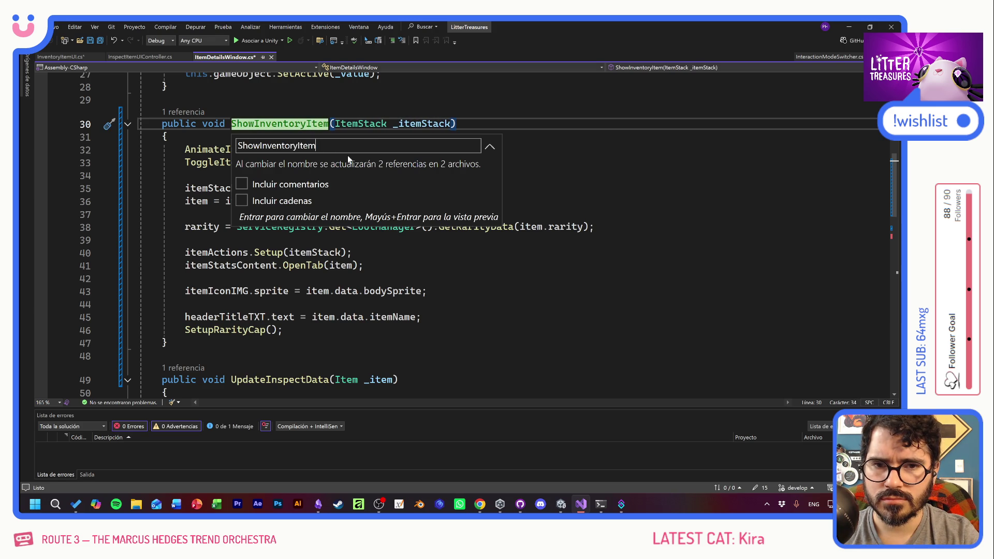
{"action": "key", "text": "Return"}
{"action": "key", "text": "ctrl+shift+s"}
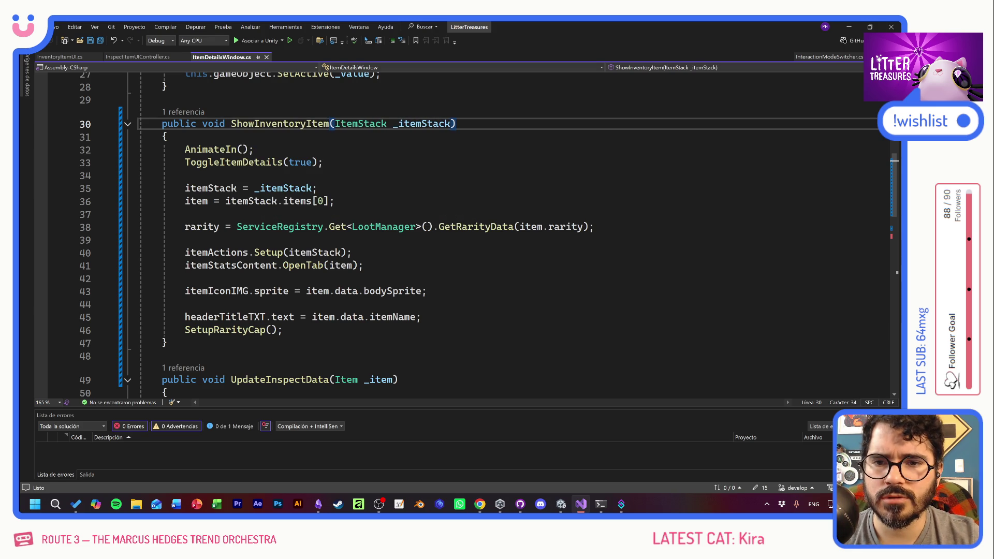
Rename UpdateInspectData to ShowInspectItem using Cambiar nombre
{"action": "scroll", "coordinate": [362, 233], "scroll_direction": "down", "scroll_amount": 2}
{"action": "left_click", "coordinate": [281, 302]}
{"action": "right_click", "coordinate": [281, 302]}
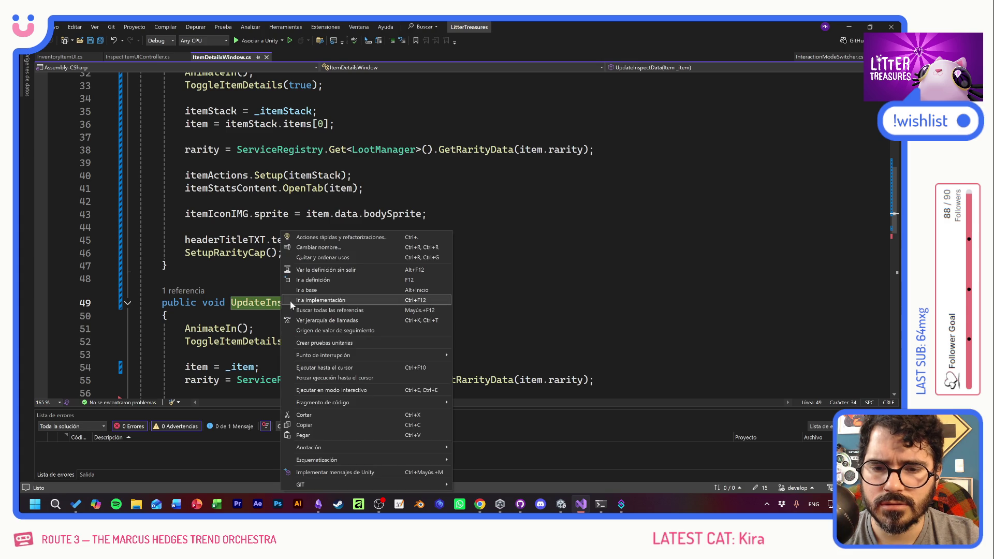
{"action": "left_click", "coordinate": [318, 249]}
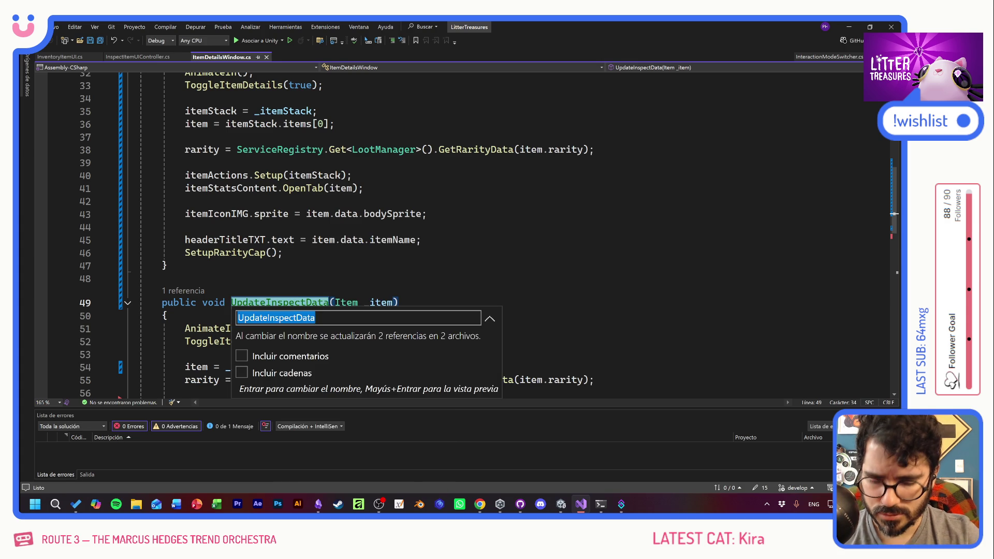
{"action": "type", "text": "ShowIns"}
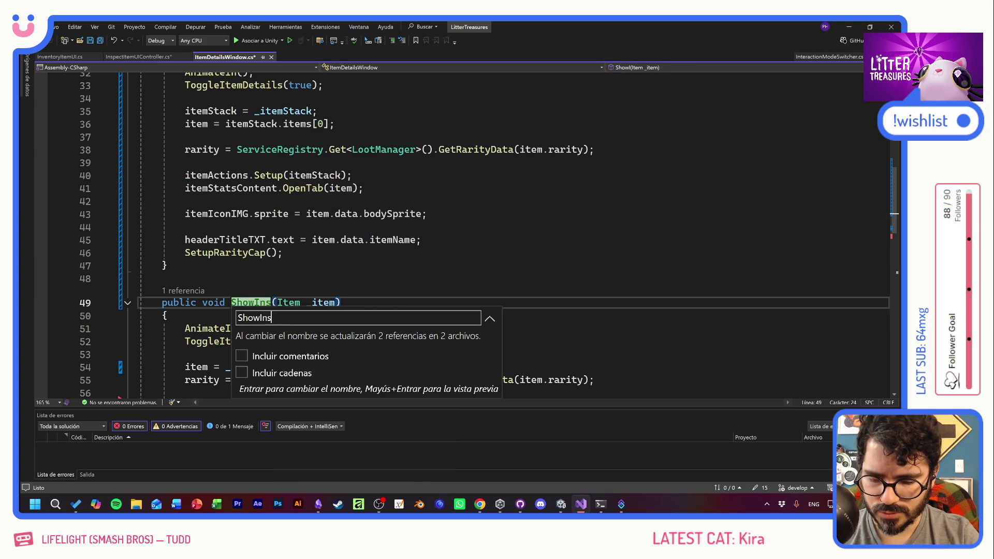
{"action": "type", "text": "pectItem"}
{"action": "key", "text": "Return"}
{"action": "scroll", "coordinate": [488, 234], "scroll_direction": "up", "scroll_amount": 3}
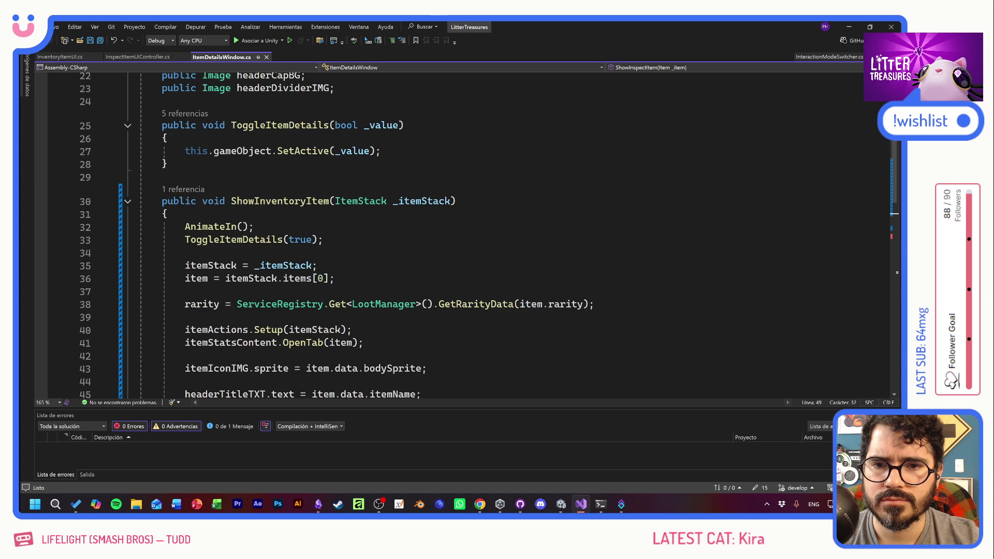
Copy the itemActions name from ShowInventoryItem
{"action": "scroll", "coordinate": [488, 234], "scroll_direction": "down", "scroll_amount": 4}
{"action": "key", "text": "Down"}
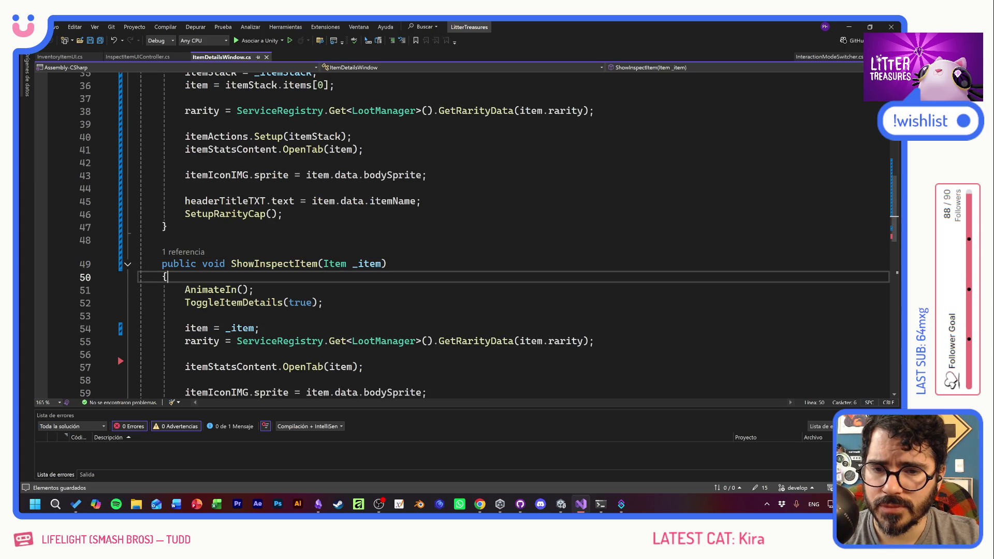
{"action": "scroll", "coordinate": [331, 290], "scroll_direction": "down", "scroll_amount": 2}
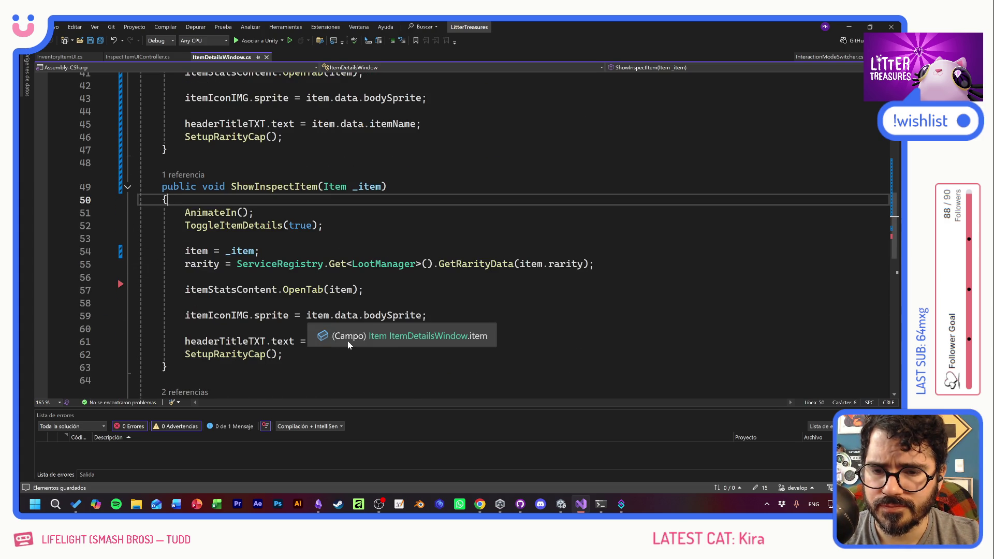
{"action": "scroll", "coordinate": [348, 344], "scroll_direction": "up", "scroll_amount": 5}
{"action": "double_click", "coordinate": [235, 254]}
{"action": "key", "text": "ctrl+c"}
{"action": "scroll", "coordinate": [319, 291], "scroll_direction": "down", "scroll_amount": 6}
{"action": "scroll", "coordinate": [310, 321], "scroll_direction": "down", "scroll_amount": 1}
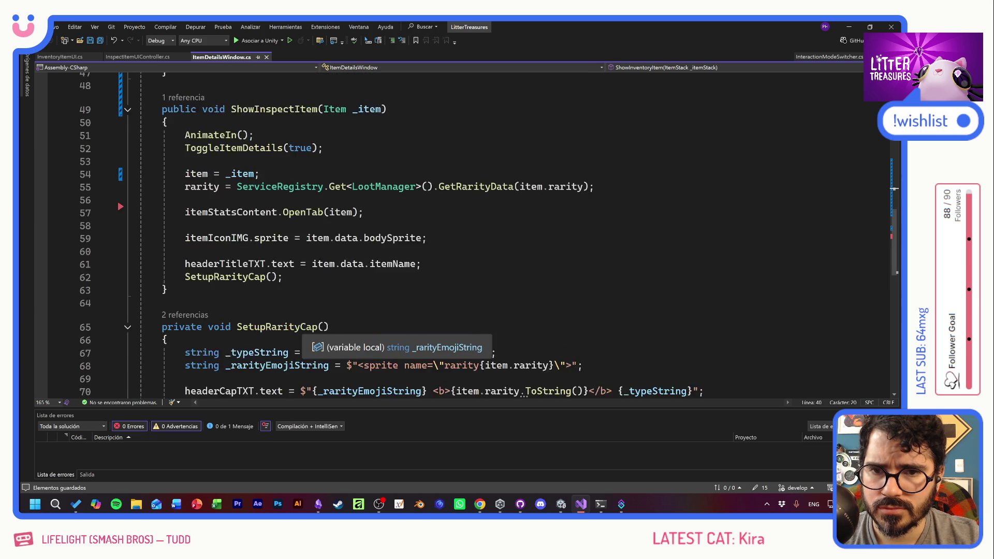
{"action": "scroll", "coordinate": [311, 321], "scroll_direction": "up", "scroll_amount": 2}
Write itemActions.gameObject.SetActive(false); on line 58 in ShowInspectItem
{"action": "left_click", "coordinate": [185, 303]}
{"action": "key", "text": "ctrl+v"}
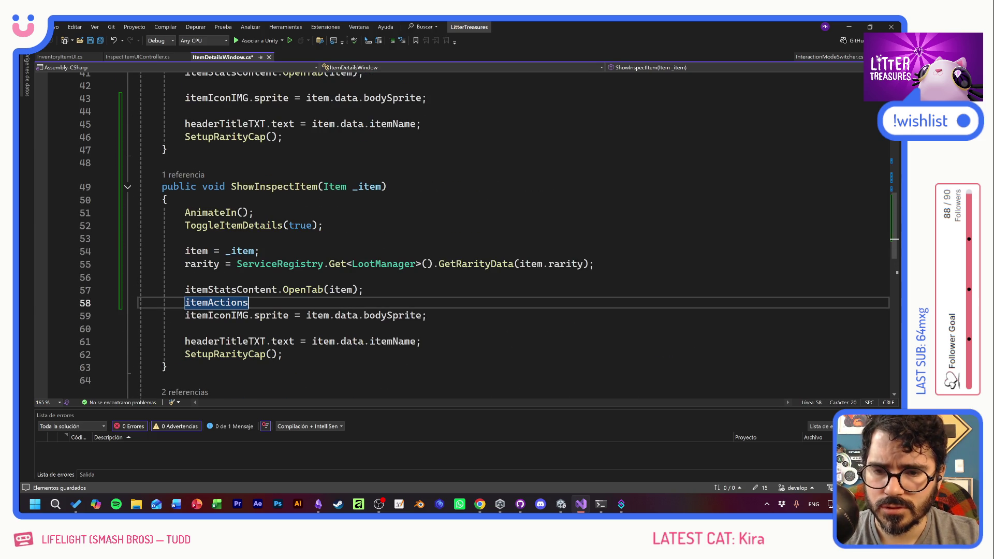
{"action": "type", "text": "."}
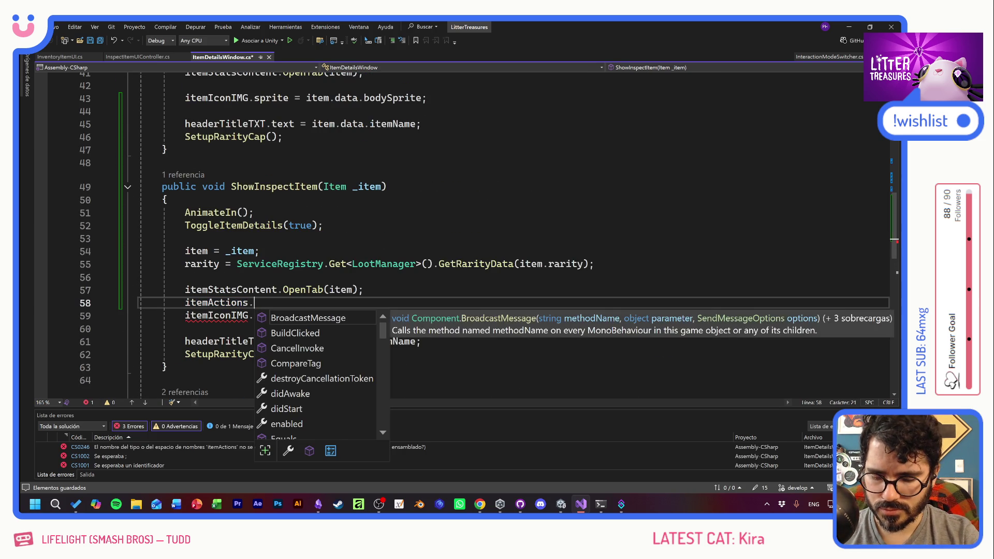
{"action": "type", "text": "gam"}
{"action": "key", "text": "Tab"}
{"action": "type", "text": "."}
{"action": "key", "text": "Tab"}
{"action": "key", "text": "Tab"}
{"action": "double_click", "coordinate": [386, 303]}
{"action": "type", "text": "false"}
Add blank lines before and after the new SetActive(false) line
{"action": "key", "text": "Up"}
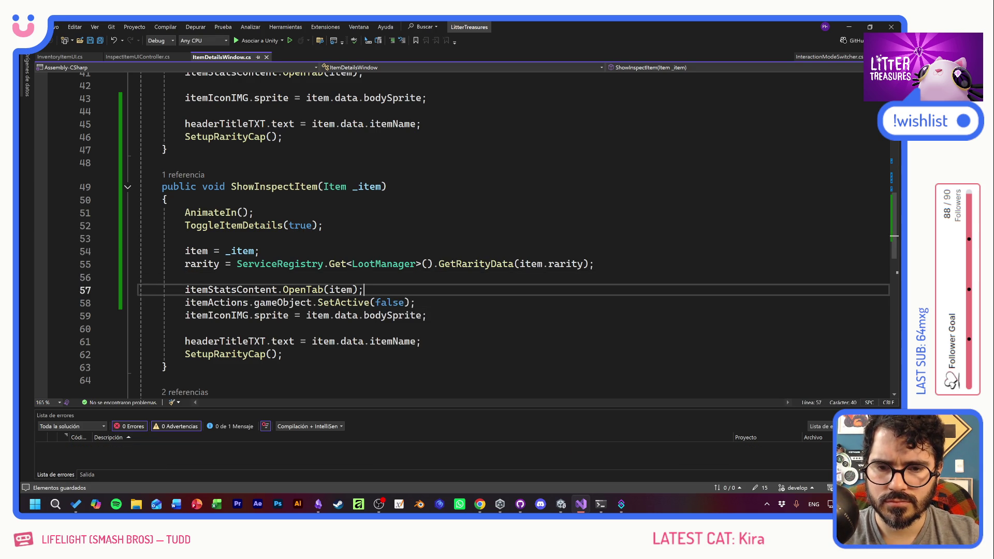
{"action": "key", "text": "Return"}
{"action": "key", "text": "Down"}
{"action": "key", "text": "End"}
{"action": "key", "text": "Return"}
{"action": "left_click", "coordinate": [416, 315]}
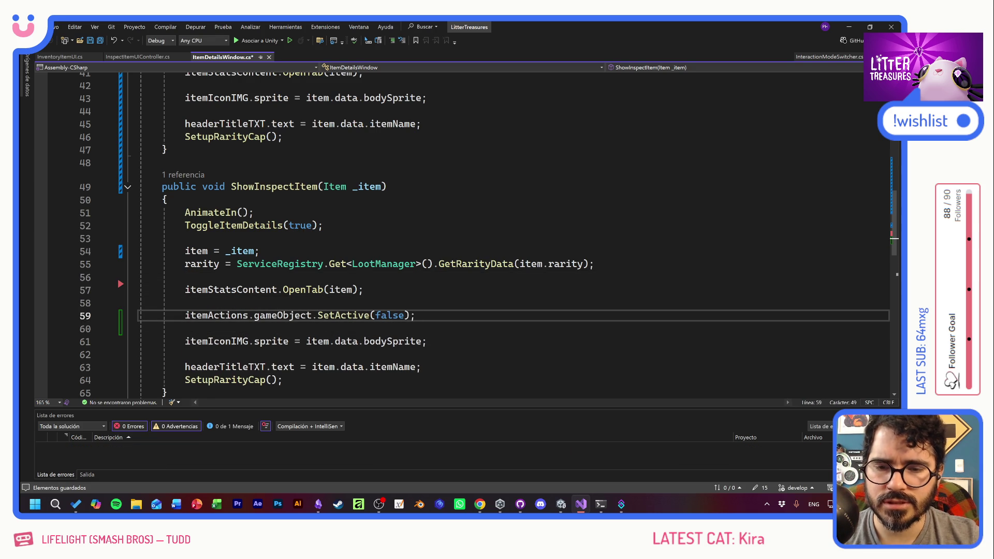
Select the itemBonuses declaration on line 15 under MODULES
{"action": "scroll", "coordinate": [461, 235], "scroll_direction": "up", "scroll_amount": 13}
{"action": "left_click", "coordinate": [445, 256]}
{"action": "left_click_drag", "start_coordinate": [445, 269], "coordinate": [138, 270]}
{"action": "key", "text": "End"}
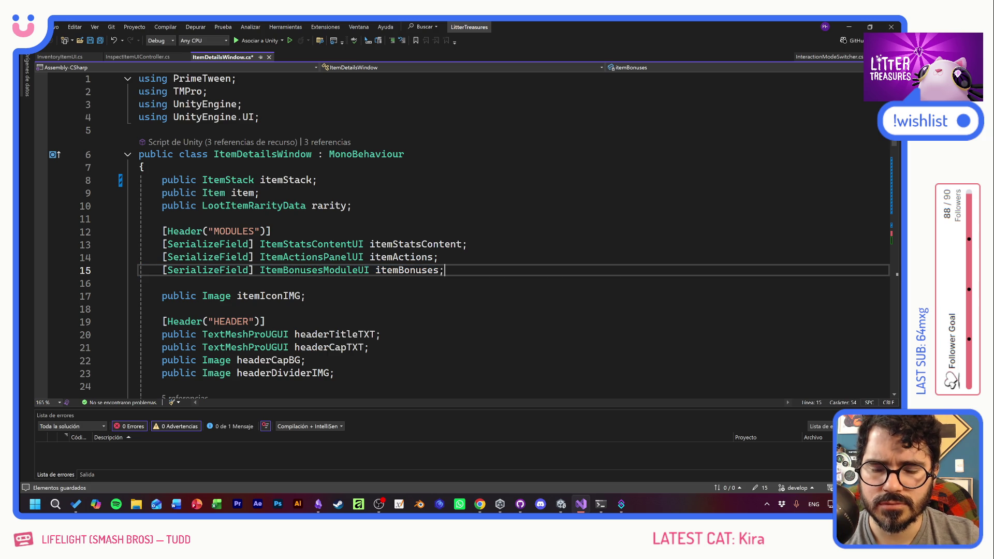
Duplicate the itemBonuses line as a GameObject closeButtonGO field and save the script
{"action": "key", "text": "ctrl+d"}
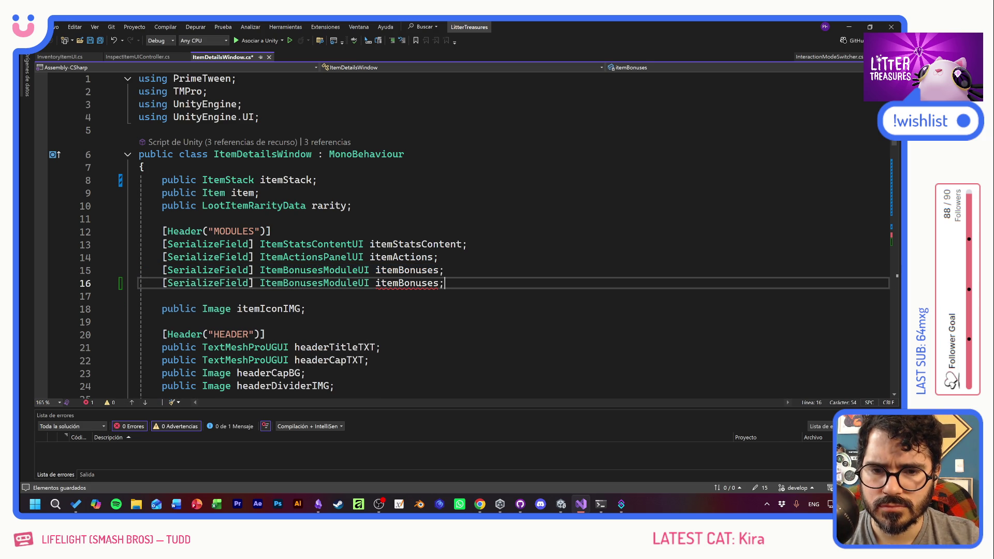
{"action": "double_click", "coordinate": [314, 283]}
{"action": "type", "text": "game"}
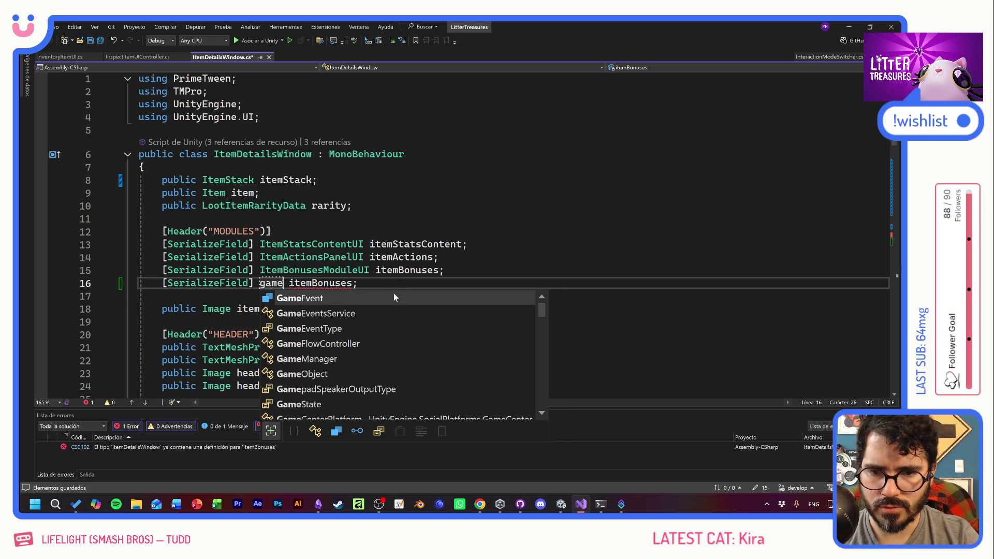
{"action": "type", "text": "o"}
{"action": "key", "text": "BackSpace"}
{"action": "key", "text": "BackSpace"}
{"action": "key", "text": "BackSpace"}
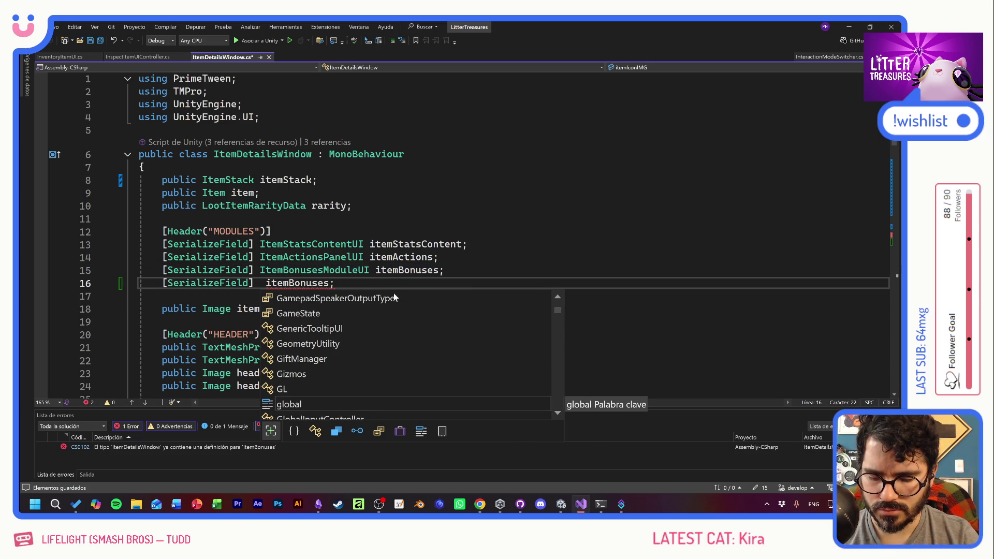
{"action": "type", "text": "GameObject"}
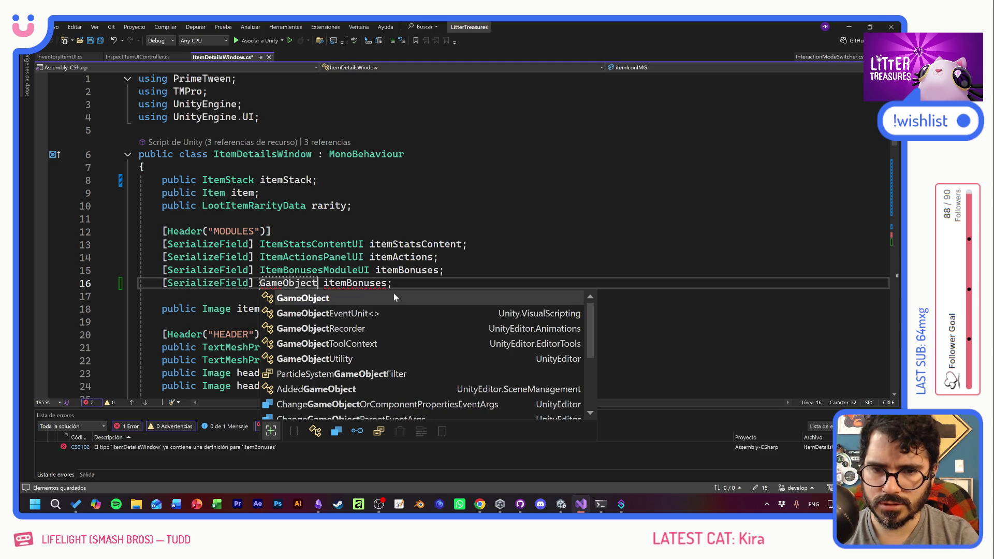
{"action": "double_click", "coordinate": [367, 282]}
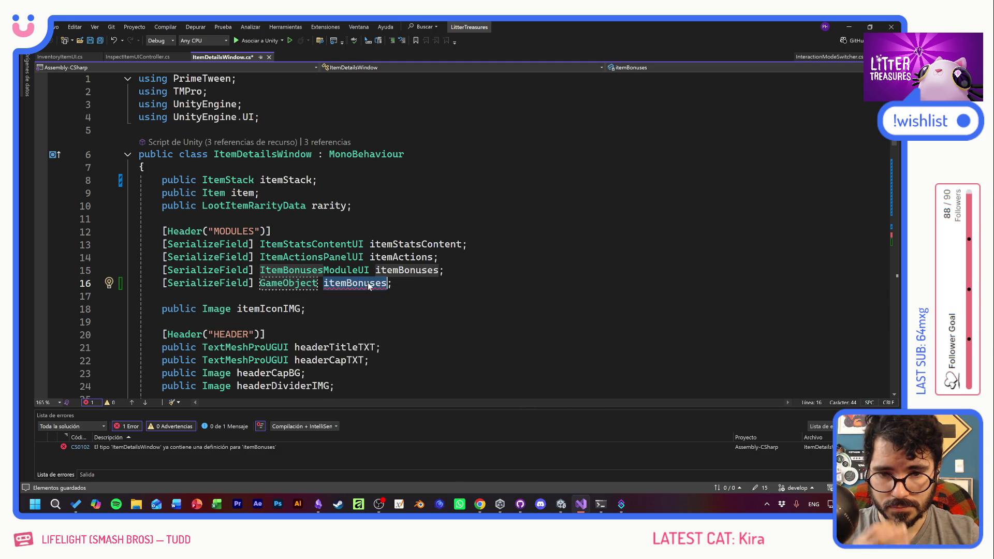
{"action": "type", "text": "close"}
{"action": "type", "text": "ButtonGO"}
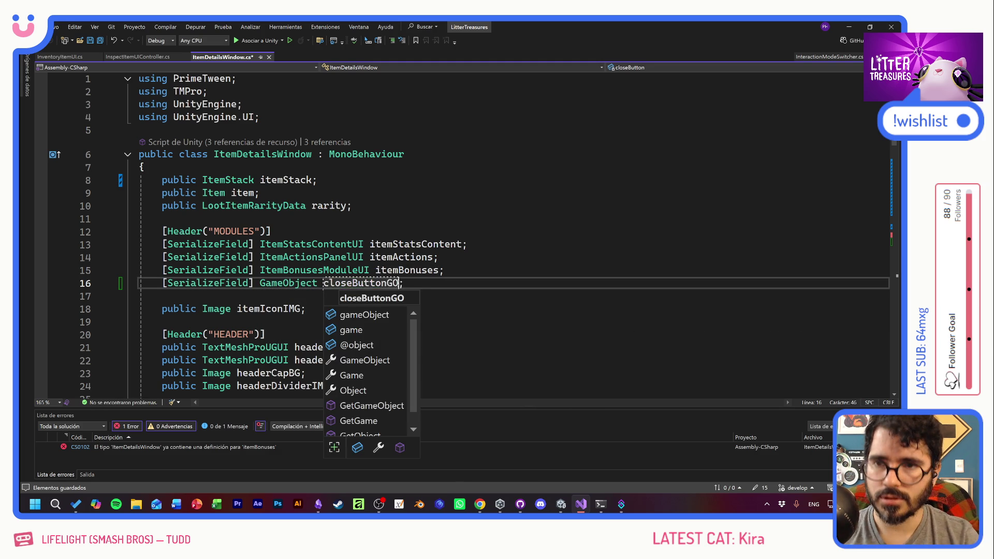
{"action": "key", "text": "Escape"}
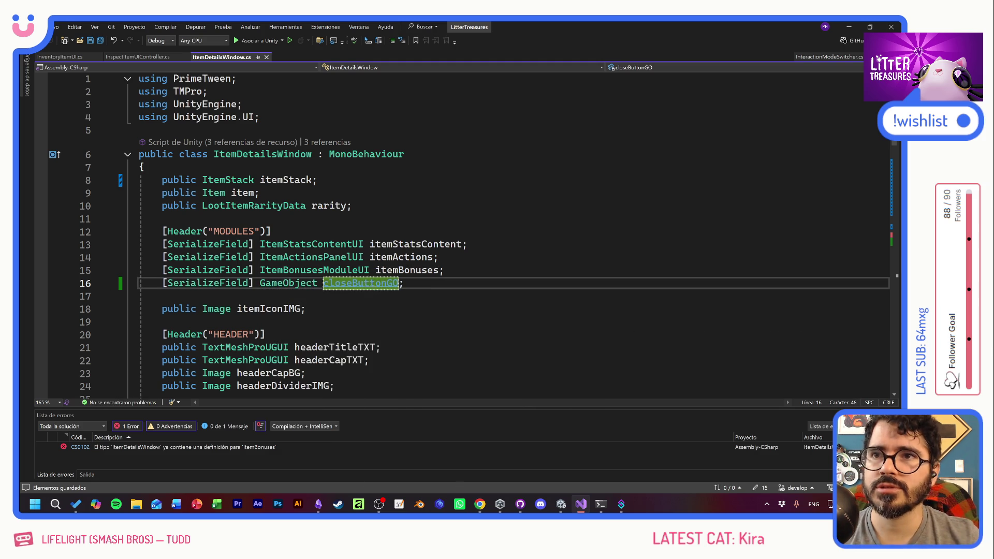
{"action": "key", "text": "ctrl+s"}
{"action": "scroll", "coordinate": [466, 233], "scroll_direction": "down", "scroll_amount": 9}
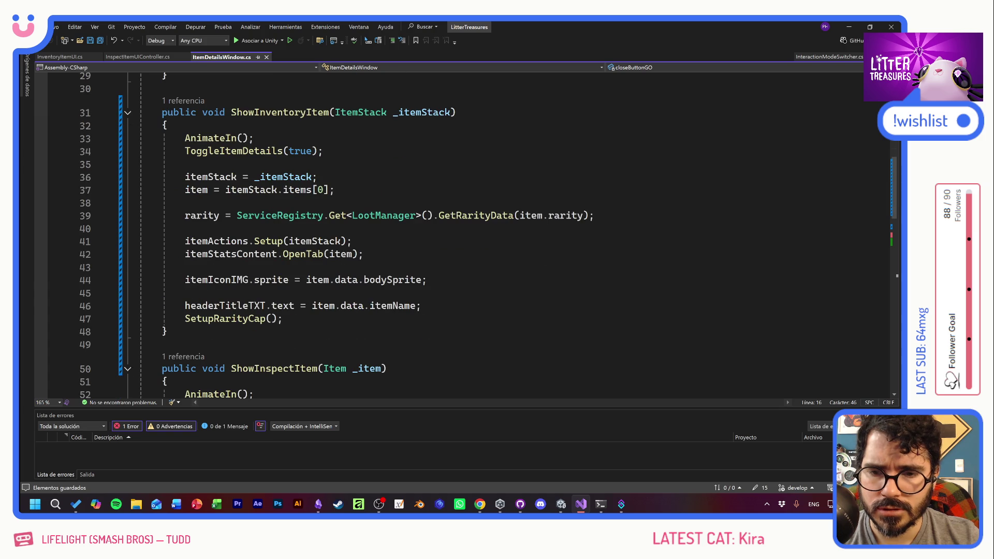
Remove empty line 63 and open a new line below the itemActions SetActive line
{"action": "scroll", "coordinate": [466, 233], "scroll_direction": "down", "scroll_amount": 6}
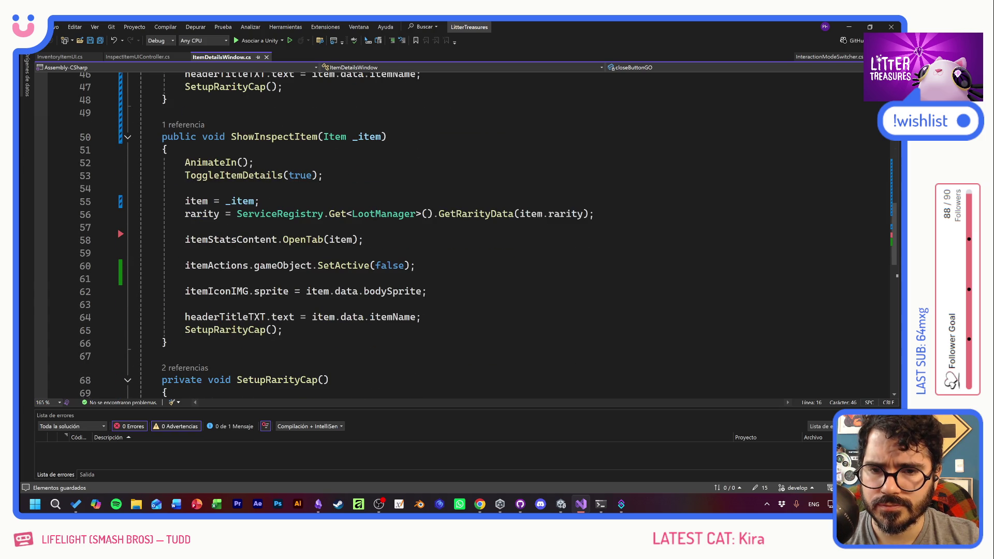
{"action": "left_click", "coordinate": [185, 305]}
{"action": "key", "text": "Delete"}
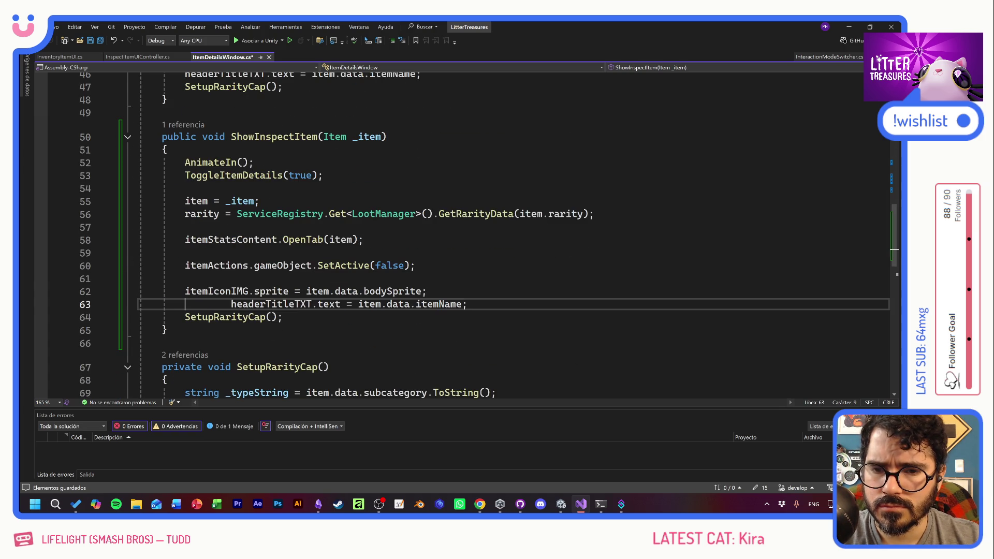
{"action": "key", "text": "Up"}
{"action": "key", "text": "Up"}
{"action": "key", "text": "Up"}
{"action": "key", "text": "End"}
{"action": "key", "text": "Return"}
Write closeButtonGO.SetActive(true); on the new line in ShowInspectItem
{"action": "type", "text": "closeButtonGO."}
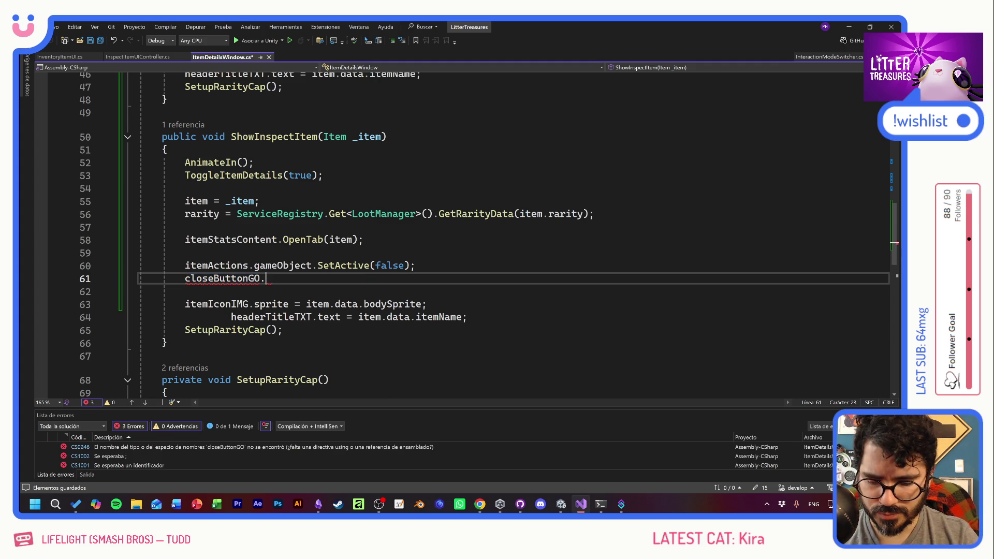
{"action": "key", "text": "Tab"}
{"action": "key", "text": "BackSpace"}
{"action": "key", "text": "BackSpace"}
{"action": "key", "text": "BackSpace"}
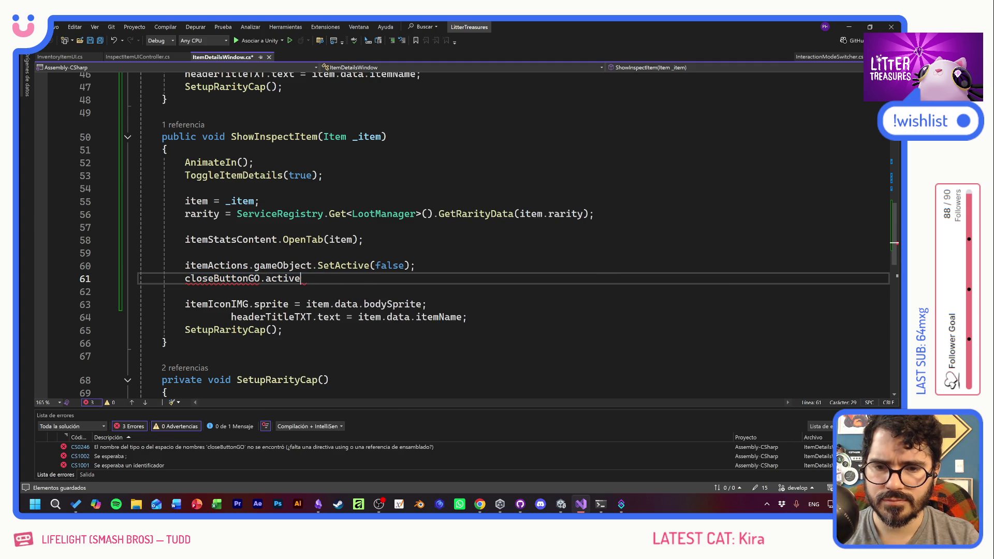
{"action": "key", "text": "BackSpace"}
{"action": "key", "text": "BackSpace"}
{"action": "type", "text": "Set"}
{"action": "key", "text": "Tab"}
{"action": "type", "text": "(false);"}
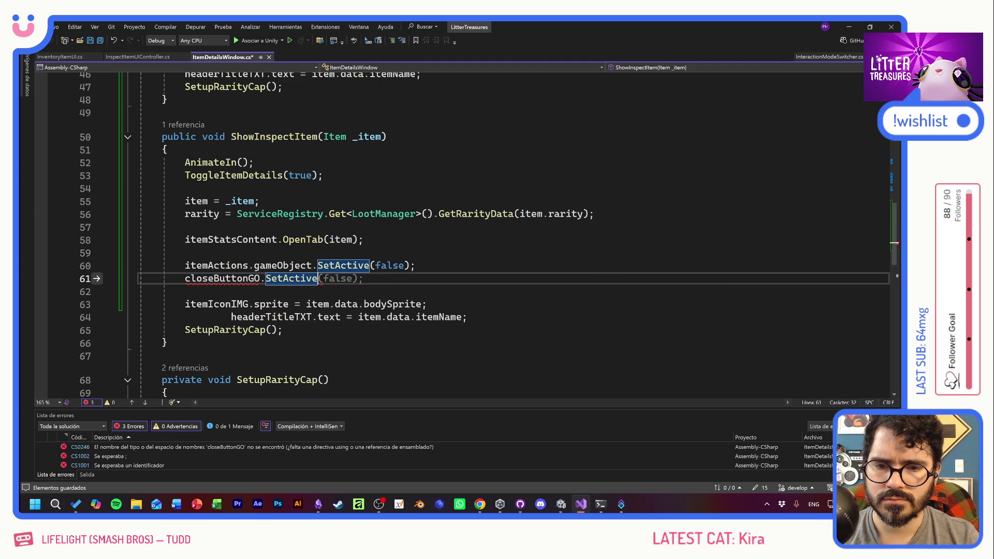
{"action": "double_click", "coordinate": [338, 278]}
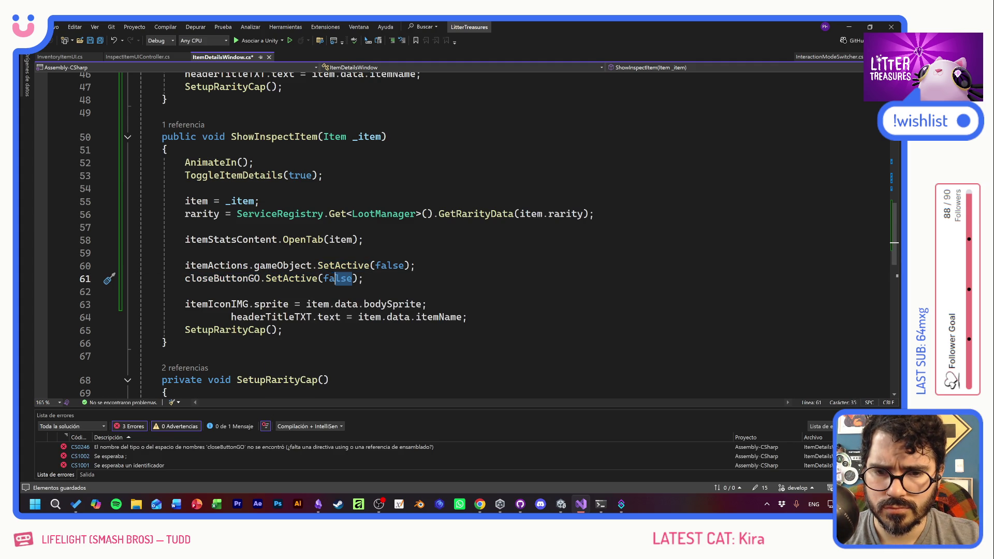
{"action": "type", "text": "tru"}
{"action": "key", "text": "Tab"}
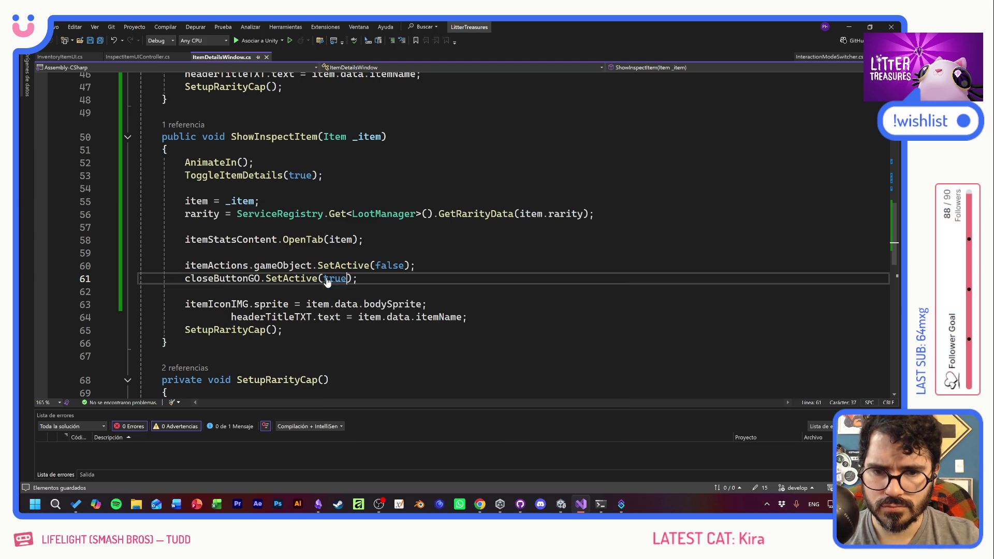
Cut the itemActions and closeButtonGO SetActive lines
{"action": "key", "text": "End"}
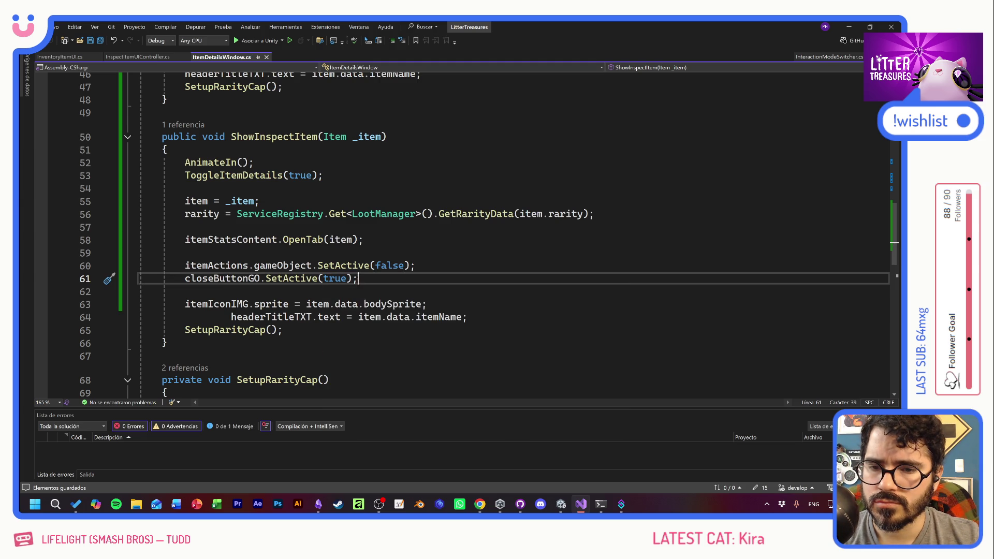
{"action": "key", "text": "shift+Home"}
{"action": "key", "text": "shift+Home"}
{"action": "key", "text": "shift+Up"}
{"action": "key", "text": "ctrl+x"}
{"action": "scroll", "coordinate": [487, 236], "scroll_direction": "up", "scroll_amount": 4}
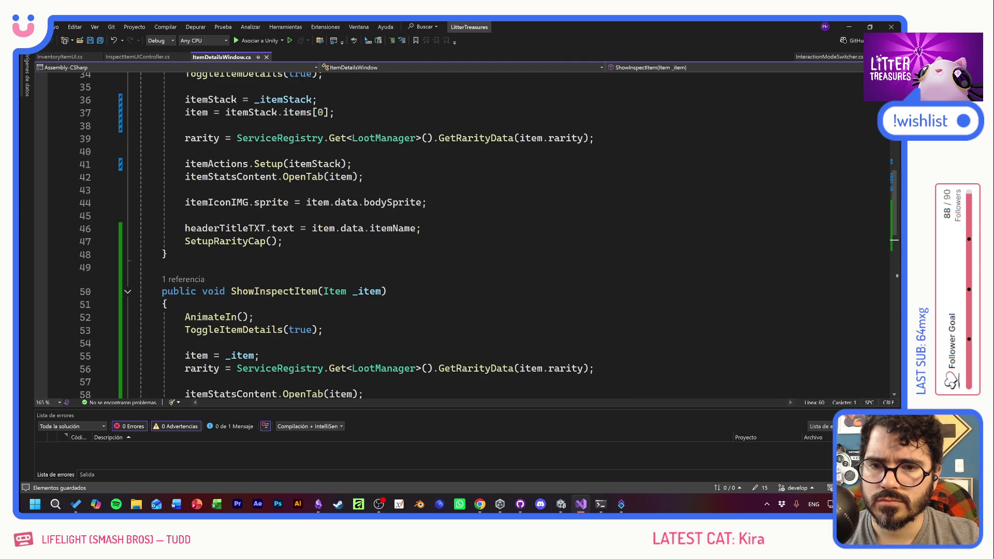
Paste the two SetActive lines into ShowInventoryItem after line 40, swap their true/false values, and save
{"action": "left_click", "coordinate": [185, 151]}
{"action": "left_click", "coordinate": [185, 177]}
{"action": "left_click", "coordinate": [185, 151]}
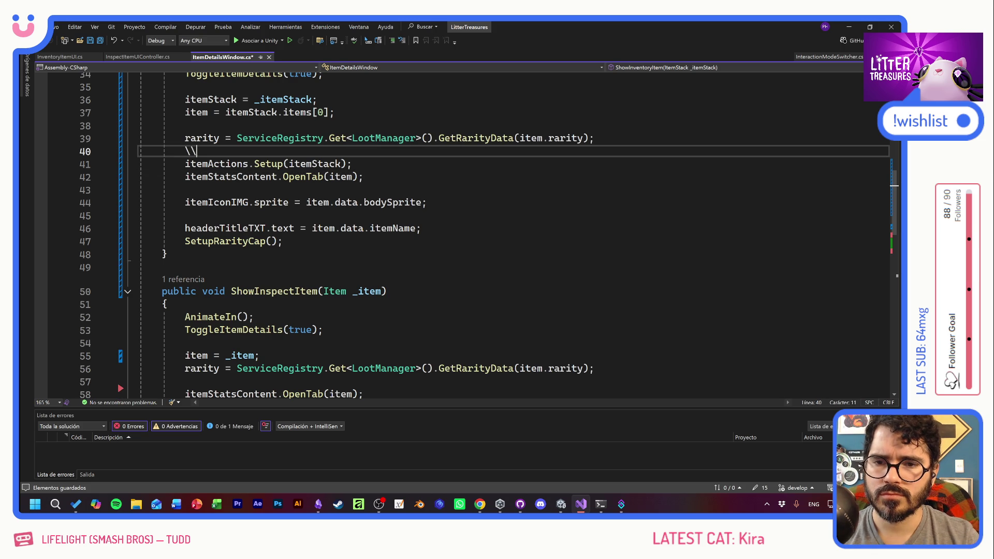
{"action": "key", "text": "Return"}
{"action": "key", "text": "Return"}
{"action": "key", "text": "Up"}
{"action": "key", "text": "ctrl+v"}
{"action": "double_click", "coordinate": [397, 163]}
{"action": "type", "text": "true"}
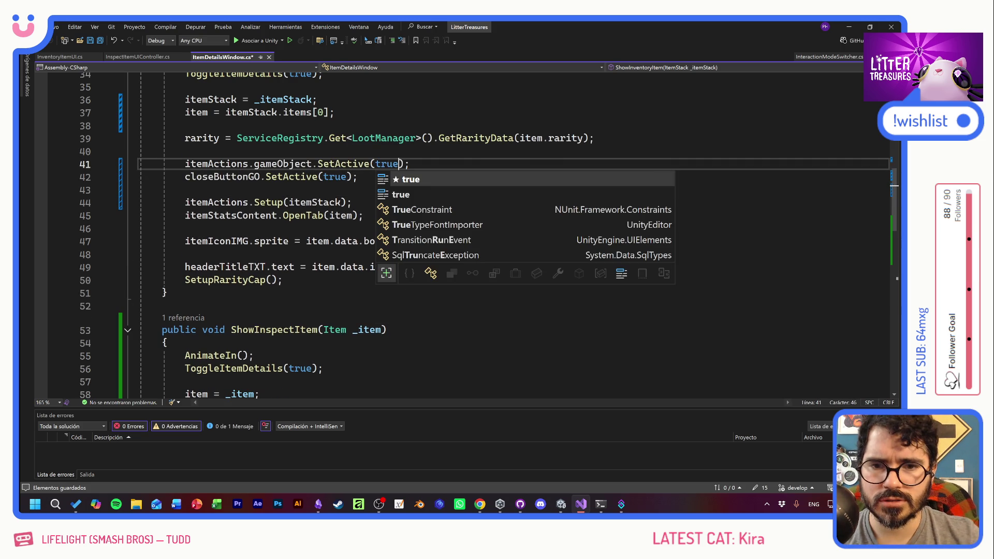
{"action": "double_click", "coordinate": [334, 177]}
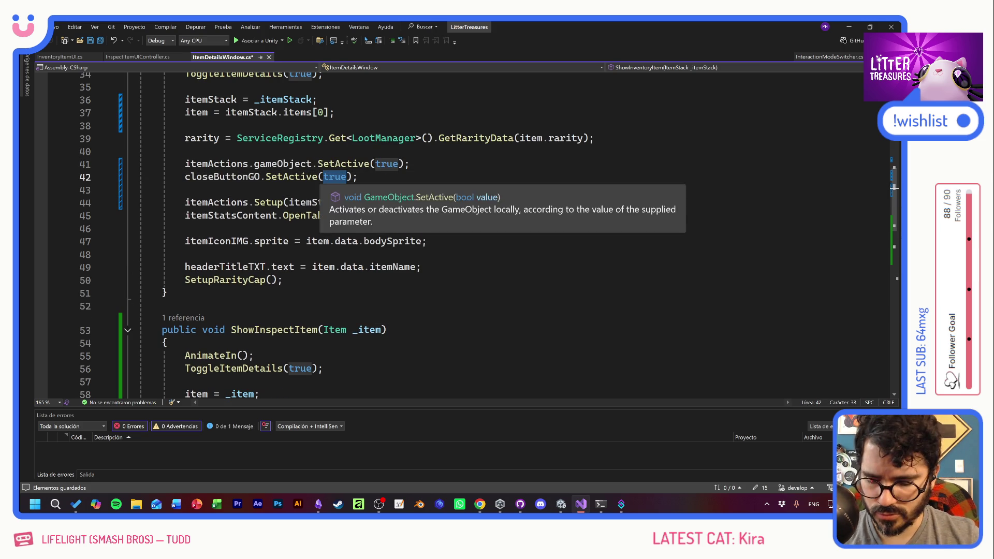
{"action": "type", "text": "false"}
{"action": "key", "text": "ctrl+s"}
Glance at the Obsidian to-do board, then bring the Unity editor forward
{"action": "left_click", "coordinate": [184, 228]}
{"action": "key", "text": "alt+Tab"}
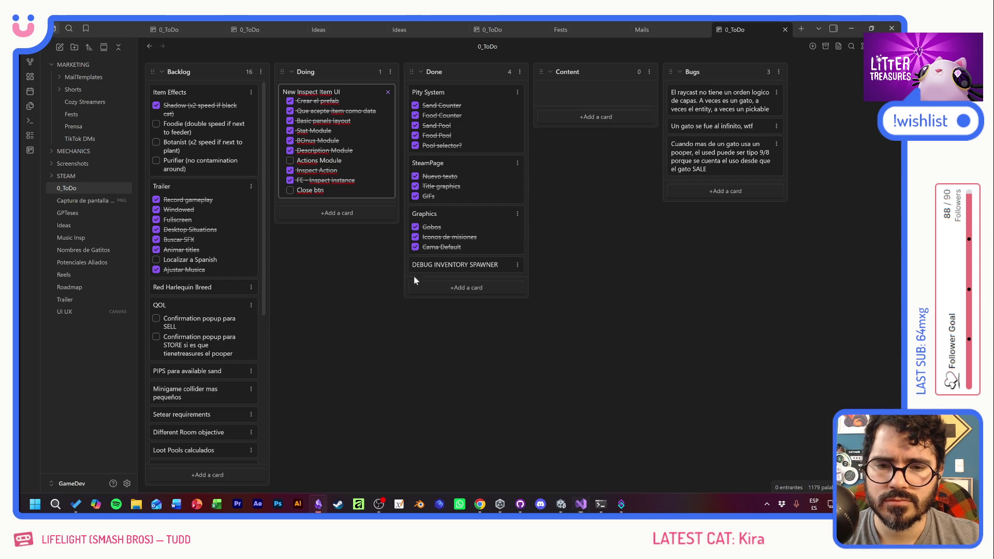
{"action": "key", "text": "alt+Tab"}
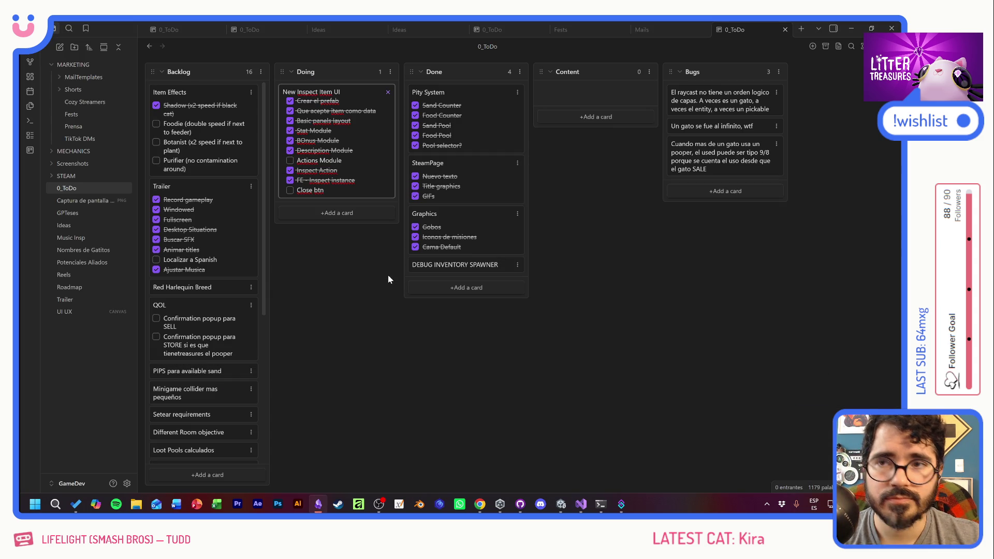
{"action": "key", "text": "alt+Tab"}
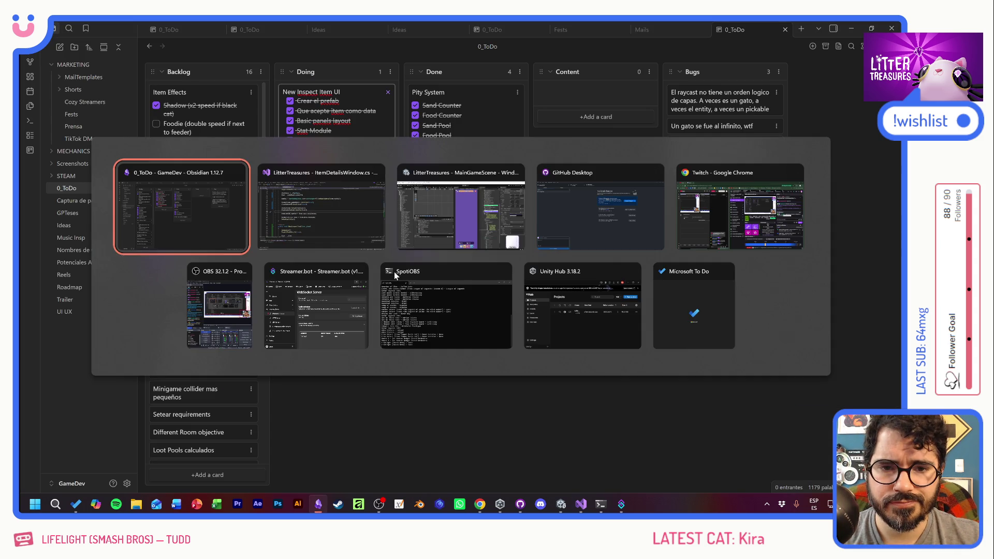
{"action": "key", "text": "alt+Tab"}
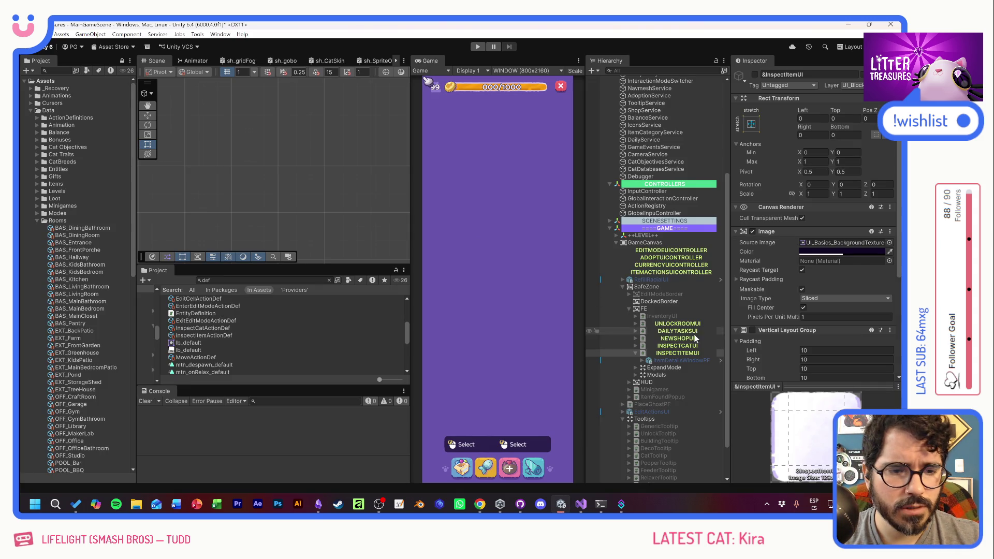
Activate INSPECTITEMUI in the Inspector and open ItemDetailsWindowPF in Prefab Mode
{"action": "left_click", "coordinate": [672, 353]}
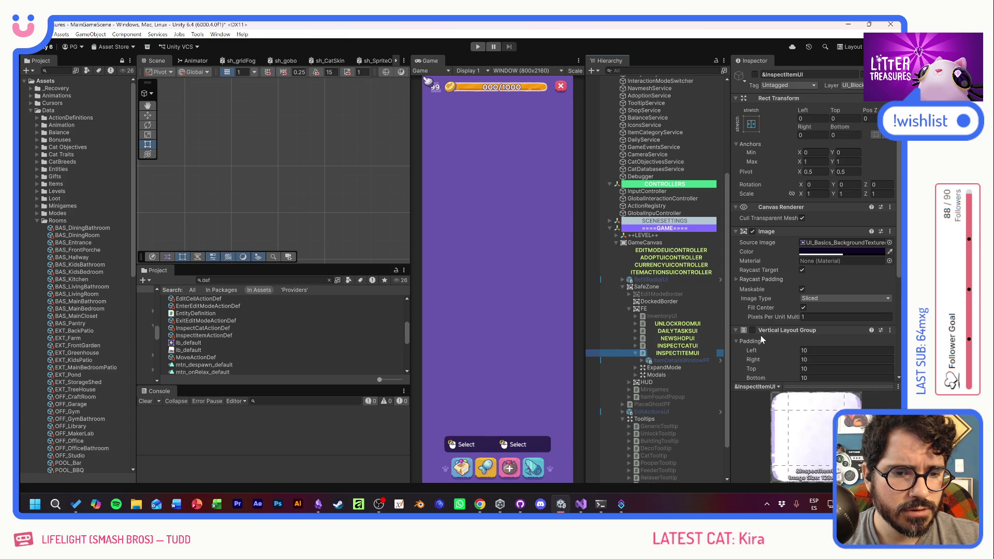
{"action": "left_click", "coordinate": [755, 74]}
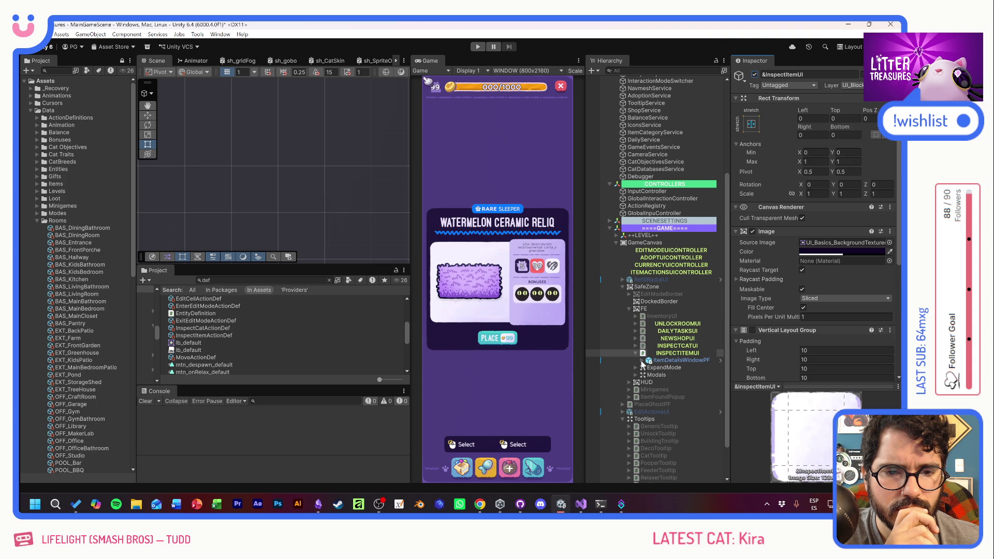
{"action": "left_click", "coordinate": [720, 360]}
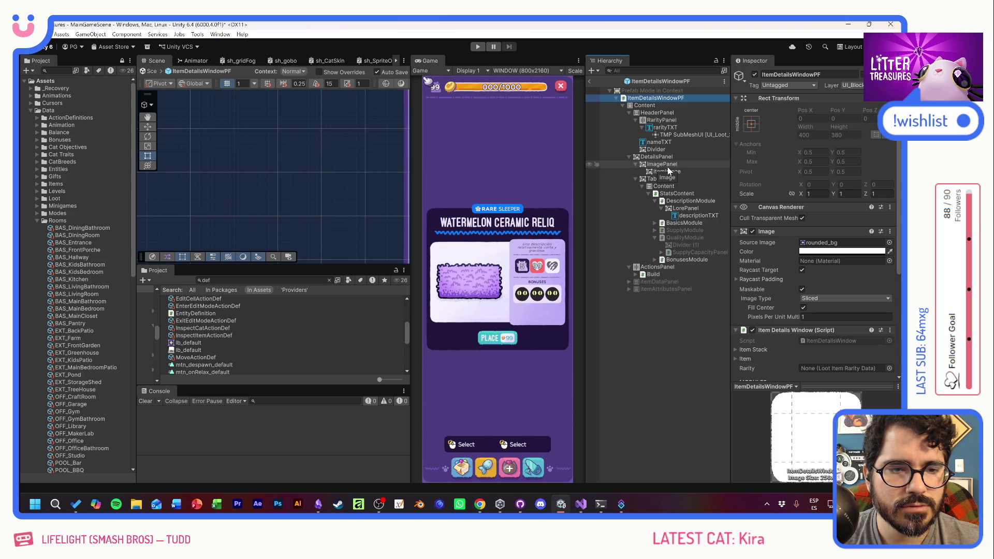
Preview the item card with ActionsPanel toggled off and on, then select the Content object
{"action": "left_click", "coordinate": [657, 267]}
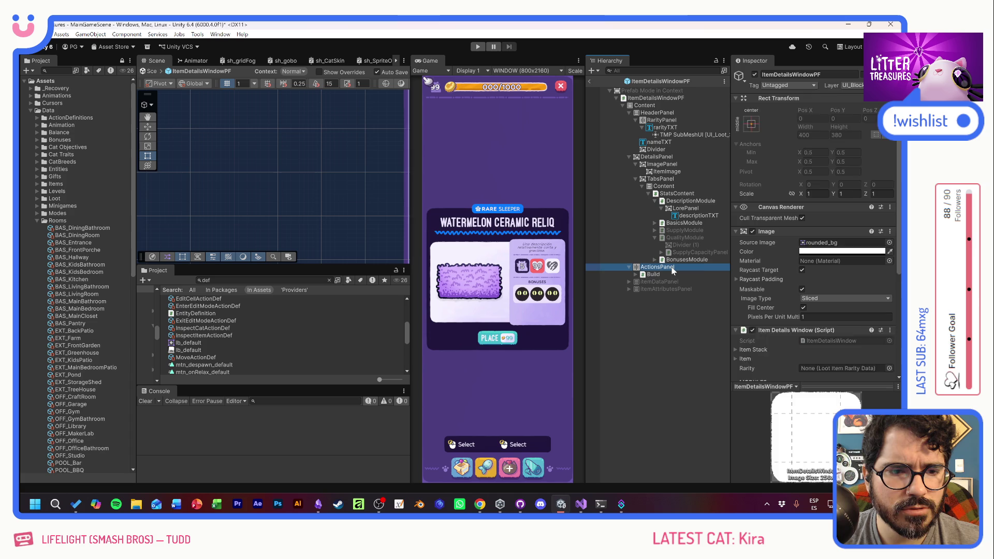
{"action": "left_click", "coordinate": [755, 74]}
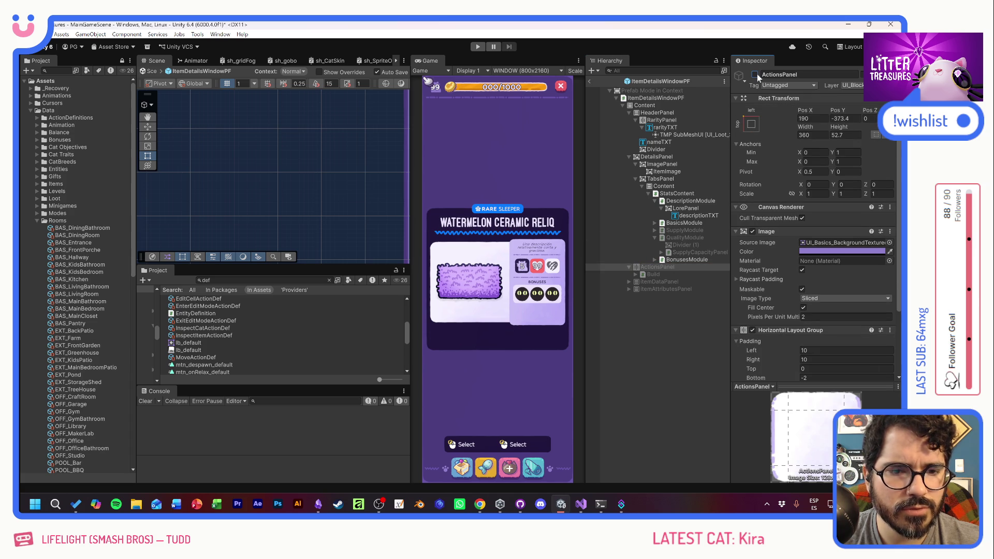
{"action": "left_click", "coordinate": [755, 74]}
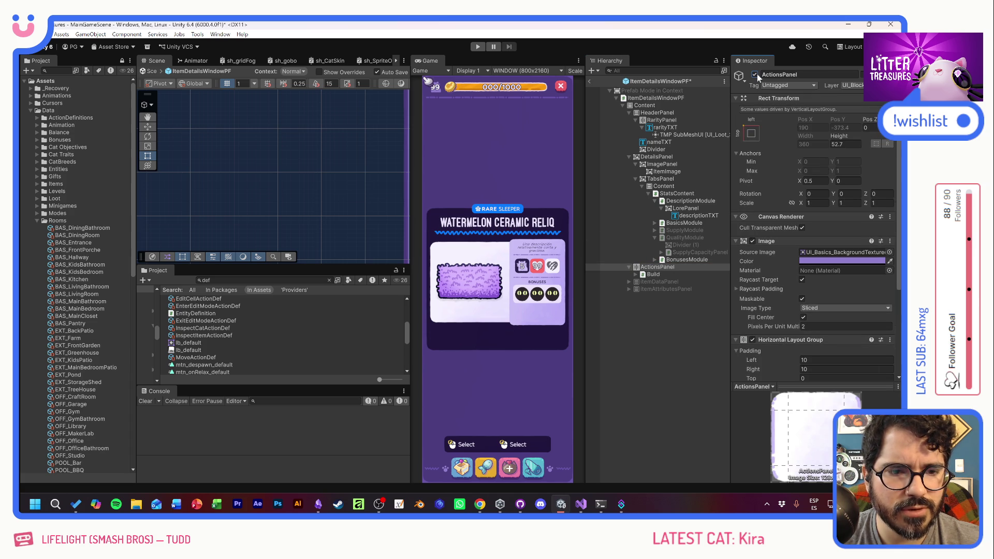
{"action": "left_click", "coordinate": [629, 157]}
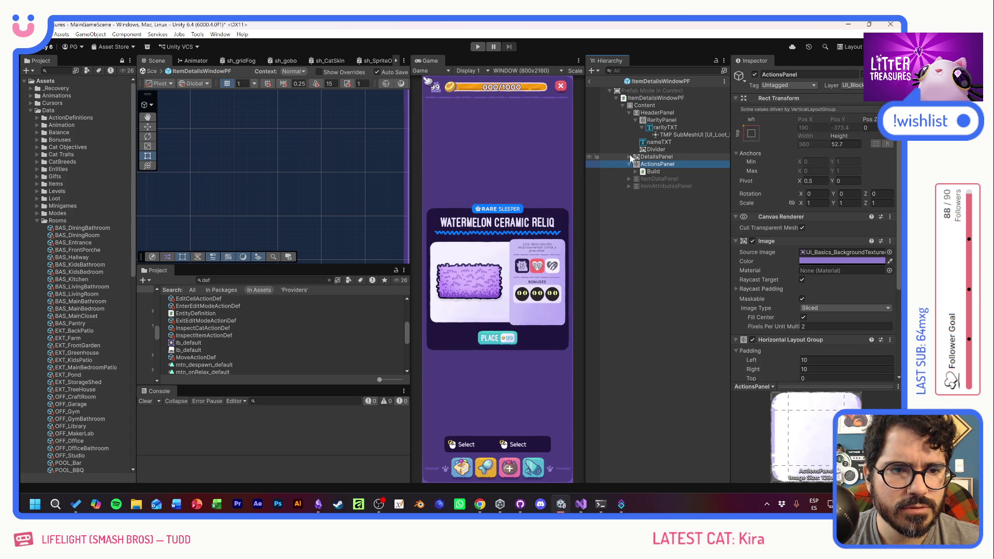
{"action": "left_click", "coordinate": [628, 113]}
{"action": "left_click", "coordinate": [644, 105]}
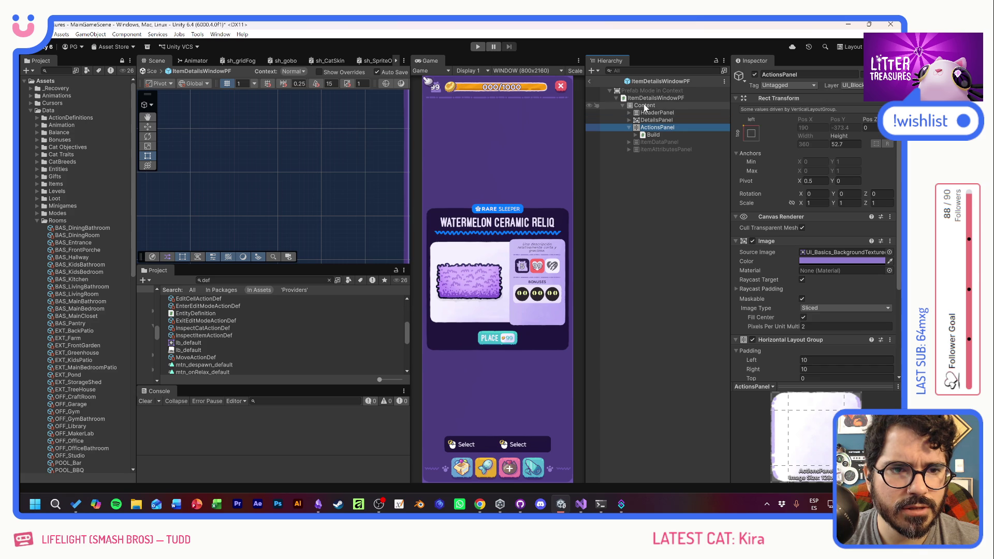
Add a Content Size Fitter to Content with Vertical Fit set to Min Size
{"action": "scroll", "coordinate": [792, 296], "scroll_direction": "down", "scroll_amount": 3}
{"action": "scroll", "coordinate": [793, 298], "scroll_direction": "down", "scroll_amount": 2}
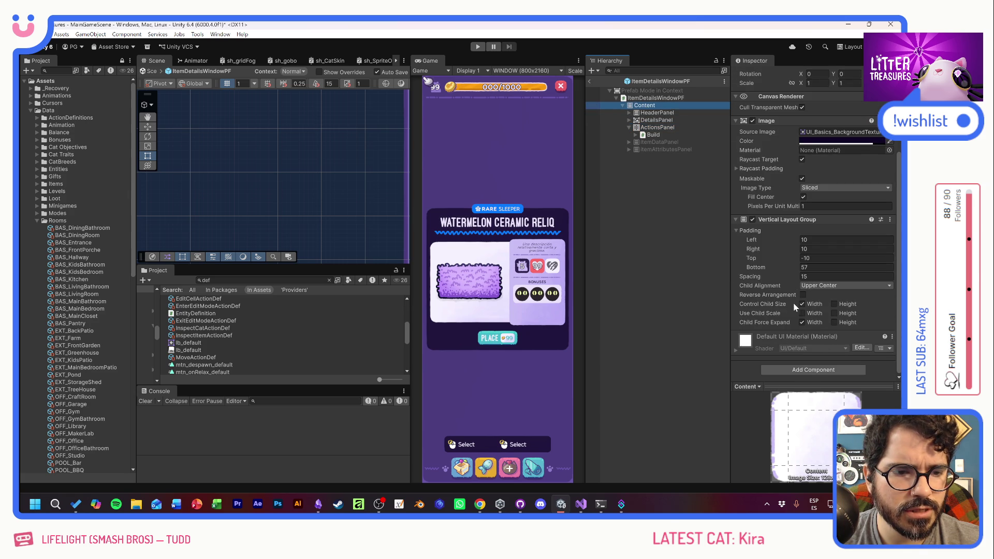
{"action": "left_click", "coordinate": [816, 370]}
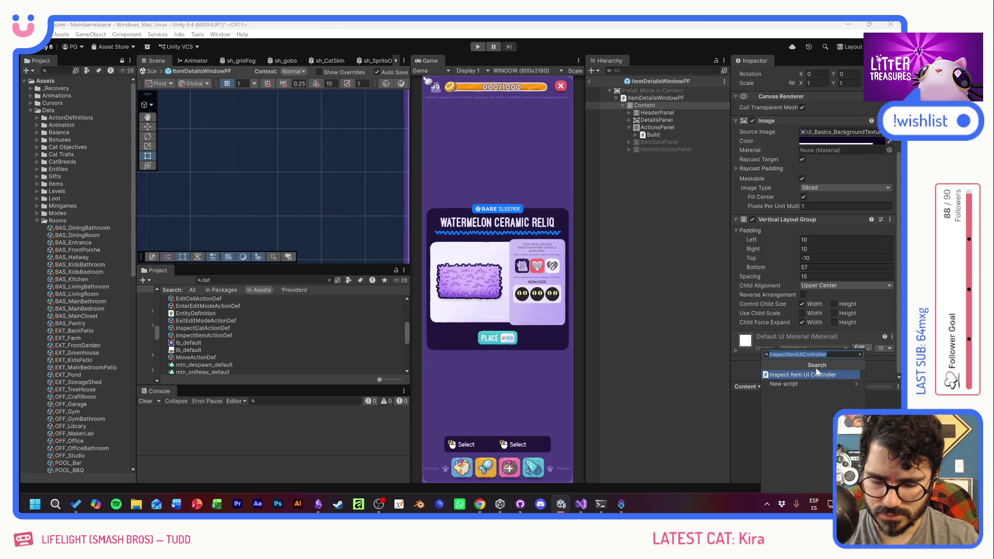
{"action": "type", "text": "fitt"}
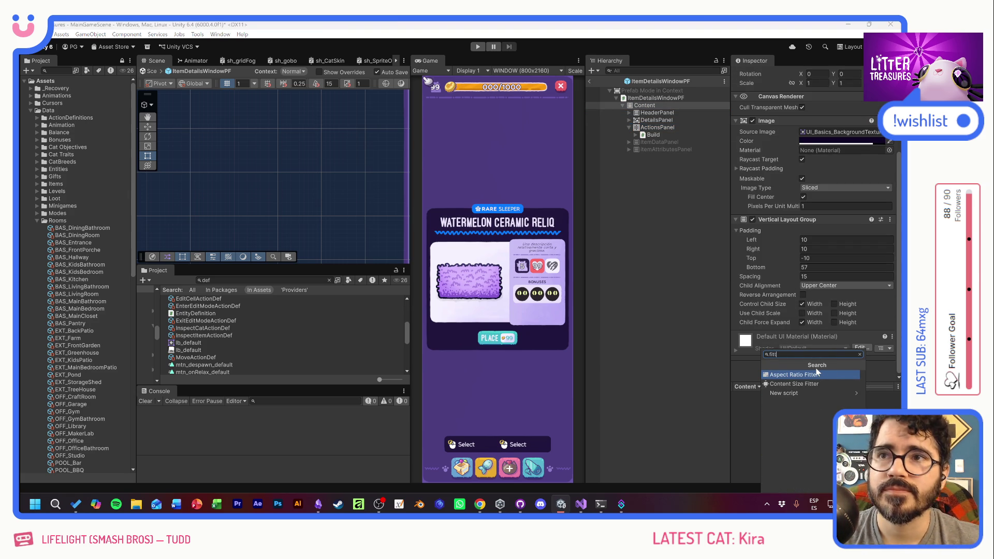
{"action": "left_click", "coordinate": [805, 384]}
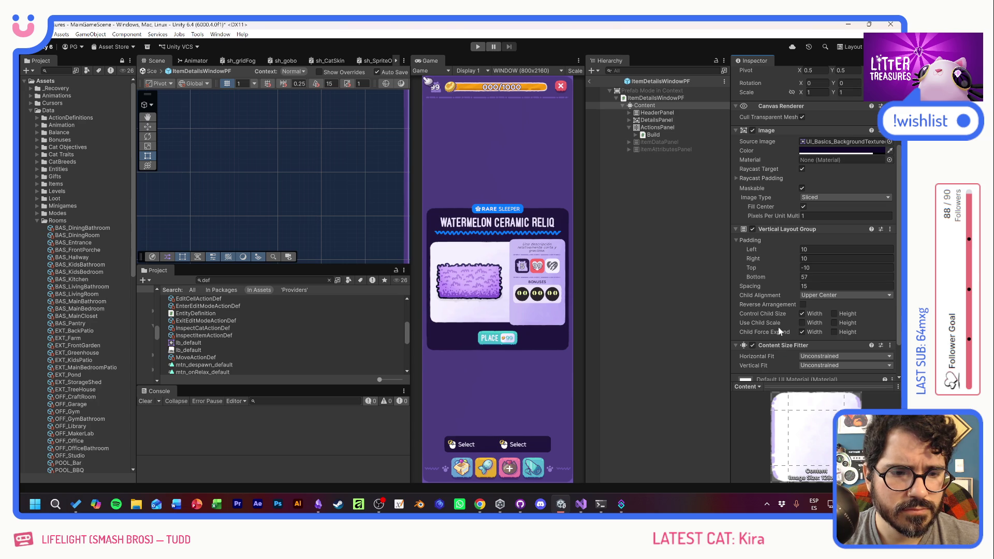
{"action": "scroll", "coordinate": [783, 336], "scroll_direction": "down", "scroll_amount": 2}
{"action": "left_click", "coordinate": [826, 322]}
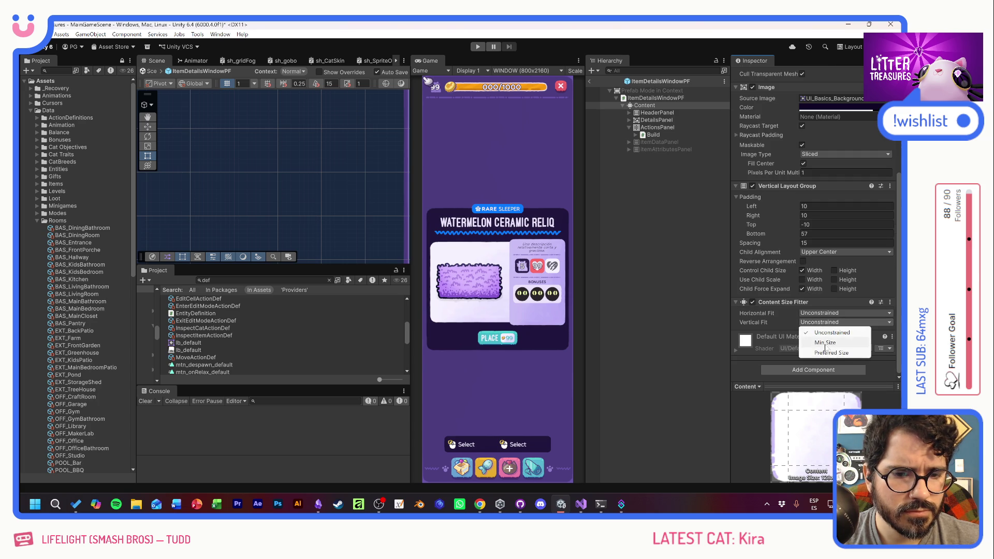
{"action": "left_click", "coordinate": [824, 343]}
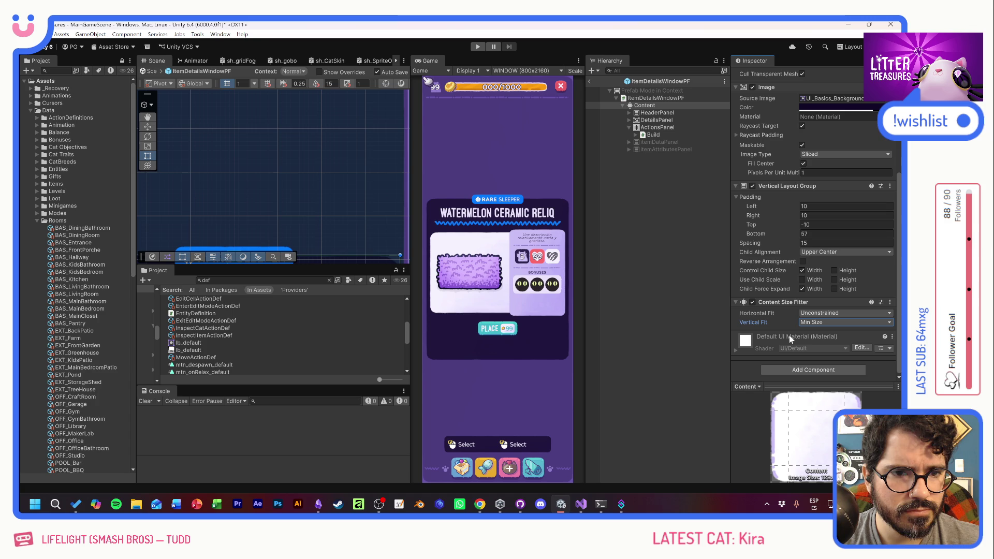
Delete the inactive ItemDataPanel and ItemAttributesPanel, then review the remaining ActionsPanel, DetailsPanel and HeaderPanel
{"action": "left_click", "coordinate": [672, 150]}
{"action": "left_click", "coordinate": [659, 142], "text": "shift"}
{"action": "key", "text": "Delete"}
{"action": "left_click", "coordinate": [647, 129]}
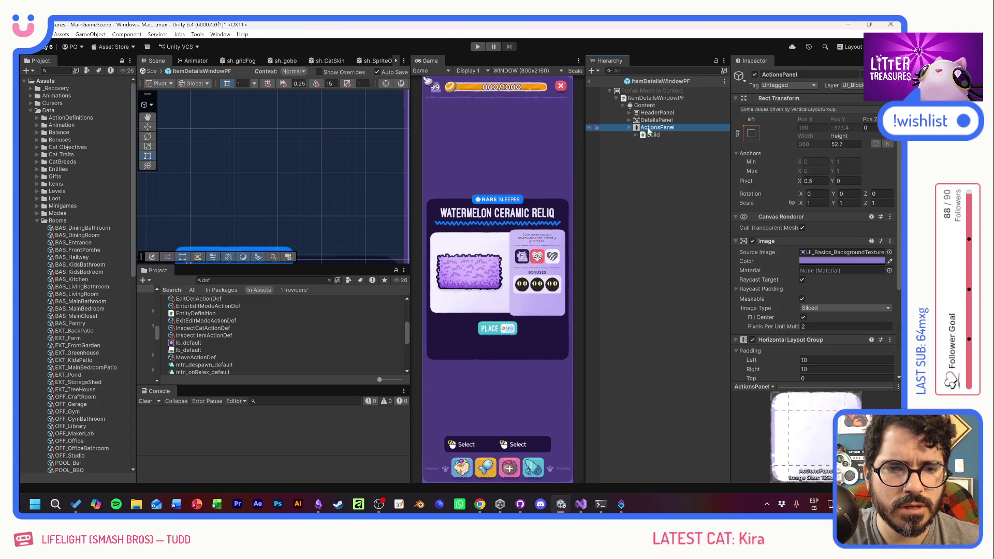
{"action": "double_click", "coordinate": [635, 128]}
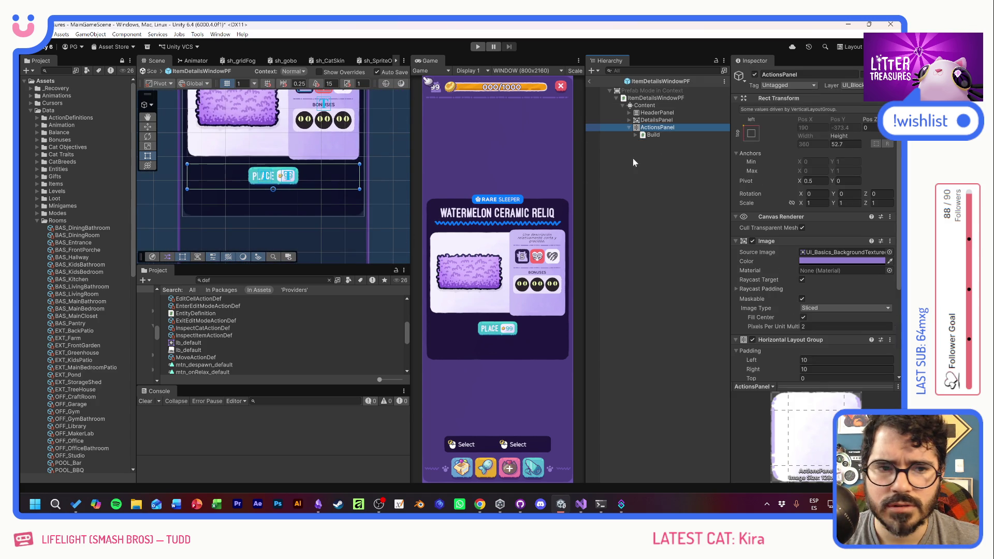
{"action": "left_click", "coordinate": [647, 135]}
{"action": "left_click", "coordinate": [654, 127]}
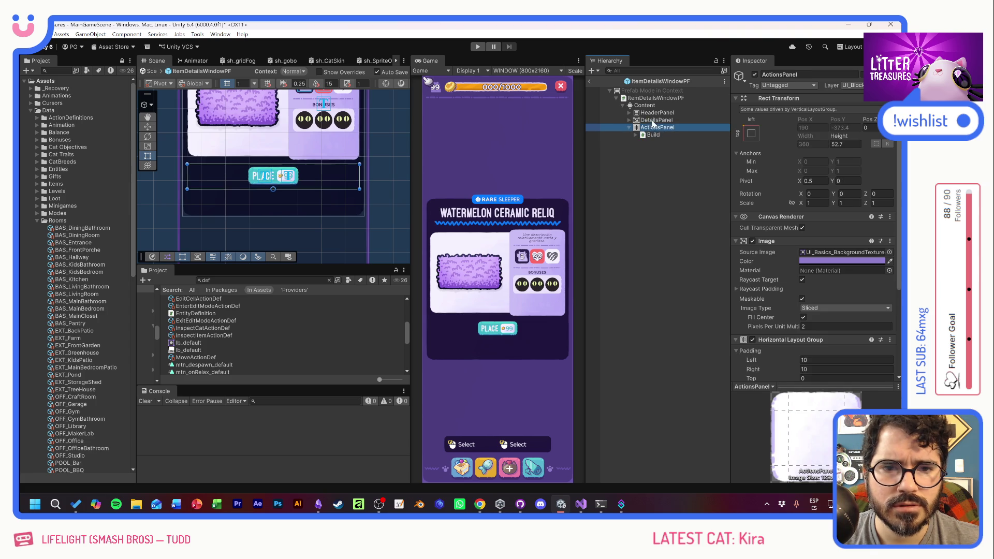
{"action": "left_click", "coordinate": [655, 120]}
{"action": "left_click", "coordinate": [655, 113]}
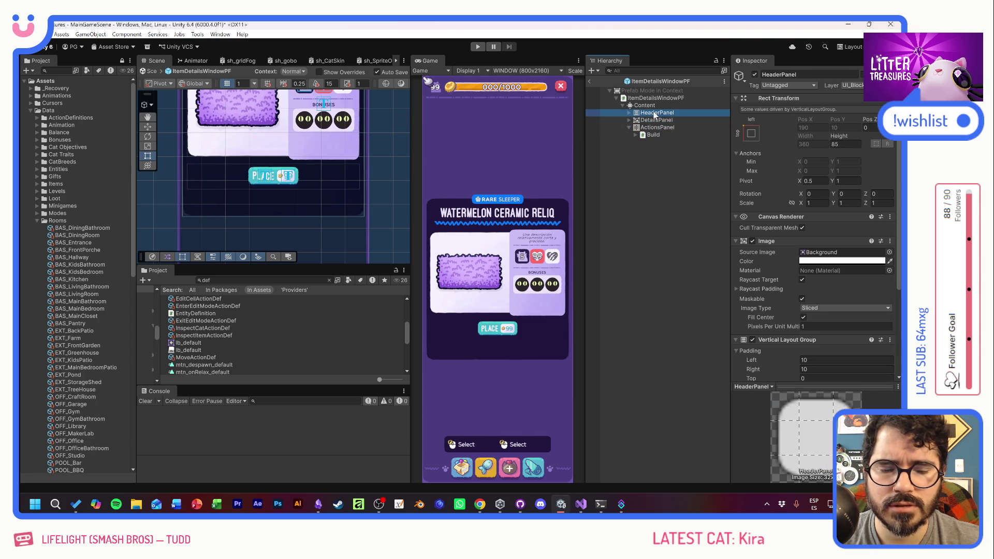
Set Content's Vertical Layout Group bottom padding to 20
{"action": "left_click", "coordinate": [647, 106]}
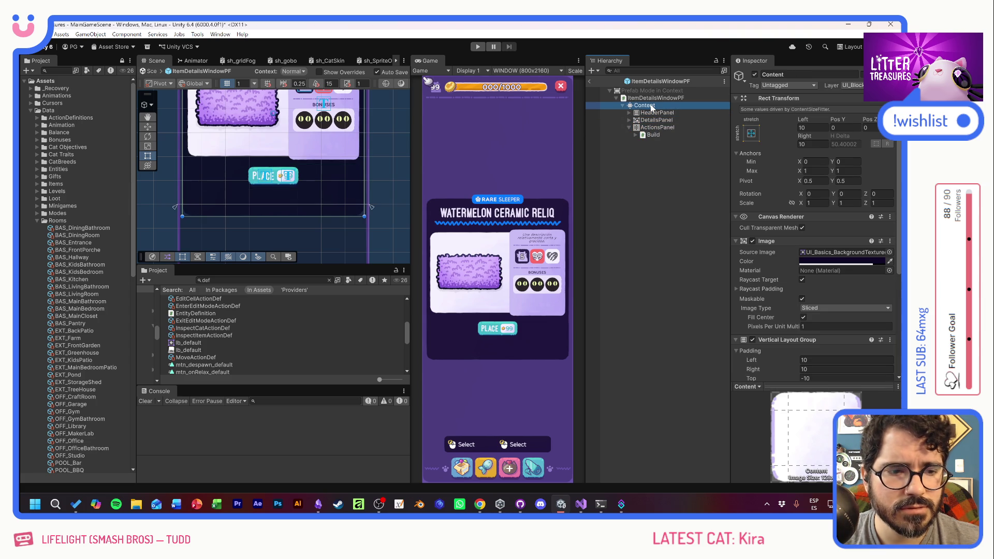
{"action": "scroll", "coordinate": [746, 265], "scroll_direction": "down", "scroll_amount": 2}
{"action": "left_click", "coordinate": [808, 338]}
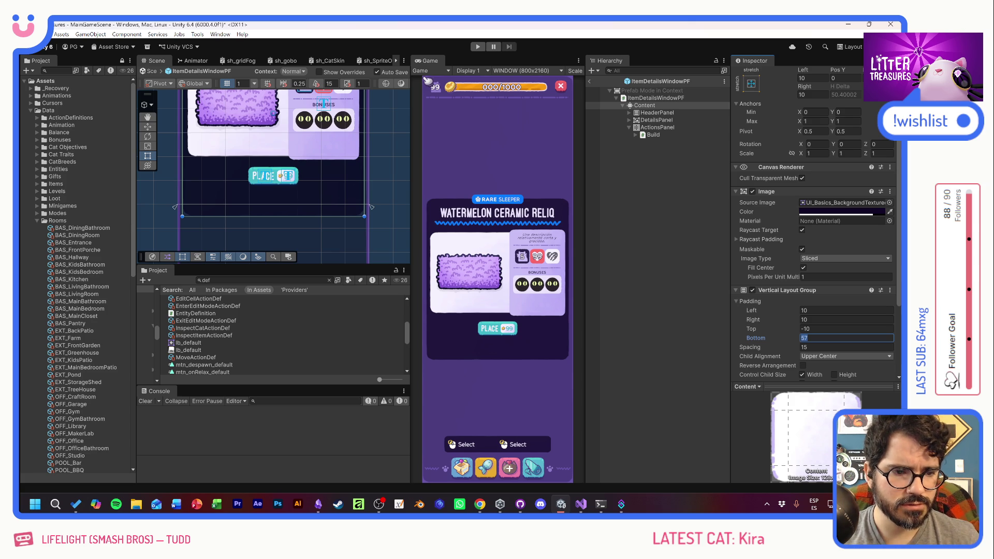
{"action": "type", "text": "10"}
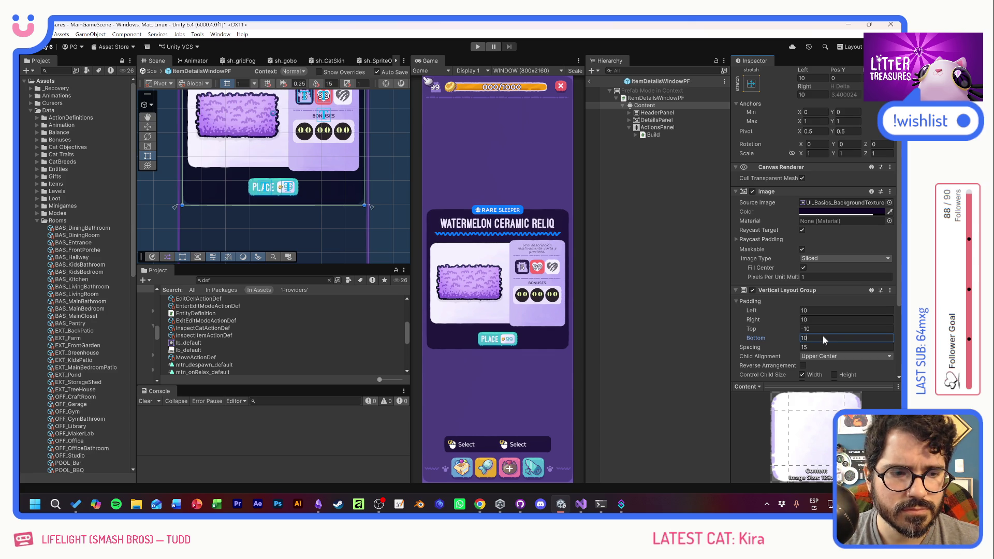
{"action": "key", "text": "ctrl+a"}
{"action": "type", "text": "20"}
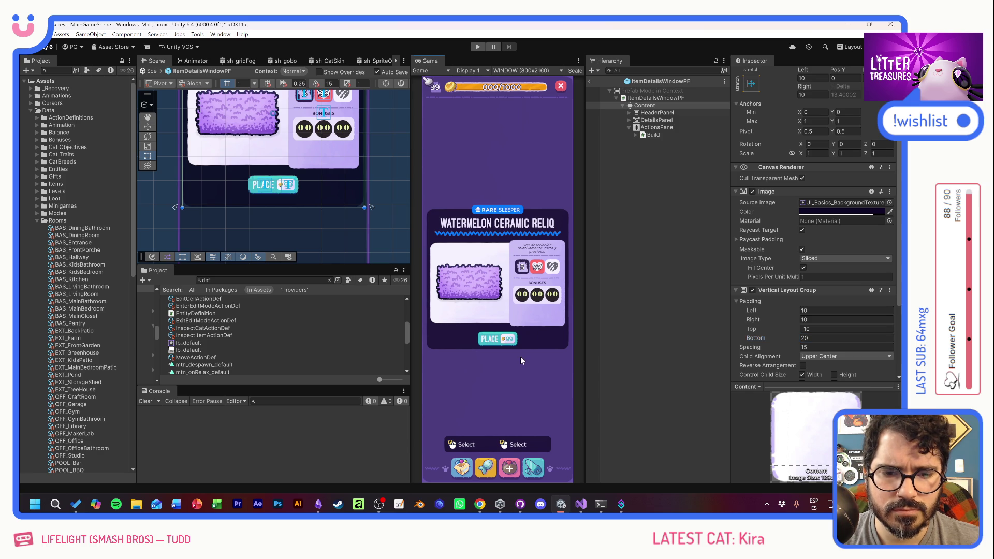
{"action": "left_click", "coordinate": [667, 321]}
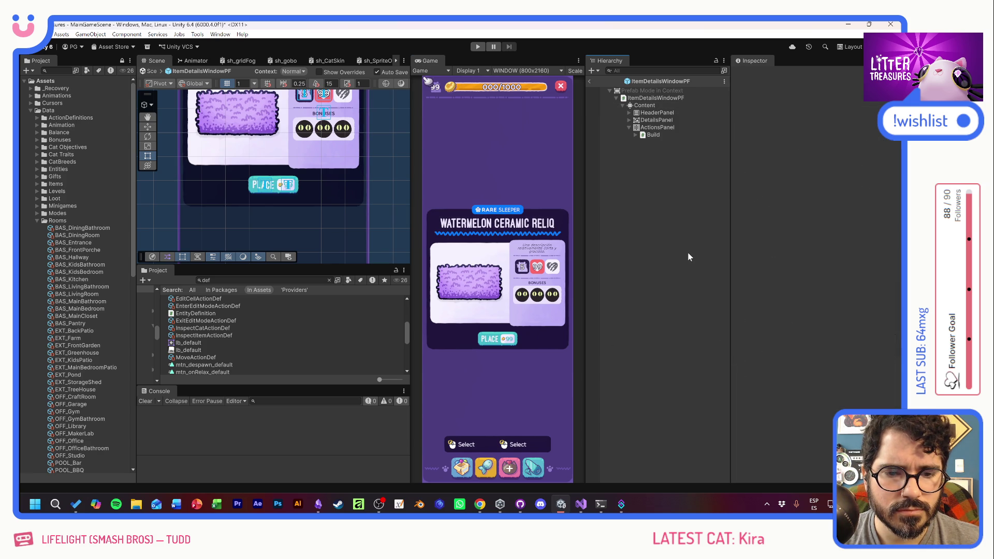
Frame the ActionsPanel in the scene view and disable it
{"action": "left_click", "coordinate": [653, 128]}
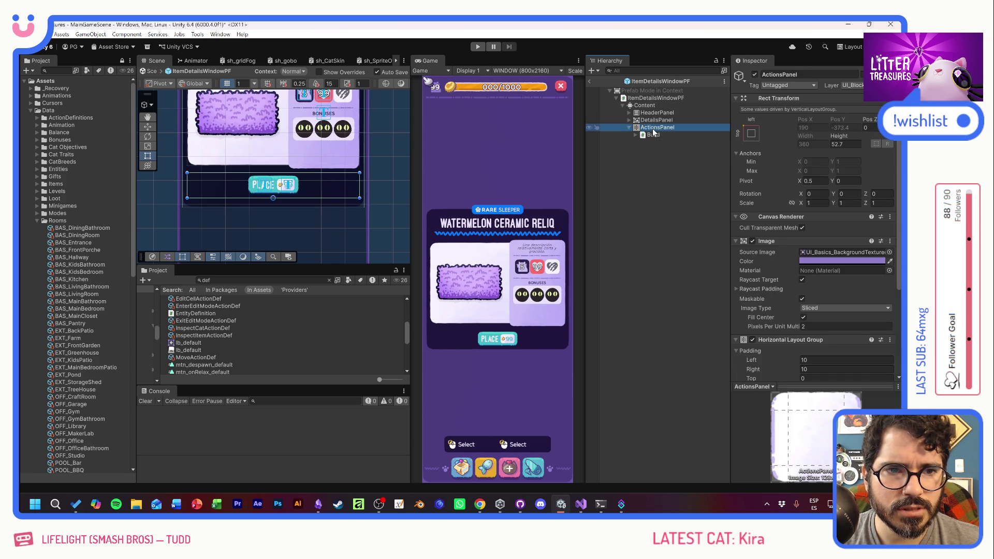
{"action": "key", "text": "f"}
{"action": "left_click", "coordinate": [754, 74]}
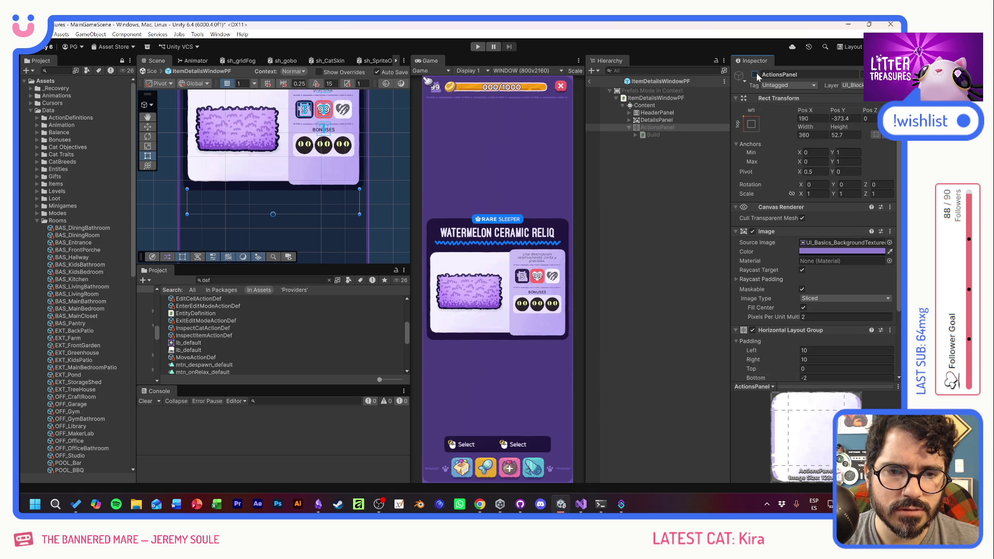
Re-enable the ActionsPanel and exit prefab mode back to the scene
{"action": "left_click", "coordinate": [755, 74]}
{"action": "left_click", "coordinate": [680, 184]}
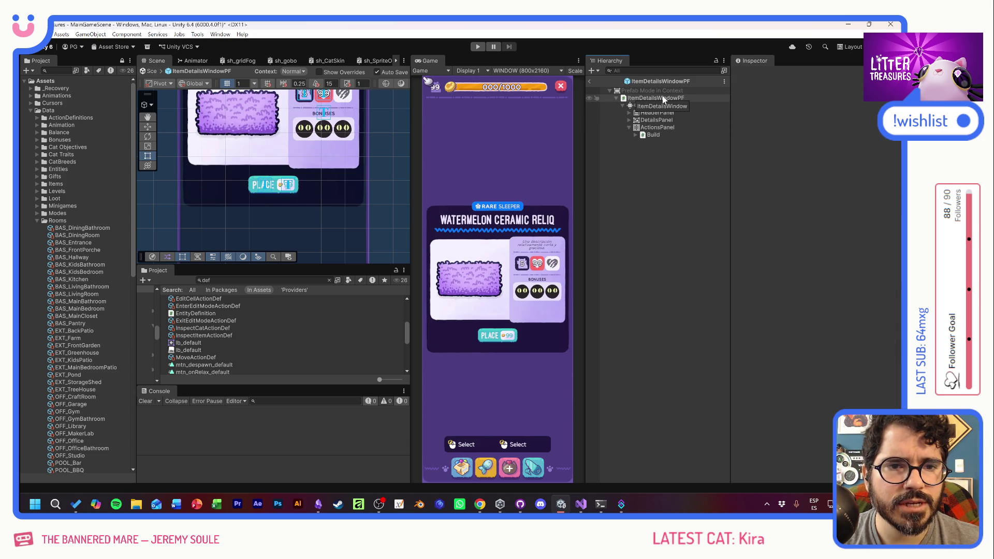
{"action": "right_click", "coordinate": [646, 99]}
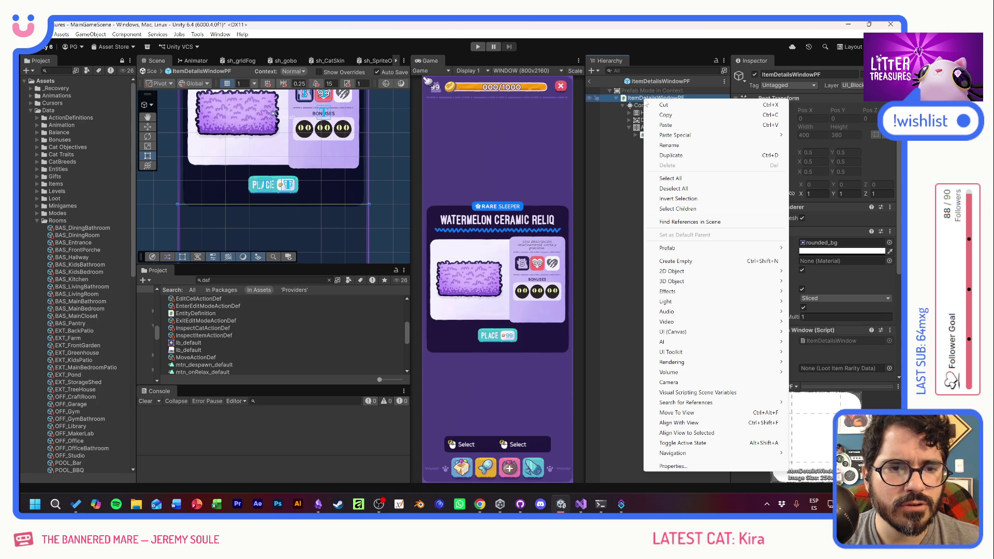
{"action": "left_click", "coordinate": [622, 200]}
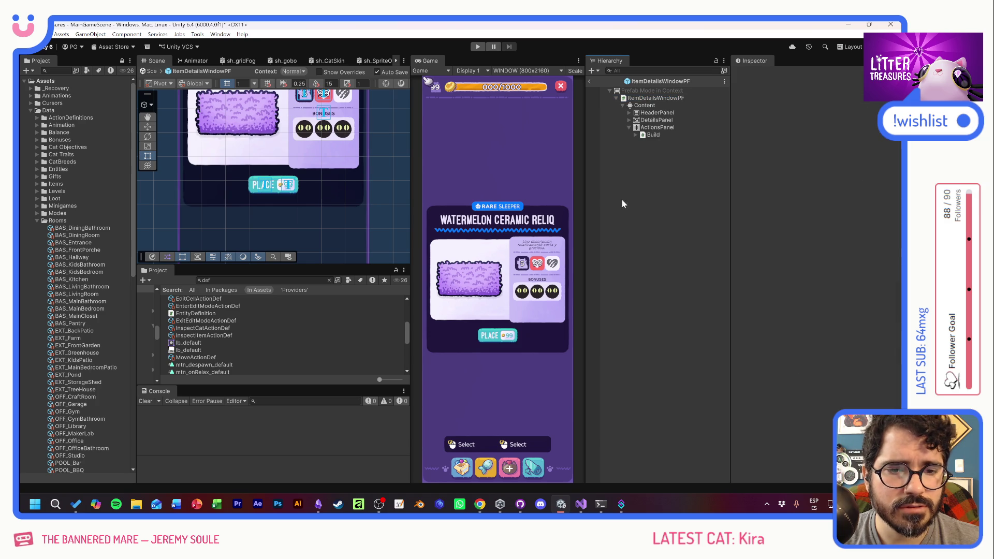
{"action": "left_click", "coordinate": [589, 80]}
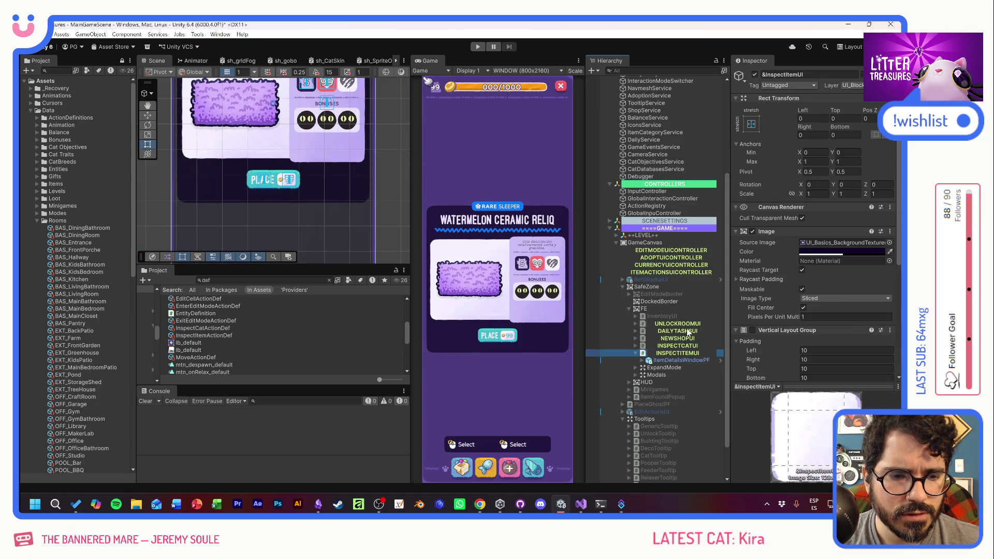
Enable INSPECTCATUI, select its CloseBTN under Container > PanelTitle, and reopen ItemDetailsWindowPF
{"action": "left_click", "coordinate": [687, 346]}
{"action": "left_click", "coordinate": [755, 75]}
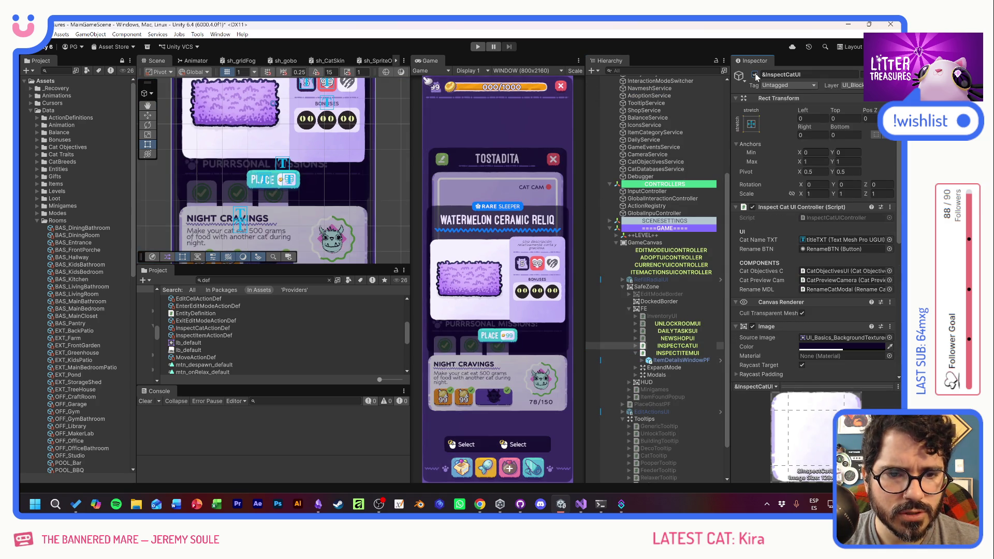
{"action": "left_click", "coordinate": [635, 346]}
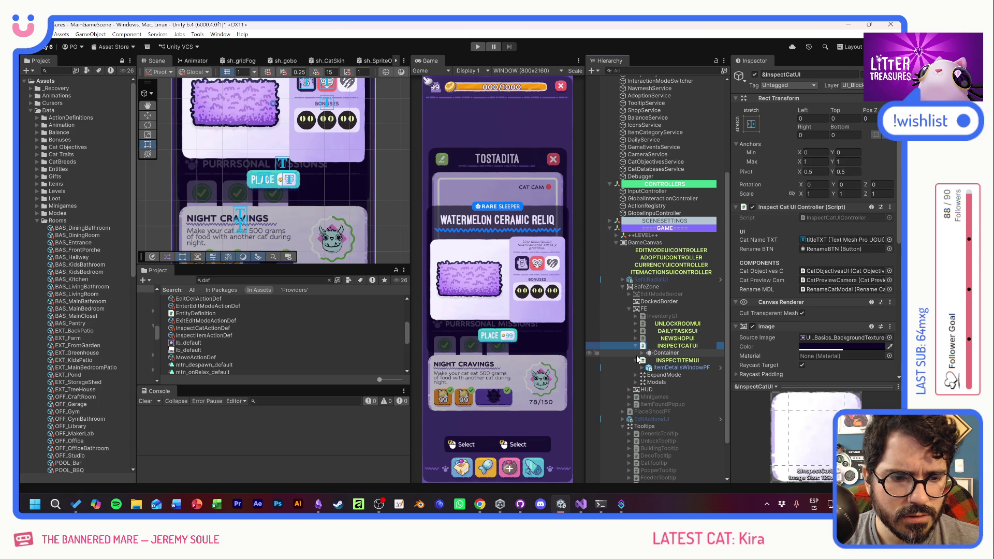
{"action": "left_click", "coordinate": [642, 353]}
{"action": "left_click", "coordinate": [649, 360]}
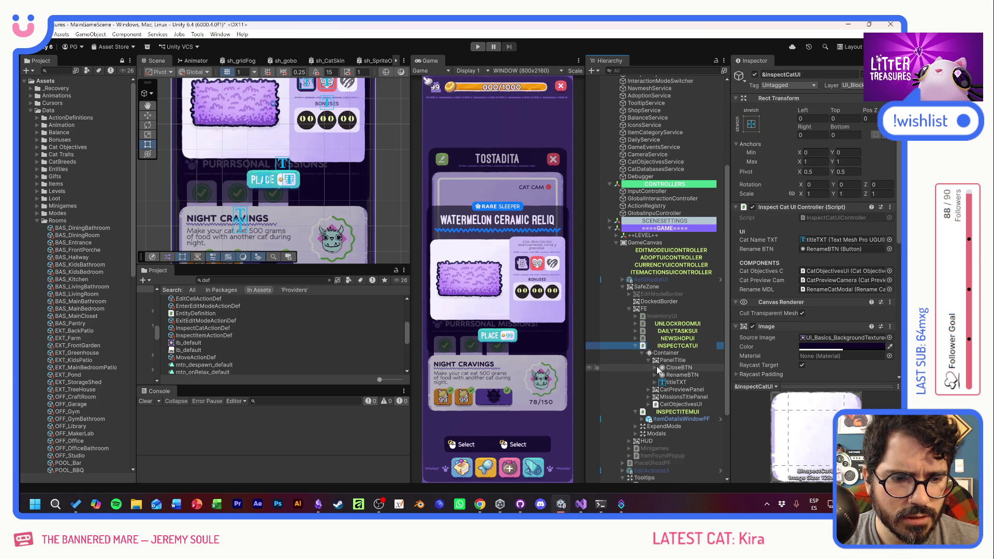
{"action": "left_click", "coordinate": [653, 368]}
{"action": "left_click", "coordinate": [635, 345]}
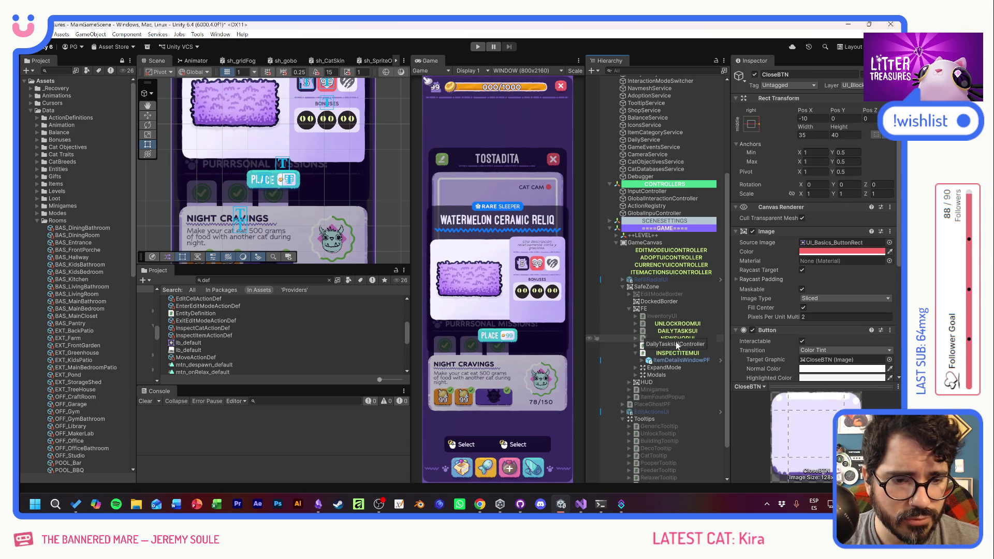
{"action": "left_click", "coordinate": [719, 360]}
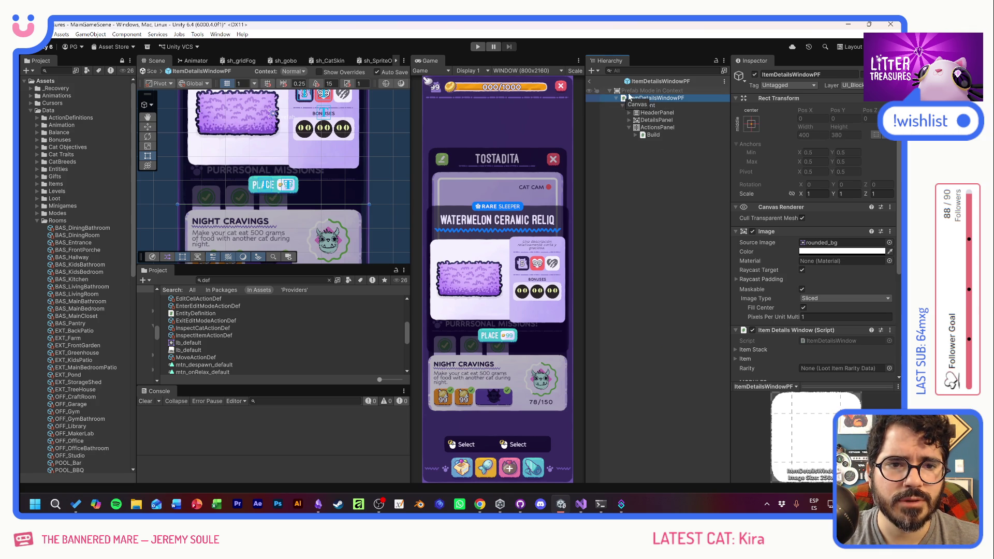
Paste CloseBTN into ItemDetailsWindowPF and drag its Pos Y to 223.4
{"action": "key", "text": "ctrl+v"}
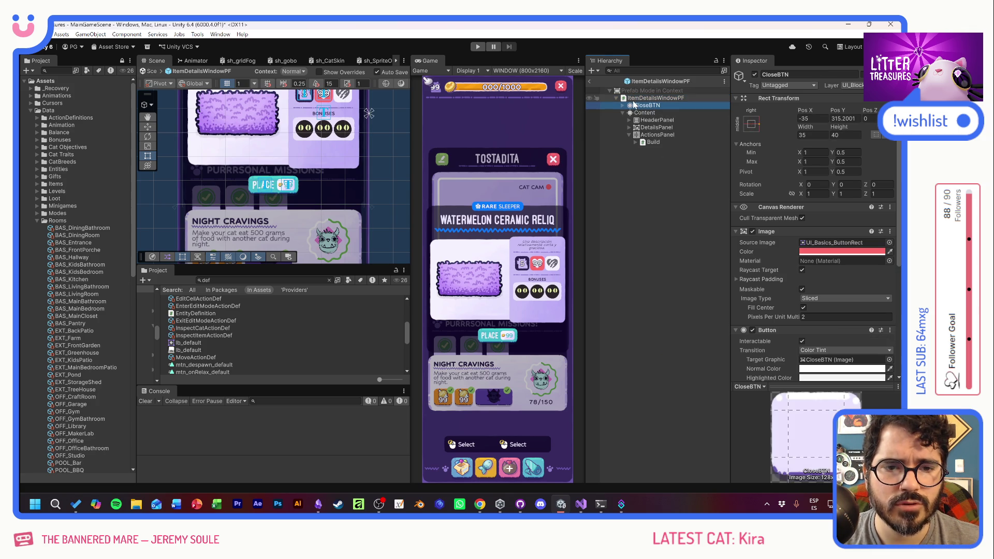
{"action": "left_click_drag", "start_coordinate": [839, 112], "coordinate": [726, 112]}
{"action": "mouse_move", "coordinate": [667, 151]}
{"action": "left_mouse_down"}
{"action": "mouse_move", "coordinate": [849, 115]}
{"action": "mouse_move", "coordinate": [820, 143]}
{"action": "mouse_move", "coordinate": [437, 110]}
{"action": "left_mouse_up"}
{"action": "left_click_drag", "start_coordinate": [295, 119], "coordinate": [298, 156]}
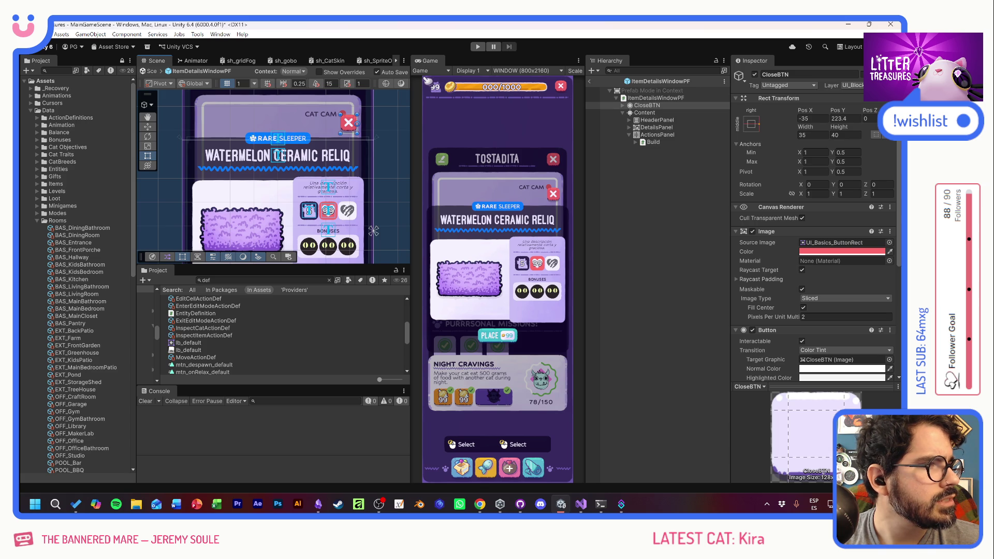
{"action": "key", "text": "alt+Tab"}
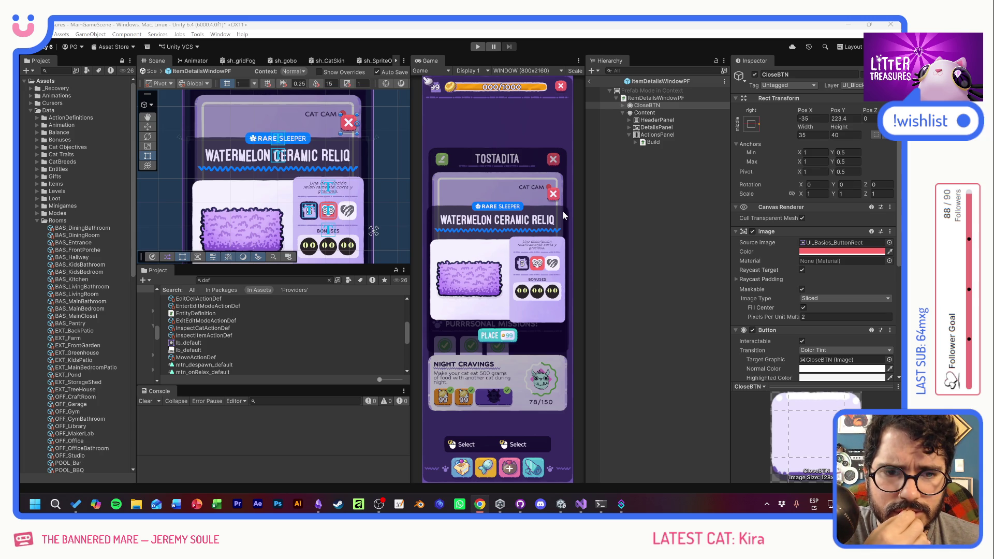
{"action": "left_click", "coordinate": [812, 118]}
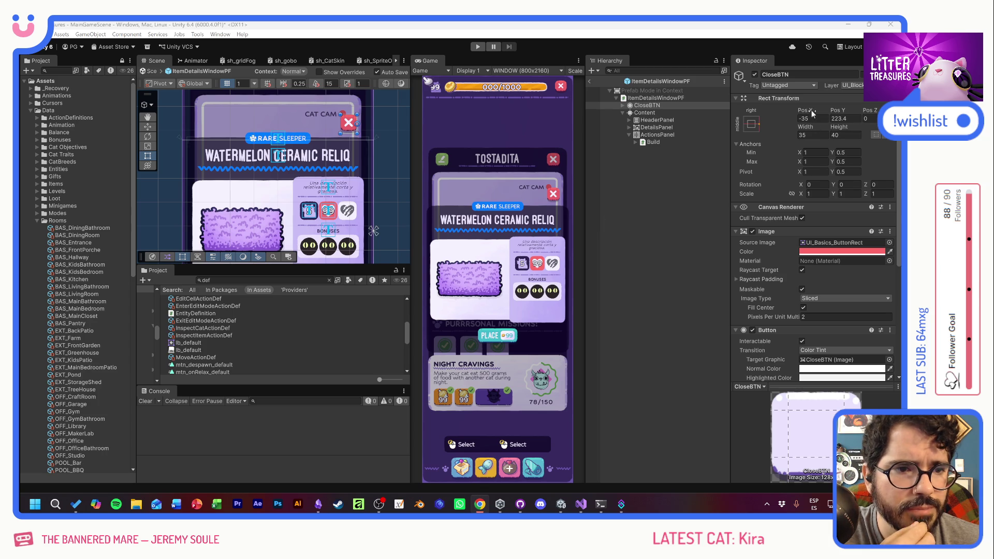
Set the item window CloseBTN's Pos X to -20
{"action": "type", "text": "0"}
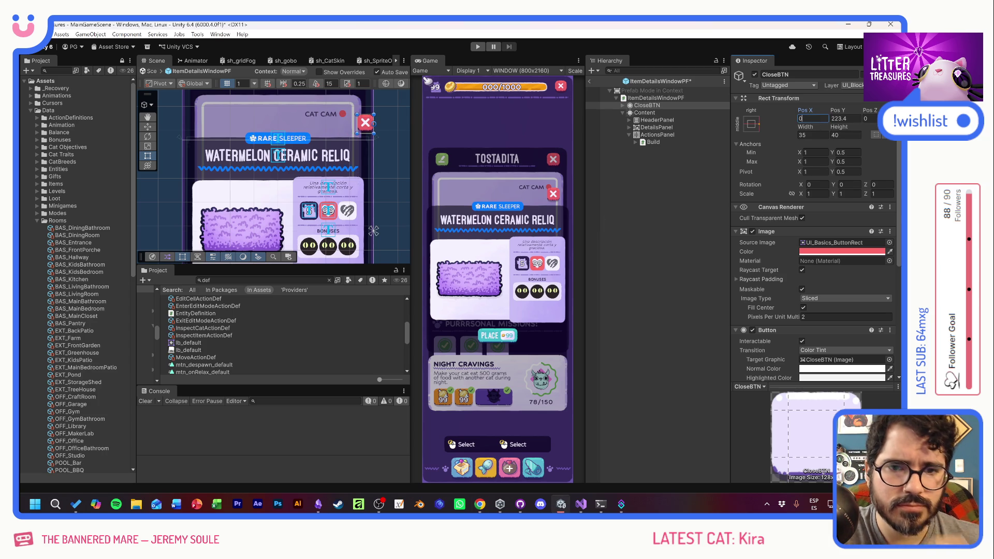
{"action": "left_click", "coordinate": [664, 223]}
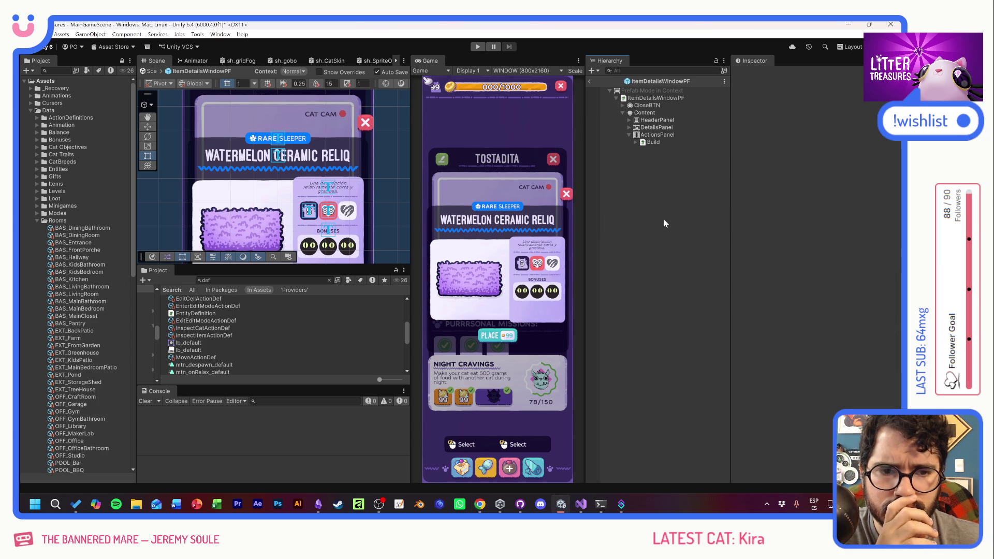
{"action": "left_click", "coordinate": [662, 106]}
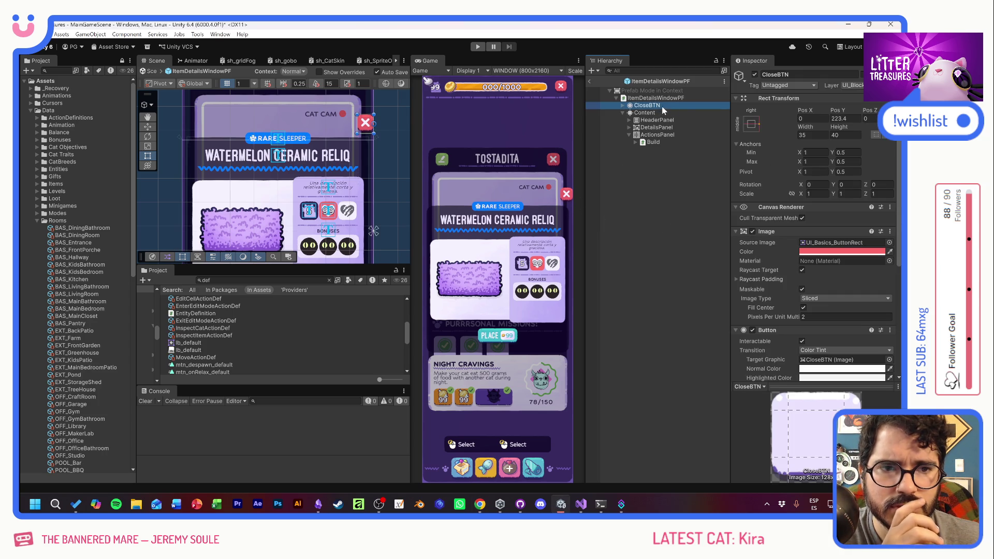
{"action": "left_click", "coordinate": [813, 118]}
{"action": "type", "text": "-10"}
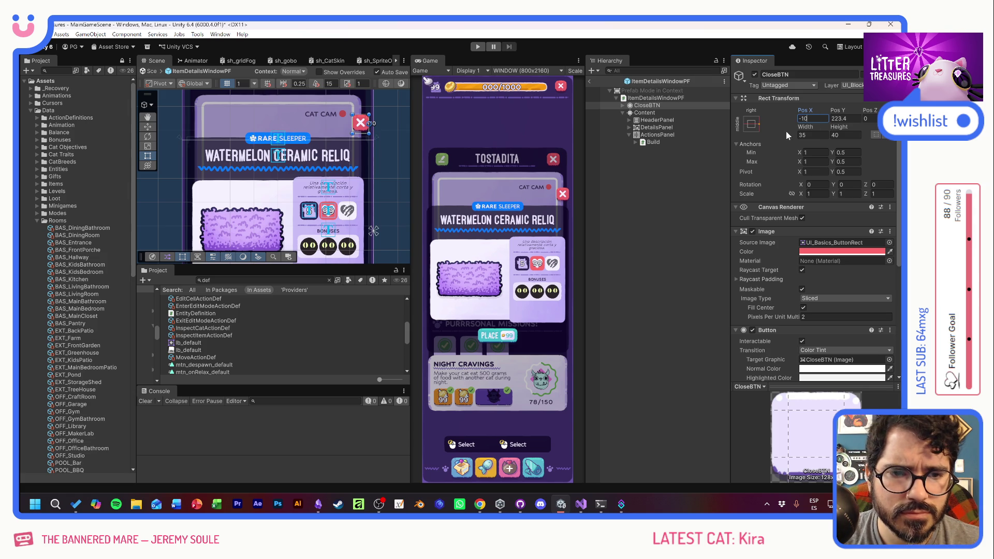
{"action": "key", "text": "BackSpace"}
{"action": "key", "text": "BackSpace"}
{"action": "type", "text": "20"}
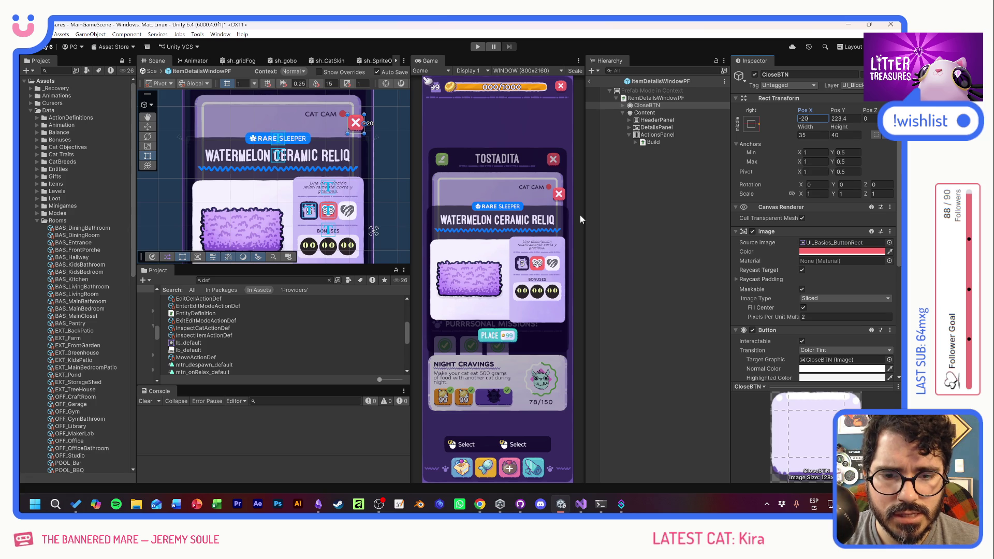
{"action": "left_click", "coordinate": [667, 212]}
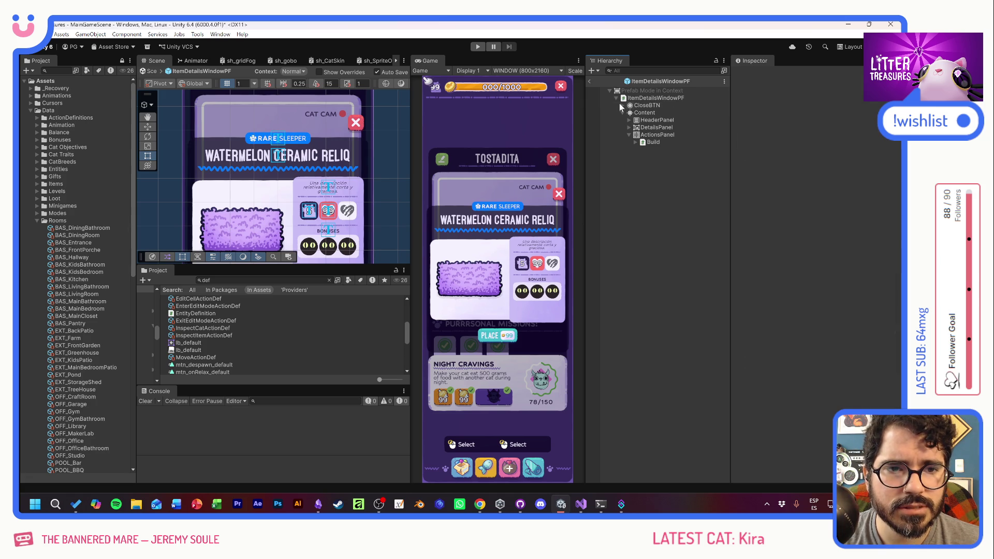
Exit prefab mode, compare with INSPECTCATUI's CloseBTN, and switch to the Obsidian to-do board
{"action": "left_click", "coordinate": [591, 82]}
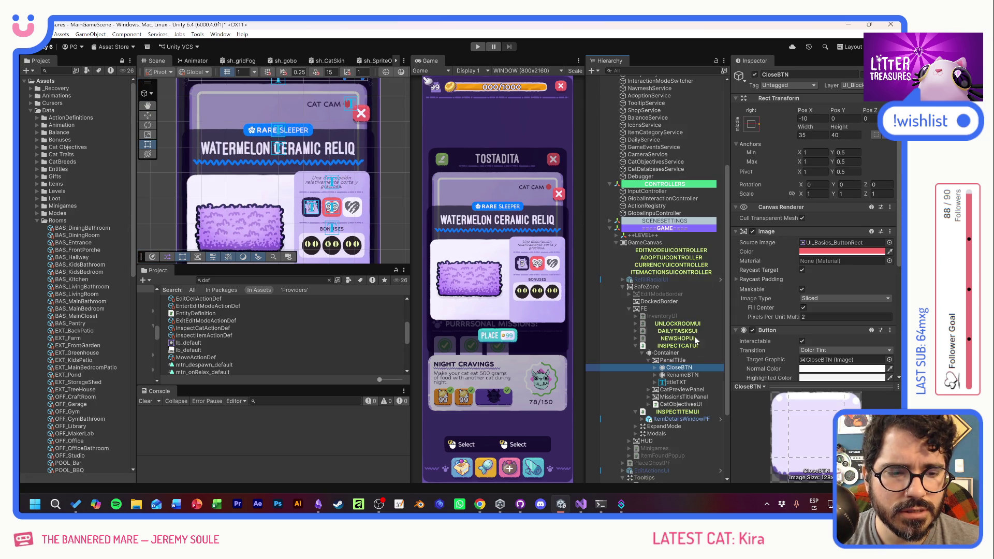
{"action": "left_click", "coordinate": [663, 346]}
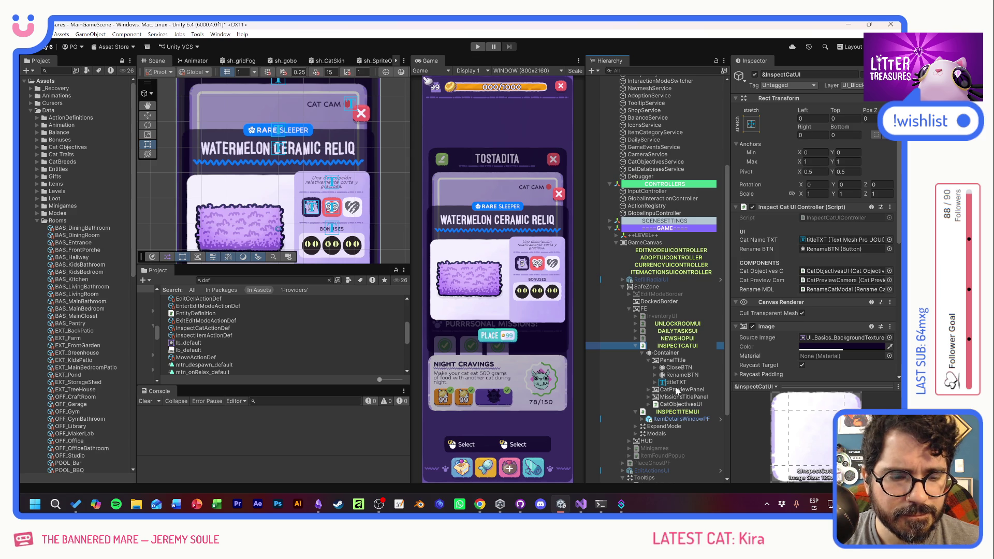
{"action": "left_click", "coordinate": [676, 368]}
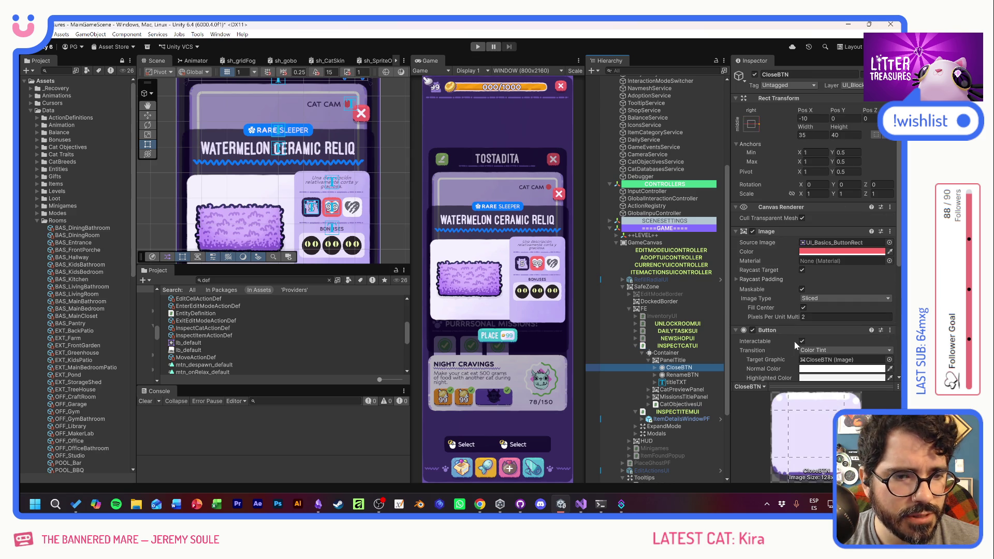
{"action": "key", "text": "alt+Tab"}
{"action": "key", "text": "Tab"}
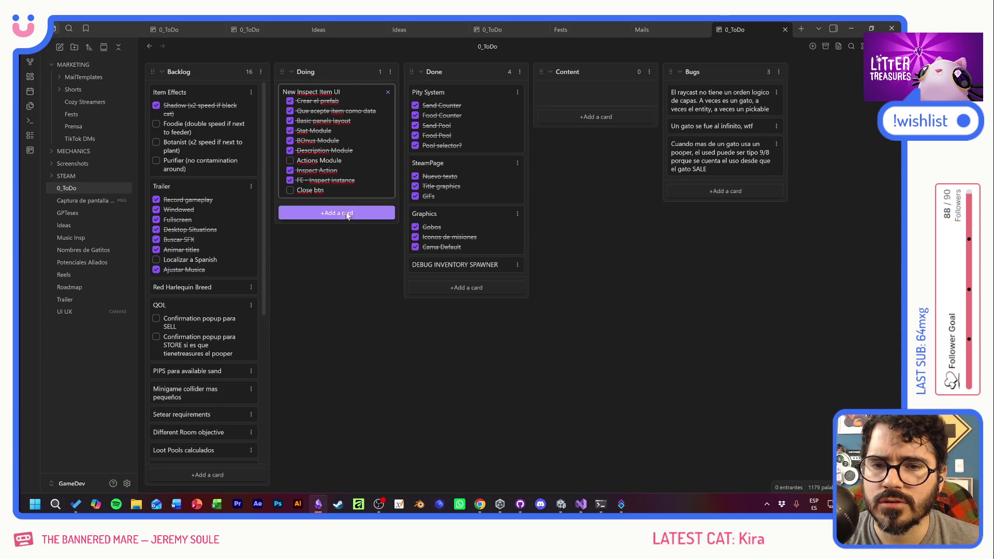
Switch from Obsidian via Visual Studio back to Unity and select the UIManager object
{"action": "key", "text": "alt+Tab"}
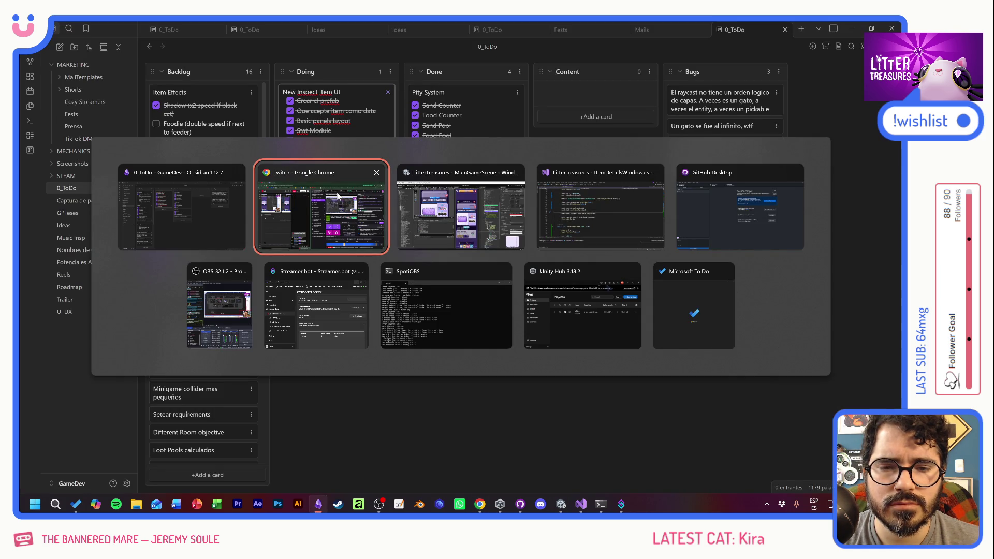
{"action": "key", "text": "Tab"}
{"action": "key", "text": "alt+Tab"}
{"action": "key", "text": "Tab"}
{"action": "left_click", "coordinate": [611, 219]}
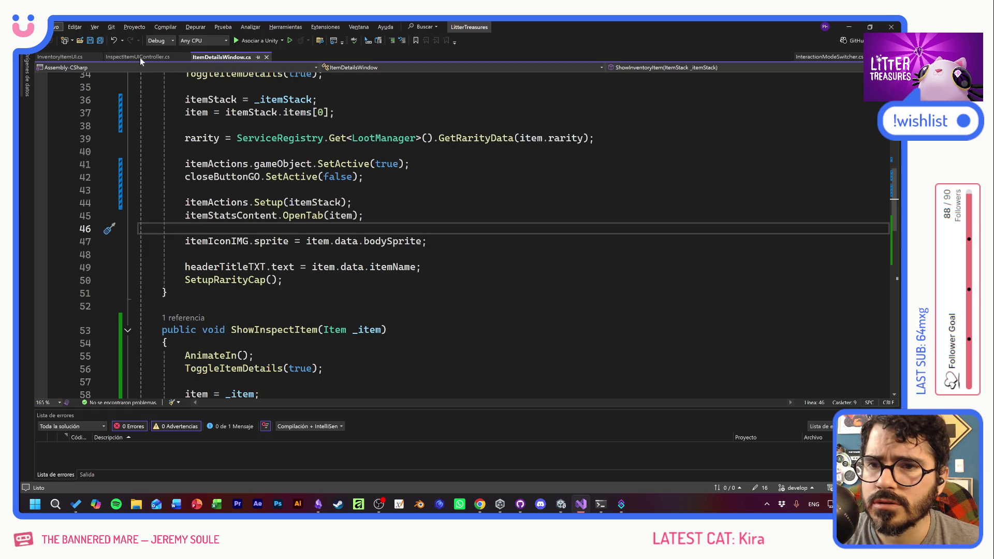
{"action": "key", "text": "alt+Tab"}
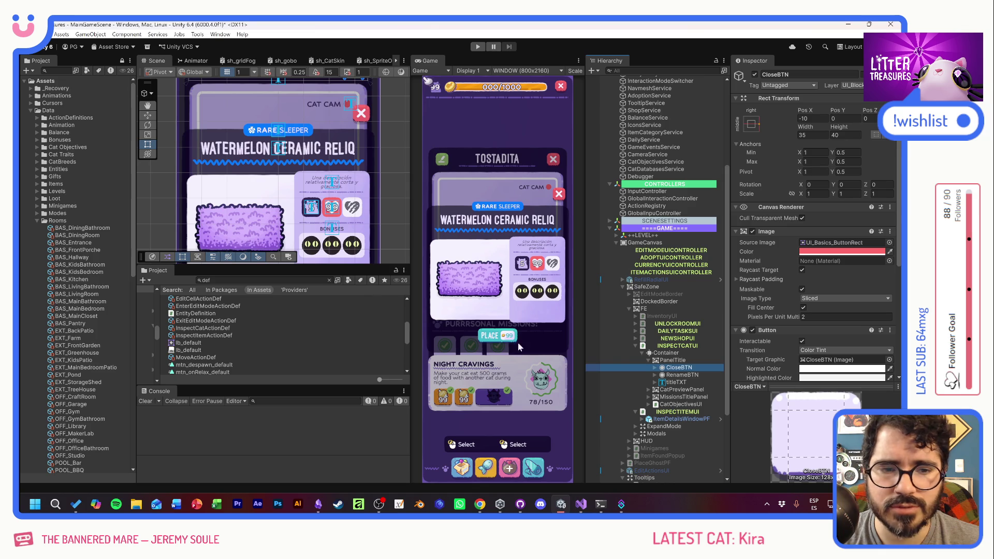
{"action": "scroll", "coordinate": [643, 219], "scroll_direction": "up", "scroll_amount": 6}
{"action": "left_click", "coordinate": [675, 131]}
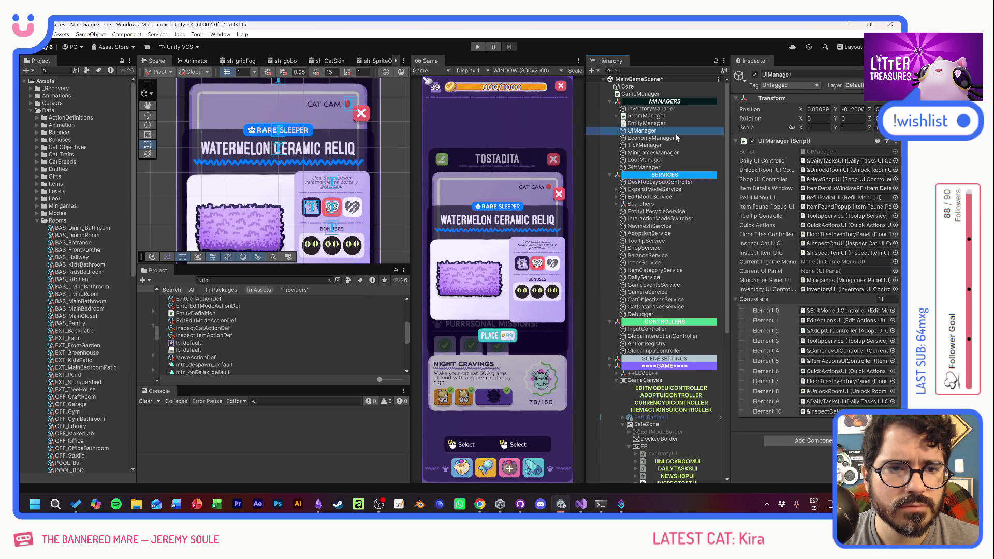
Open UIManager.cs and duplicate the InspectItem method as CloseInspectItem
{"action": "double_click", "coordinate": [833, 151]}
{"action": "scroll", "coordinate": [383, 311], "scroll_direction": "down", "scroll_amount": 20}
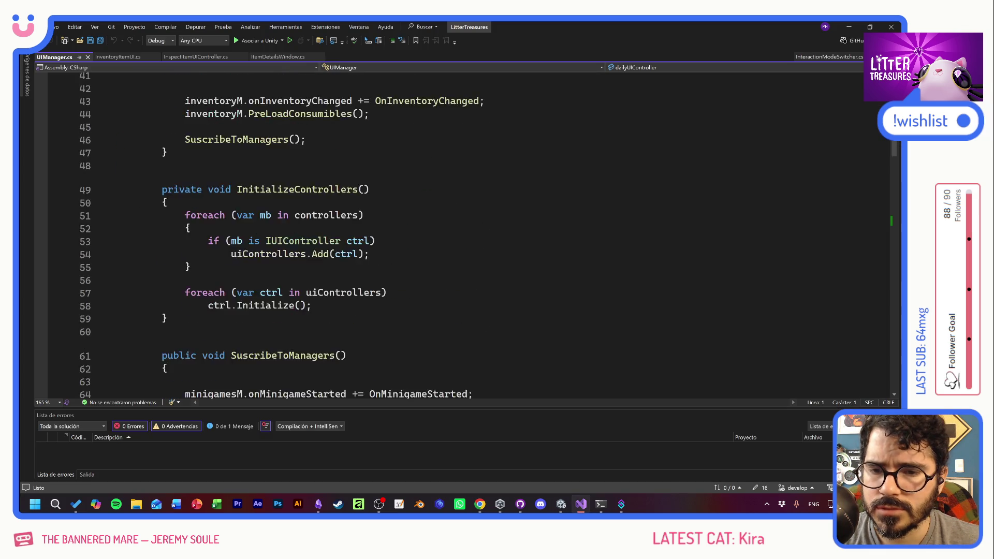
{"action": "scroll", "coordinate": [383, 233], "scroll_direction": "down", "scroll_amount": 5}
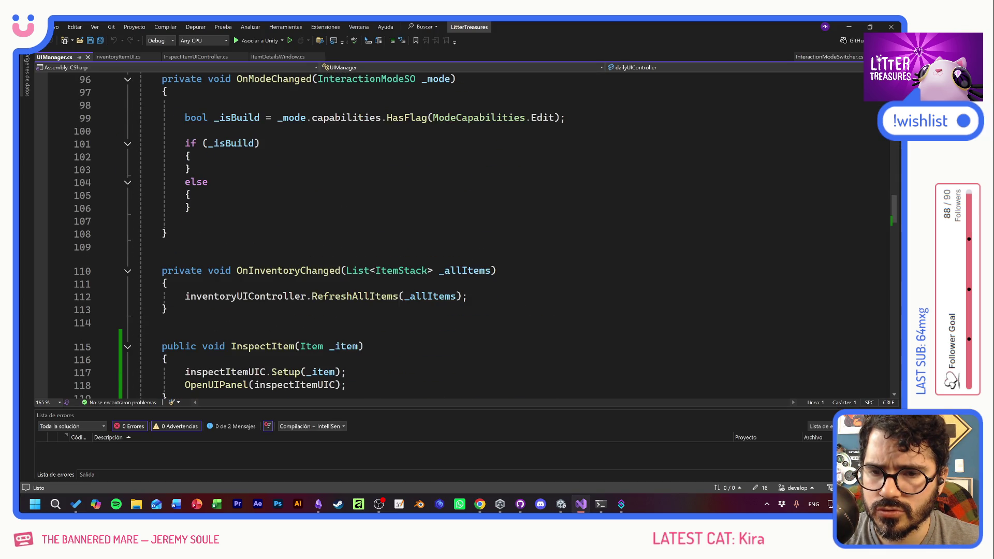
{"action": "scroll", "coordinate": [383, 233], "scroll_direction": "down", "scroll_amount": 7}
{"action": "scroll", "coordinate": [383, 233], "scroll_direction": "up", "scroll_amount": 3}
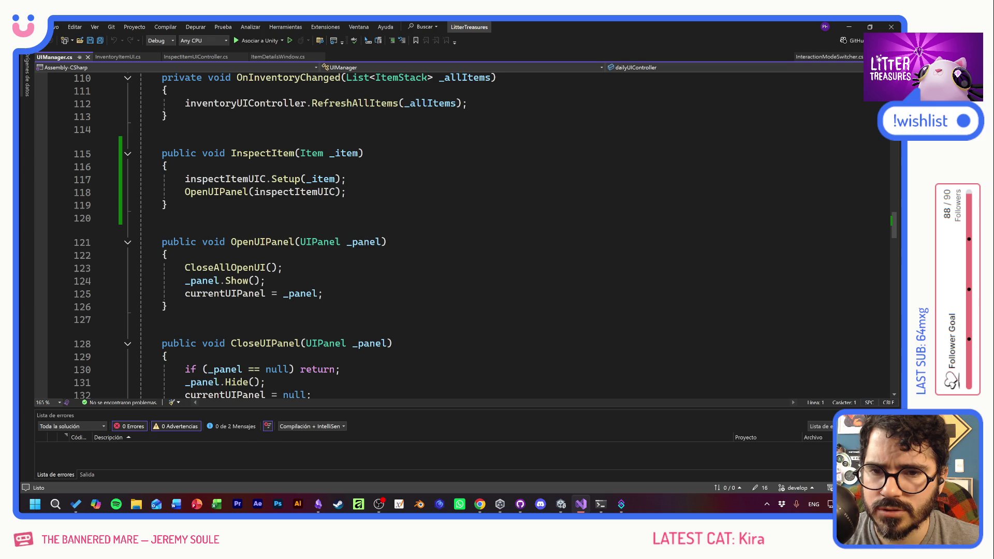
{"action": "left_click_drag", "start_coordinate": [168, 205], "coordinate": [139, 152]}
{"action": "key", "text": "ctrl+c"}
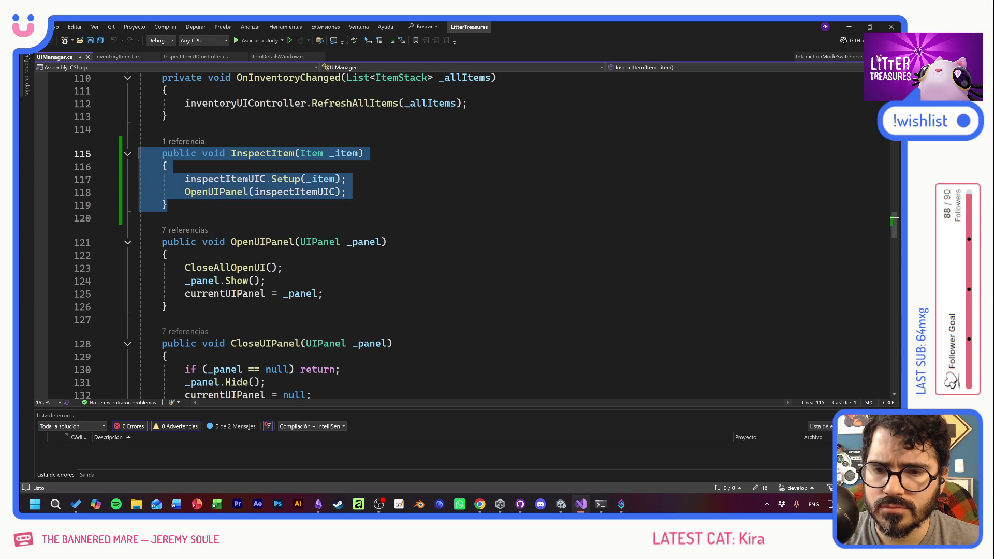
{"action": "left_click", "coordinate": [168, 205]}
{"action": "key", "text": "Return"}
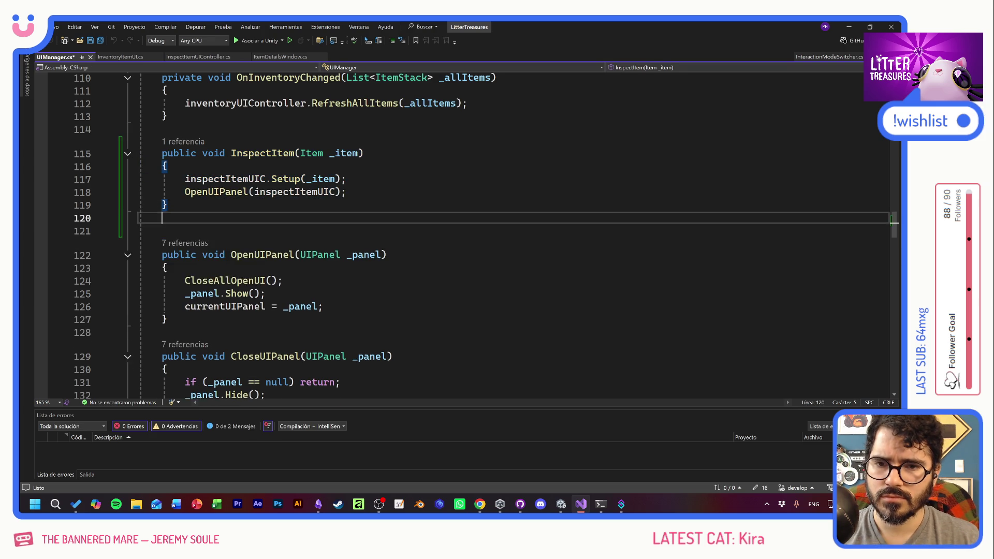
{"action": "key", "text": "ctrl+v"}
{"action": "left_click", "coordinate": [231, 241]}
{"action": "type", "text": "Close"}
Rename the original InspectItem method to OpenInspectItemUIPanel everywhere
{"action": "left_click", "coordinate": [265, 150]}
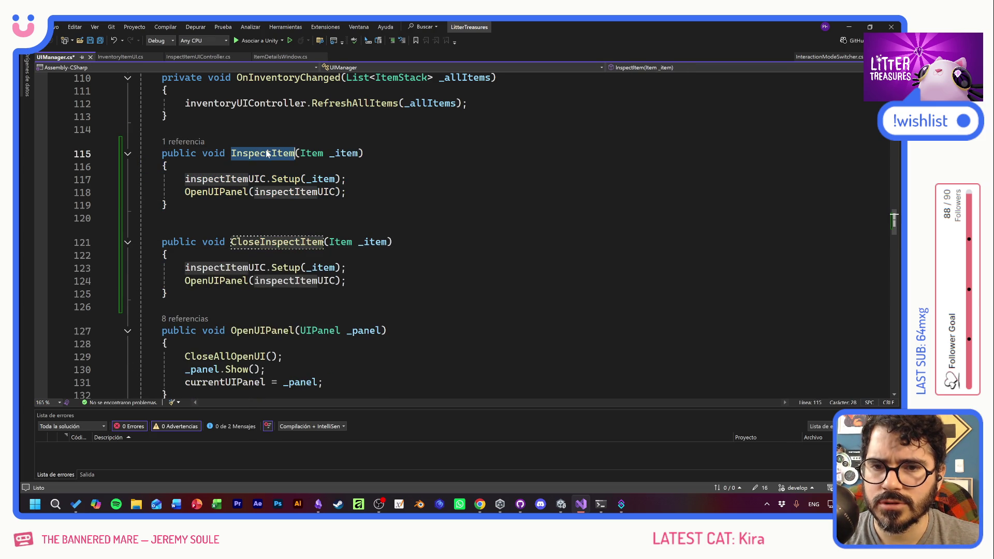
{"action": "right_click", "coordinate": [265, 150]}
{"action": "left_click", "coordinate": [305, 168]}
{"action": "key", "text": "Home"}
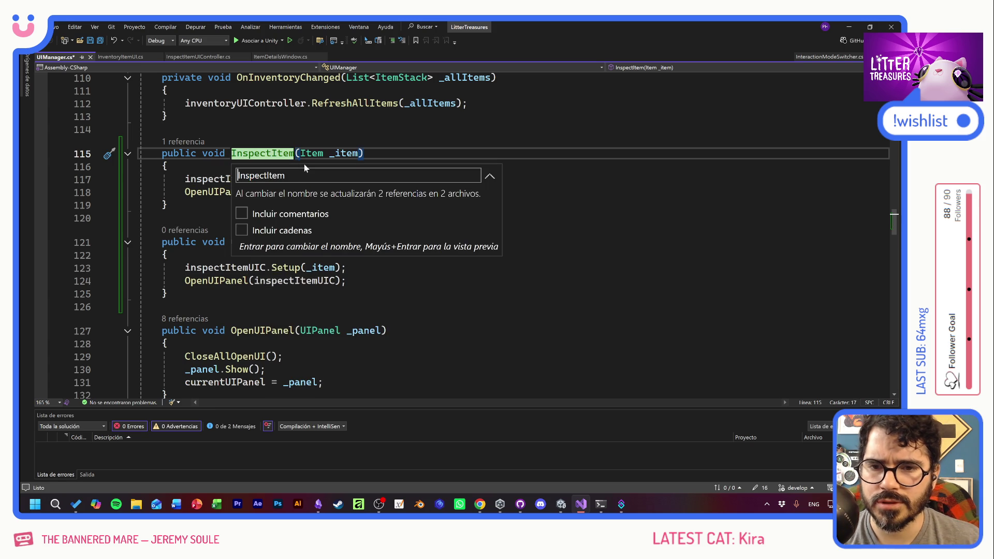
{"action": "type", "text": "OpenInspectItem"}
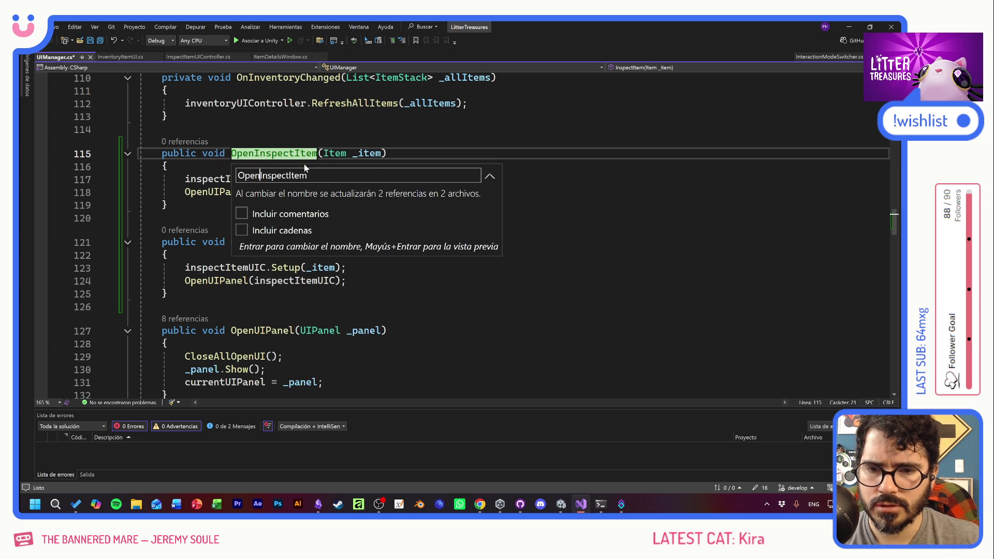
{"action": "type", "text": "UIPanel"}
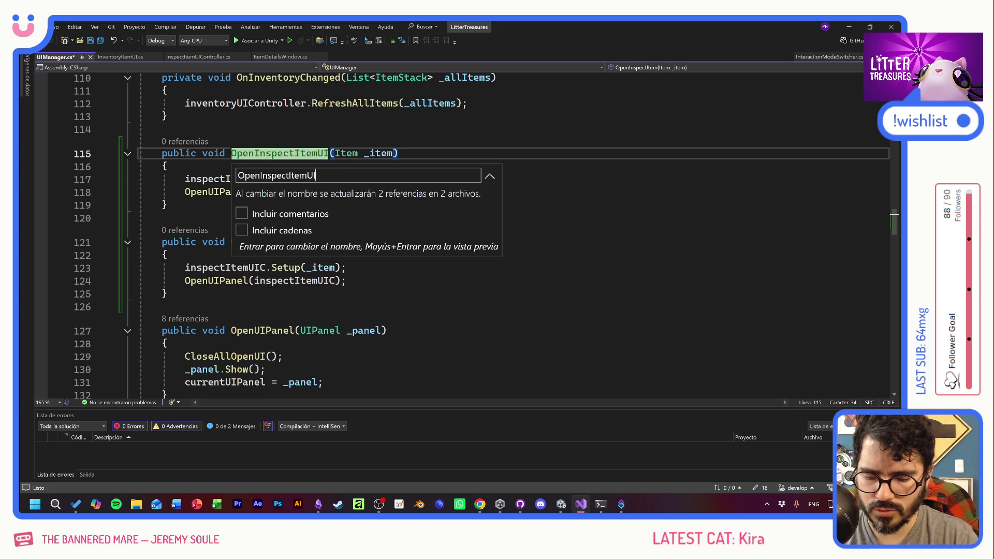
{"action": "key", "text": "Return"}
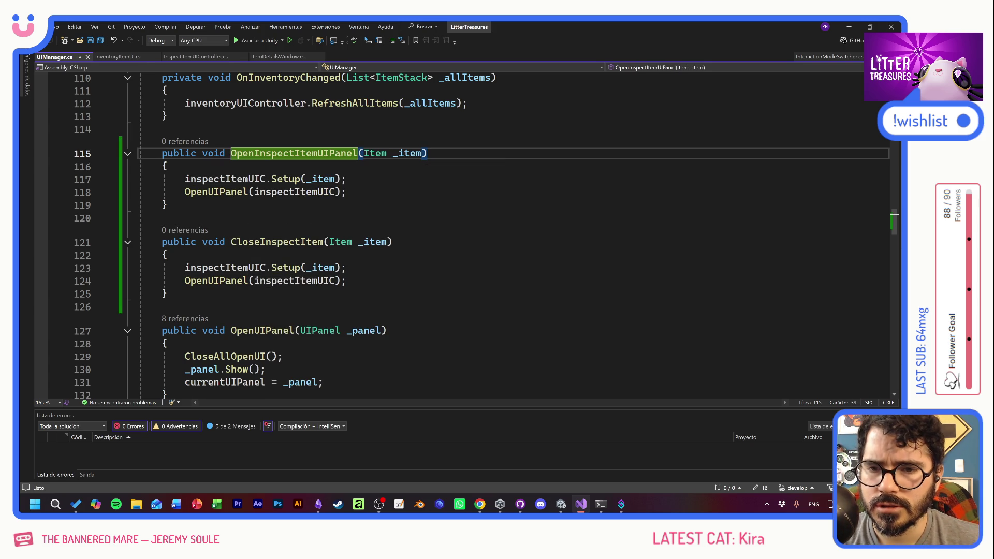
Make CloseInspectItem drop the Setup call and call CloseUIPanel(inspectItemUIC) instead
{"action": "key", "text": "Down"}
{"action": "key", "text": "Down"}
{"action": "key", "text": "Down"}
{"action": "key", "text": "Down"}
{"action": "key", "text": "Down"}
{"action": "key", "text": "Down"}
{"action": "key", "text": "shift+End"}
{"action": "key", "text": "Delete"}
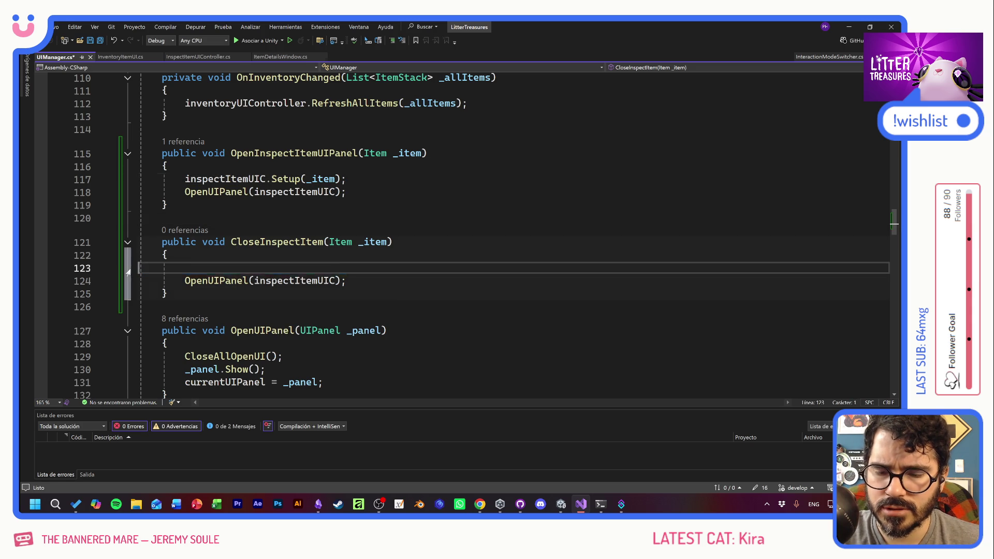
{"action": "key", "text": "Delete"}
{"action": "key", "text": "Home"}
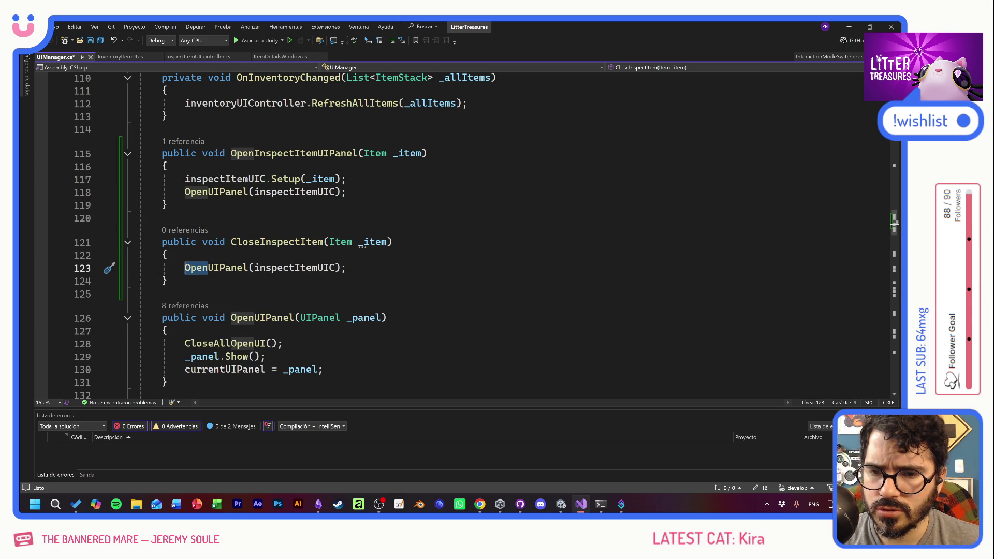
{"action": "key", "text": "Delete"}
{"action": "key", "text": "Delete"}
{"action": "key", "text": "Delete"}
{"action": "type", "text": "Close"}
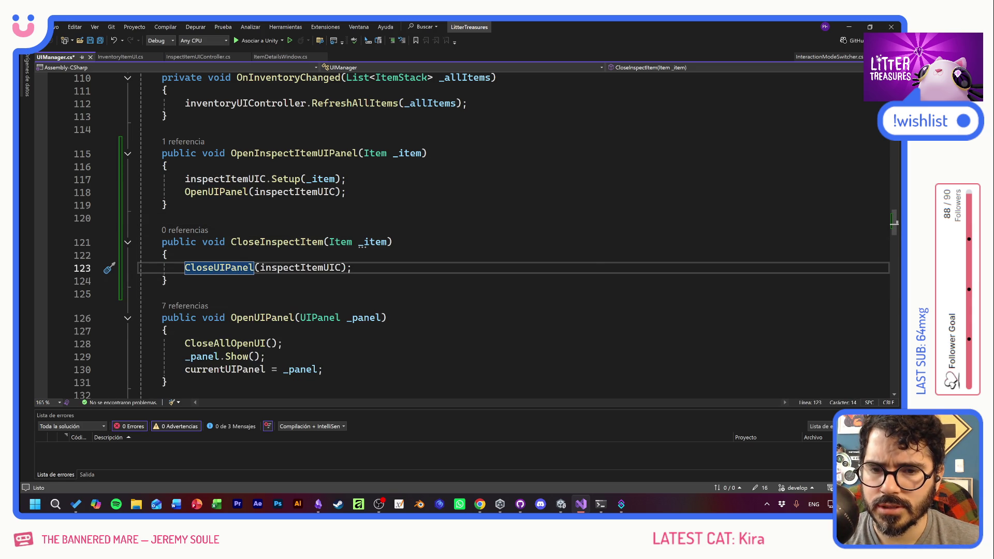
{"action": "double_click", "coordinate": [320, 268]}
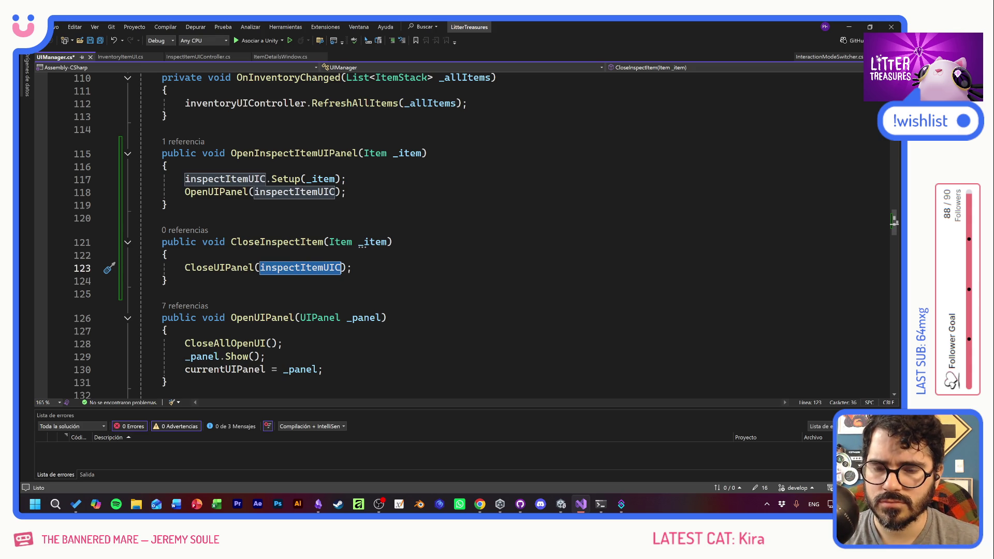
{"action": "key", "text": "End"}
Save UIManager.cs, let Unity recompile, and open InspectItemUIController.cs
{"action": "key", "text": "ctrl+s"}
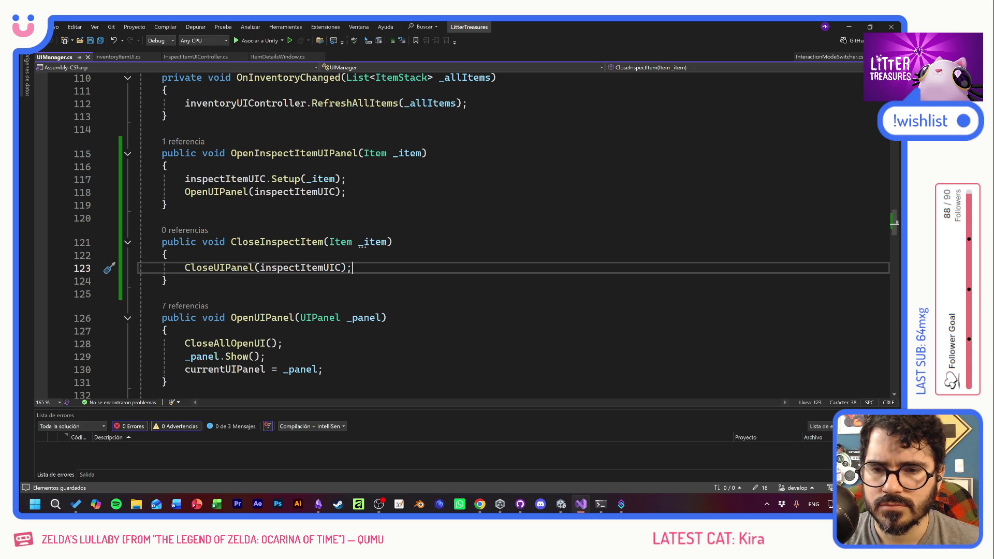
{"action": "key", "text": "alt+Tab"}
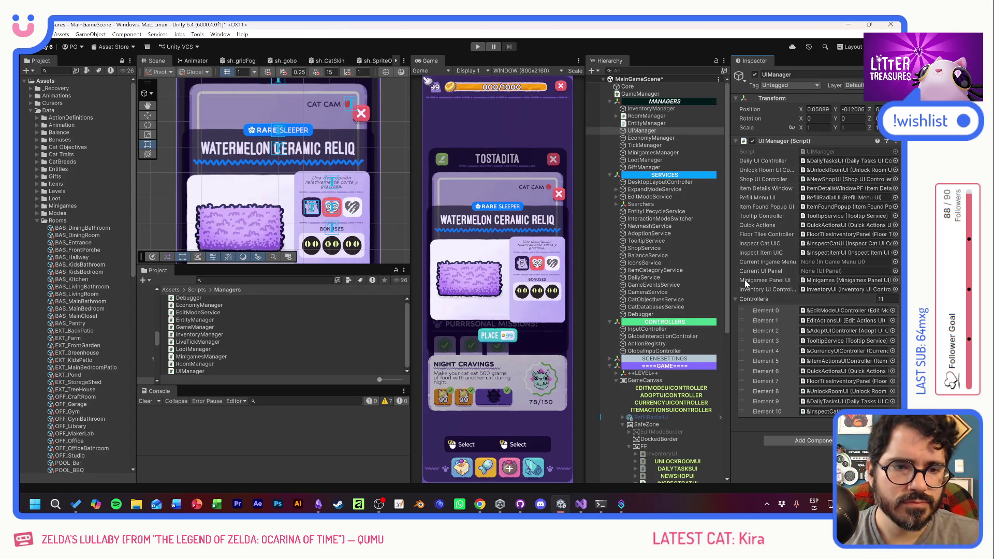
{"action": "key", "text": "alt+Tab"}
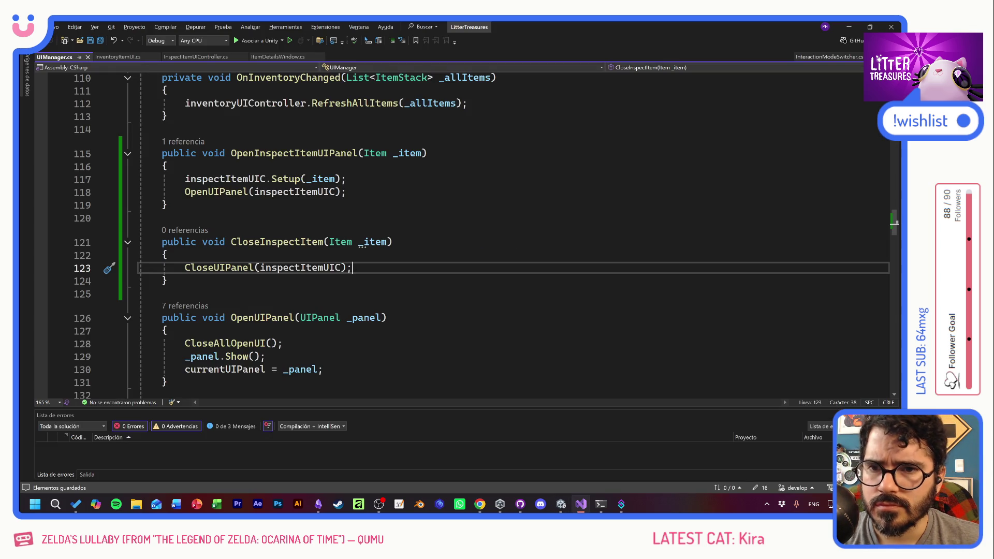
{"action": "left_click", "coordinate": [203, 56]}
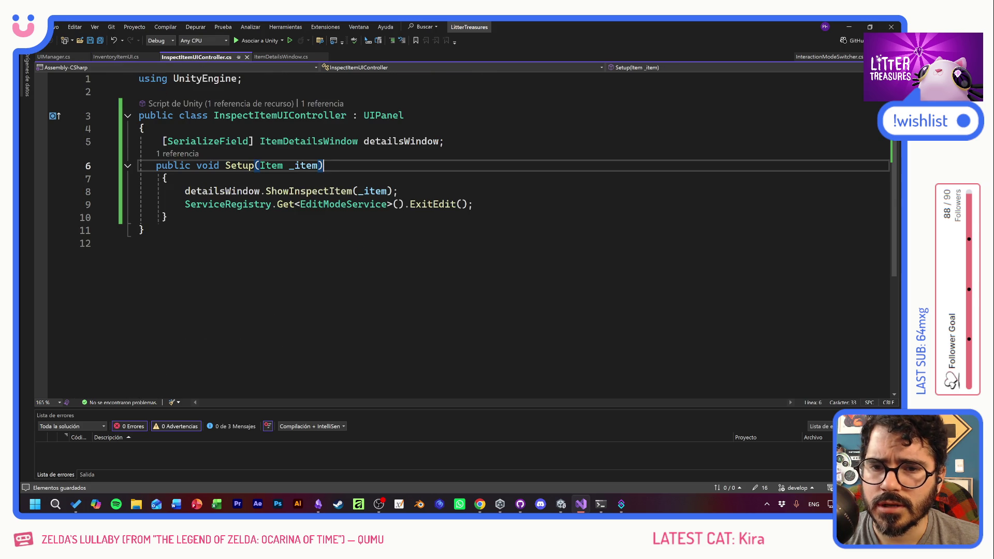
Add a public void CloseClicked() method after Setup in InspectItemUIController
{"action": "key", "text": "Up"}
{"action": "key", "text": "End"}
{"action": "key", "text": "shift+Home"}
{"action": "key", "text": "shift+Home"}
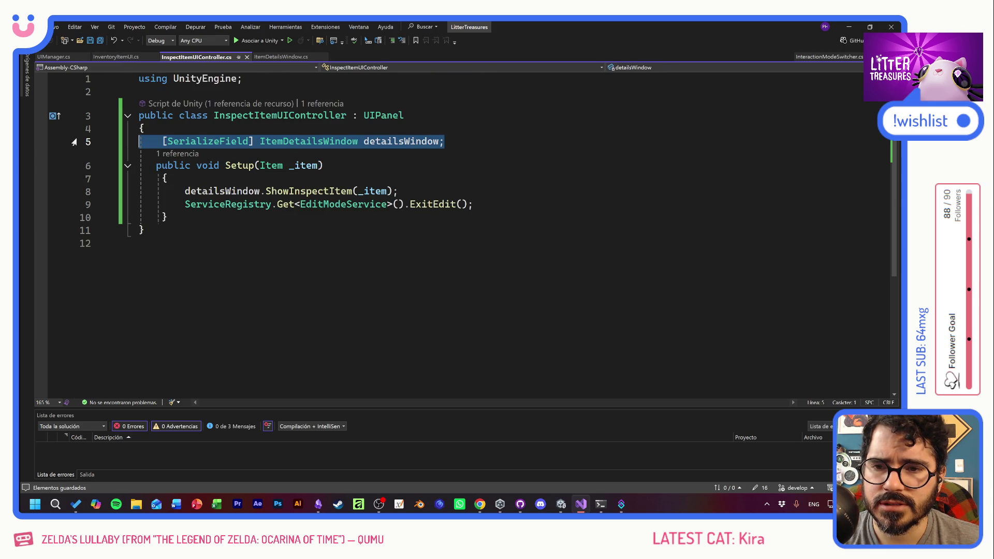
{"action": "key", "text": "End"}
{"action": "key", "text": "Down"}
{"action": "key", "text": "Down"}
{"action": "key", "text": "Down"}
{"action": "key", "text": "Down"}
{"action": "key", "text": "Return"}
{"action": "key", "text": "Return"}
{"action": "type", "text": "public void"}
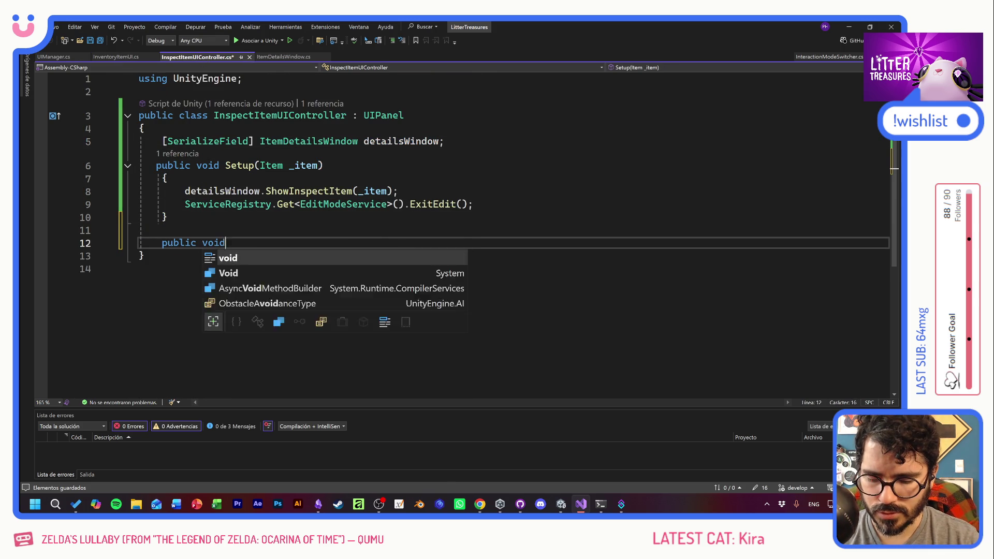
{"action": "type", "text": " Cloe"}
{"action": "key", "text": "BackSpace"}
{"action": "type", "text": "licked() {"}
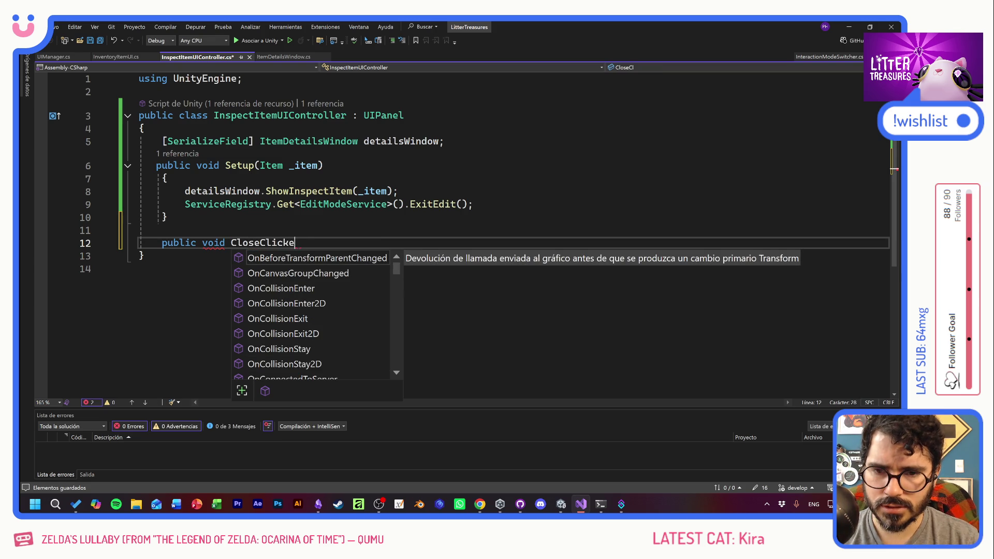
{"action": "key", "text": "Return"}
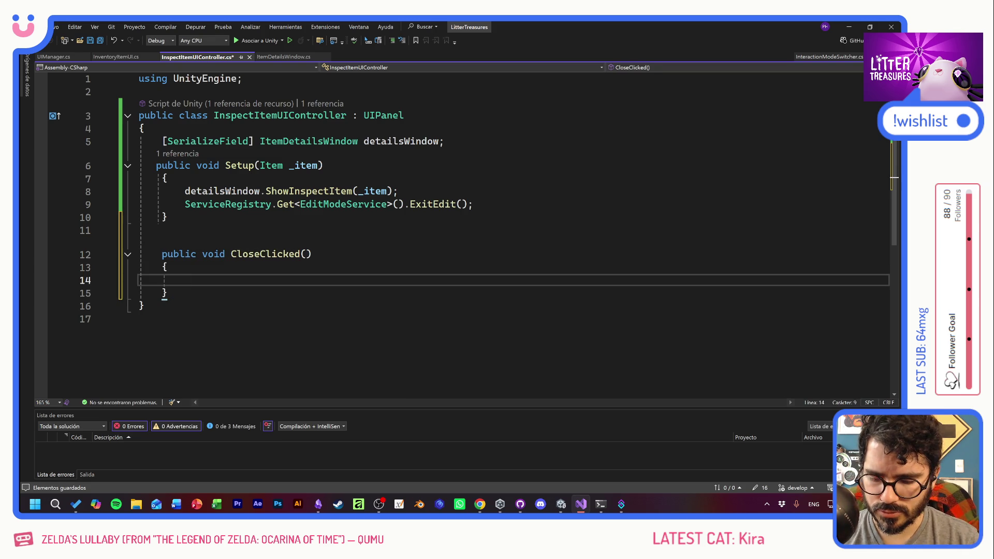
Make CloseClicked call ServiceRegistry.Get<UIManager>().CloseInspectItem();
{"action": "type", "text": "Ser"}
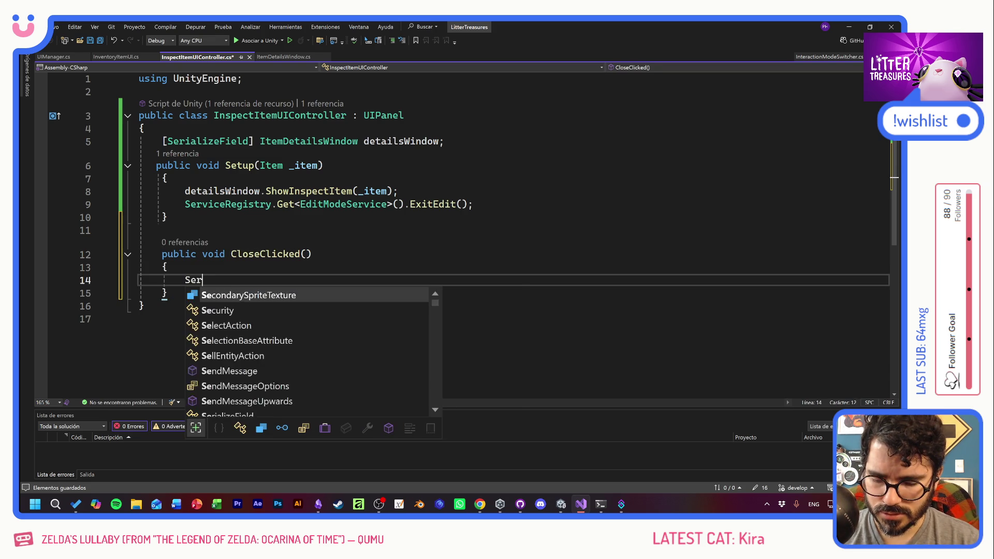
{"action": "type", "text": "viceRegistry."}
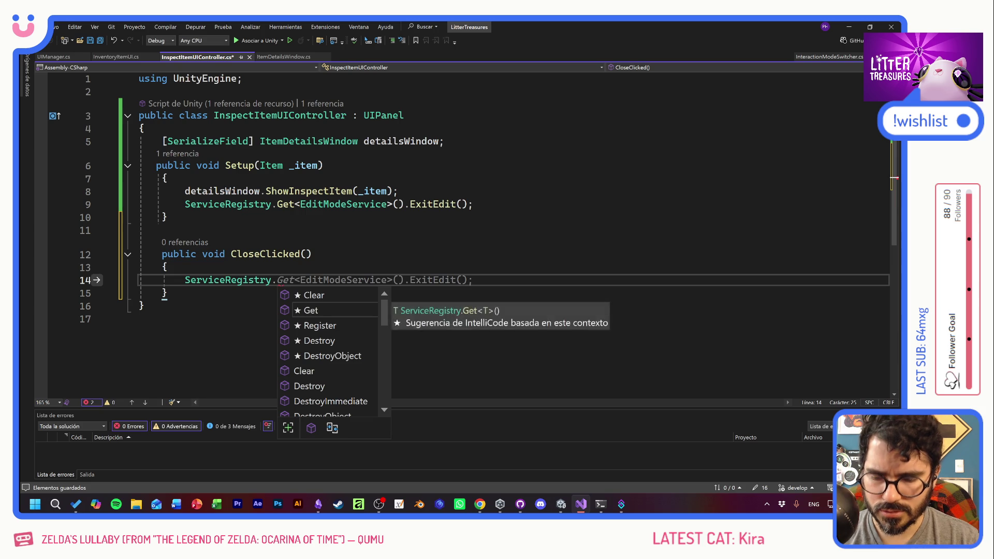
{"action": "type", "text": "Get<"}
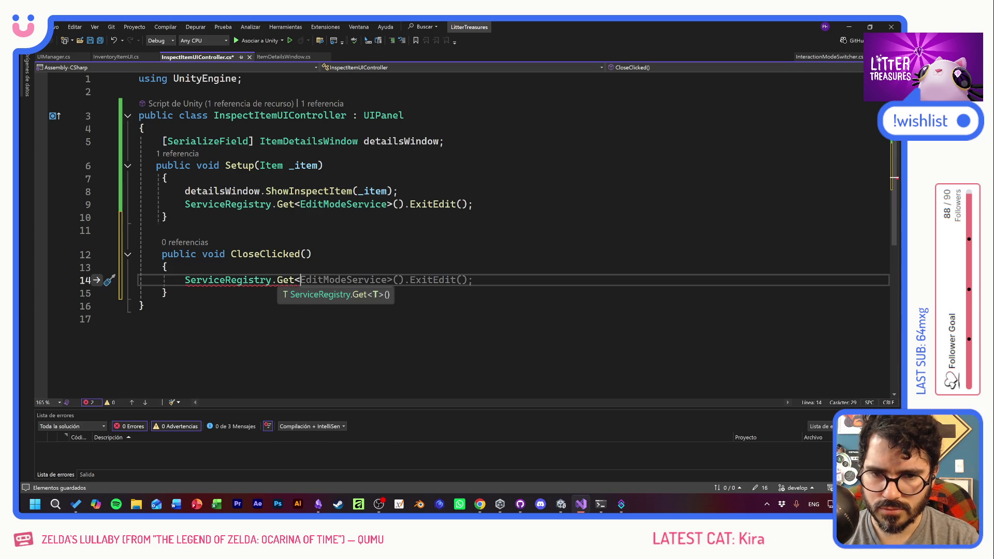
{"action": "type", "text": "UI"}
{"action": "key", "text": "Tab"}
{"action": "type", "text": ">().Close"}
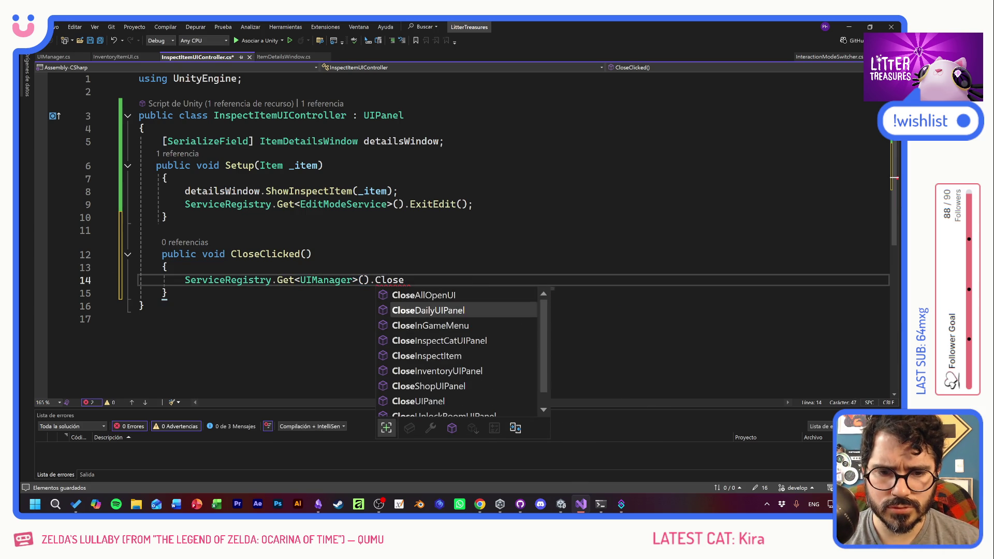
{"action": "key", "text": "Down"}
{"action": "key", "text": "Down"}
{"action": "key", "text": "Down"}
{"action": "key", "text": "Tab"}
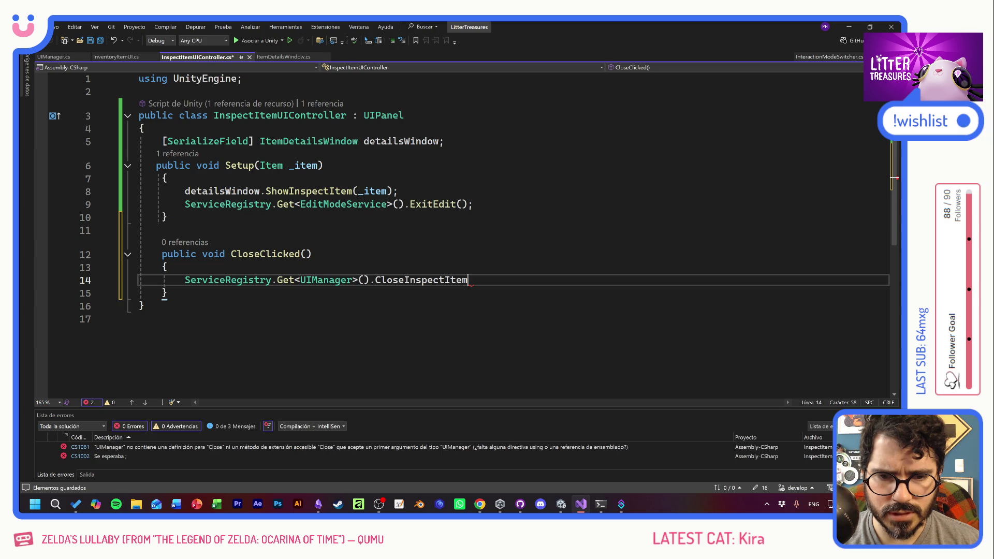
{"action": "type", "text": "();"}
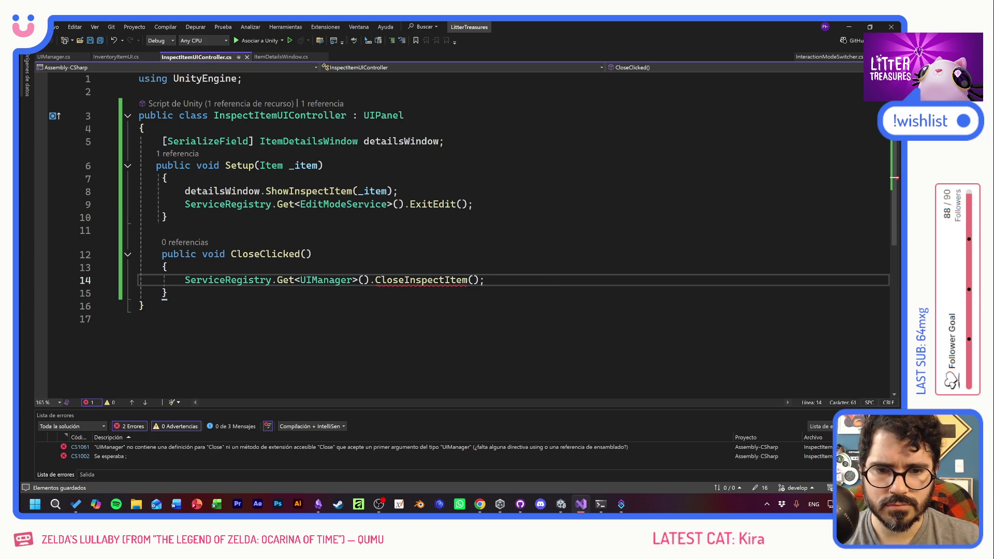
Remove the unused Item _item parameter from UIManager's CloseInspectItem definition
{"action": "key", "text": "F12"}
{"action": "left_click", "coordinate": [372, 235]}
{"action": "left_click_drag", "start_coordinate": [330, 235], "coordinate": [387, 235]}
{"action": "key", "text": "BackSpace"}
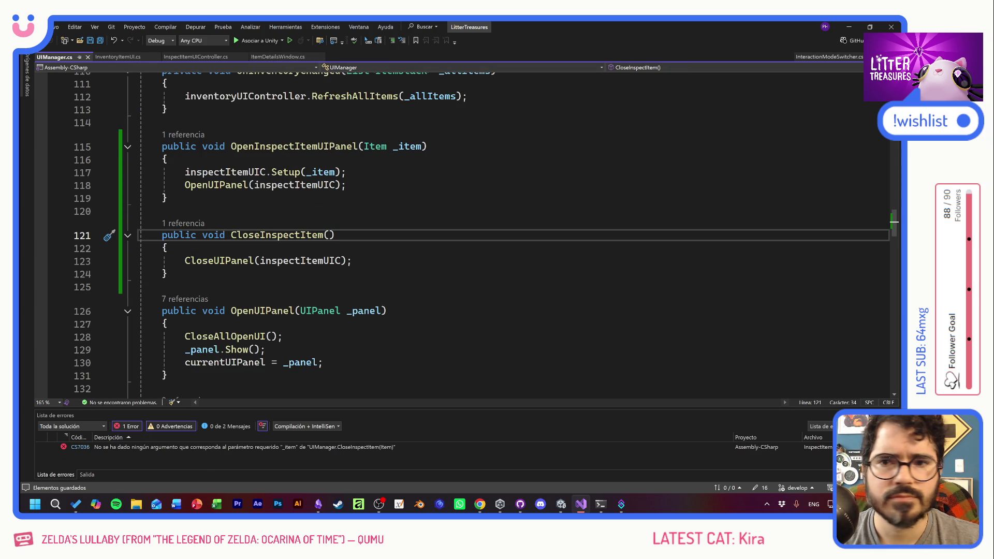
{"action": "key", "text": "alt+shift"}
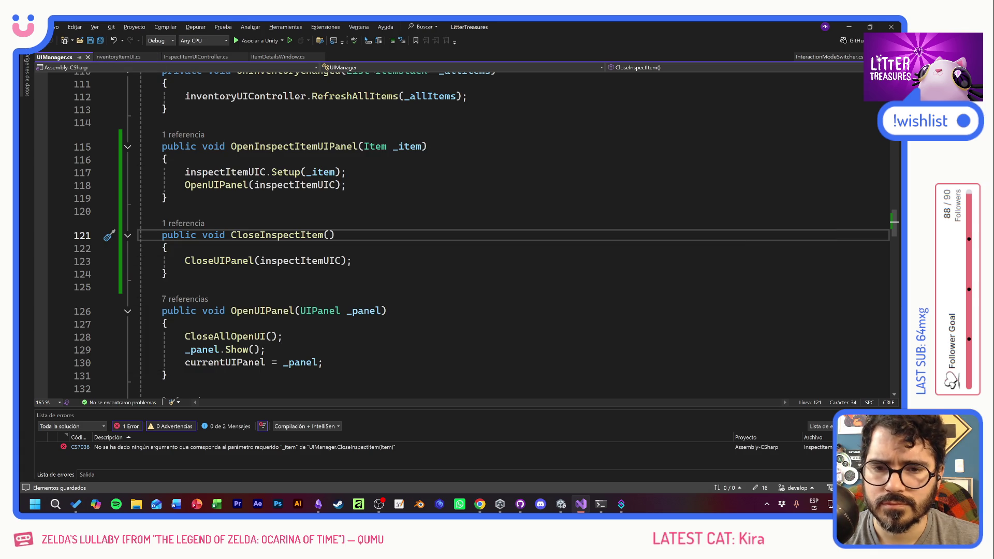
{"action": "key", "text": "alt+shift"}
{"action": "left_click", "coordinate": [352, 261]}
Return to InspectItemUIController.cs to confirm 0 errors before switching windows
{"action": "left_click", "coordinate": [195, 56]}
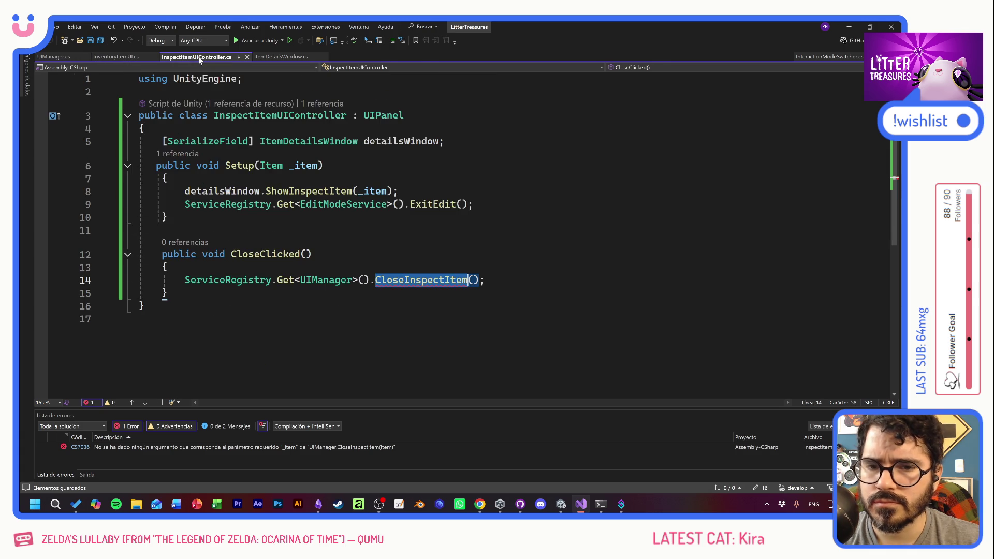
{"action": "left_click", "coordinate": [162, 230]}
{"action": "mouse_move", "coordinate": [440, 281]}
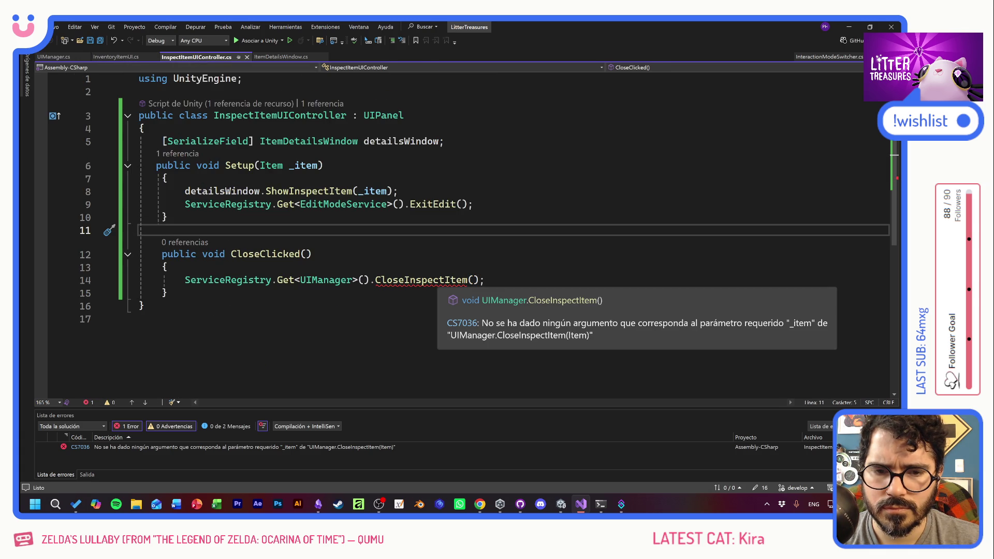
{"action": "left_click", "coordinate": [312, 253]}
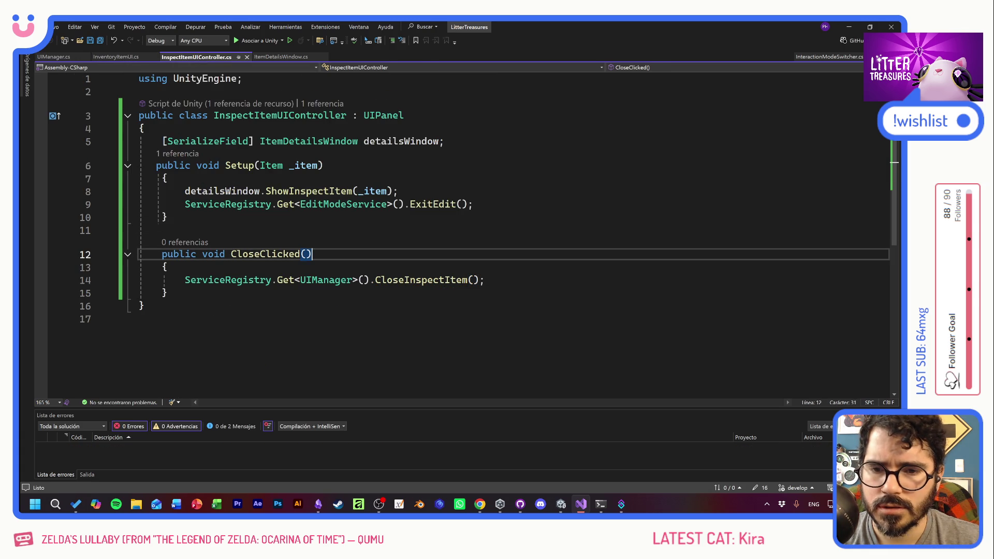
{"action": "key", "text": "alt+Tab"}
{"action": "key", "text": "alt+Tab"}
{"action": "key", "text": "alt+Tab"}
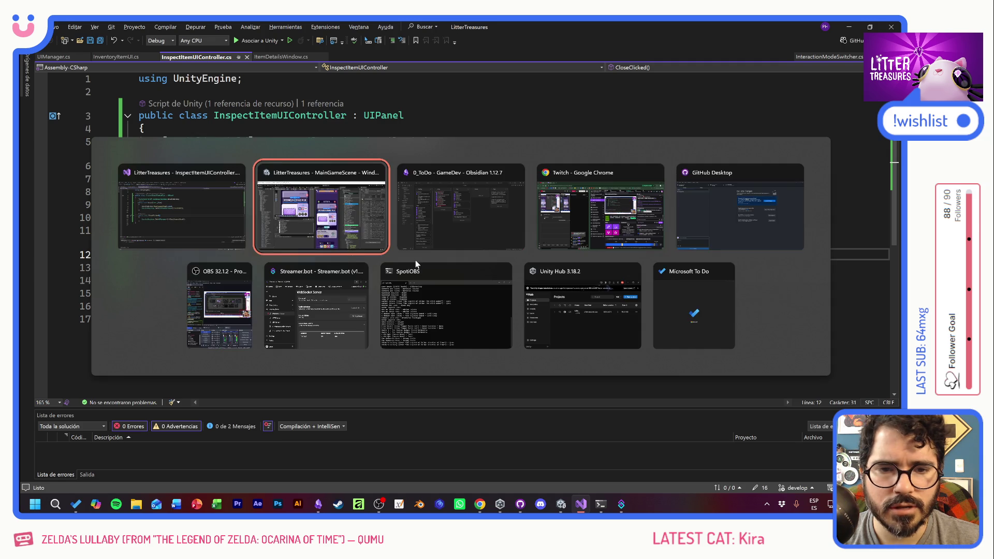
Delete CloseBTN from the ItemDetailsWindowPF prefab and return to the scene
{"action": "key", "text": "Escape"}
{"action": "key", "text": "alt+Tab"}
{"action": "key", "text": "alt+Tab"}
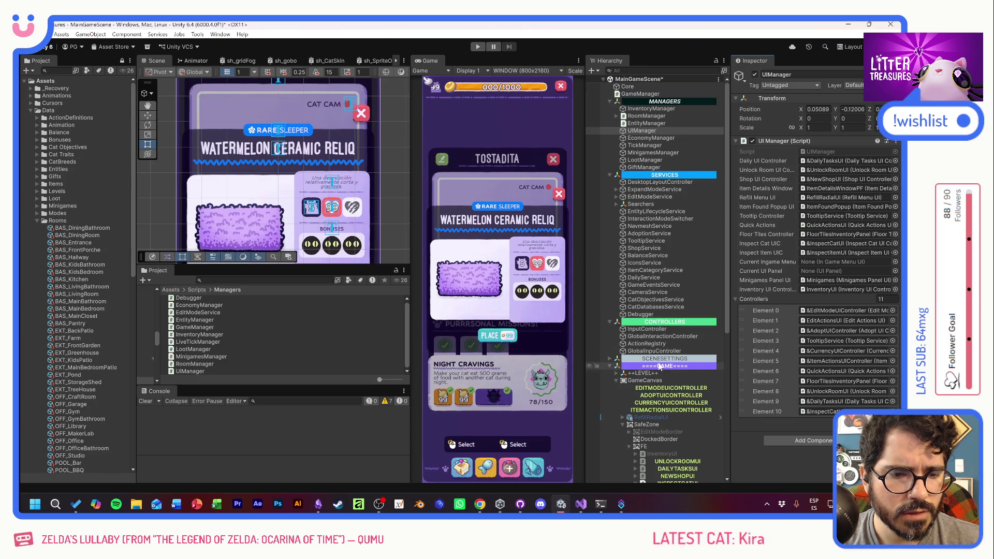
{"action": "scroll", "coordinate": [676, 390], "scroll_direction": "down", "scroll_amount": 5}
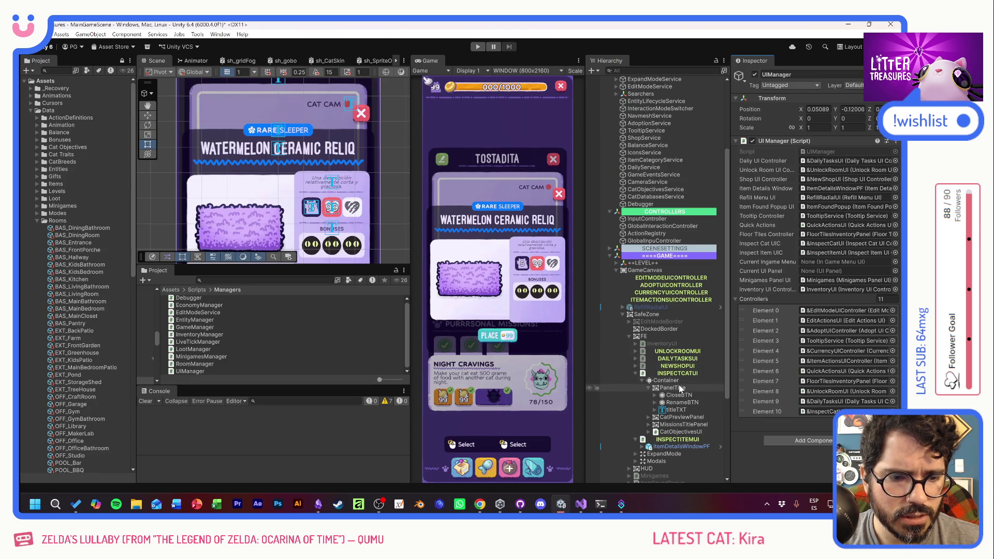
{"action": "left_click", "coordinate": [720, 446]}
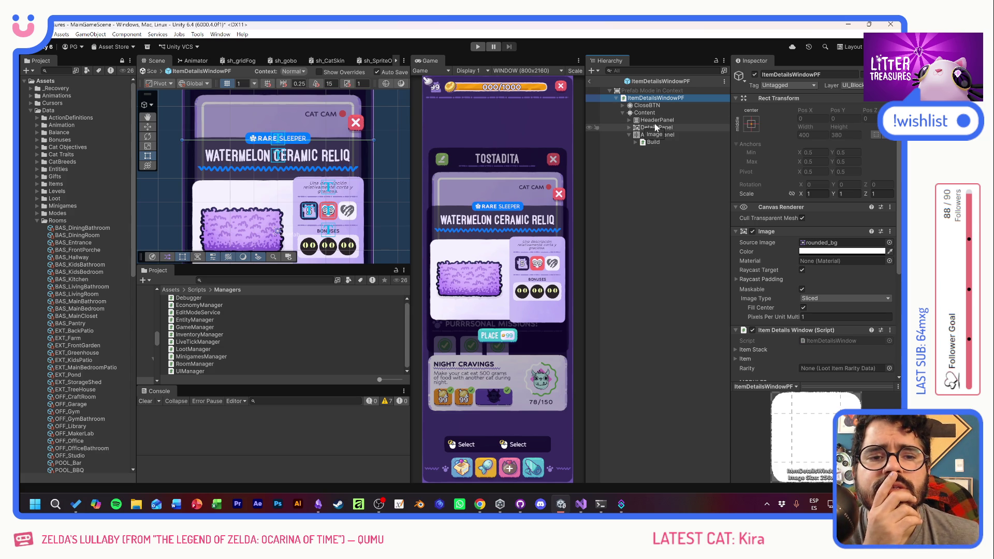
{"action": "left_click", "coordinate": [656, 105]}
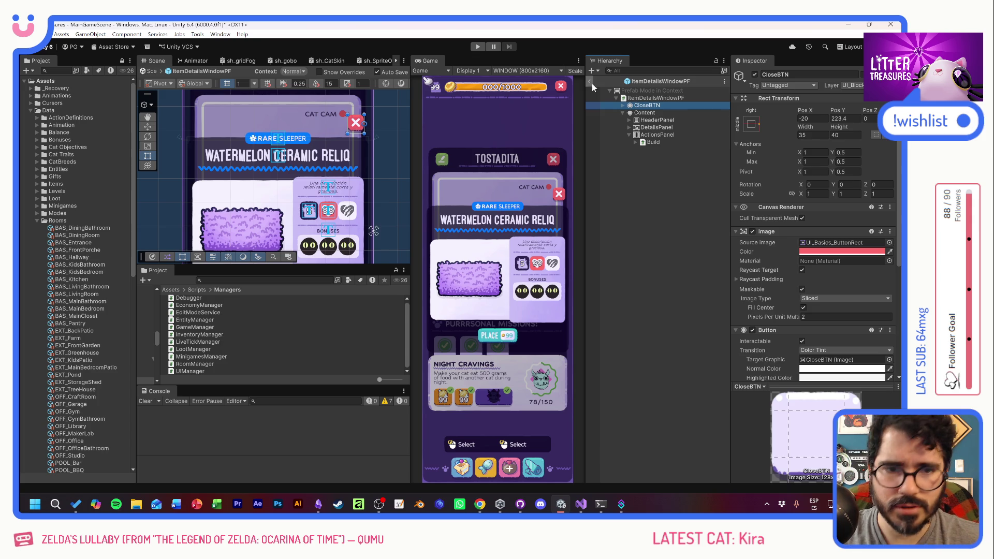
{"action": "key", "text": "Delete"}
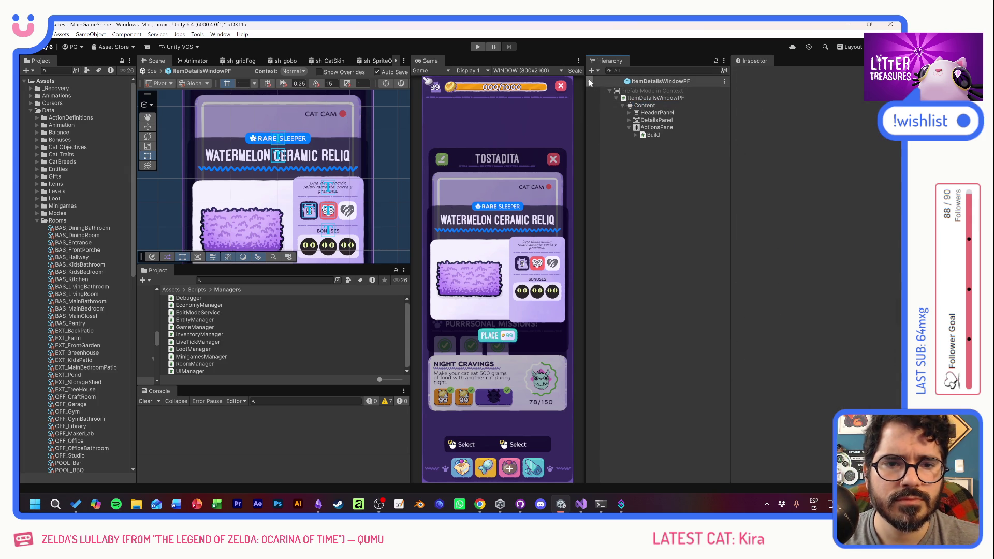
{"action": "left_click", "coordinate": [589, 82]}
Collapse and deactivate INSPECTCATUI, then drag CloseBTN under INSPECTITEMUI
{"action": "left_click", "coordinate": [673, 433]}
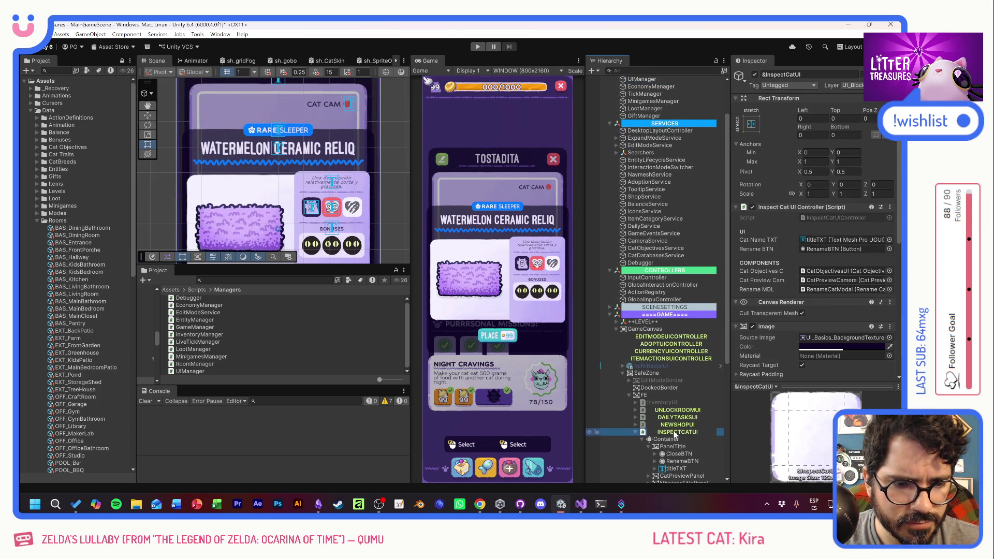
{"action": "scroll", "coordinate": [636, 337], "scroll_direction": "down", "scroll_amount": 5}
{"action": "left_click", "coordinate": [633, 322]}
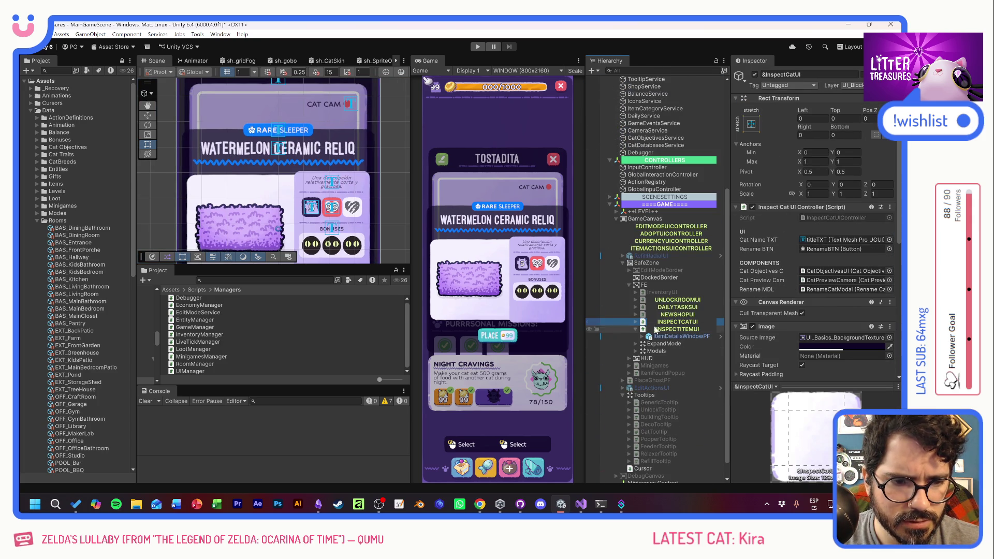
{"action": "key", "text": "alt+shift+a"}
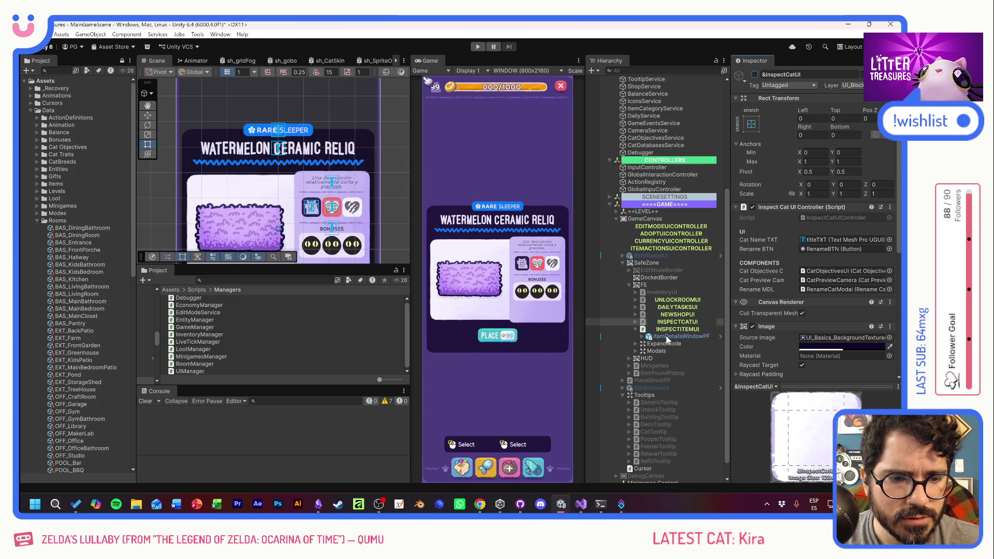
{"action": "left_click", "coordinate": [662, 344]}
{"action": "left_click_drag", "start_coordinate": [662, 345], "coordinate": [667, 328]}
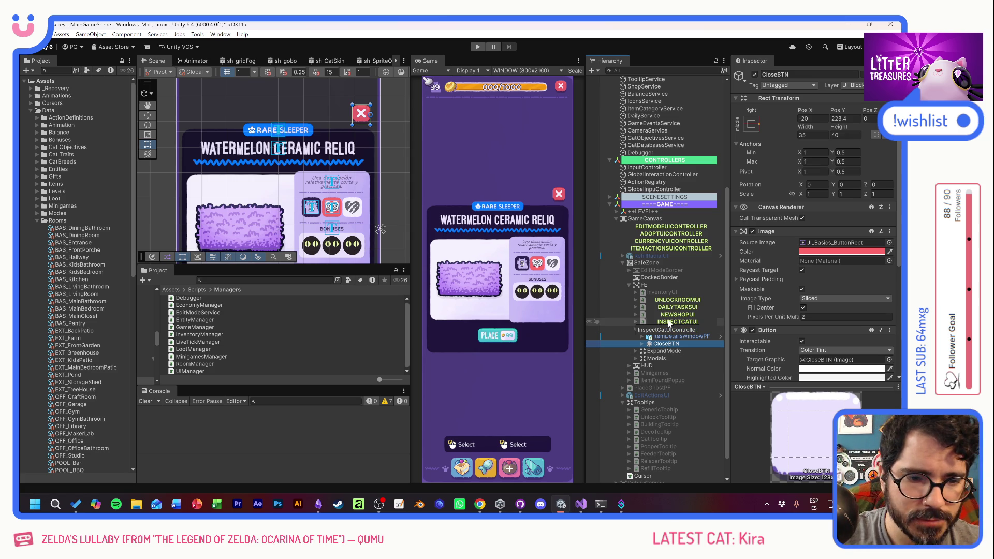
Wire CloseBTN's On Click to INSPECTITEMUI's InspectItemUIController.CloseClicked
{"action": "left_click", "coordinate": [672, 329]}
{"action": "scroll", "coordinate": [787, 284], "scroll_direction": "down", "scroll_amount": 3}
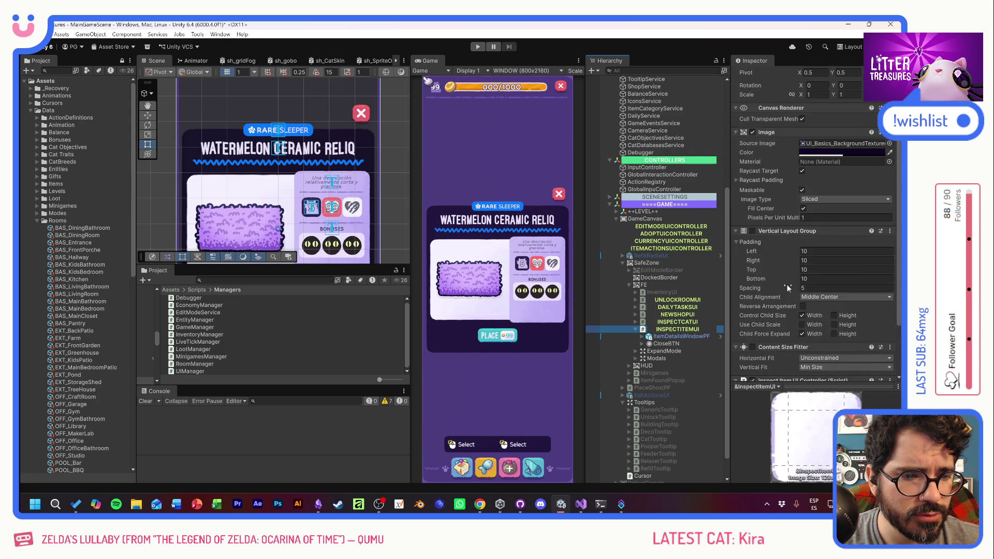
{"action": "left_click", "coordinate": [672, 344]}
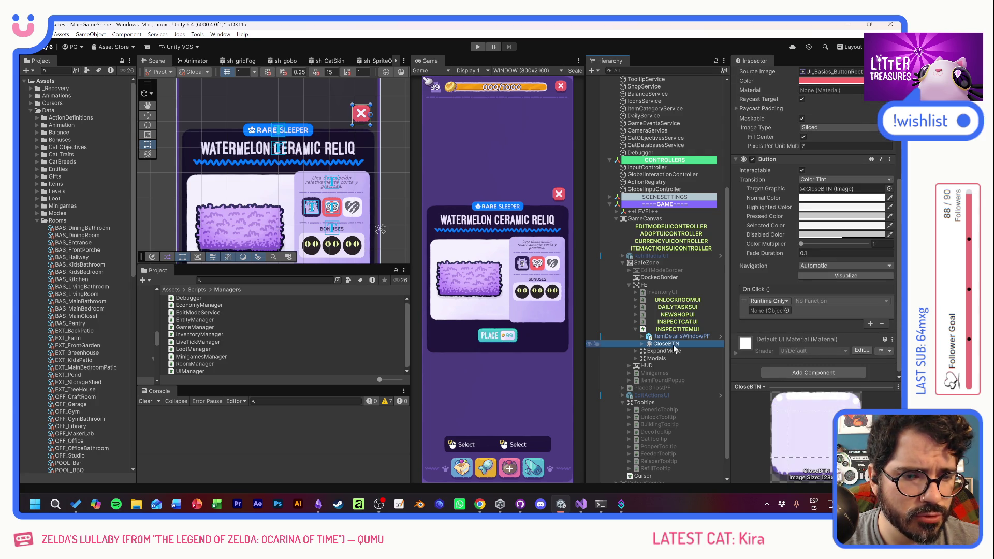
{"action": "left_click_drag", "start_coordinate": [682, 330], "coordinate": [782, 313]}
{"action": "left_click", "coordinate": [830, 300]}
{"action": "mouse_move", "coordinate": [829, 386]}
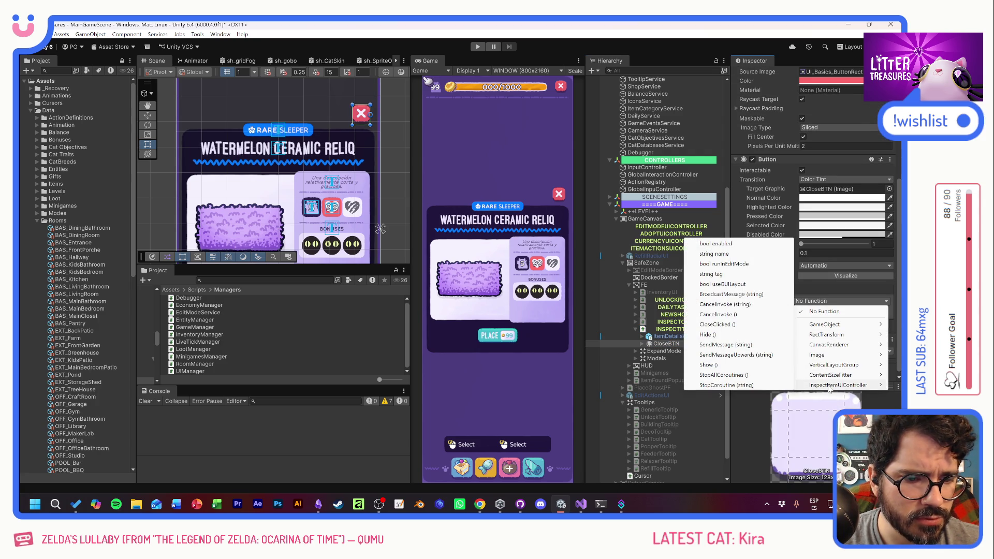
{"action": "left_click", "coordinate": [716, 324]}
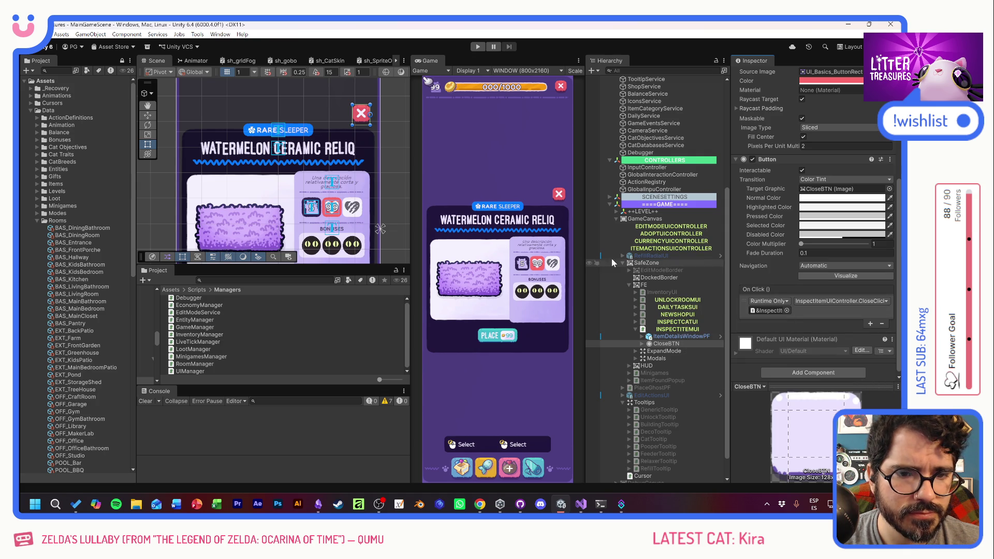
Deactivate INSPECTITEMUI and start play mode to test the game
{"action": "left_click", "coordinate": [613, 329]}
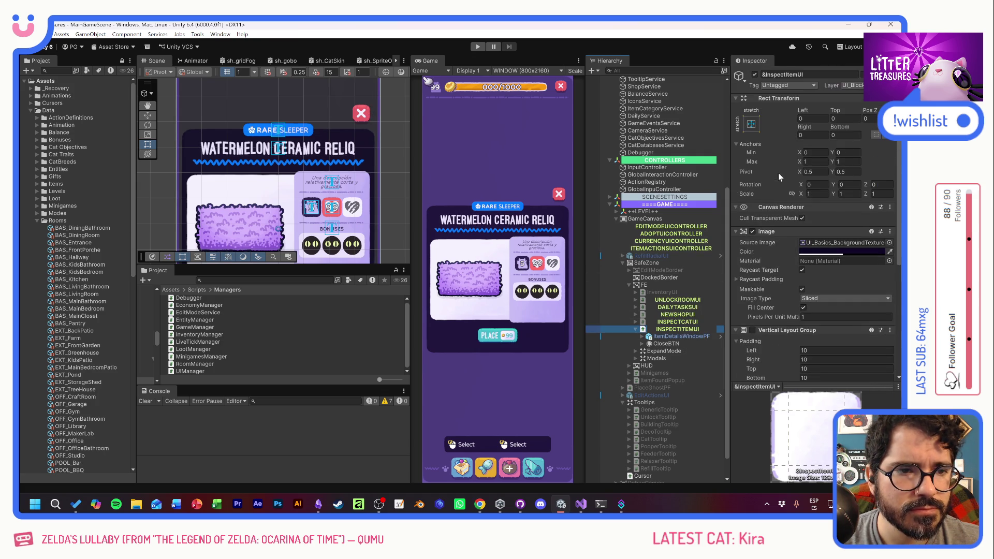
{"action": "left_click", "coordinate": [754, 75]}
{"action": "left_click", "coordinate": [477, 47]}
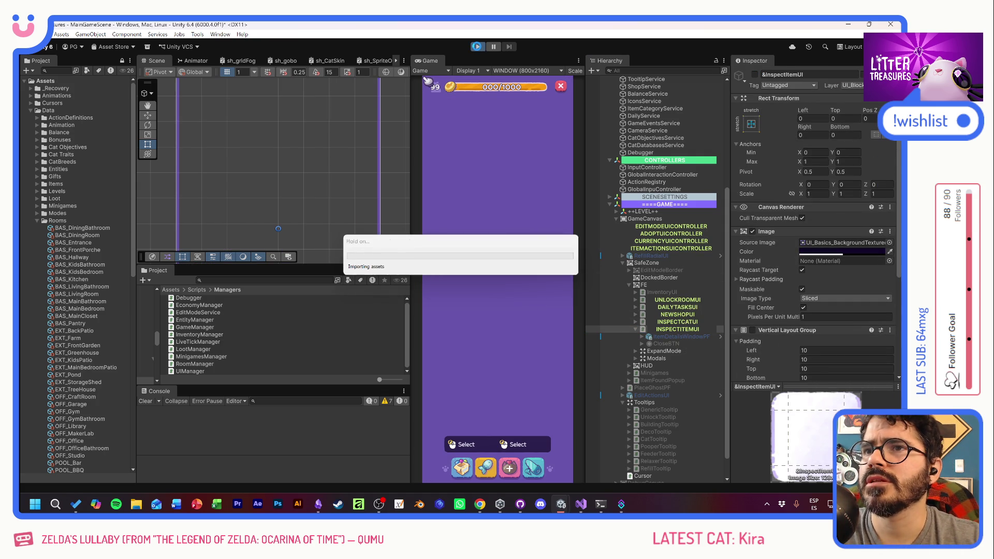
Click the cat in play mode, then jump from the NullReferenceException to ItemDetailsWindow.cs line 63
{"action": "left_click", "coordinate": [477, 47]}
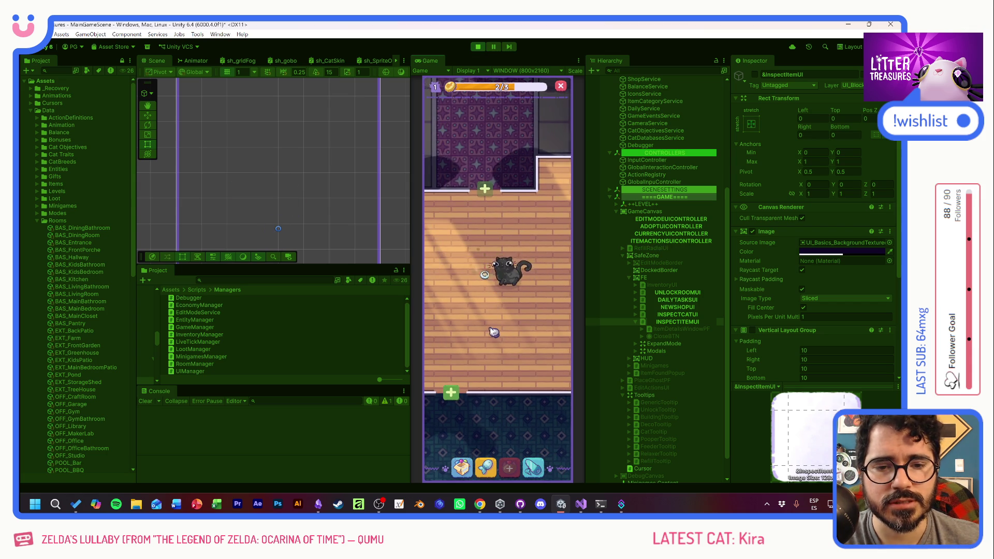
{"action": "left_click", "coordinate": [497, 255]}
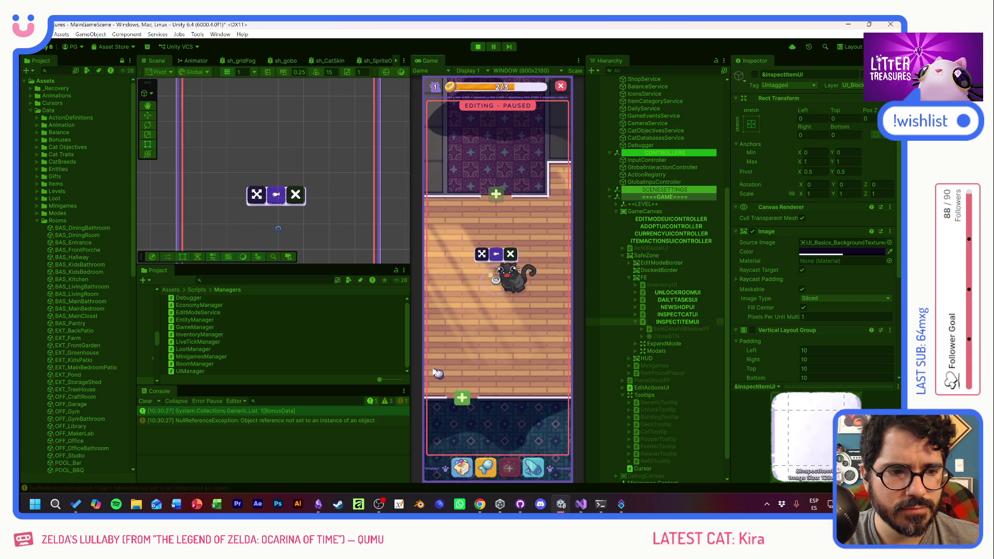
{"action": "double_click", "coordinate": [314, 420]}
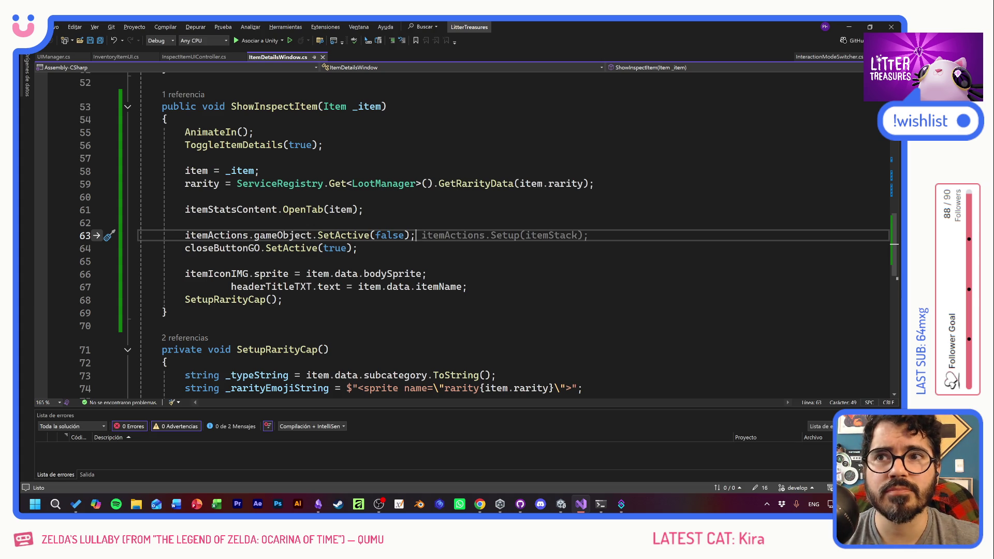
Dismiss the inline suggestion on line 63 and stop play mode in Unity
{"action": "left_click", "coordinate": [185, 261]}
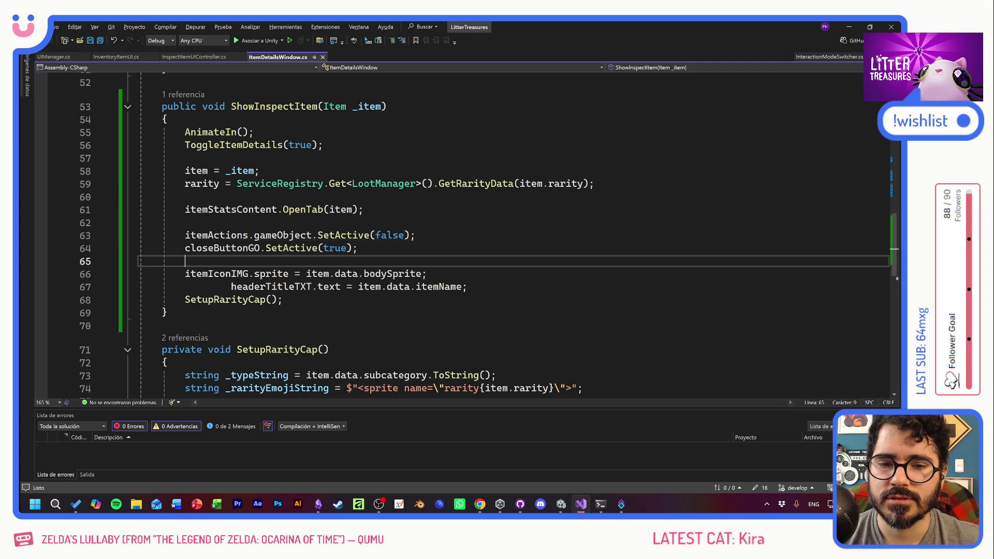
{"action": "key", "text": "alt+Tab"}
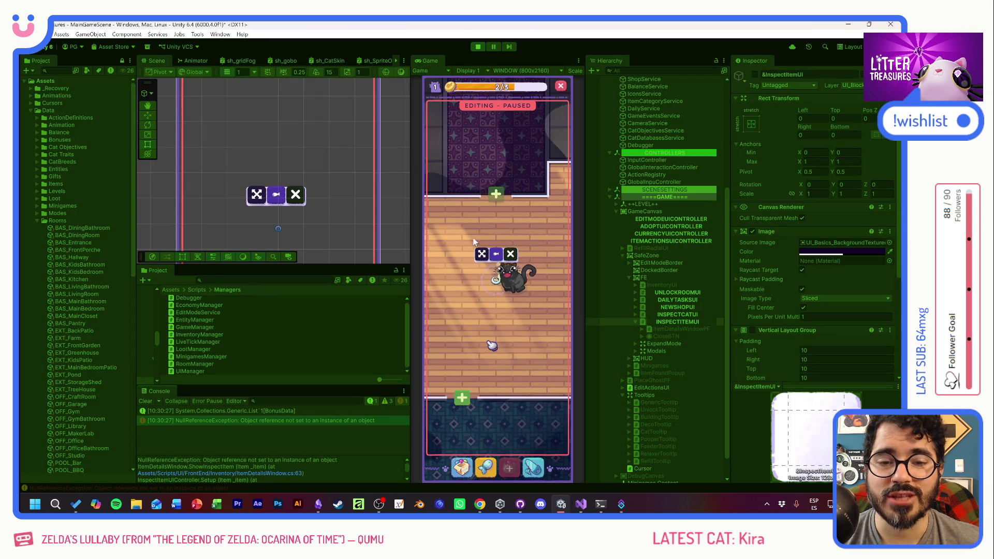
{"action": "left_click", "coordinate": [477, 47]}
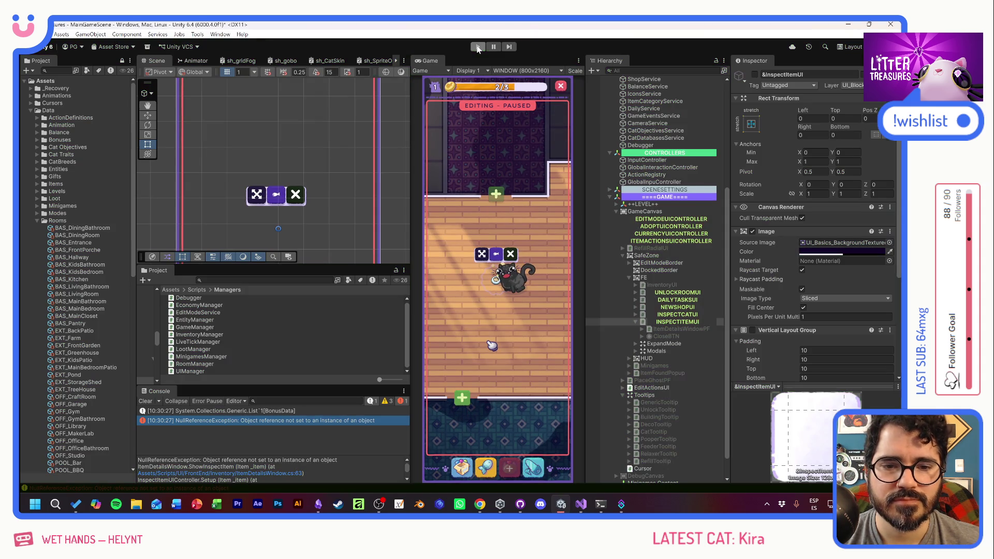
Check INSPECTITEMUI's Details Window reference, then reopen the error's line in ItemDetailsWindow.cs
{"action": "left_click", "coordinate": [675, 330]}
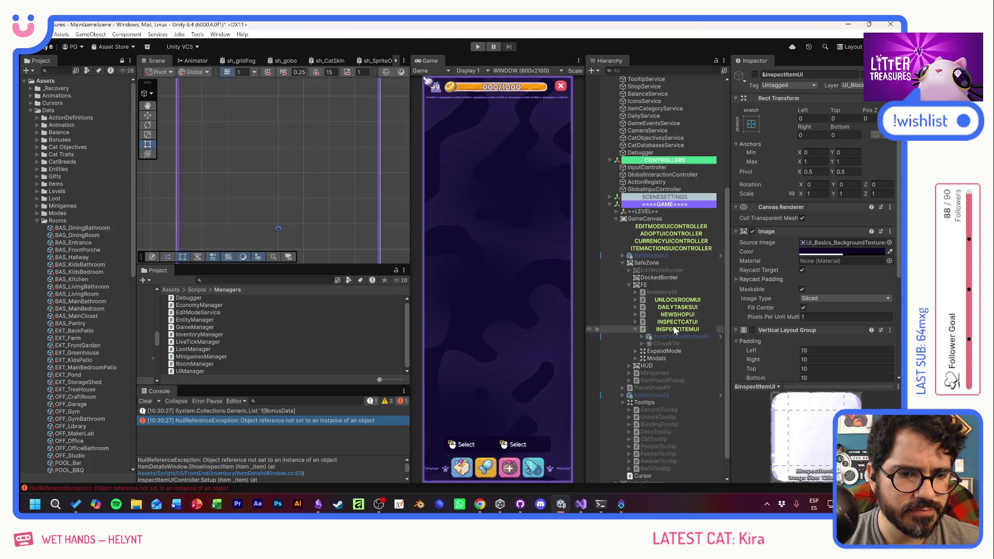
{"action": "scroll", "coordinate": [778, 318], "scroll_direction": "down", "scroll_amount": 5}
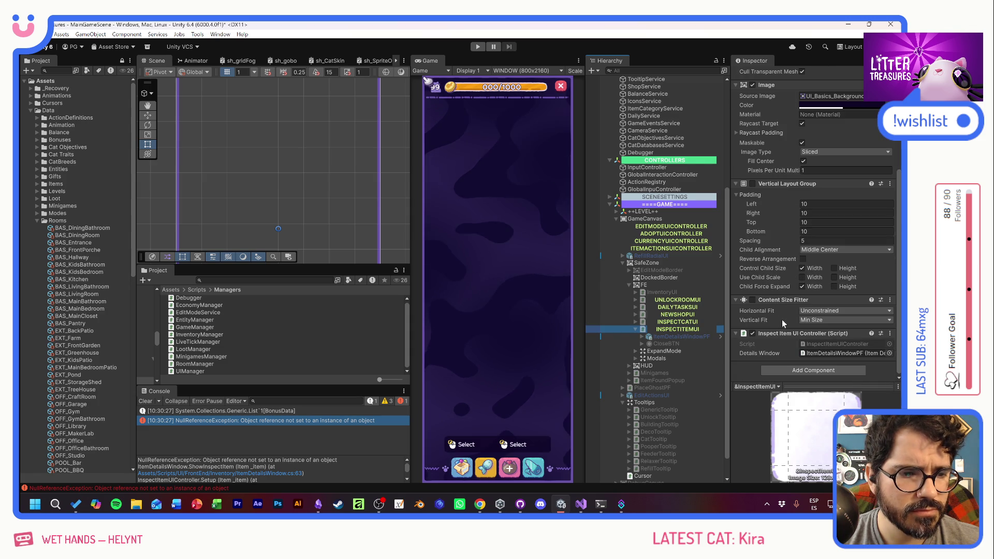
{"action": "left_click", "coordinate": [811, 353]}
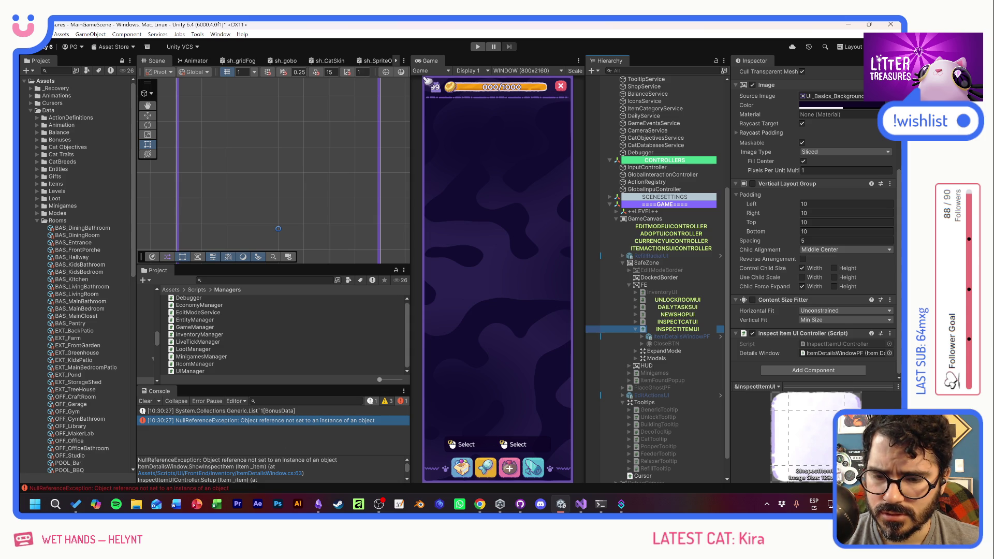
{"action": "left_click", "coordinate": [240, 473]}
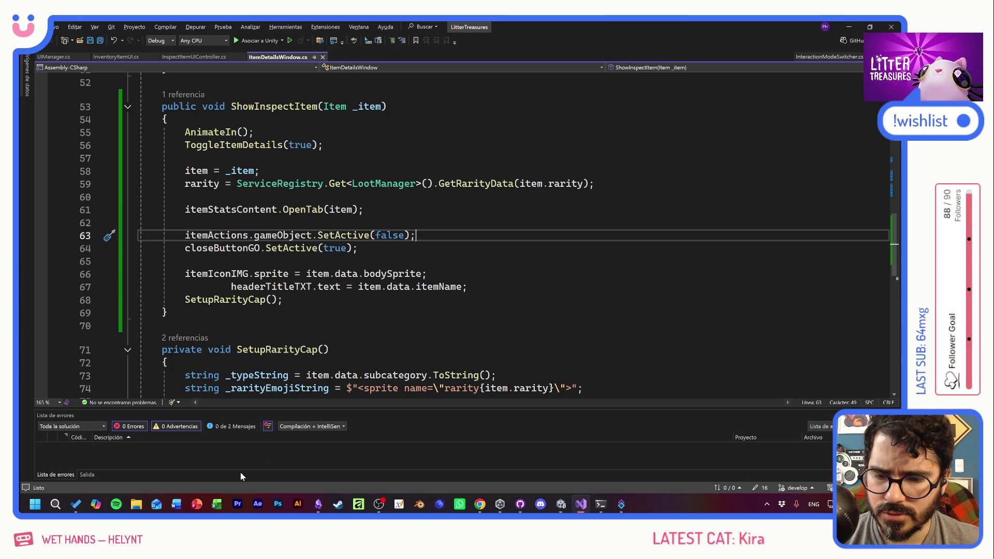